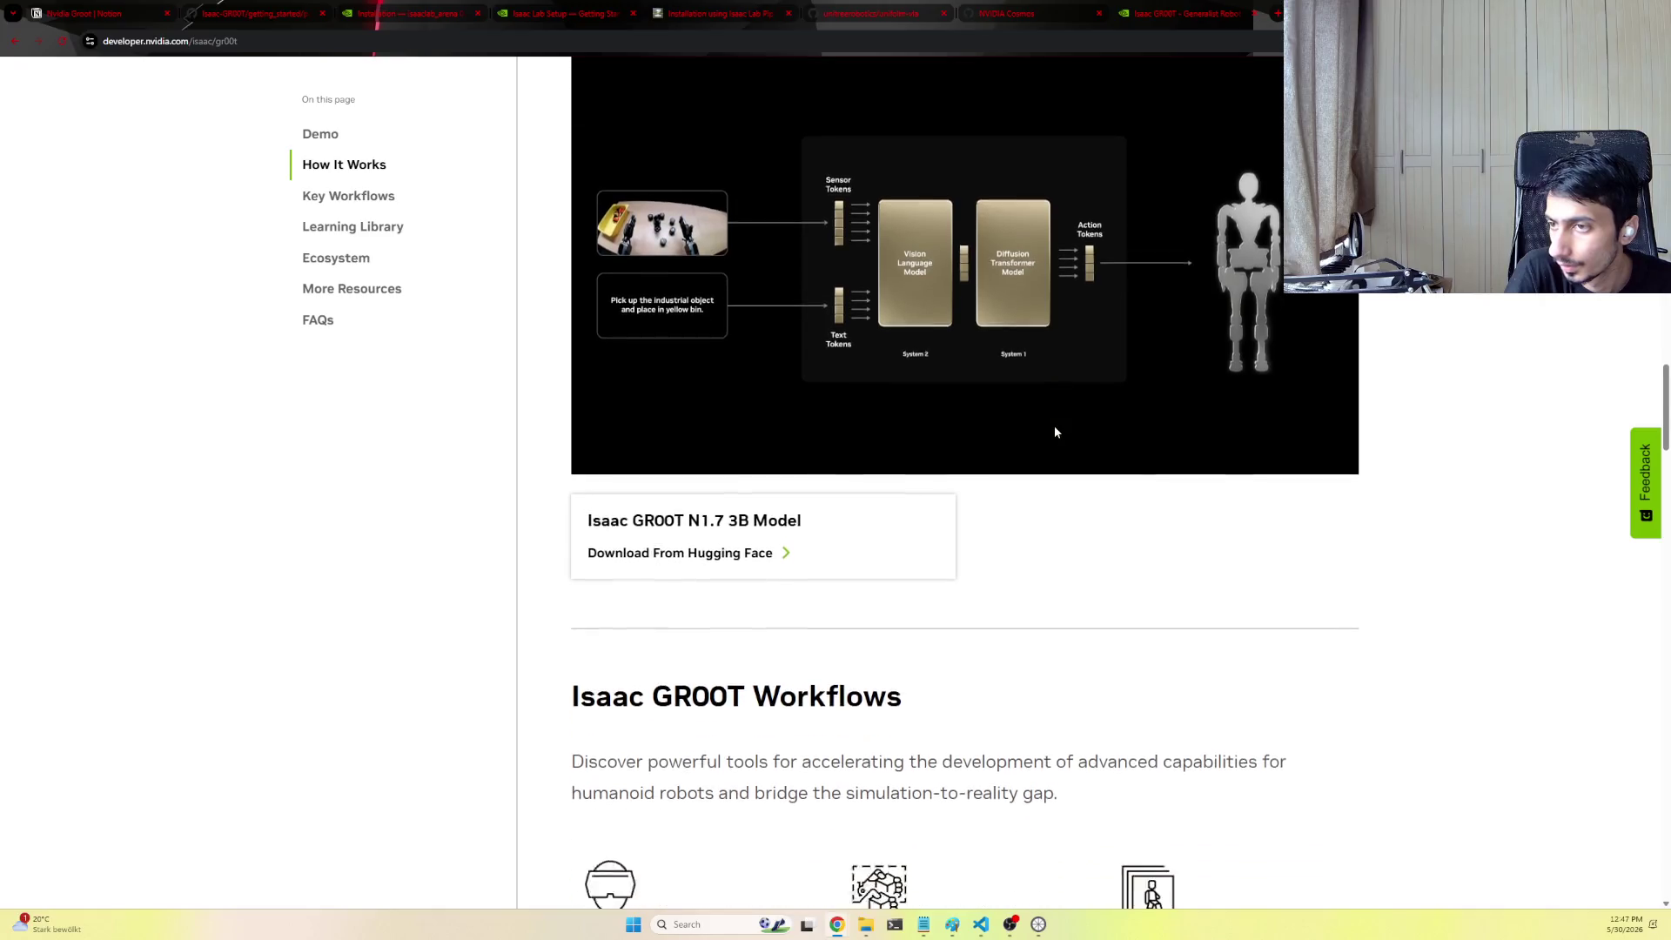
scroll(1053, 426, "down", 3)
scroll(1052, 431, "up", 1)
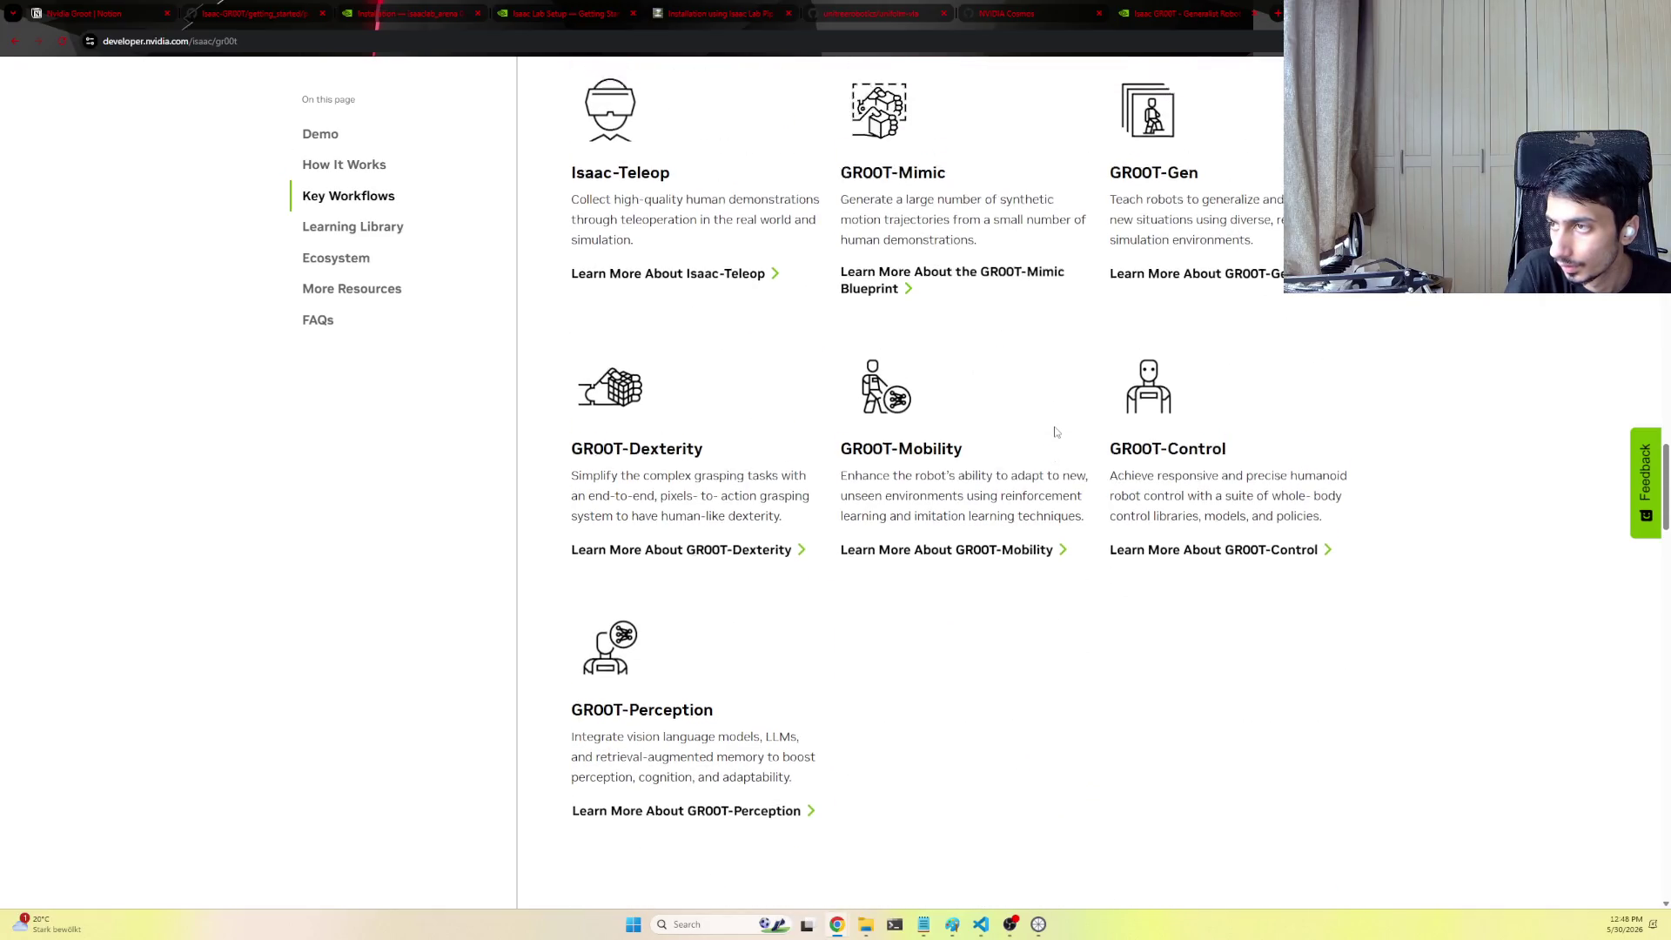
scroll(1053, 431, "down", 6)
scroll(1053, 424, "down", 4)
scroll(1054, 421, "down", 3)
scroll(1056, 422, "down", 6)
scroll(1055, 422, "down", 4)
scroll(1057, 421, "down", 3)
scroll(1056, 420, "down", 2)
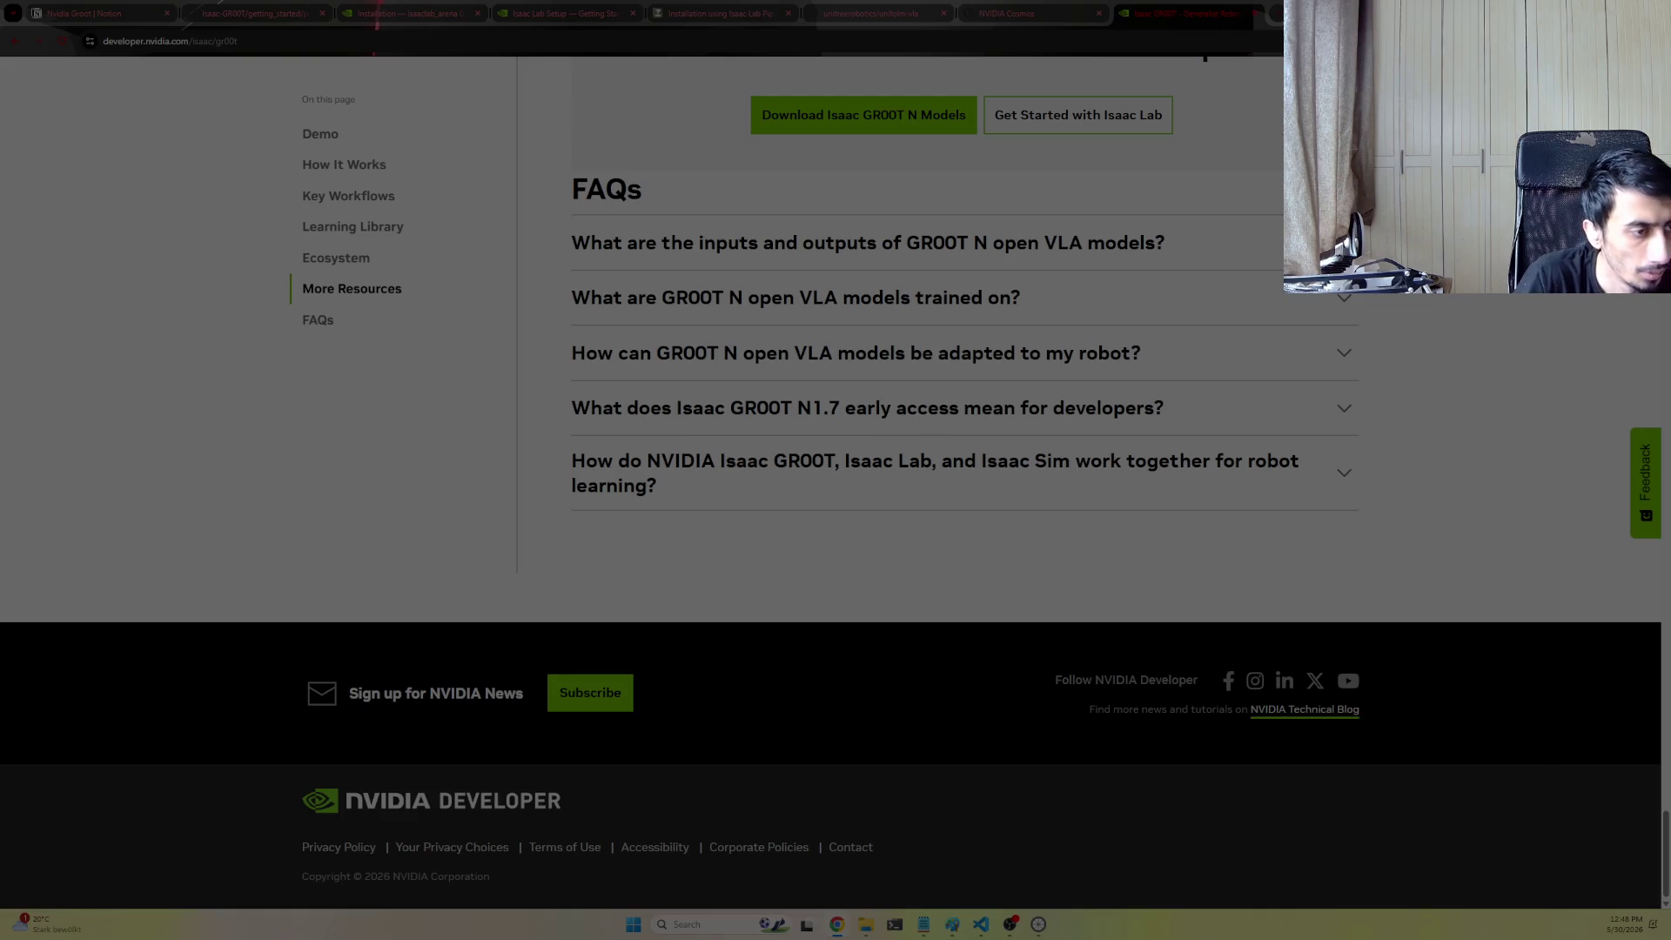
scroll(937, 213, "up", 3)
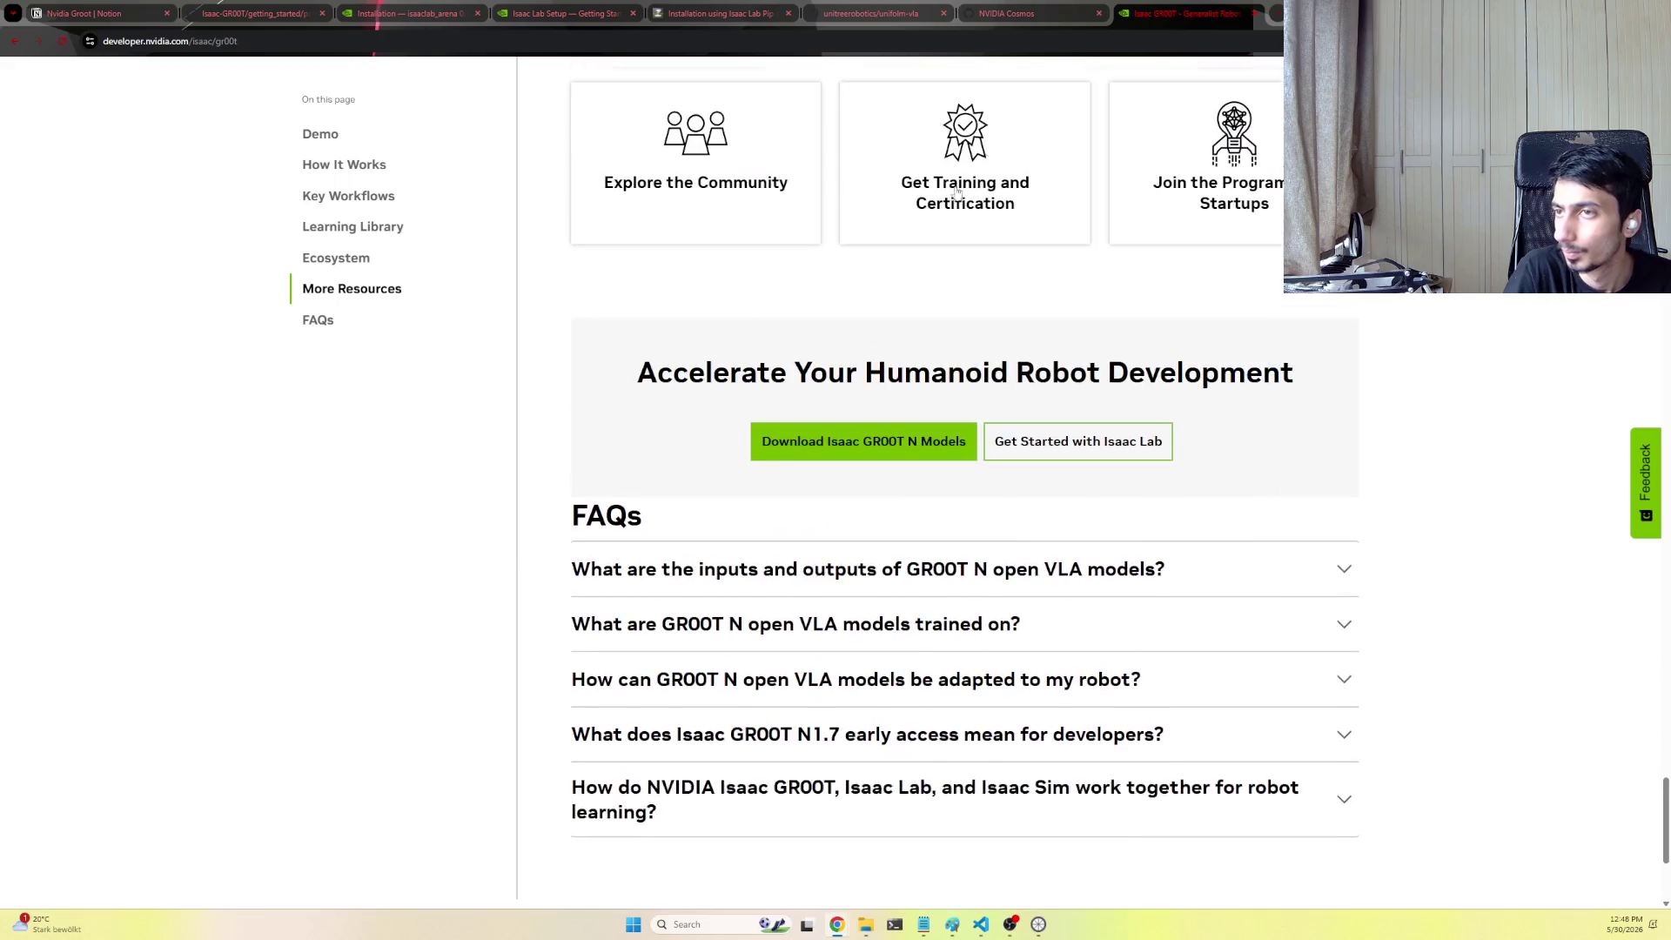
Switch from the Isaac GR00T developer page to the GitHub README tab
left_click(995, 10)
left_click(889, 9)
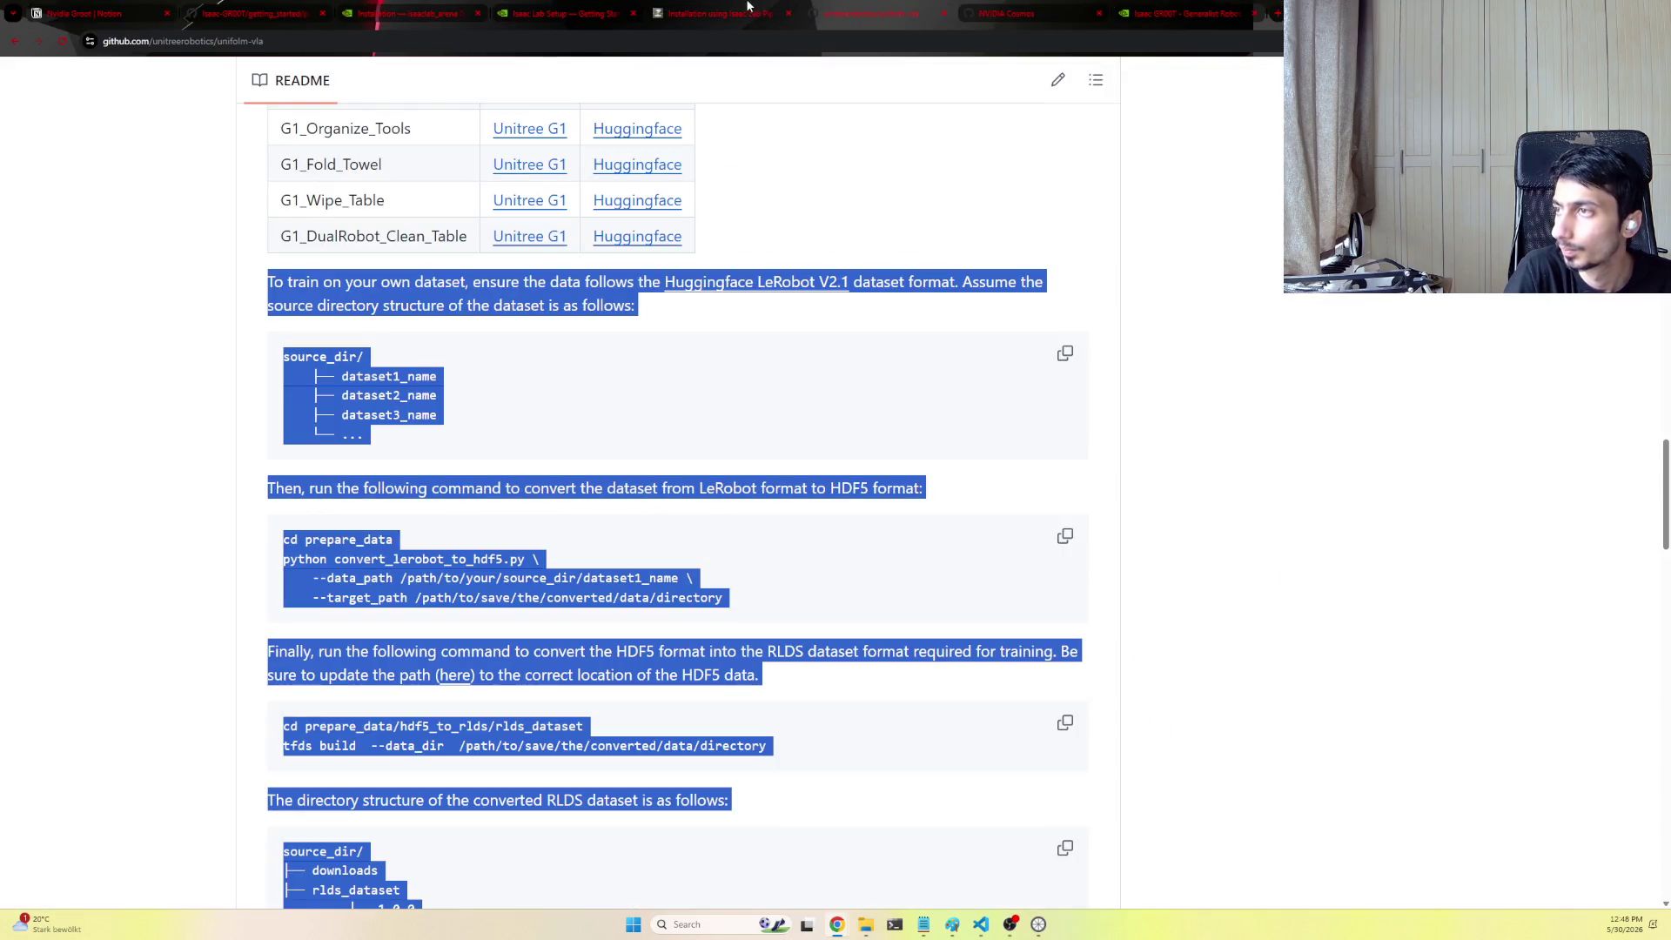
Paste the GR00T pipeline diagram into the Nvidia Groot page and write the Groot Teleop / Groot Mimic sentence below it
left_click(85, 9)
scroll(710, 343, "up", 1)
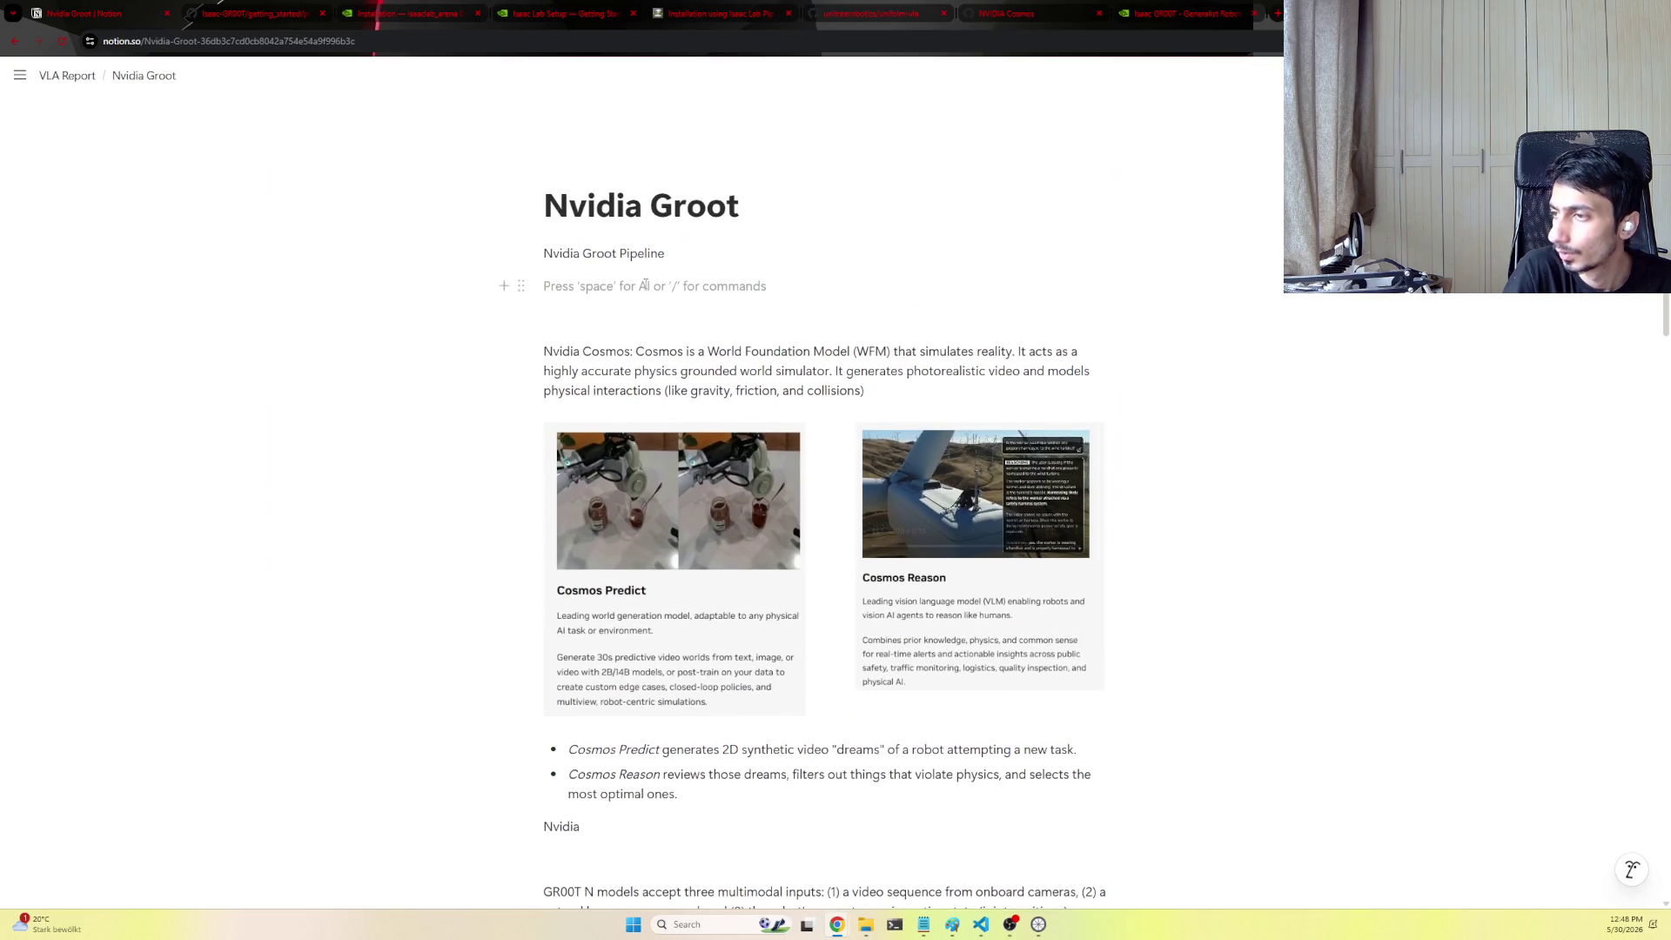
key("ctrl+v")
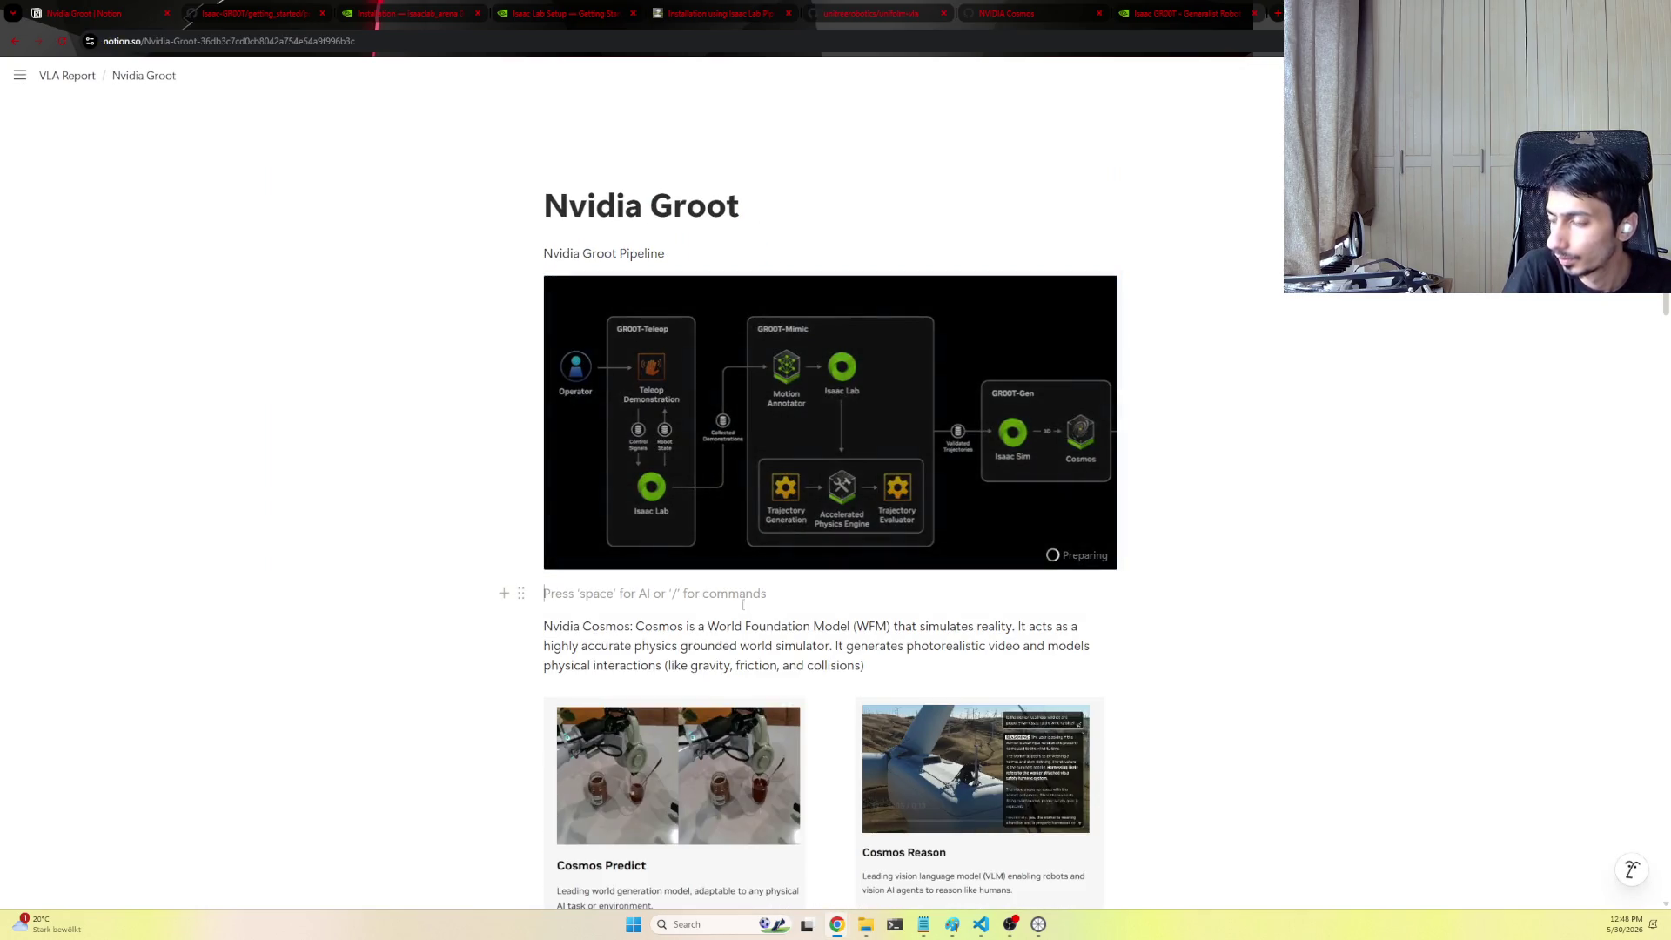
key("Return")
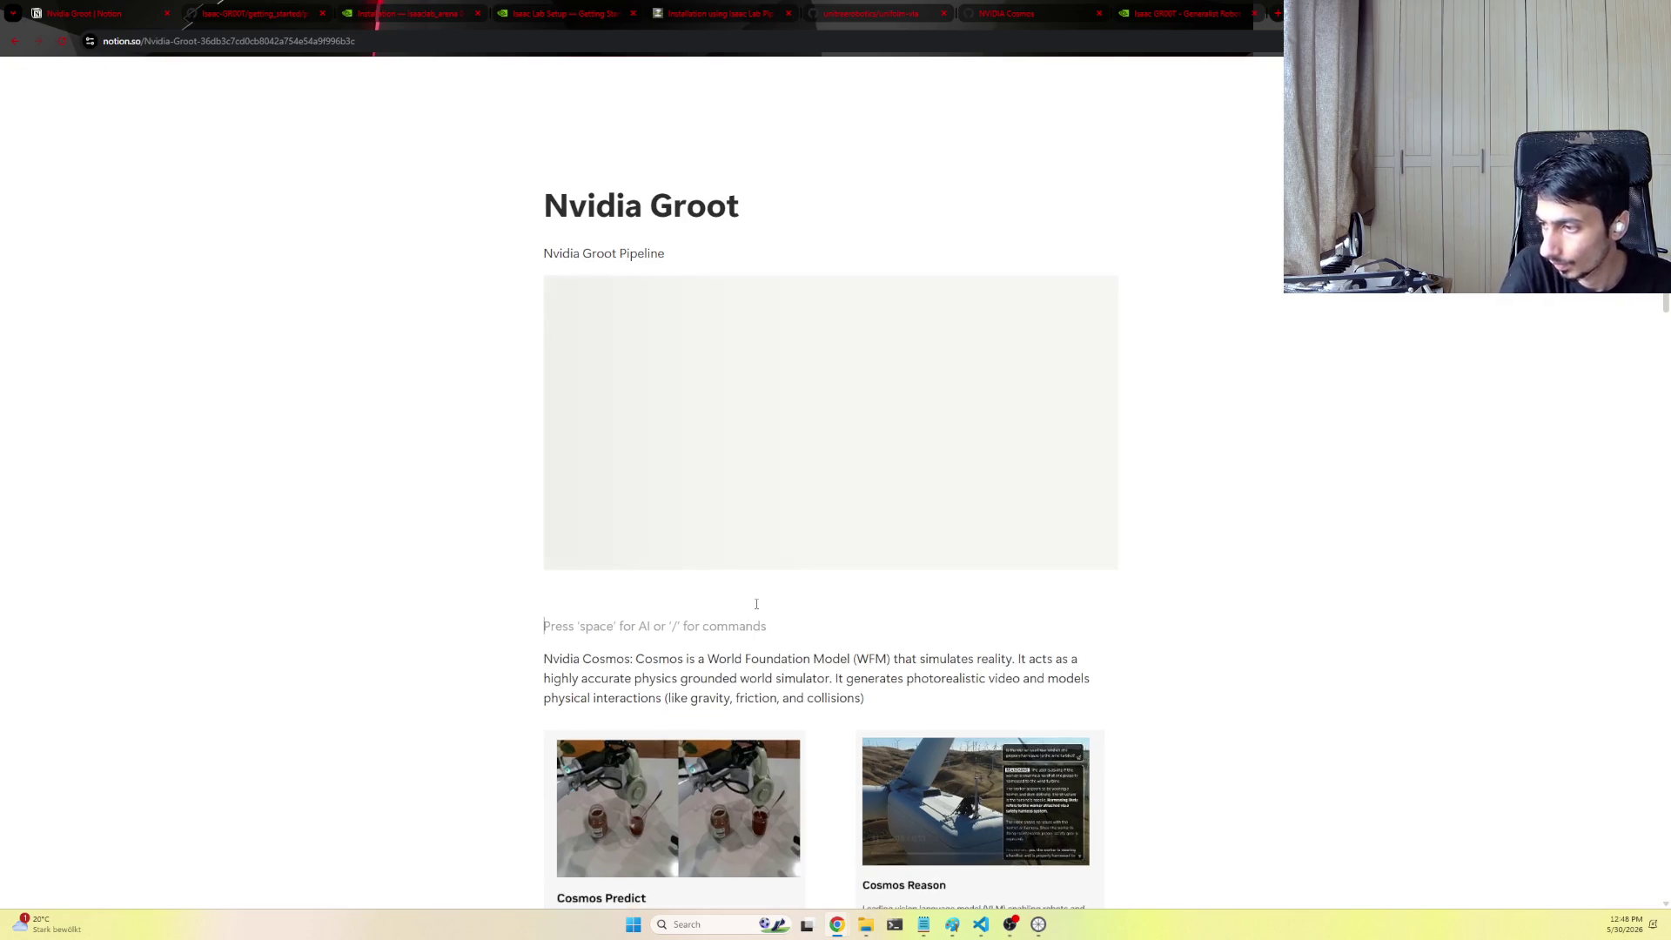
type("N")
key("BackSpace")
type("Groot Teleop allows you to do teleop operations")
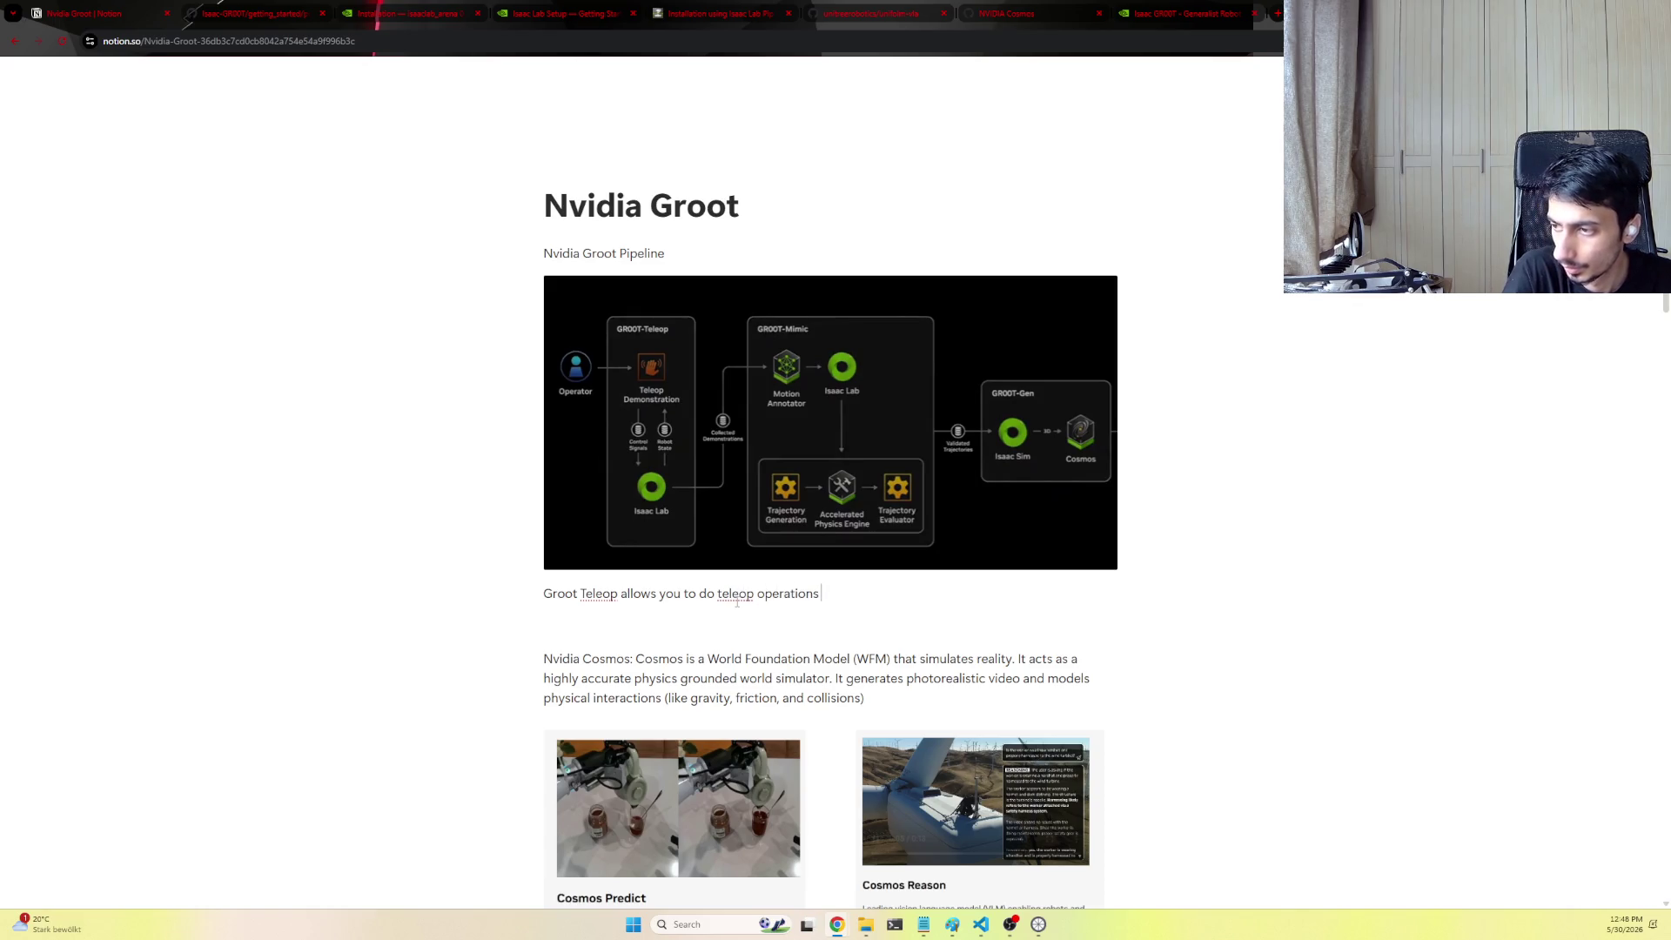
key("BackSpace")
key("BackSpace")
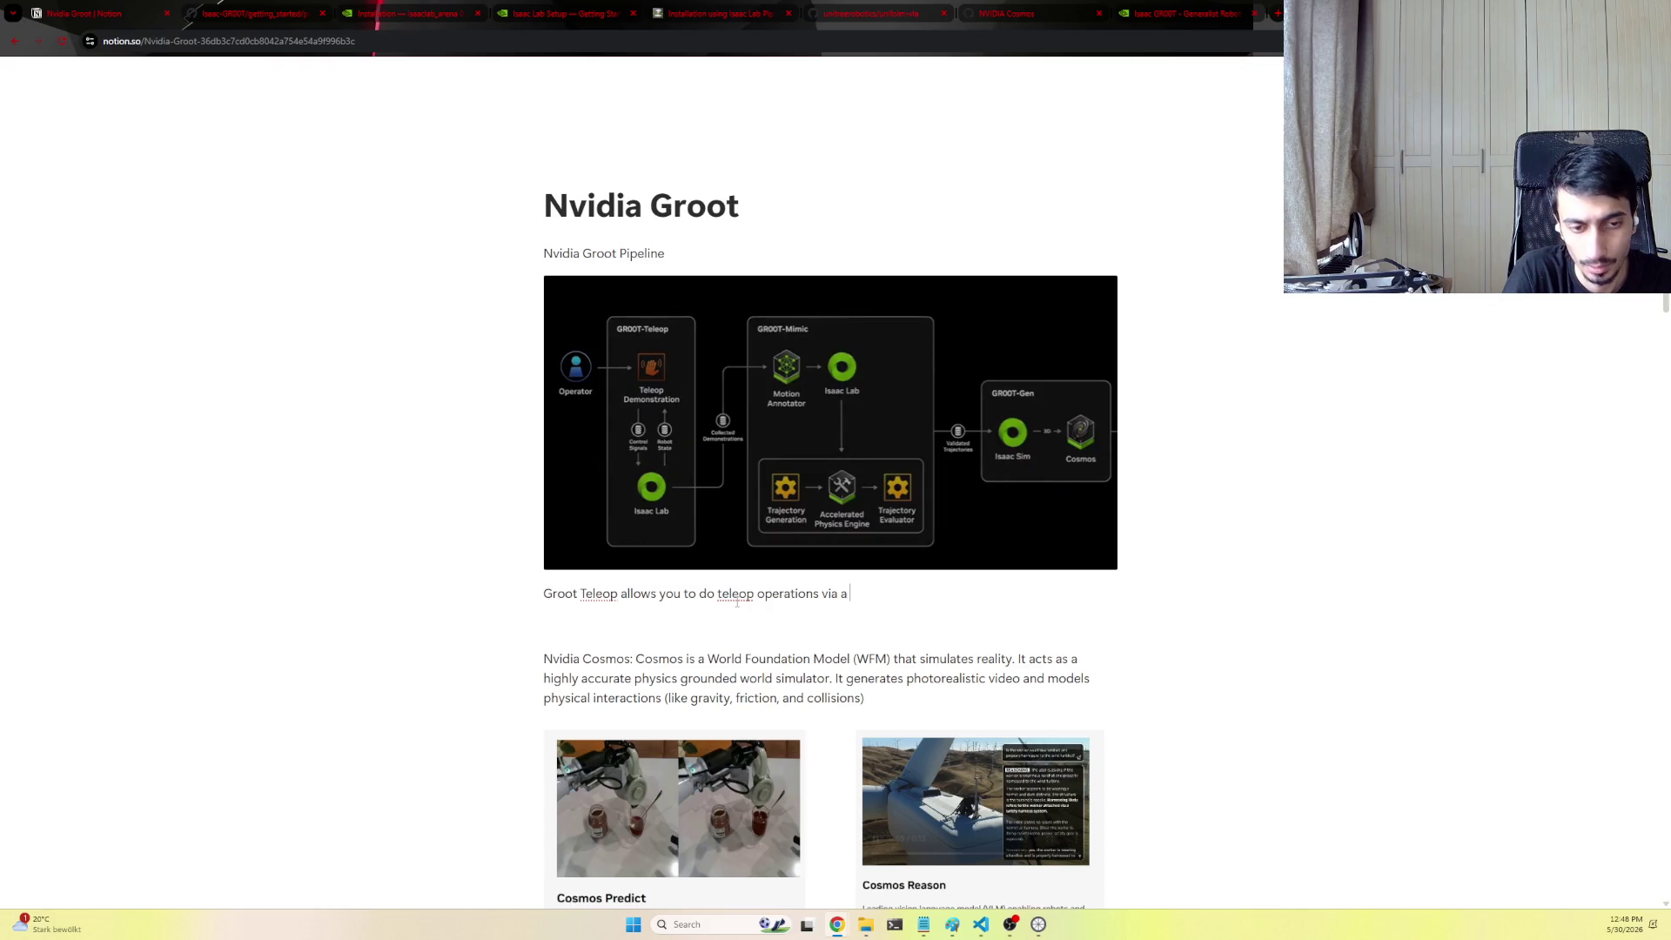
type("Virtual Reality in I")
type("ac Lab. ")
type("hen you Car")
key("BackSpace")
key("BackSpace")
key("BackSpace")
type("can use Groot Mici")
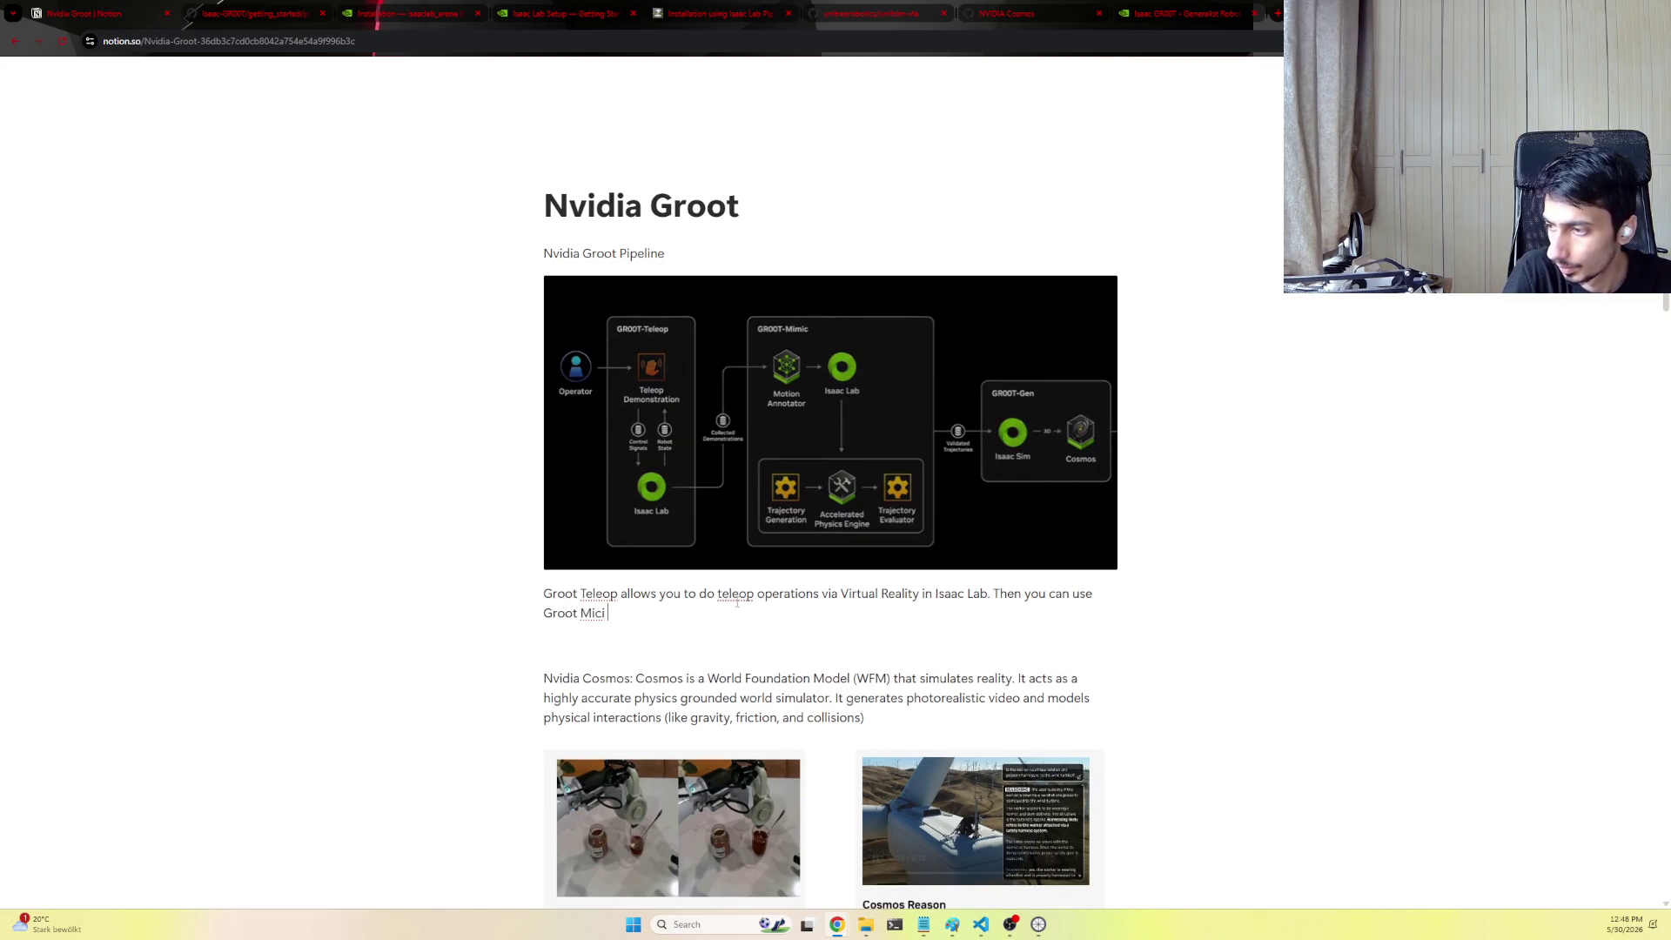
key("BackSpace")
key("BackSpace")
type("mic to")
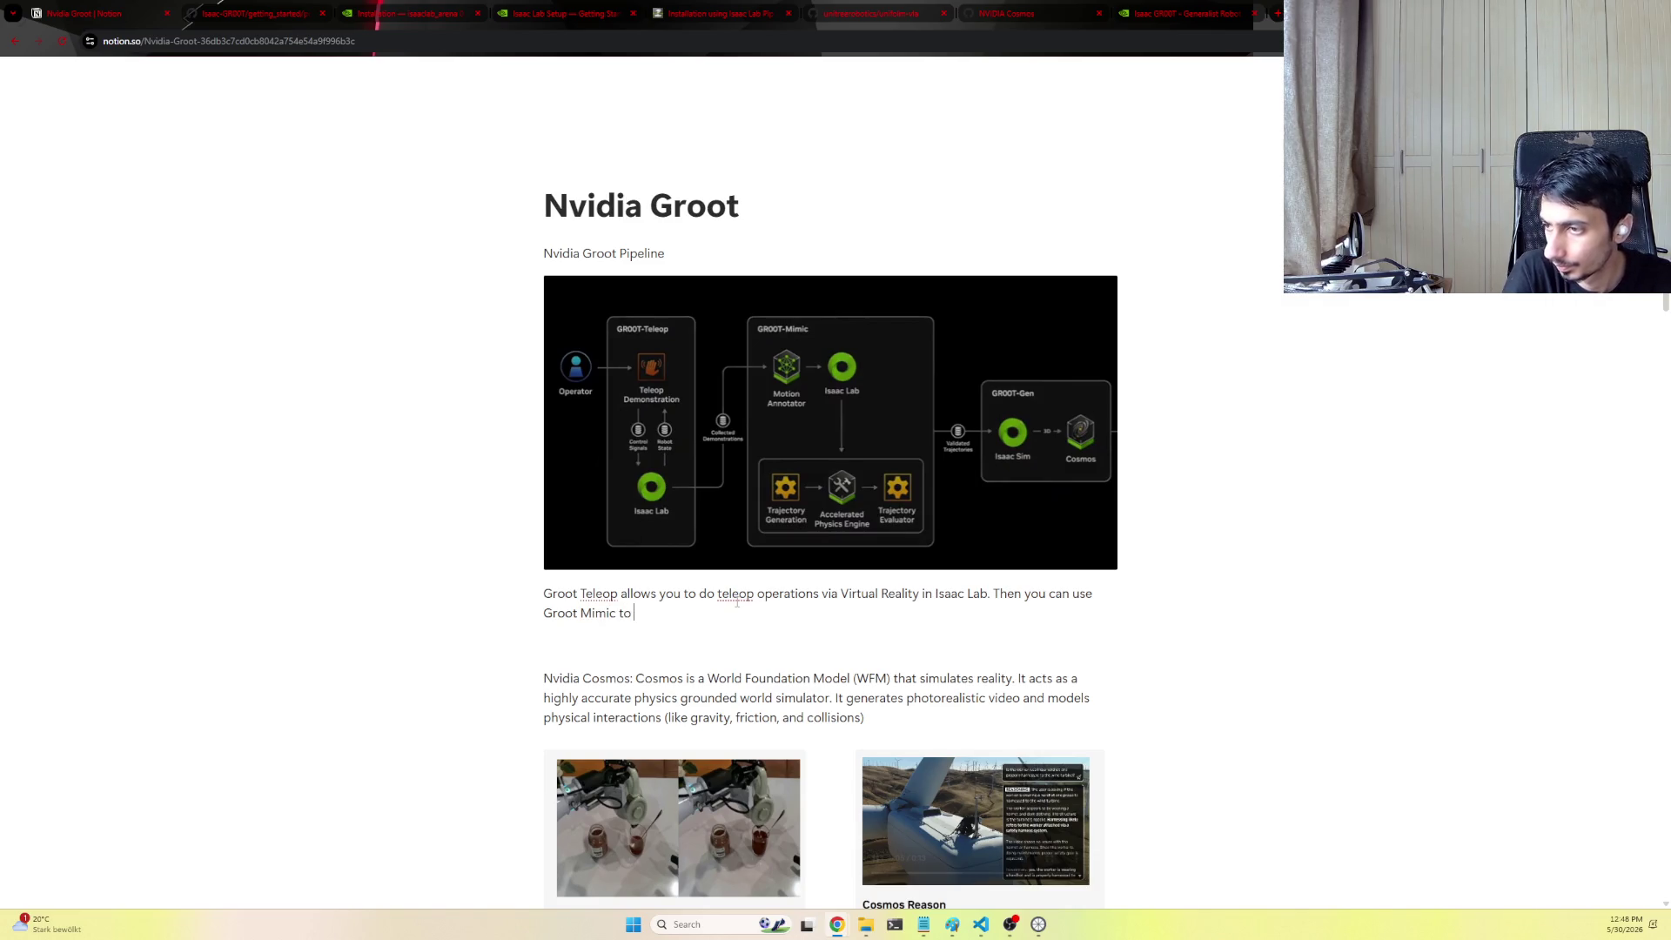
type(" replicate that")
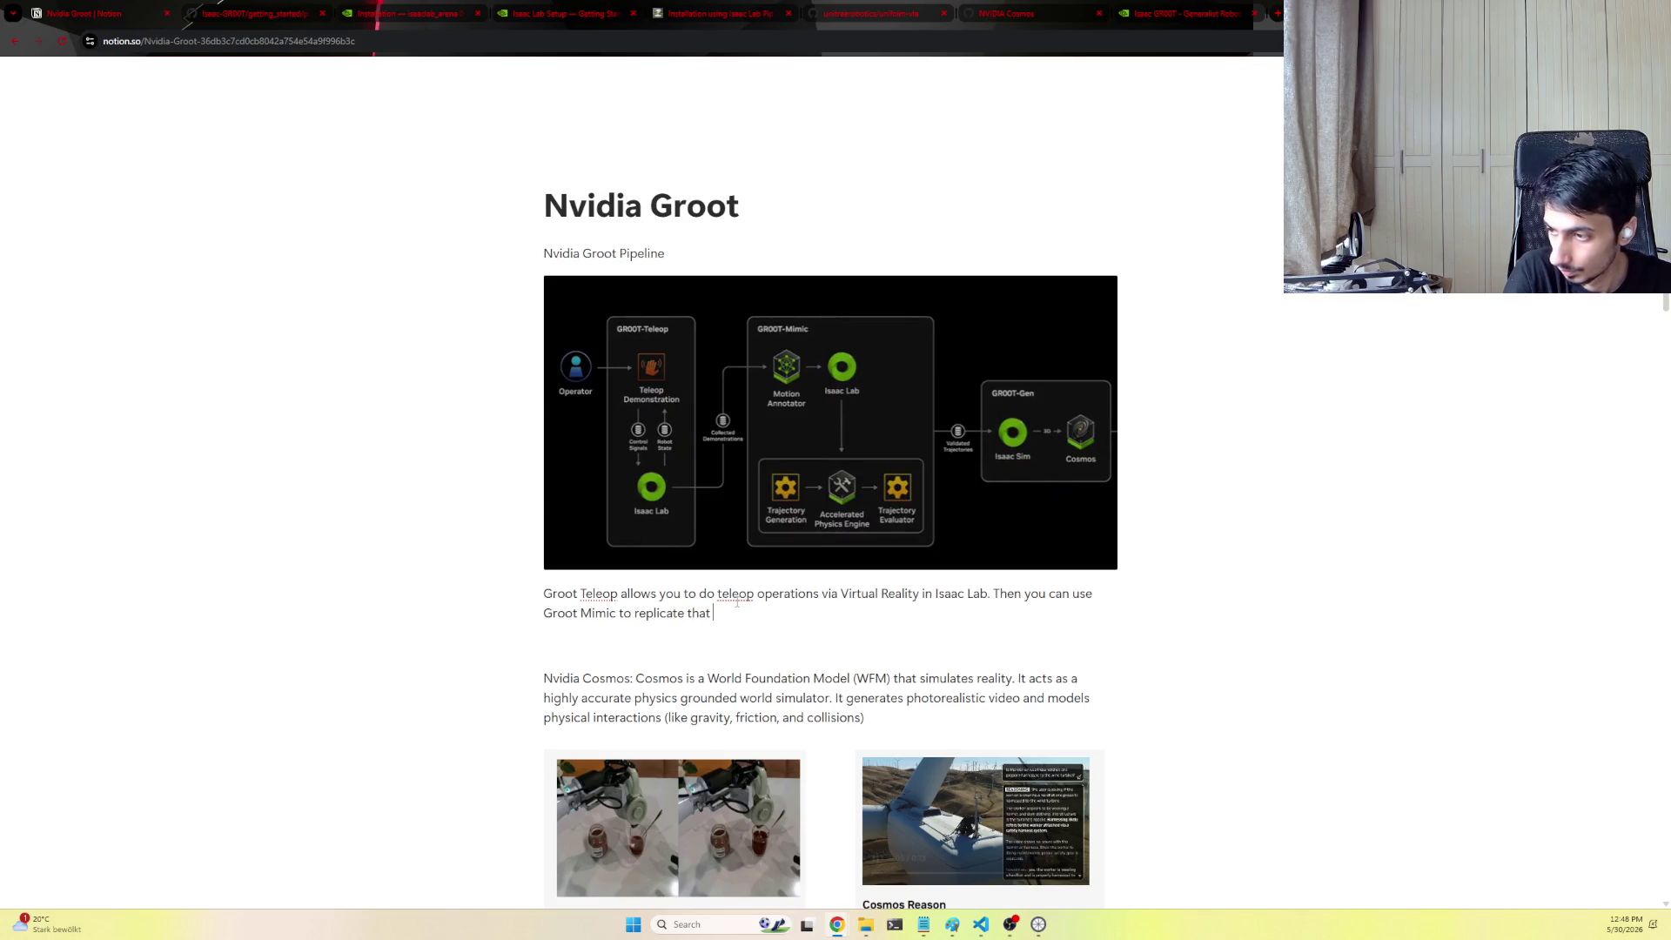
type(" and make copies of it")
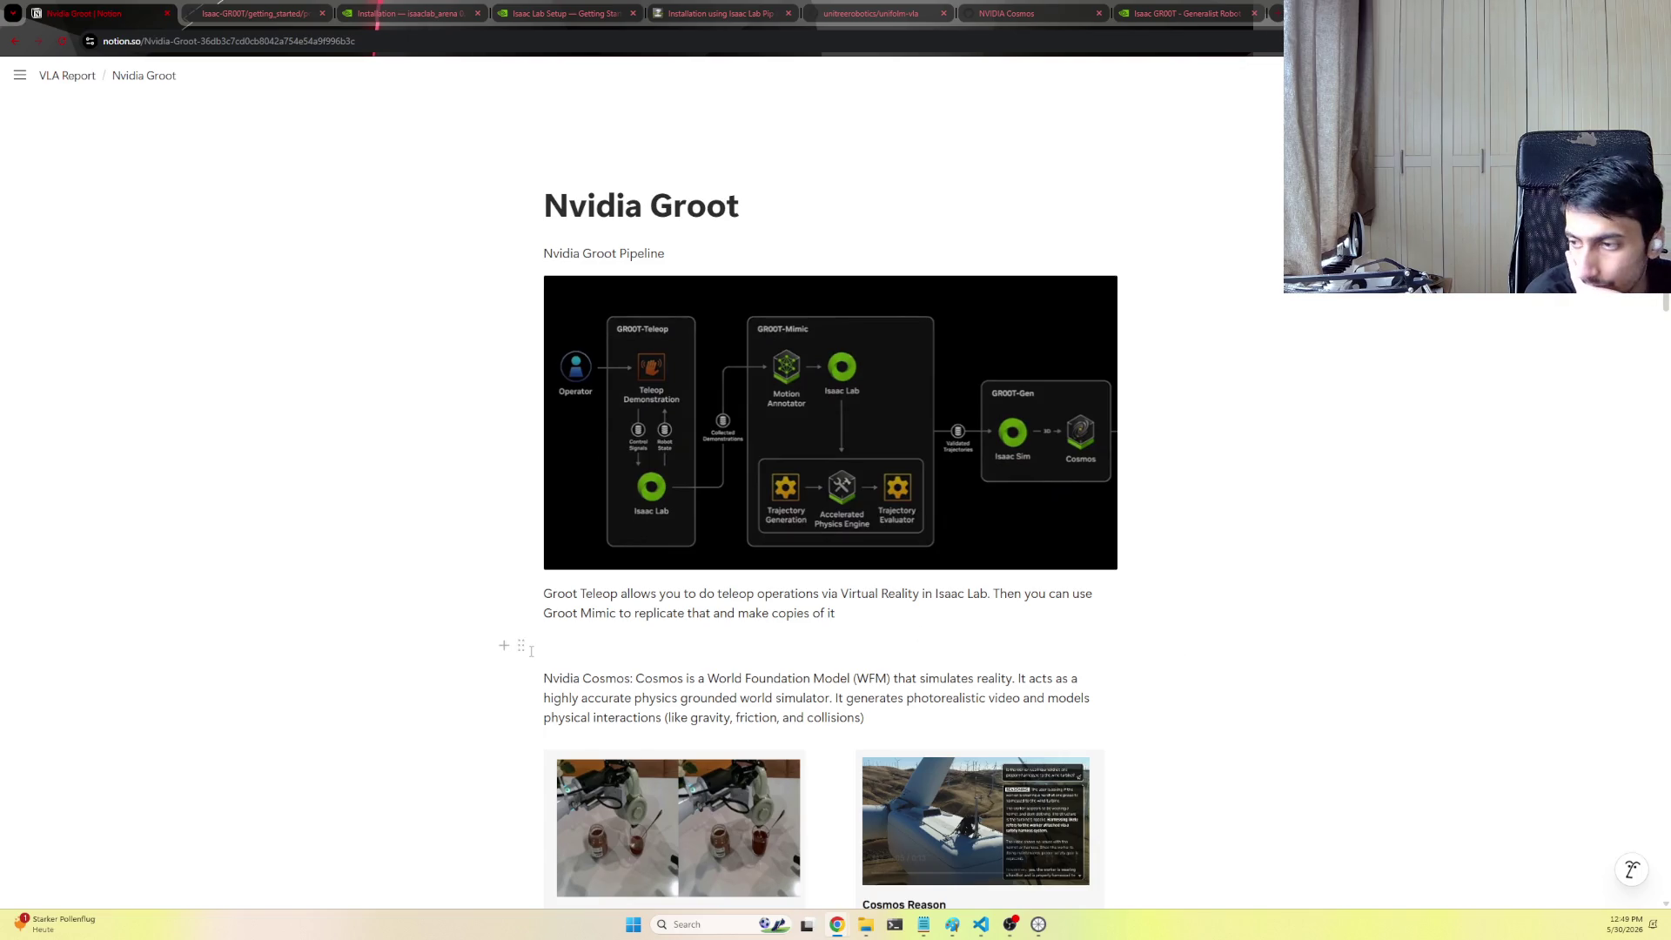
scroll(684, 570, "down", 5)
type("D")
Add the 'Nvidia Dreamas:' label and paste the GR00T-Dreams data-scarcity paragraph, then undo the paste
key("BackSpace")
type("Groot D")
key("BackSpace")
key("BackSpace")
key("BackSpace")
key("BackSpace")
key("BackSpace")
key("BackSpace")
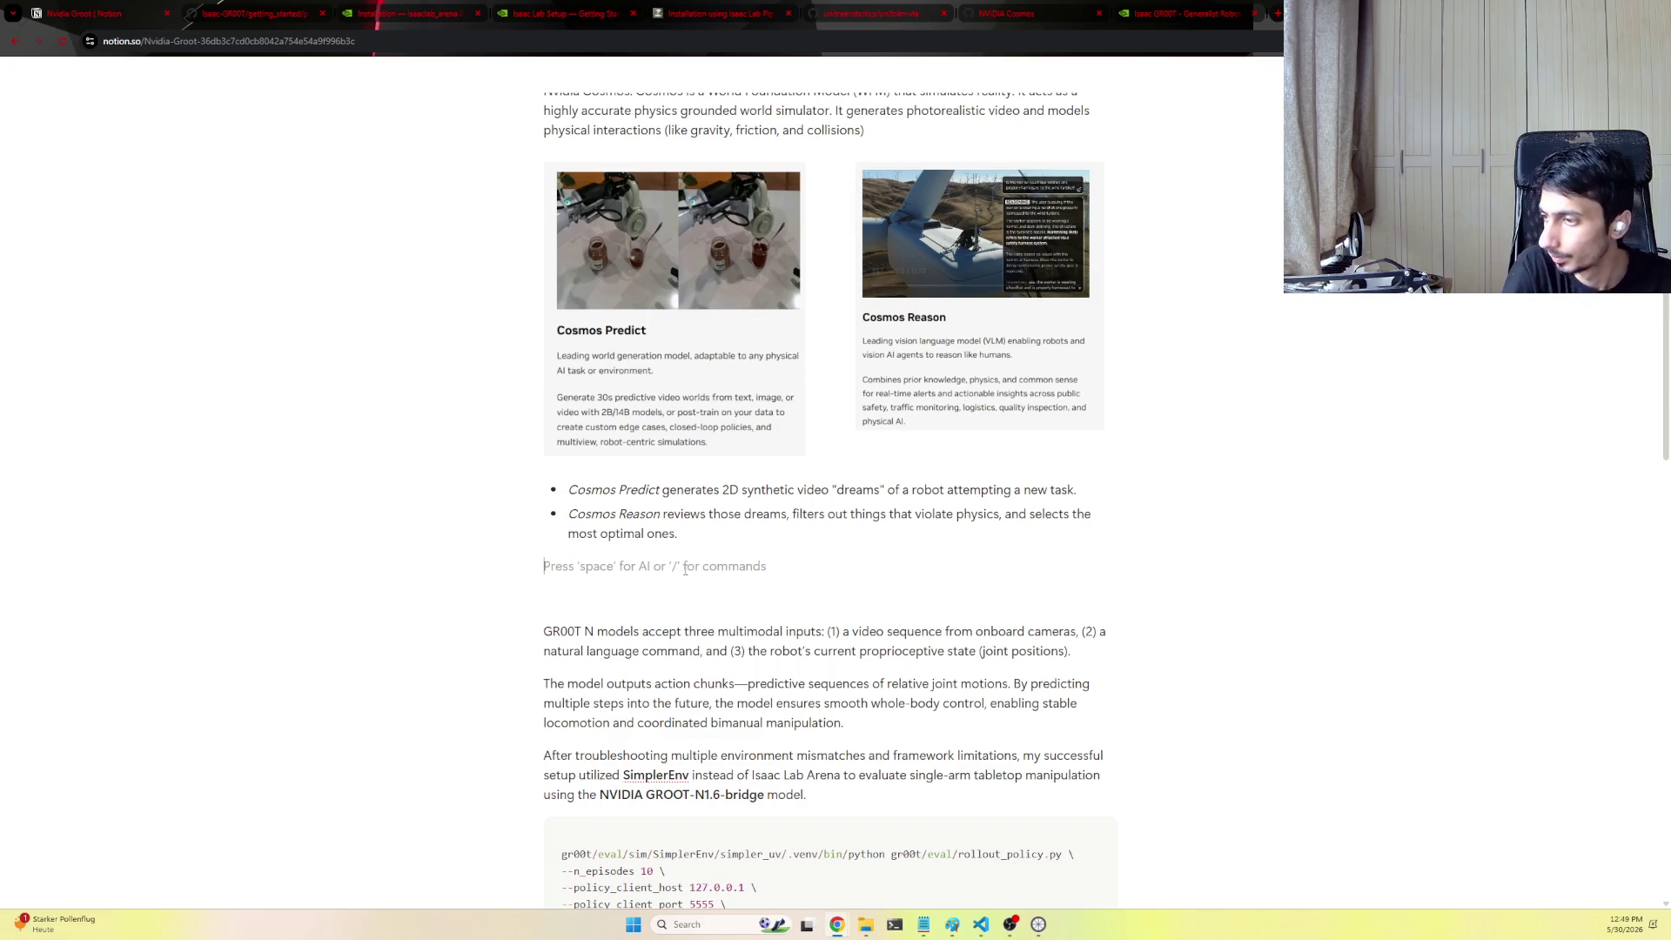
scroll(689, 565, "up", 2)
scroll(689, 566, "down", 2)
type("Nvid")
key("BackSpace")
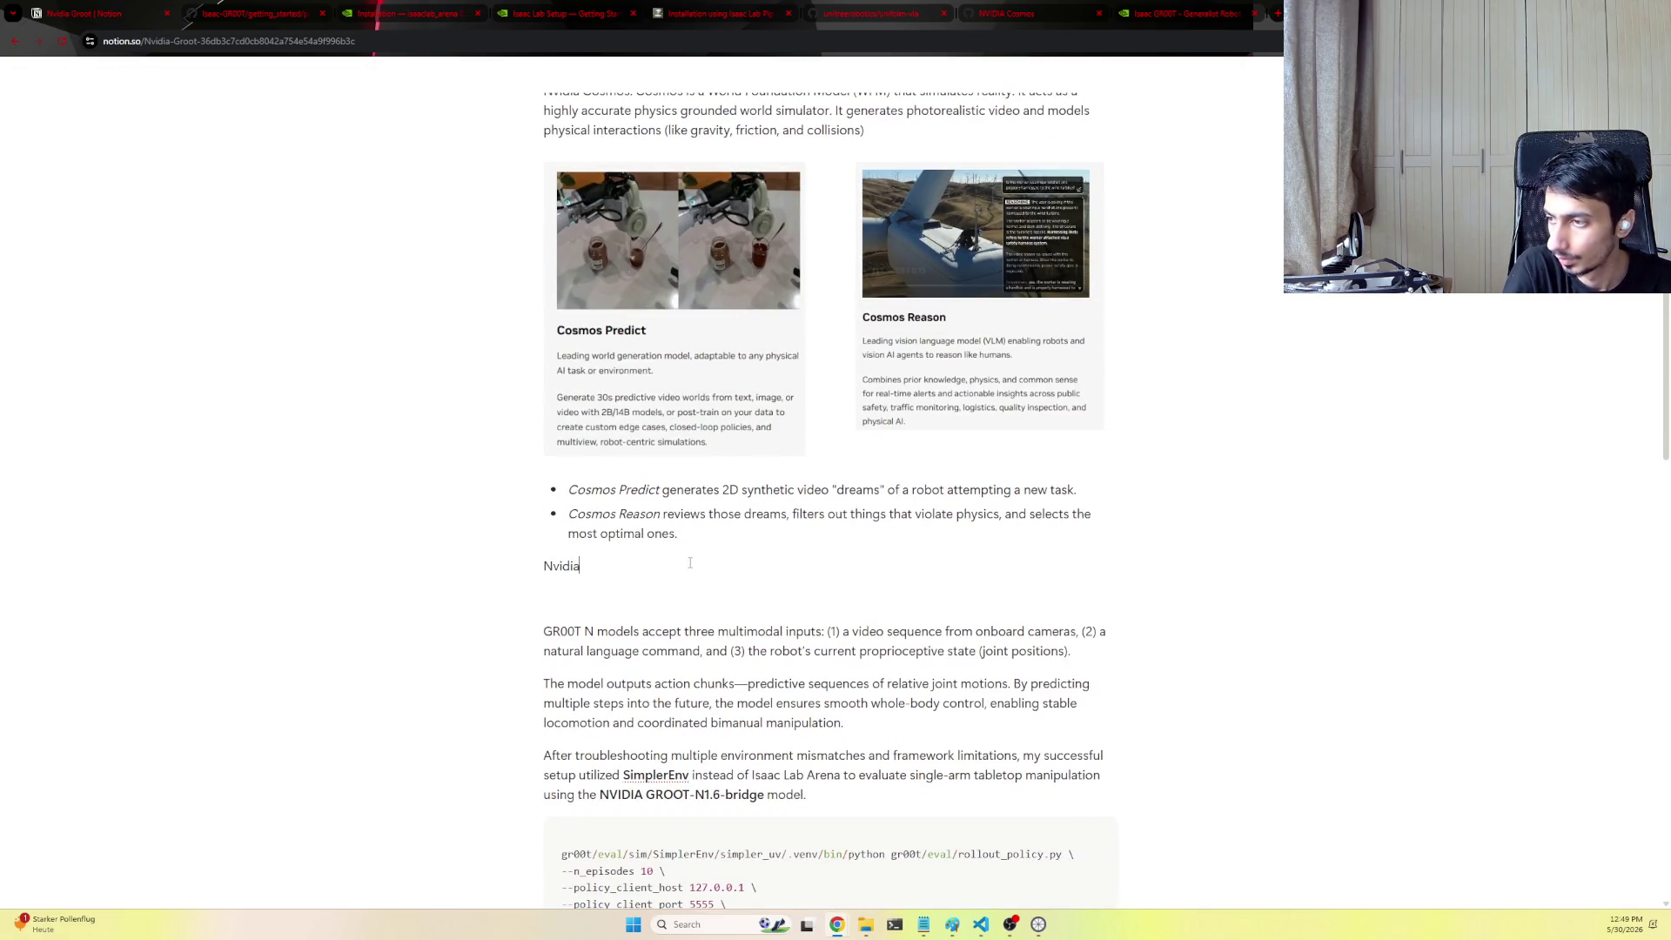
type("reamas:")
key("Return")
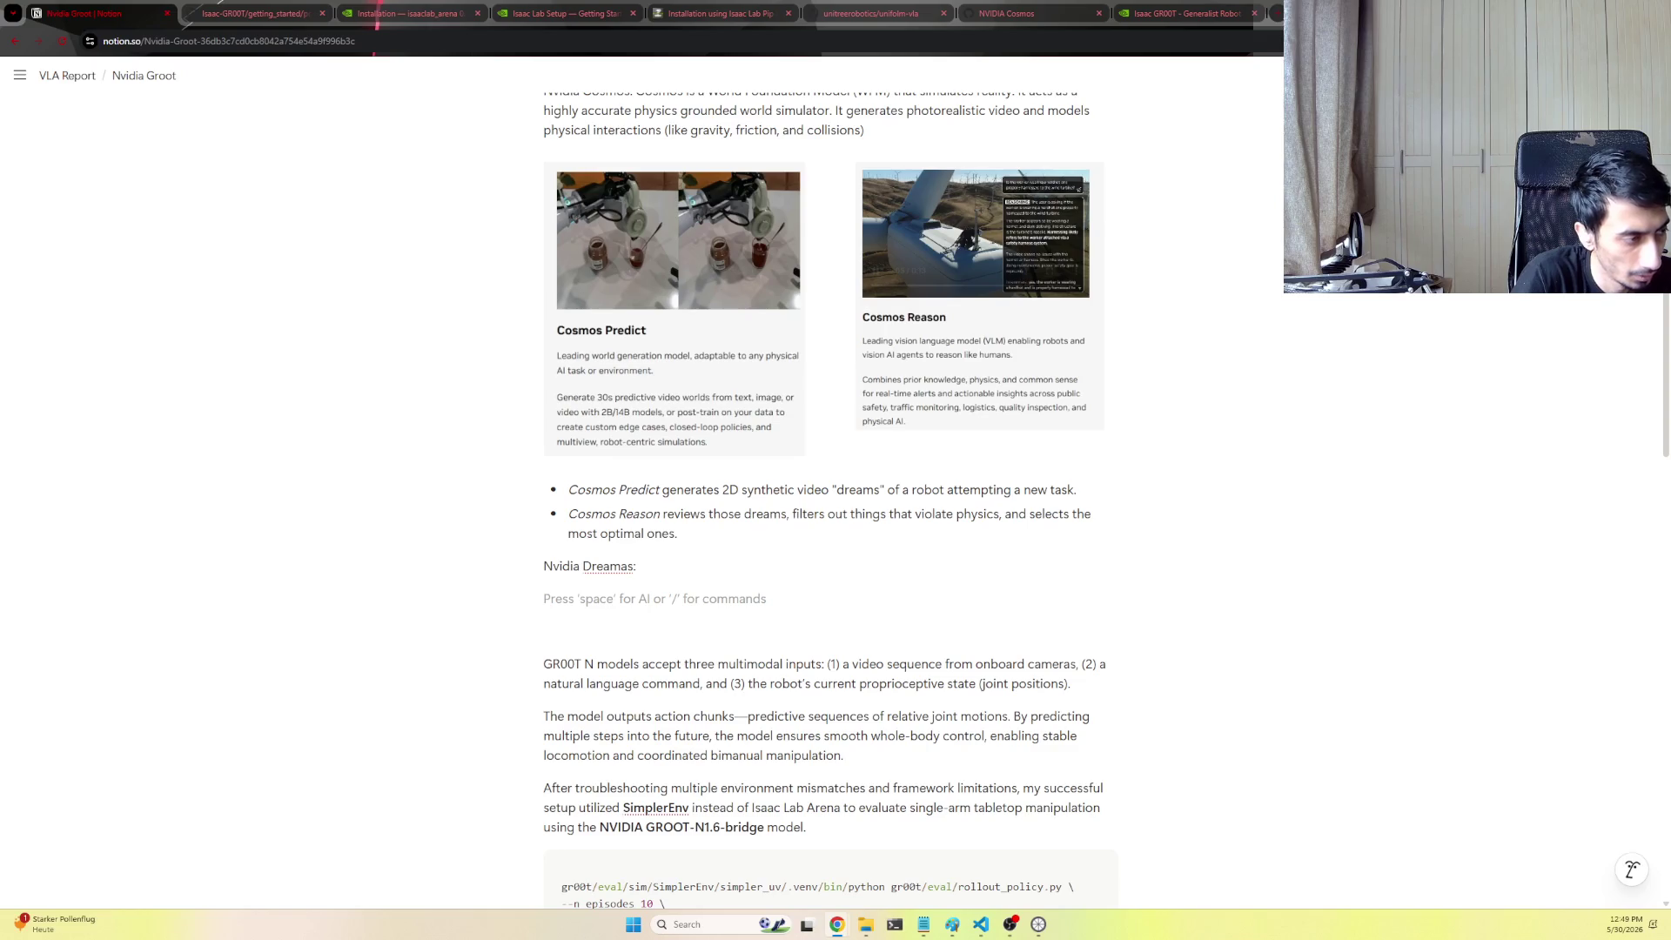
type("Data is the biggest bottleneck in robotics—teaching a robot requires millions of examples. This is where GR00T-Dreams bridges the gap using Cosmos.")
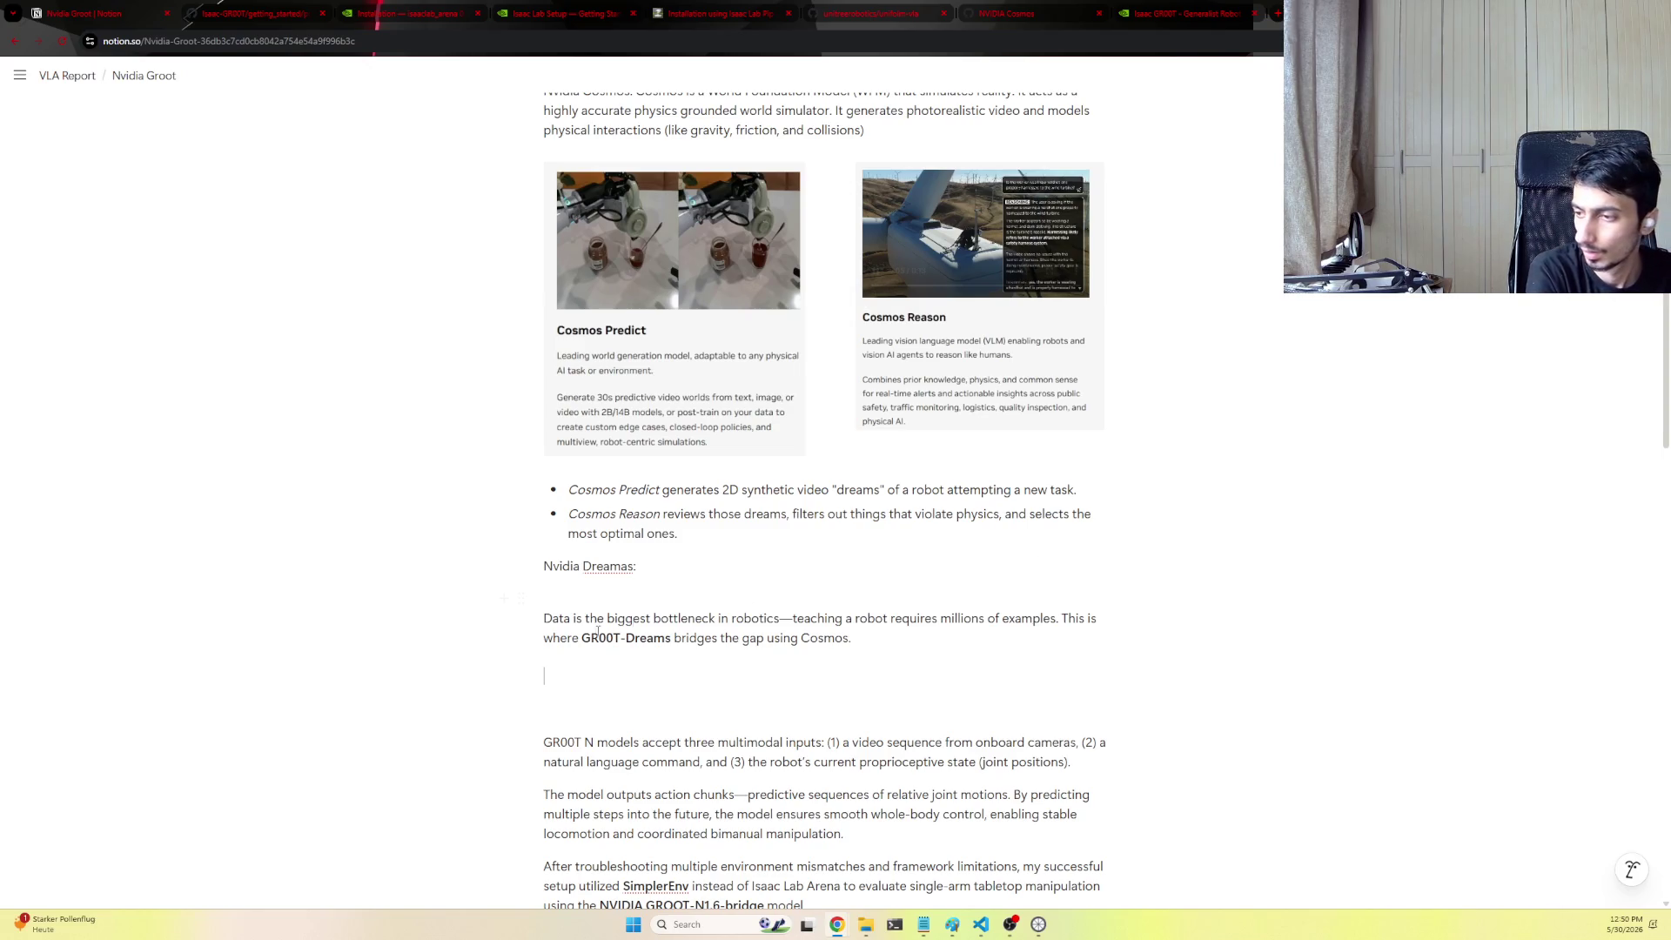
key("ctrl+z")
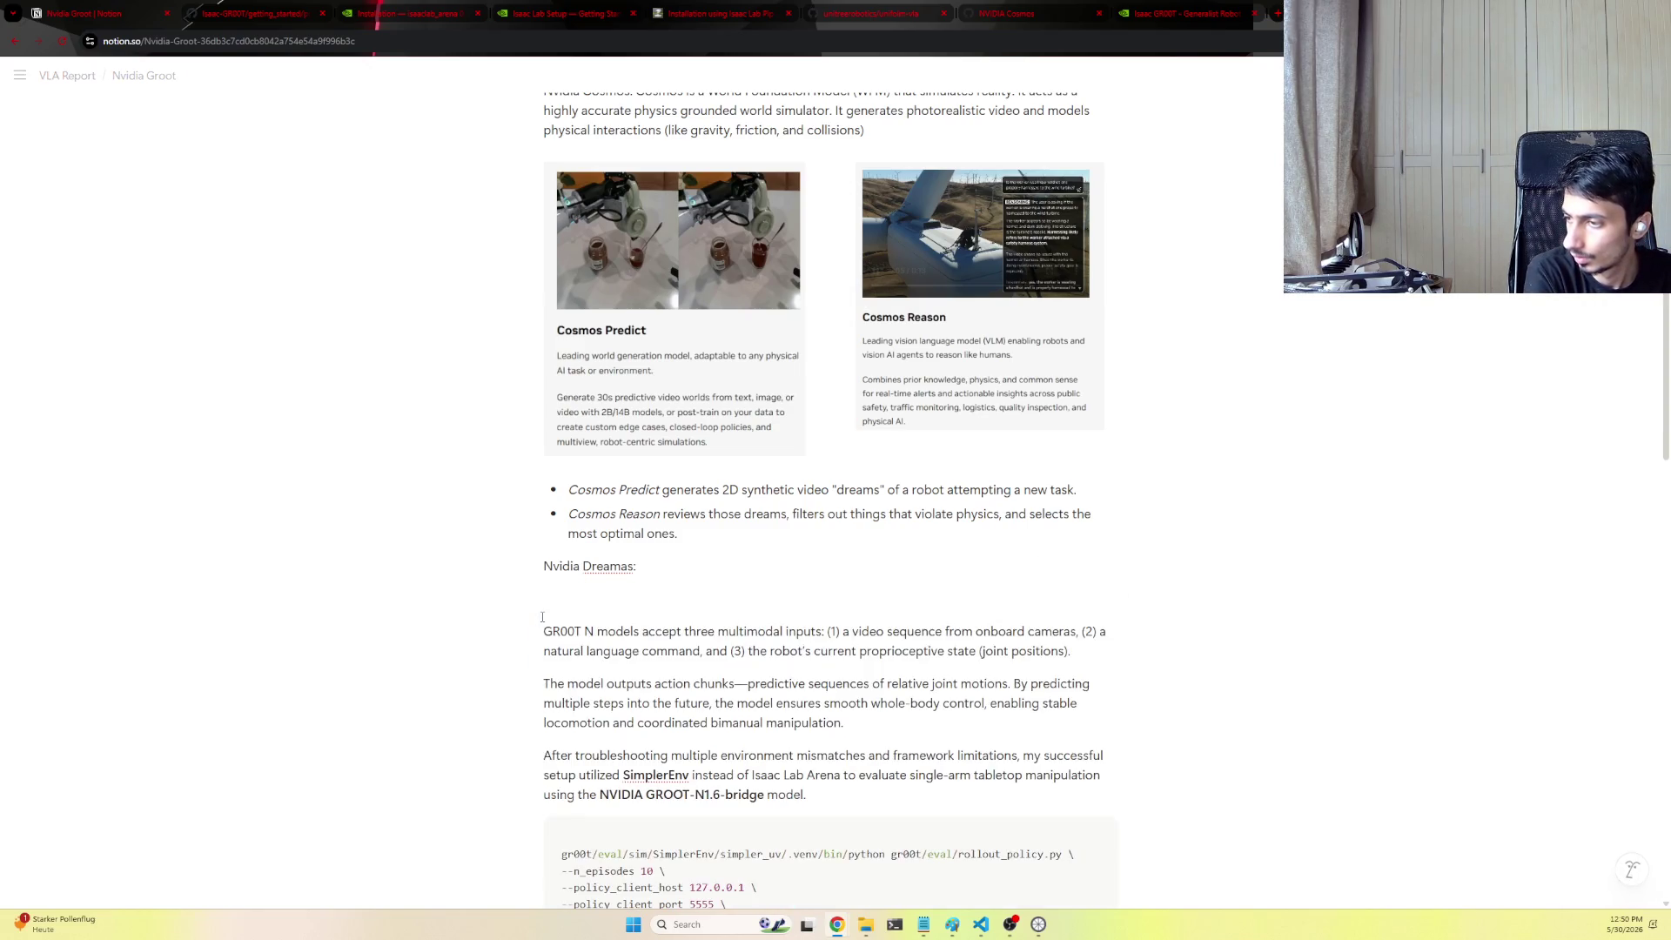
Restore the GR00T-Dreams paragraph, replace its em dash with a space, and append the door-opening example sentence
key("ctrl+shift+z")
key("BackSpace")
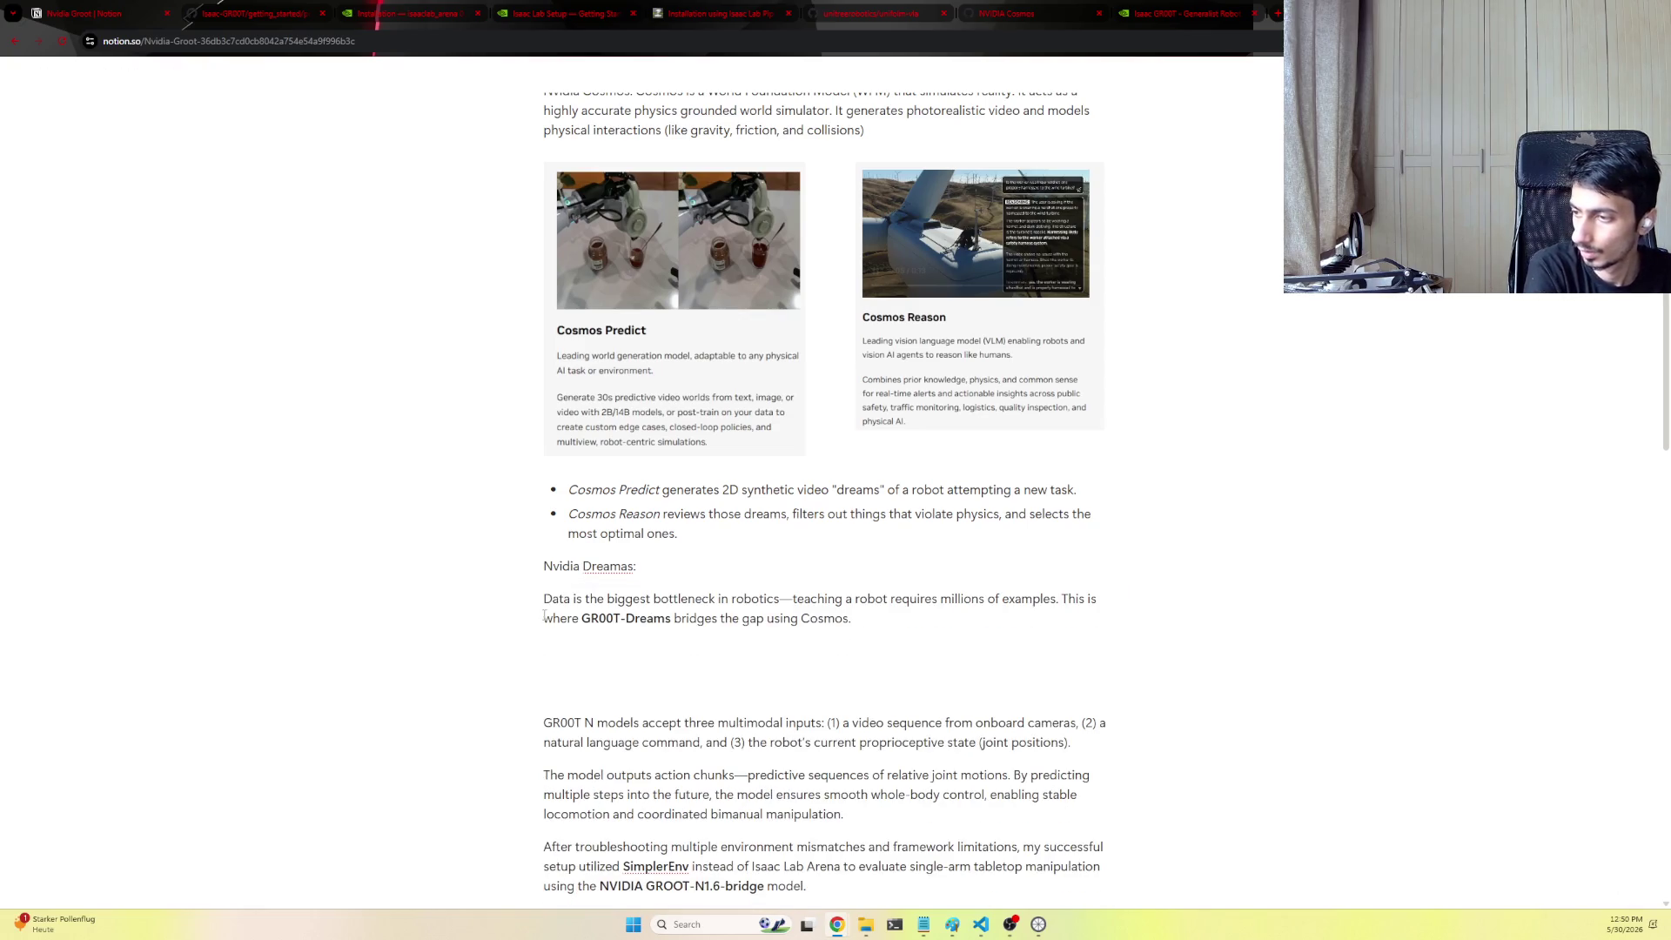
left_click(792, 600)
key("BackSpace")
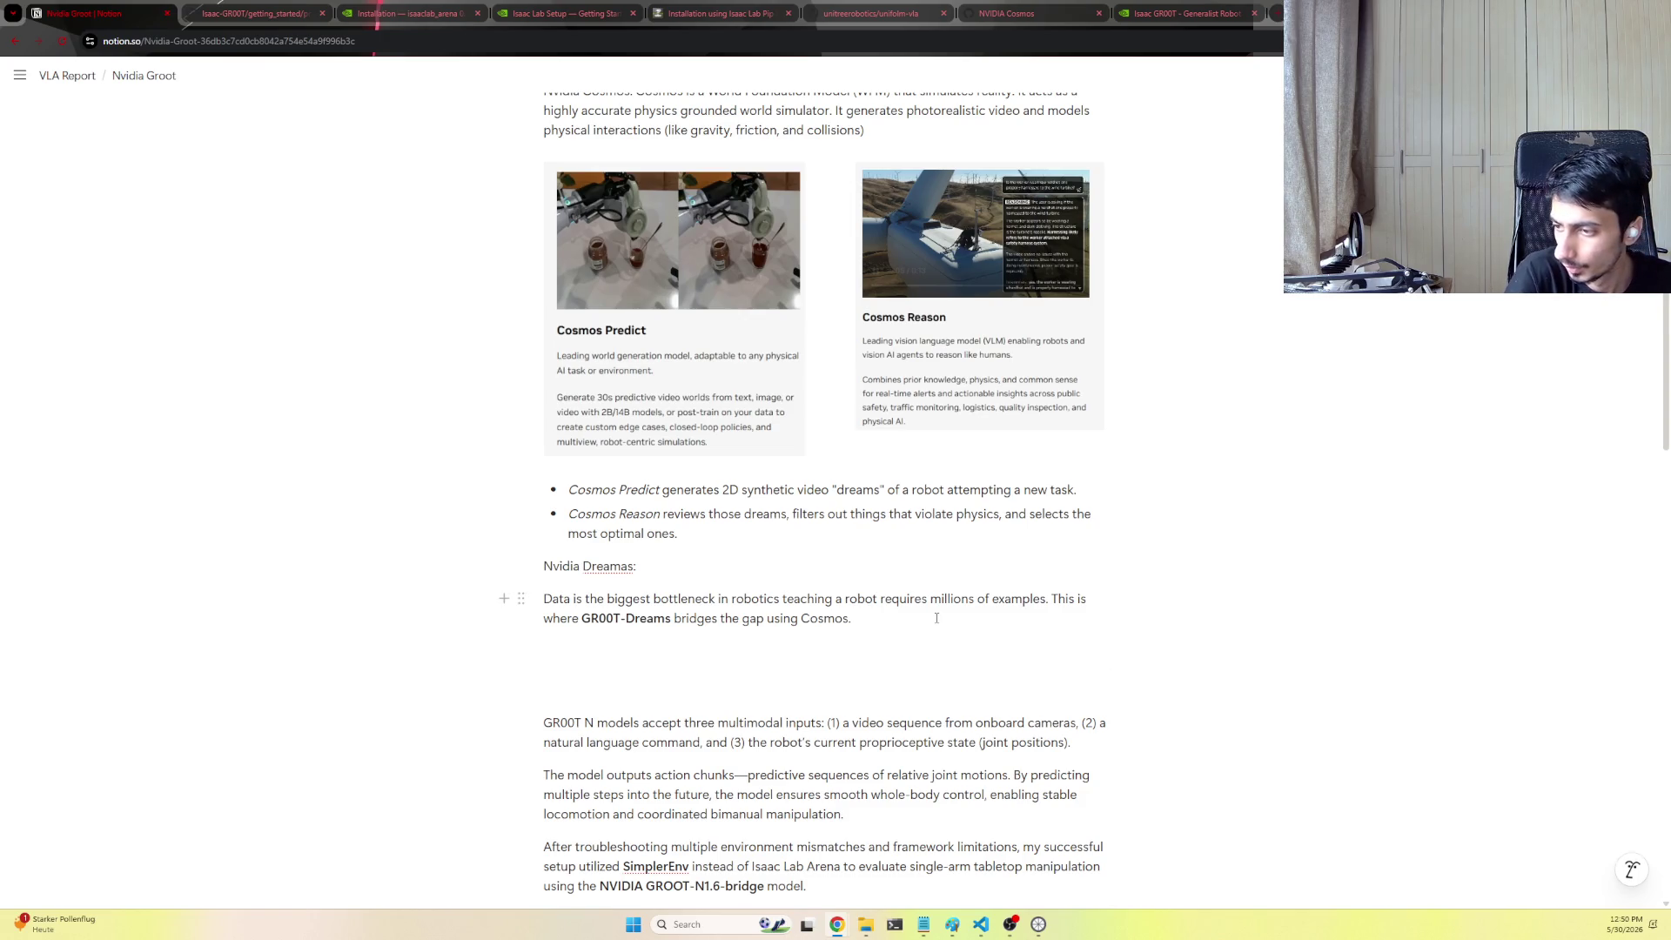
type("It allows a robot to take a single real-world human demonstration or language prompt and generate thousands of imaginative \"dream\" videos of different potential future states.")
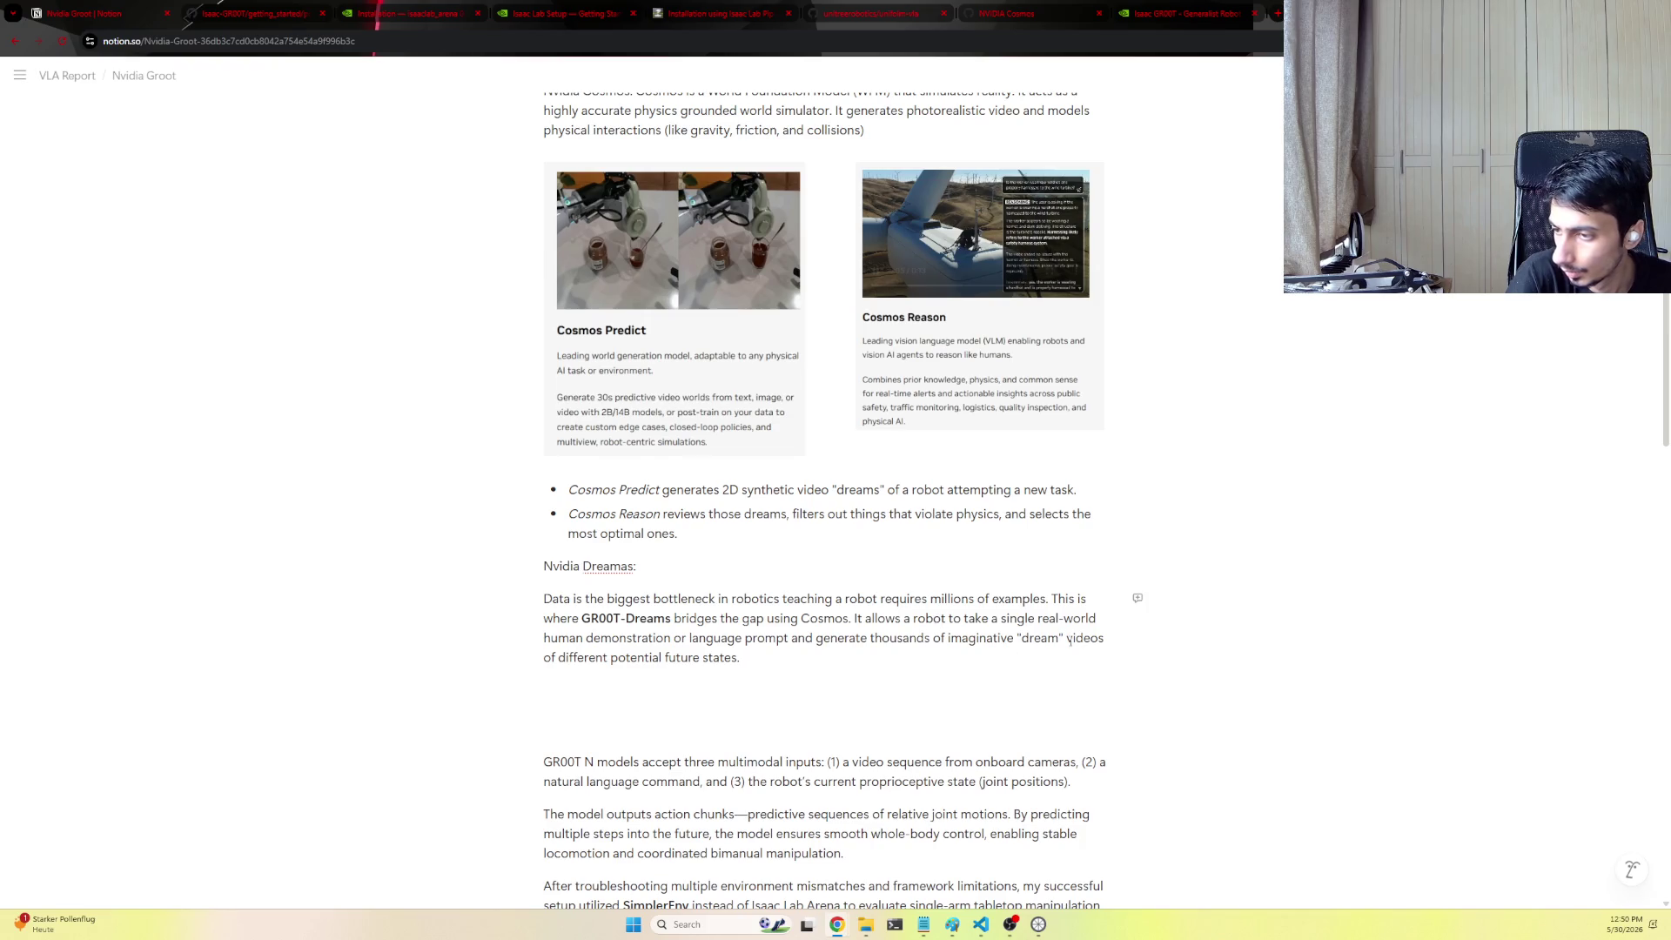
key("ctrl+z")
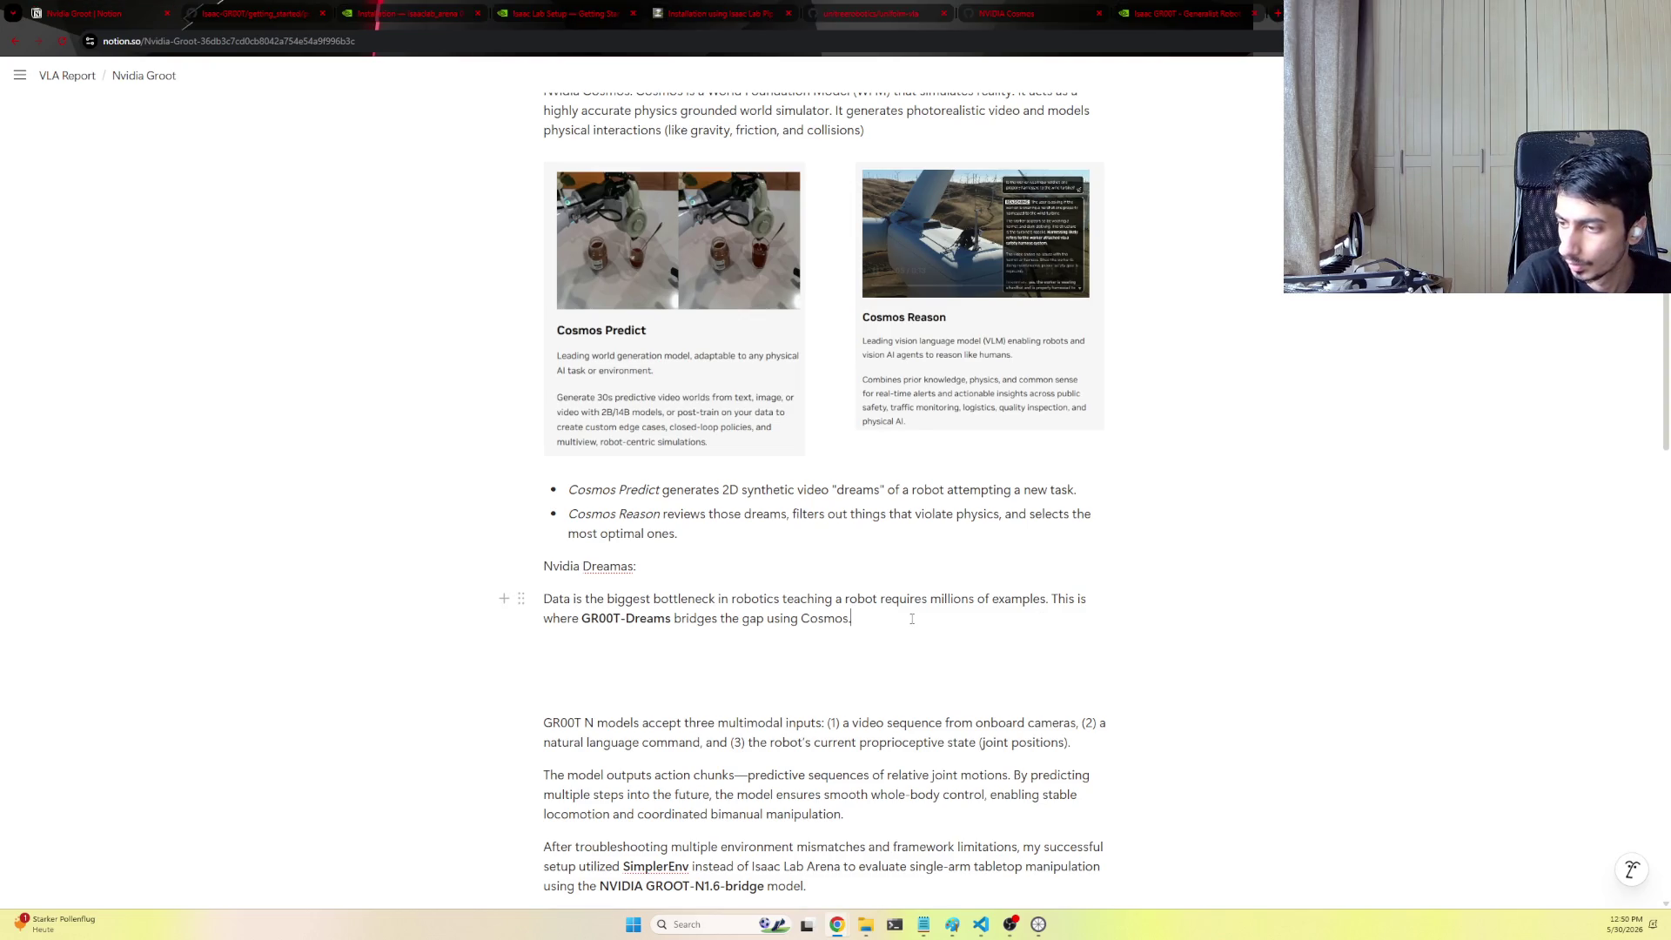
type("If you show a robot a single 5-second video of a human opening a door, GR00T-Dreams takes that video and \"hallucinates\" thousands of variations of it within Cosmos.")
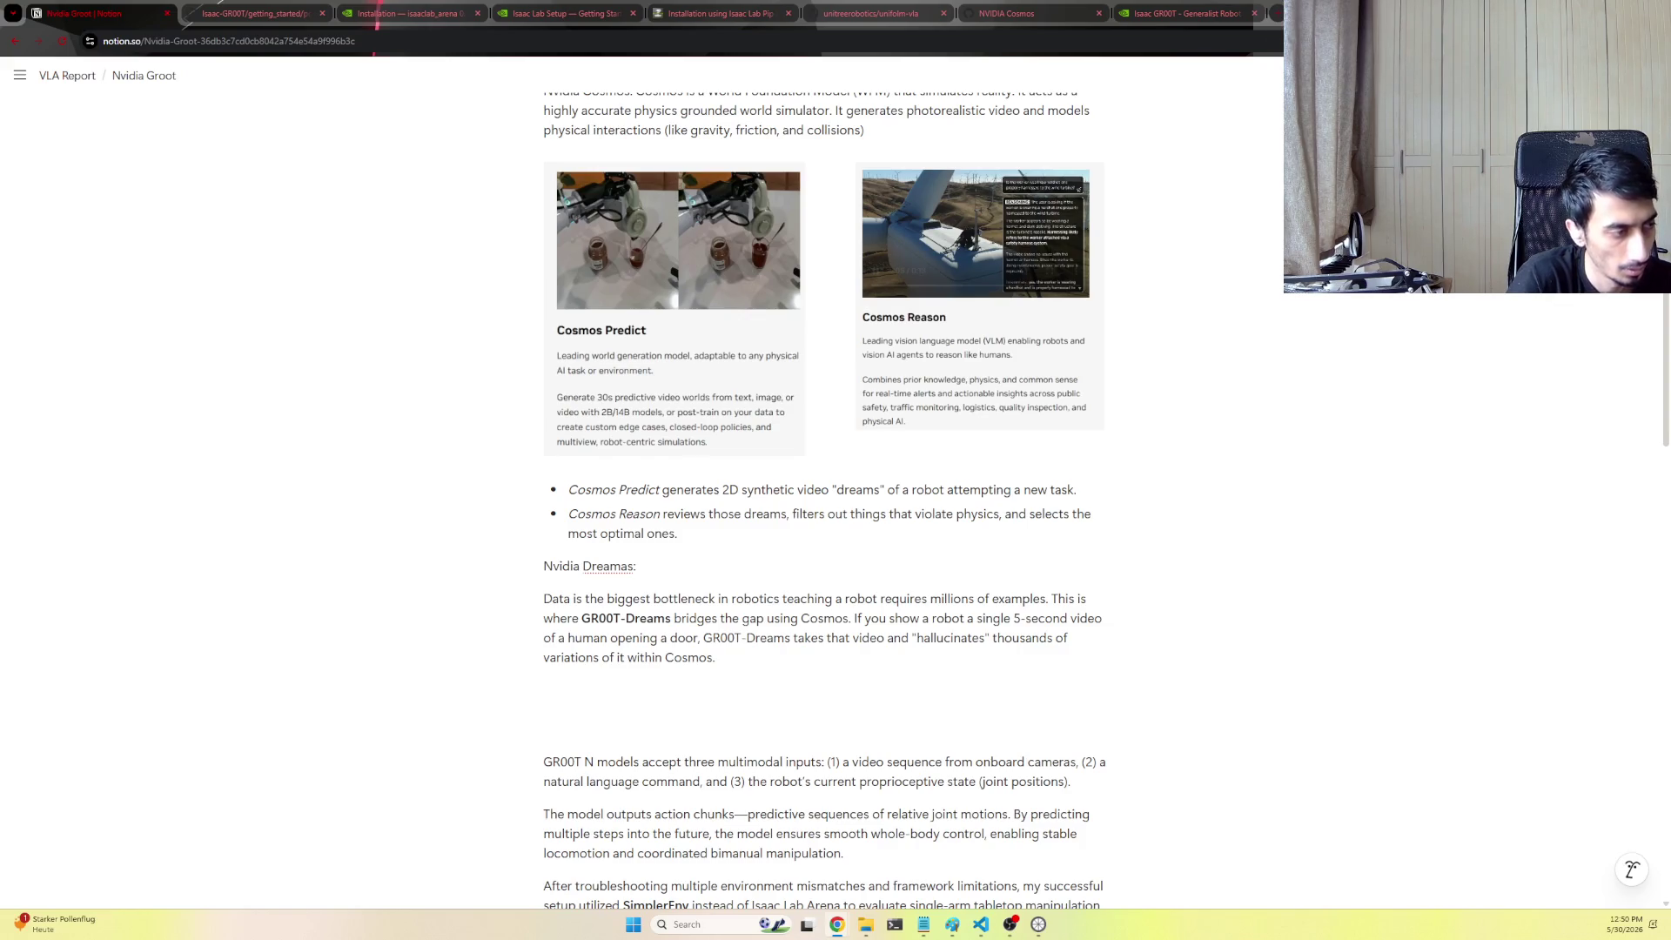
Paste the synthetic-variations paragraph on a new line below and remove the extra empty line
left_click(1031, 671)
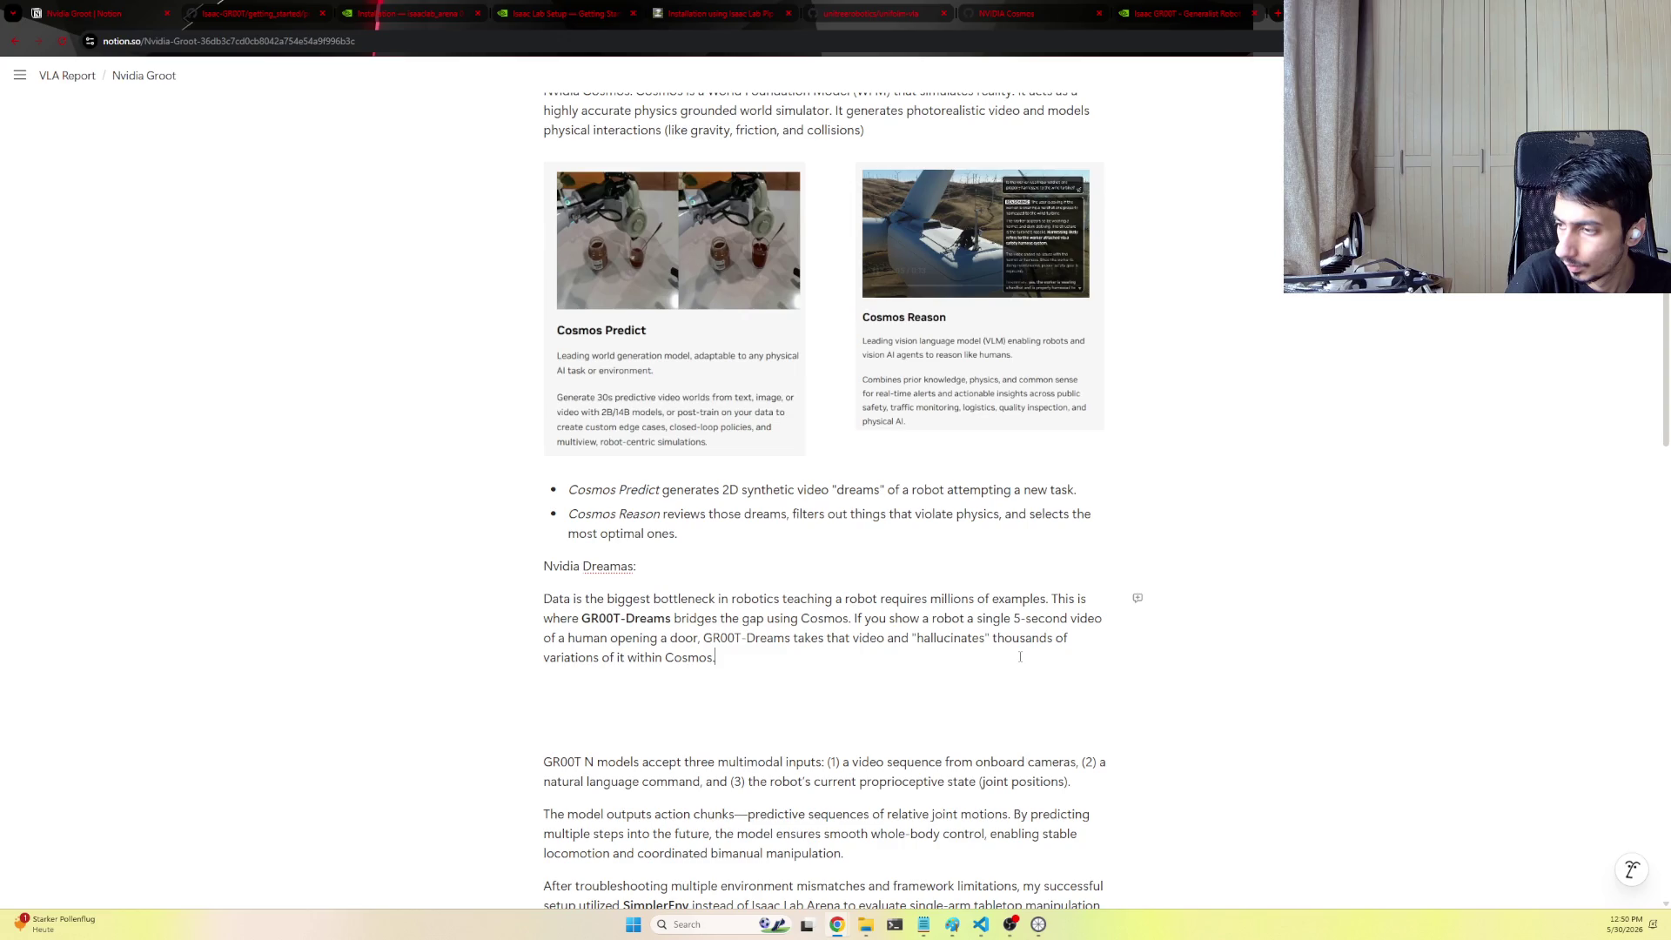
key("Return")
key("Return")
type("It generates synthetic videos of the same door under different lighting, different door handles, and different angles.")
left_click(765, 688)
key("BackSpace")
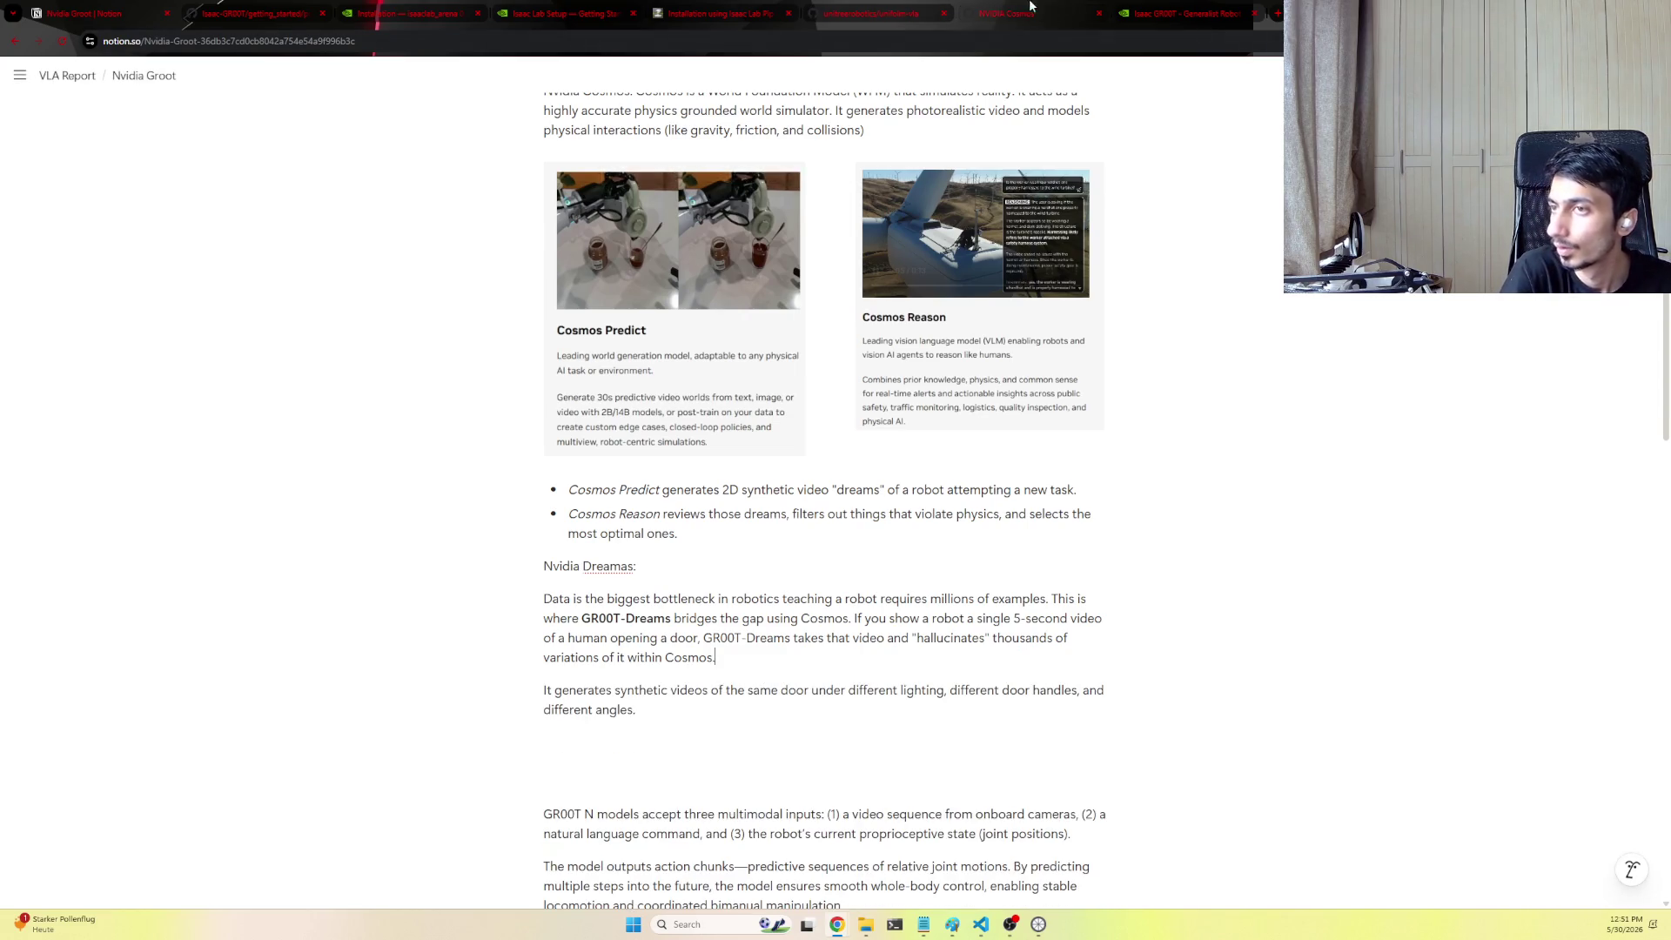
Run a web search for 'nvidia dreams' from the Isaac GR00T tab's address bar
left_click(1201, 16)
left_click(952, 45)
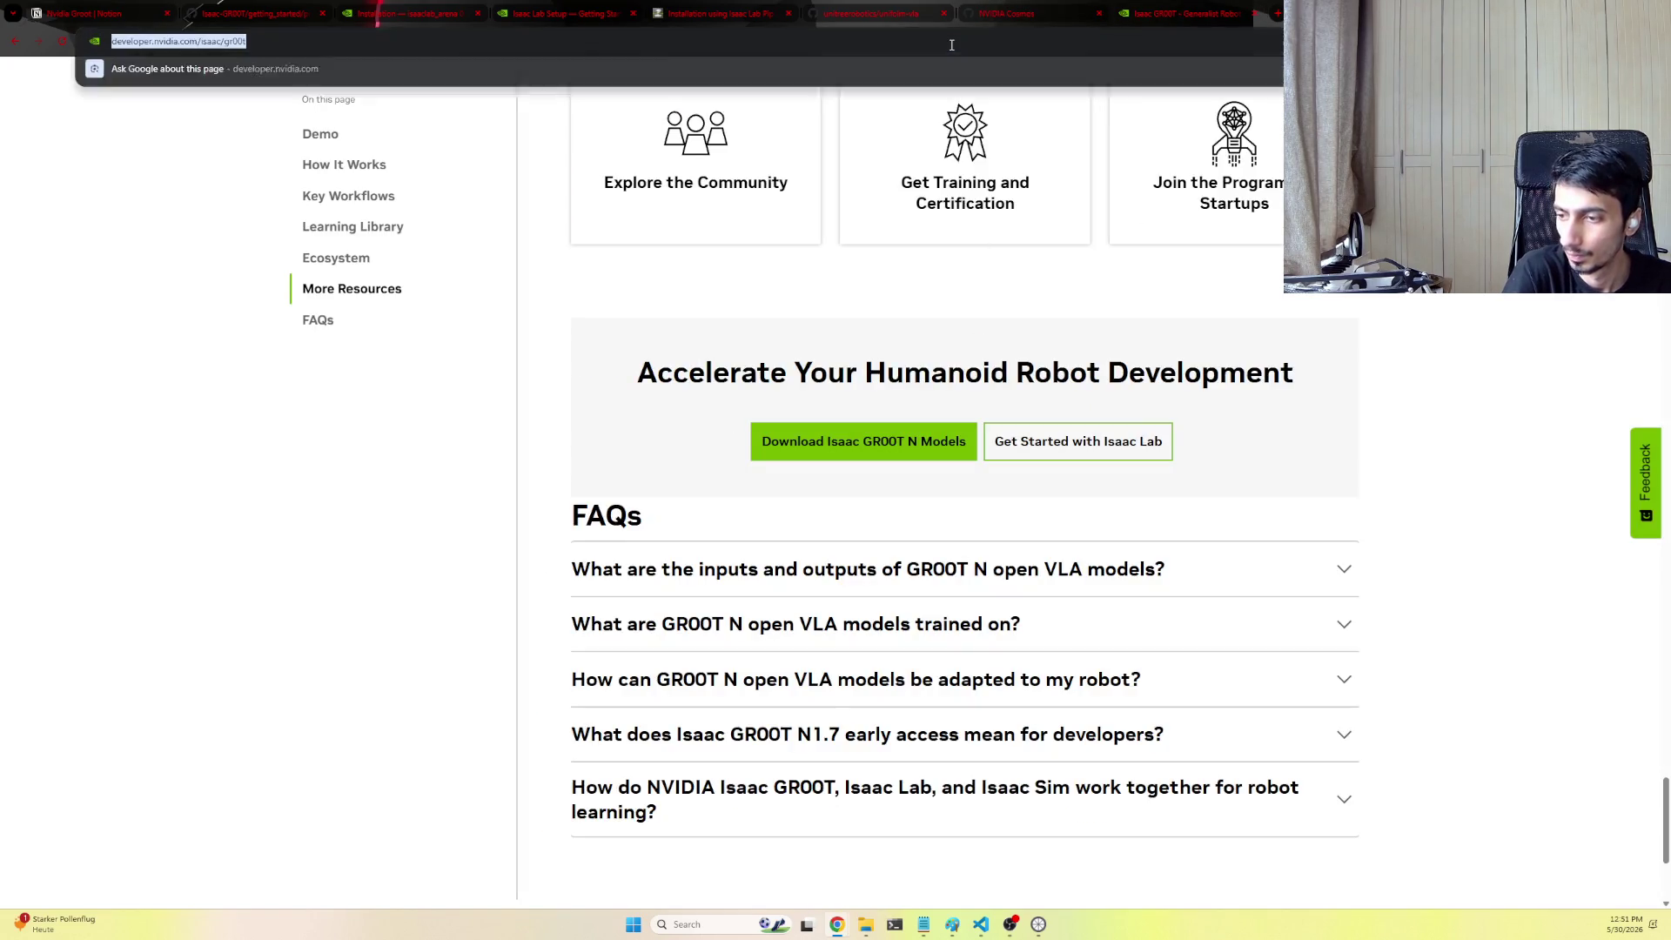
type("nvidia drea")
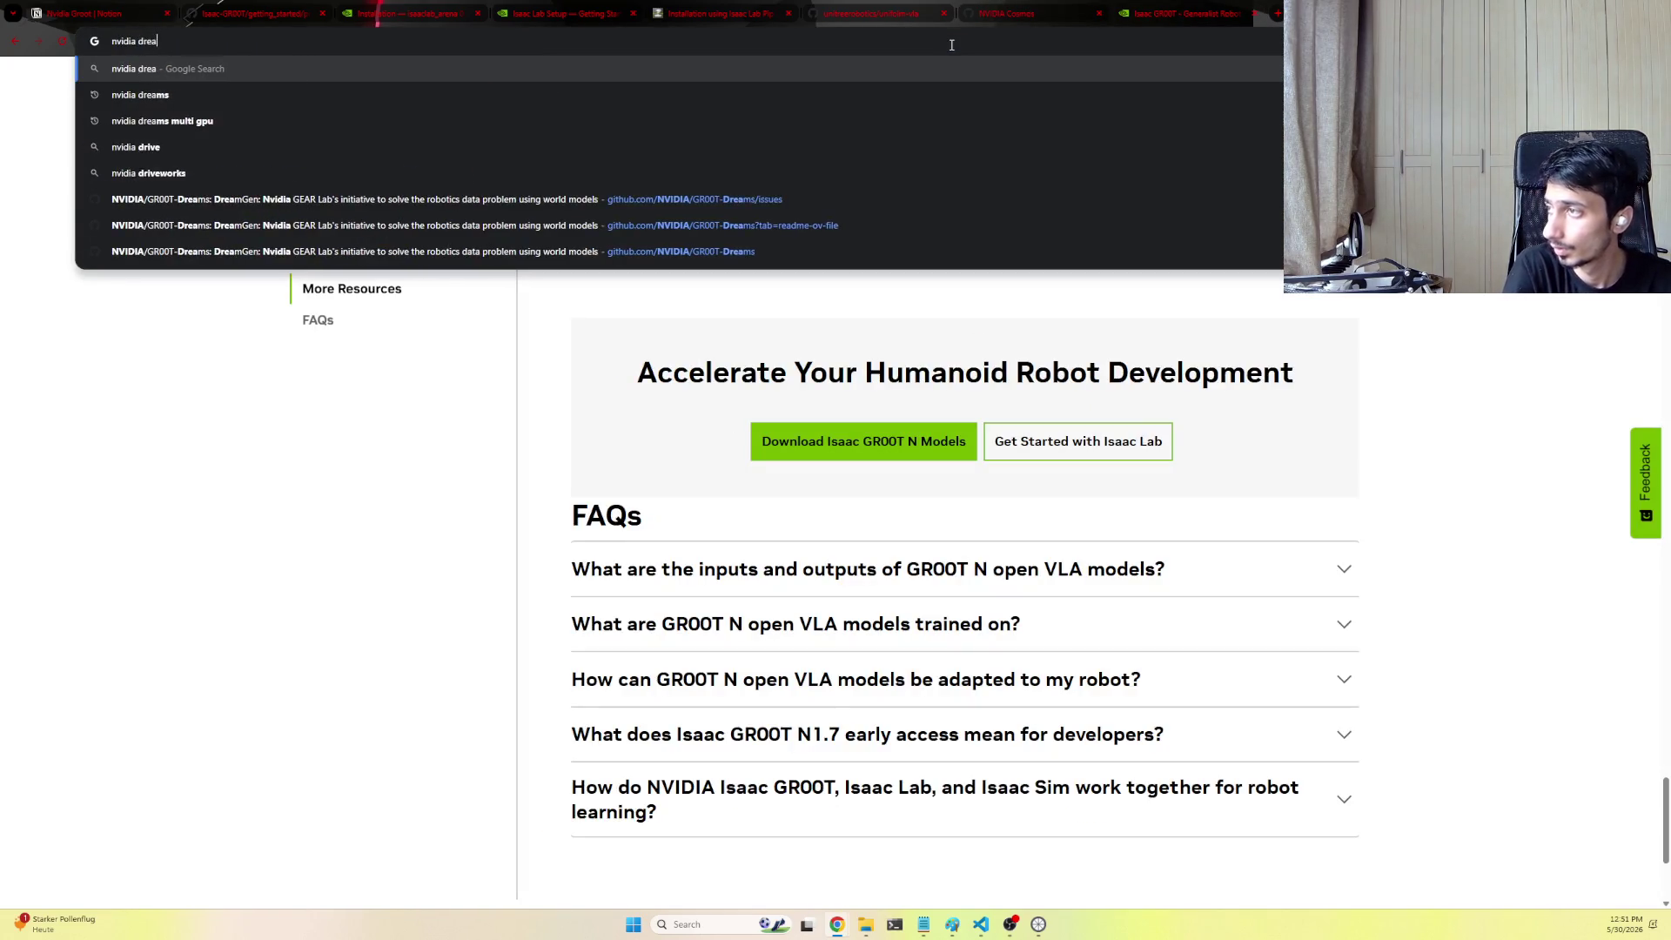
type("ms")
key("Return")
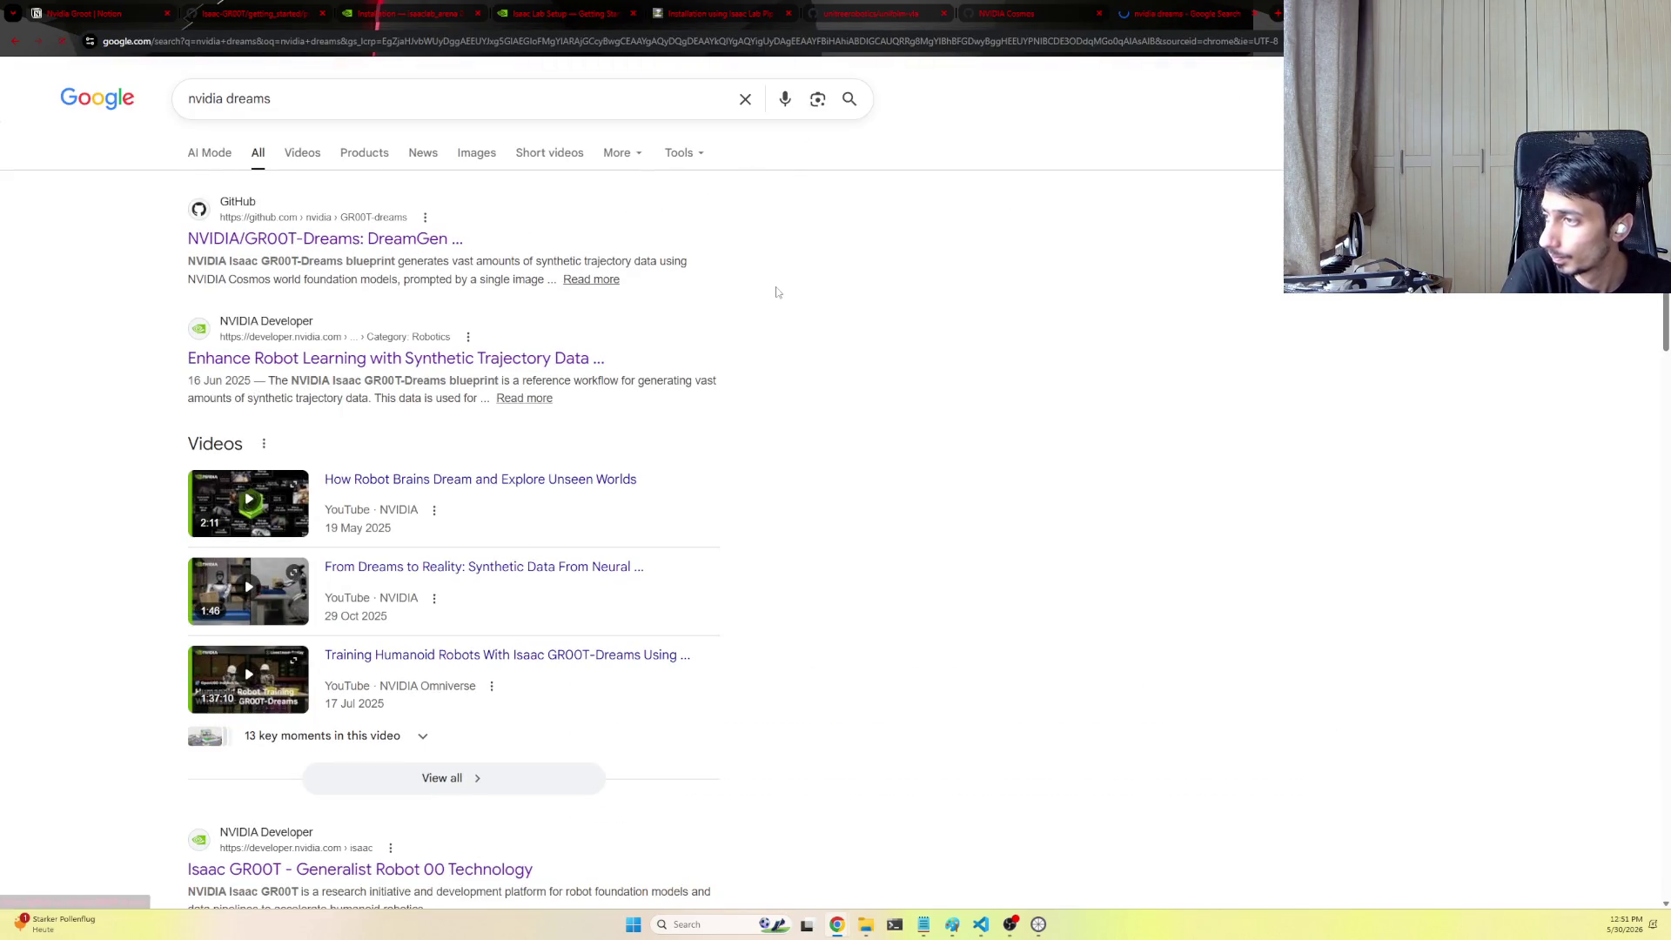
scroll(783, 300, "down", 4)
scroll(822, 466, "down", 3)
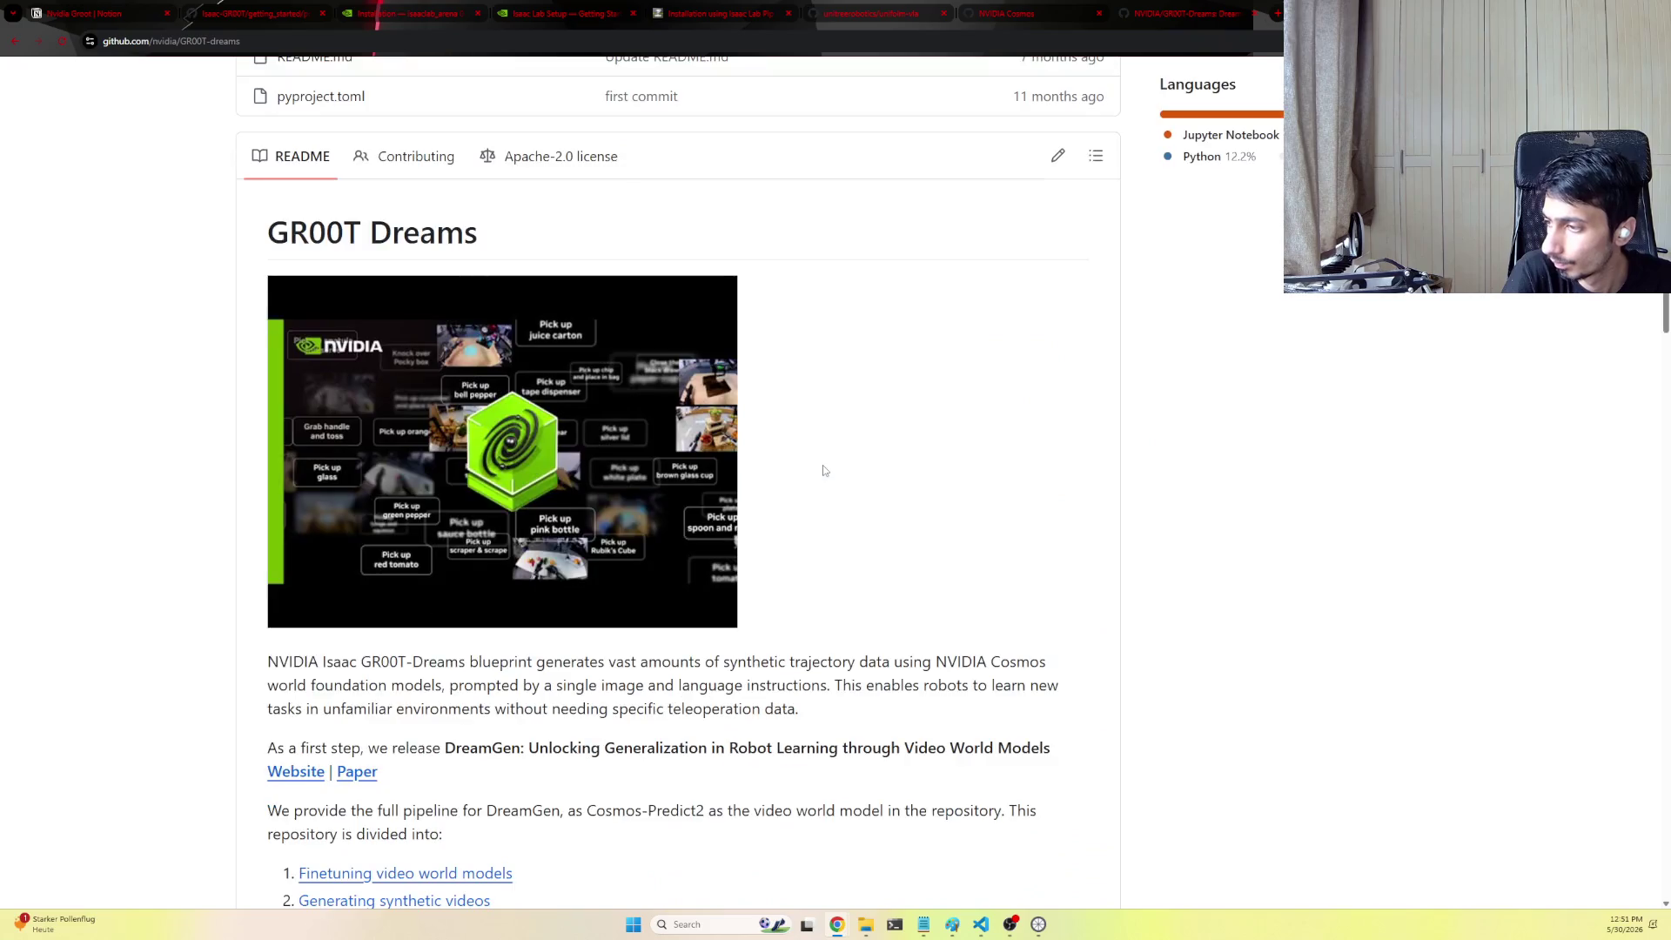
scroll(822, 470, "down", 1)
scroll(823, 468, "down", 4)
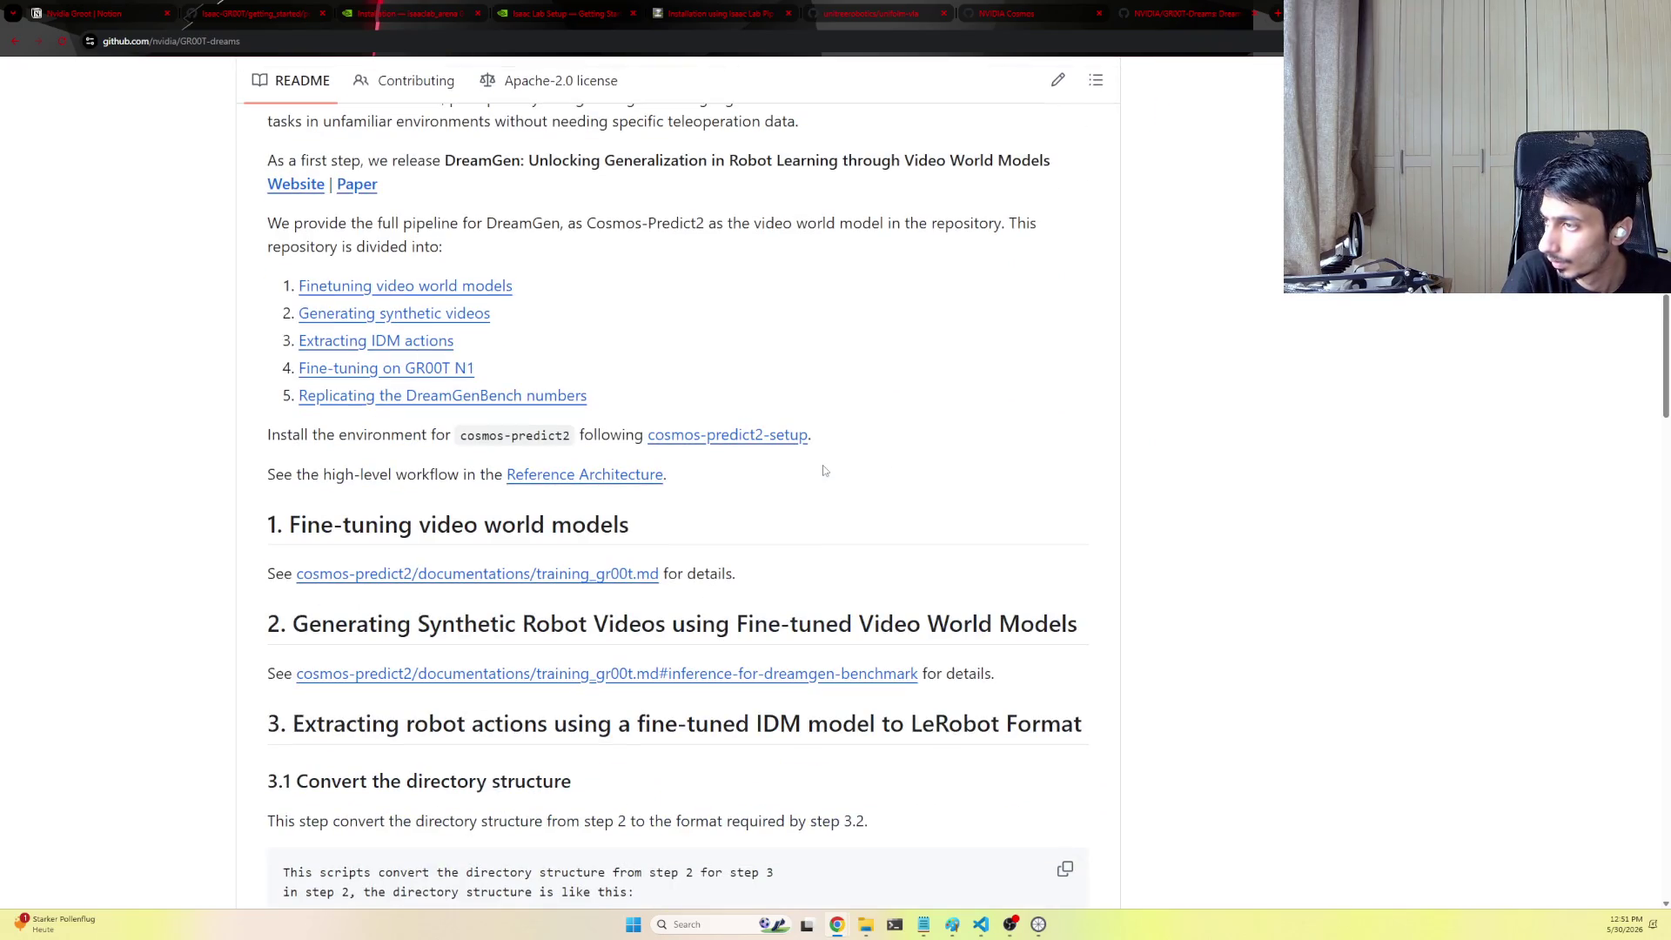
scroll(822, 465, "down", 1)
Jump to the GR00T-Dreams README's synthetic robot video generation section, then go back
left_click(484, 252)
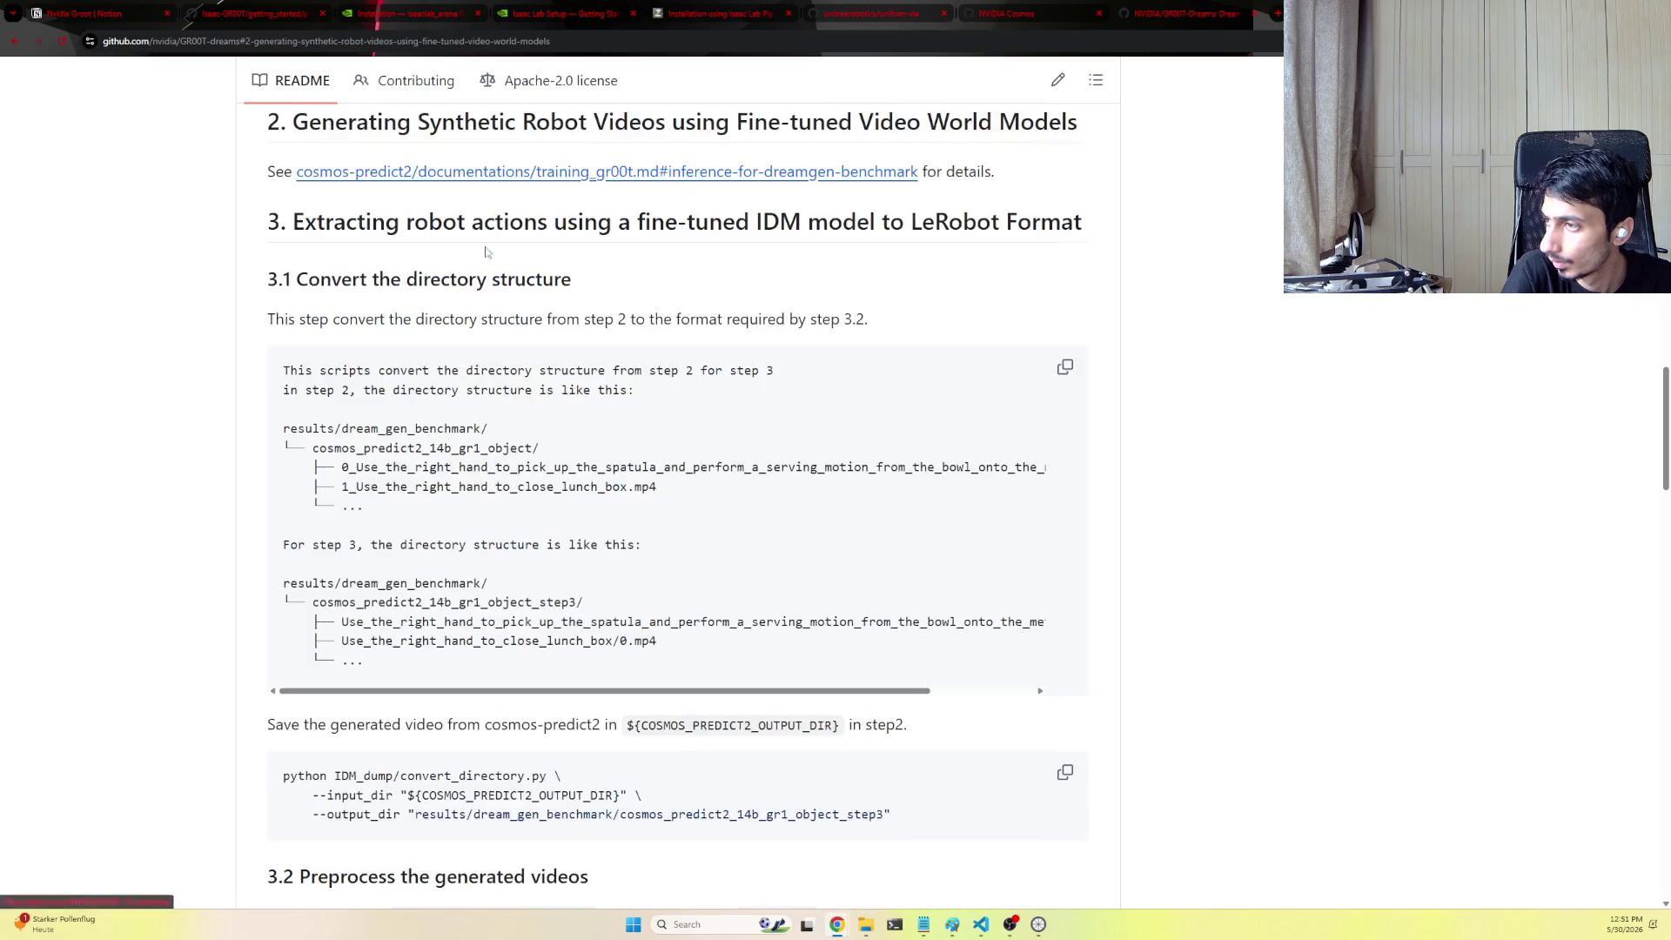
scroll(627, 391, "down", 8)
scroll(784, 496, "down", 5)
scroll(929, 588, "down", 10)
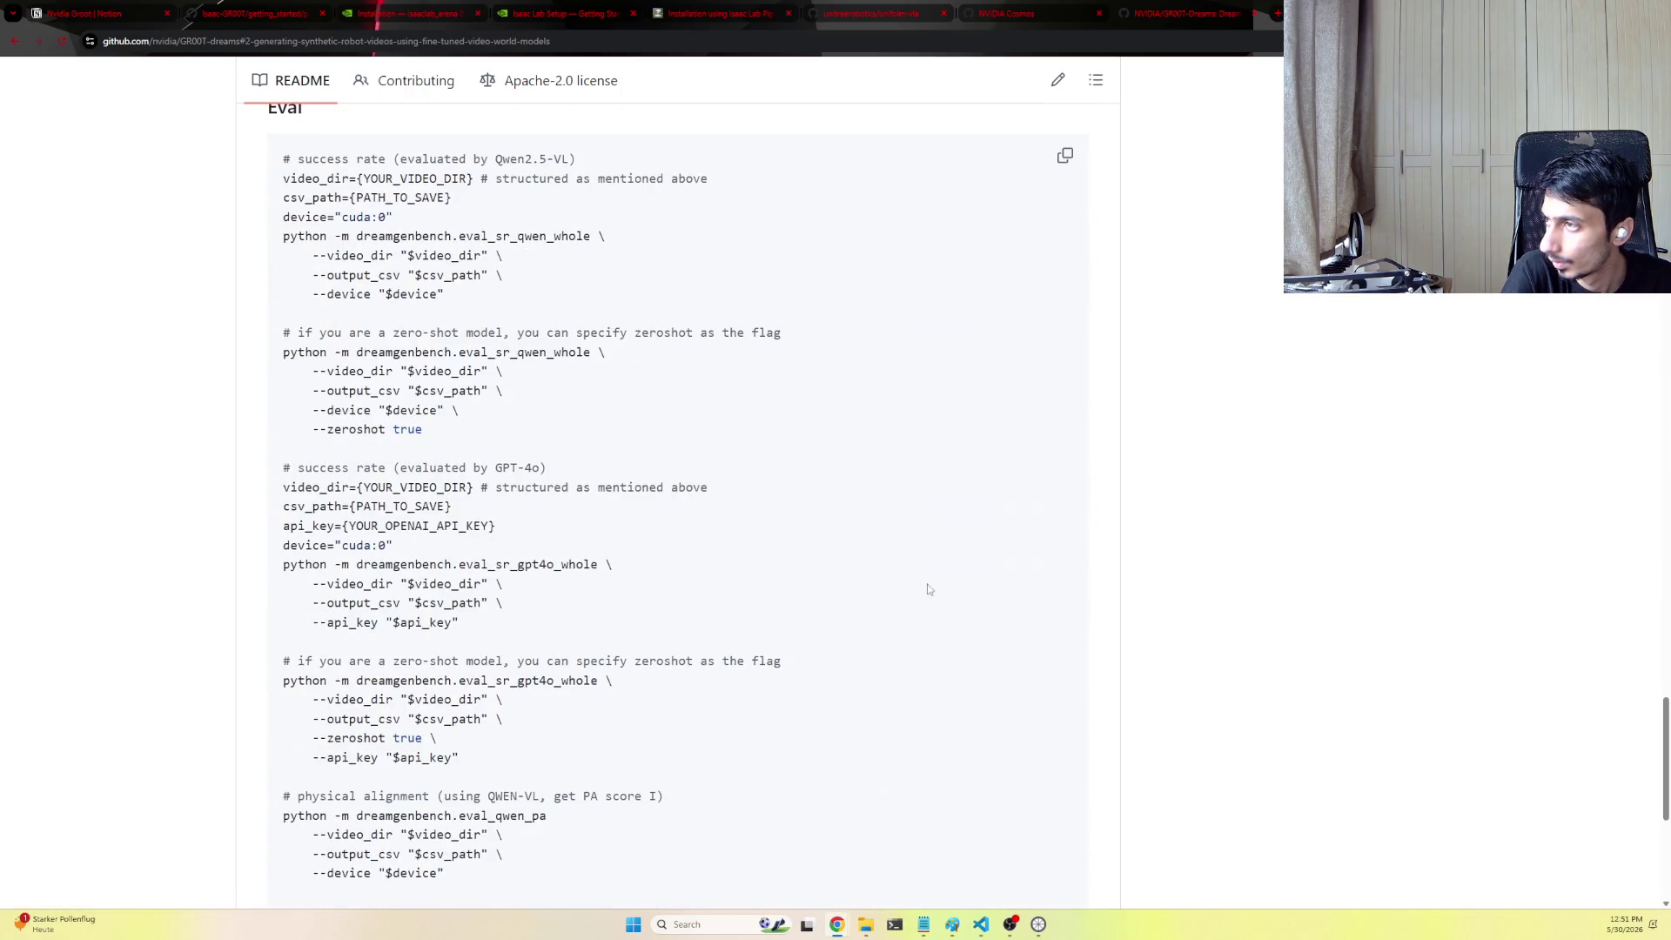
left_click(15, 42)
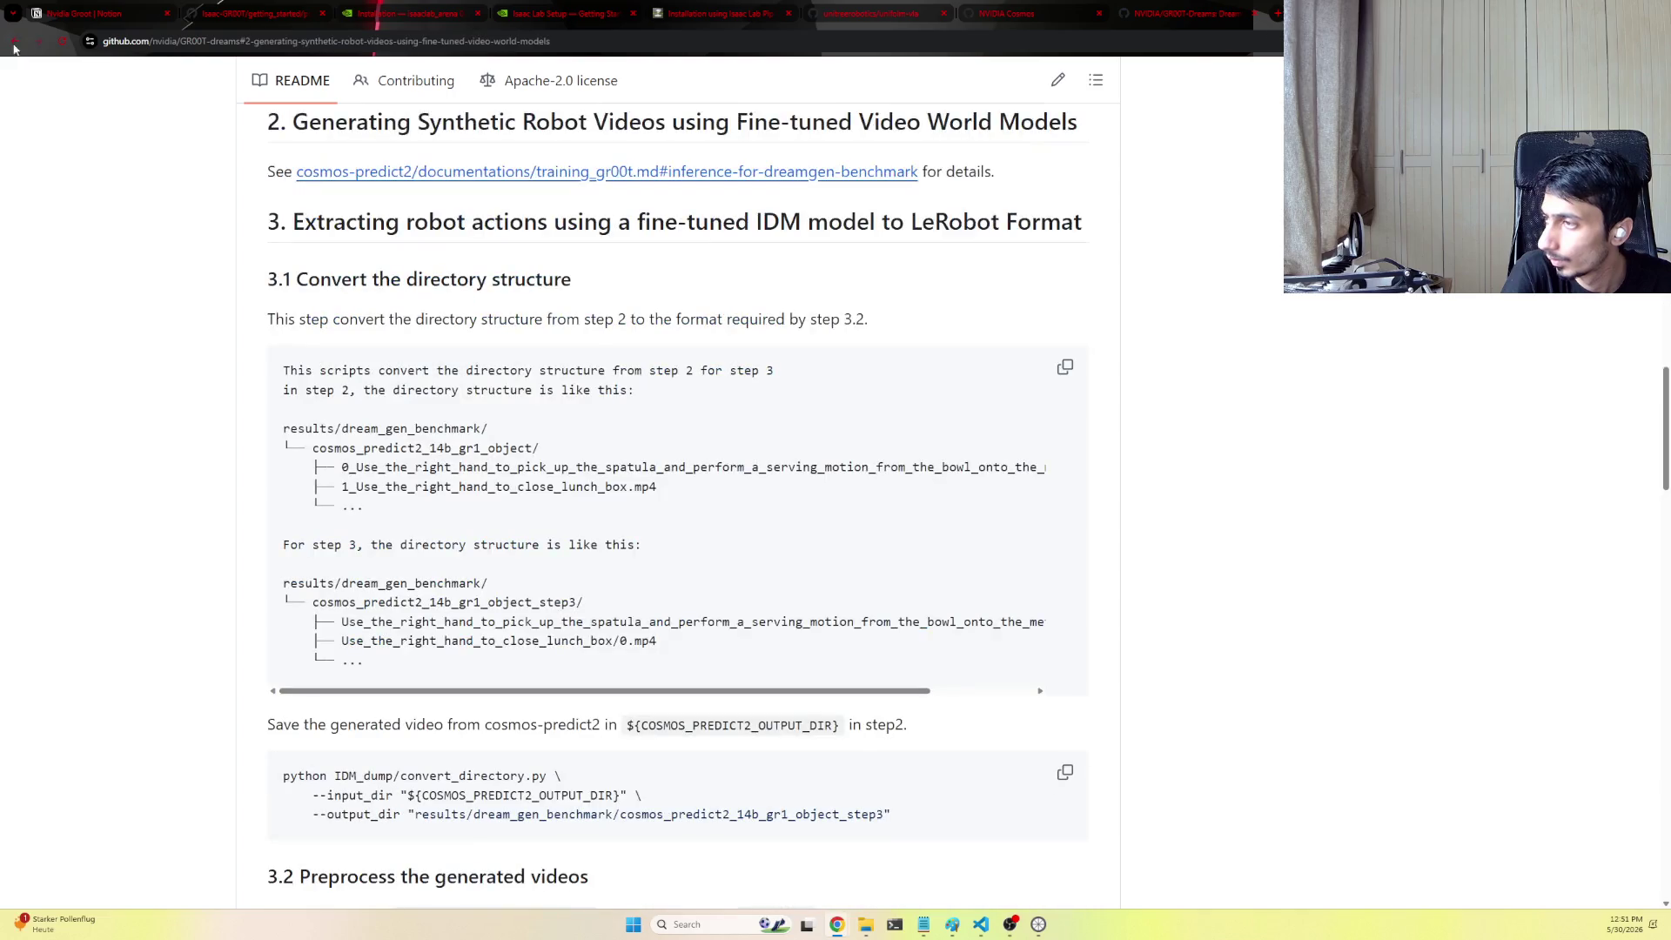
Open the NVIDIA blog article on synthetic trajectory data from the search results and play its GR00T-Dreams video full screen
left_click(11, 42)
left_click(324, 333)
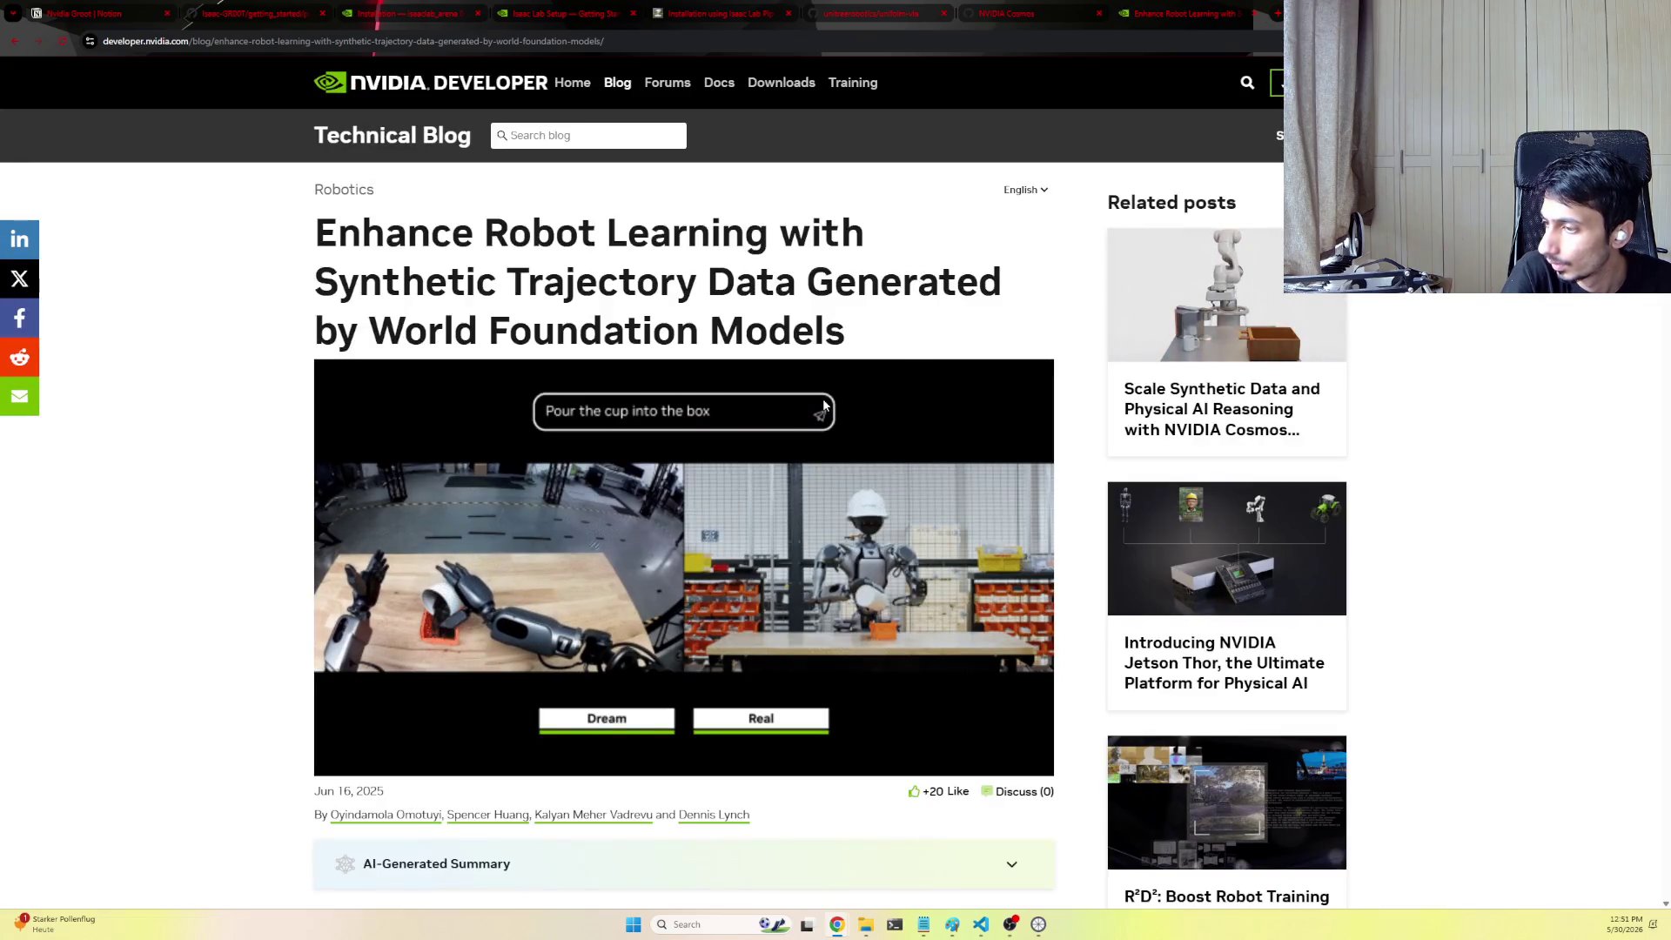
scroll(823, 406, "down", 1)
scroll(823, 405, "down", 10)
scroll(796, 430, "down", 1)
scroll(777, 457, "down", 2)
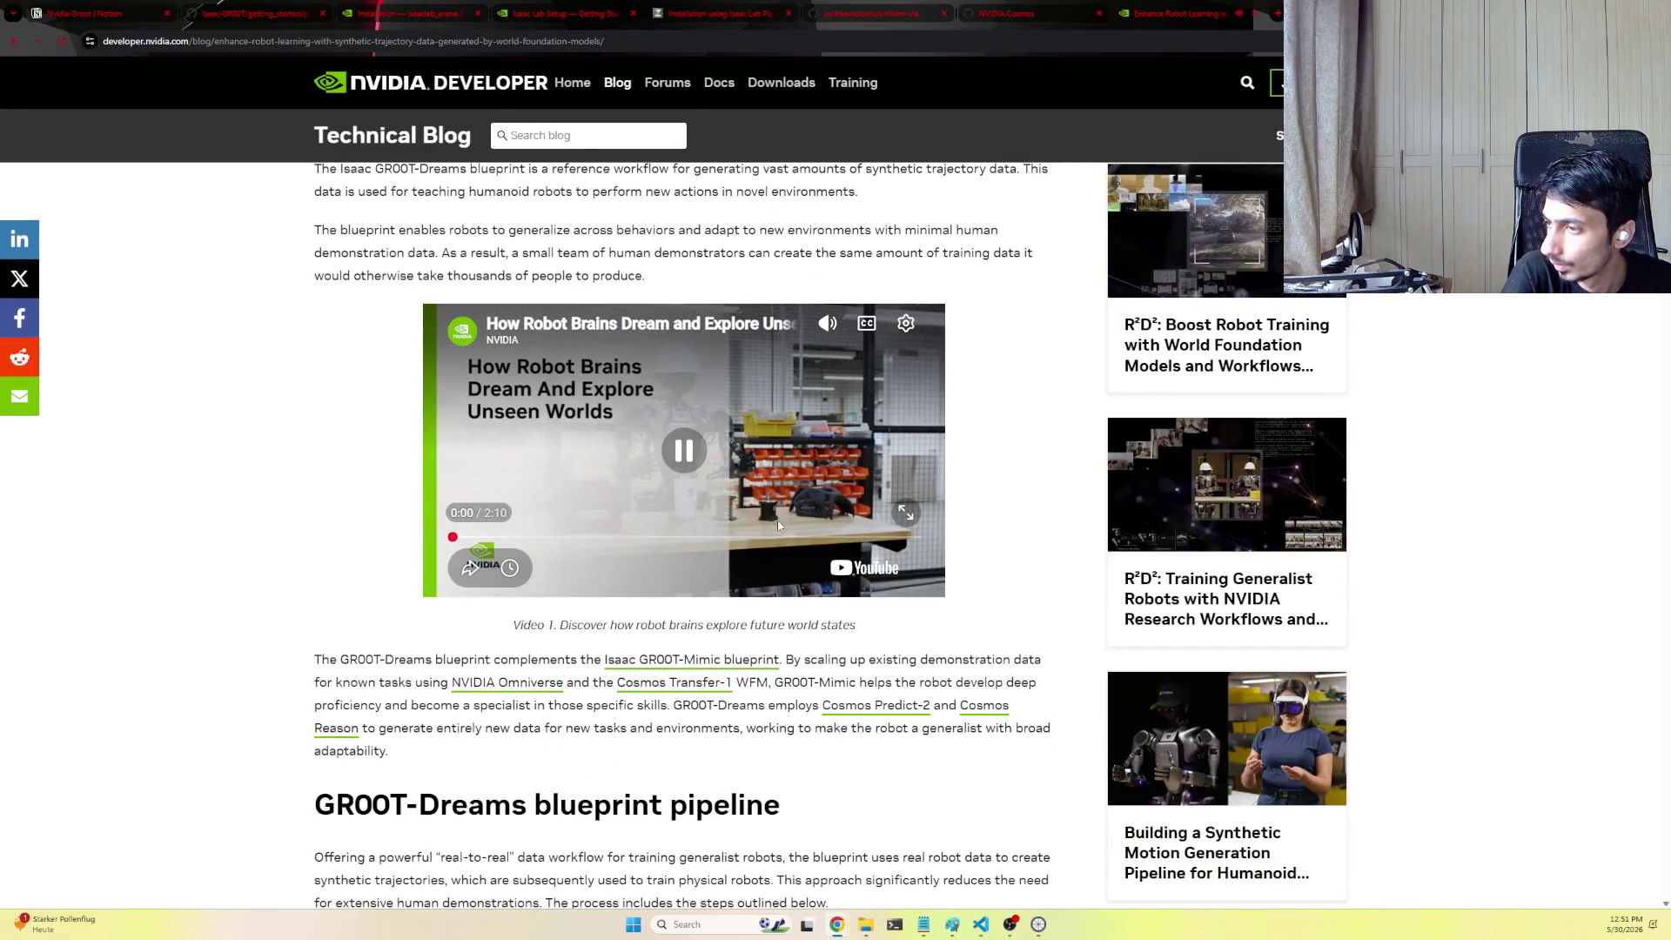
left_click(906, 513)
Skip ahead and watch the How Robot Brains Dream video to the Dream-versus-Real comparisons, then leave full screen
key("l")
key("l")
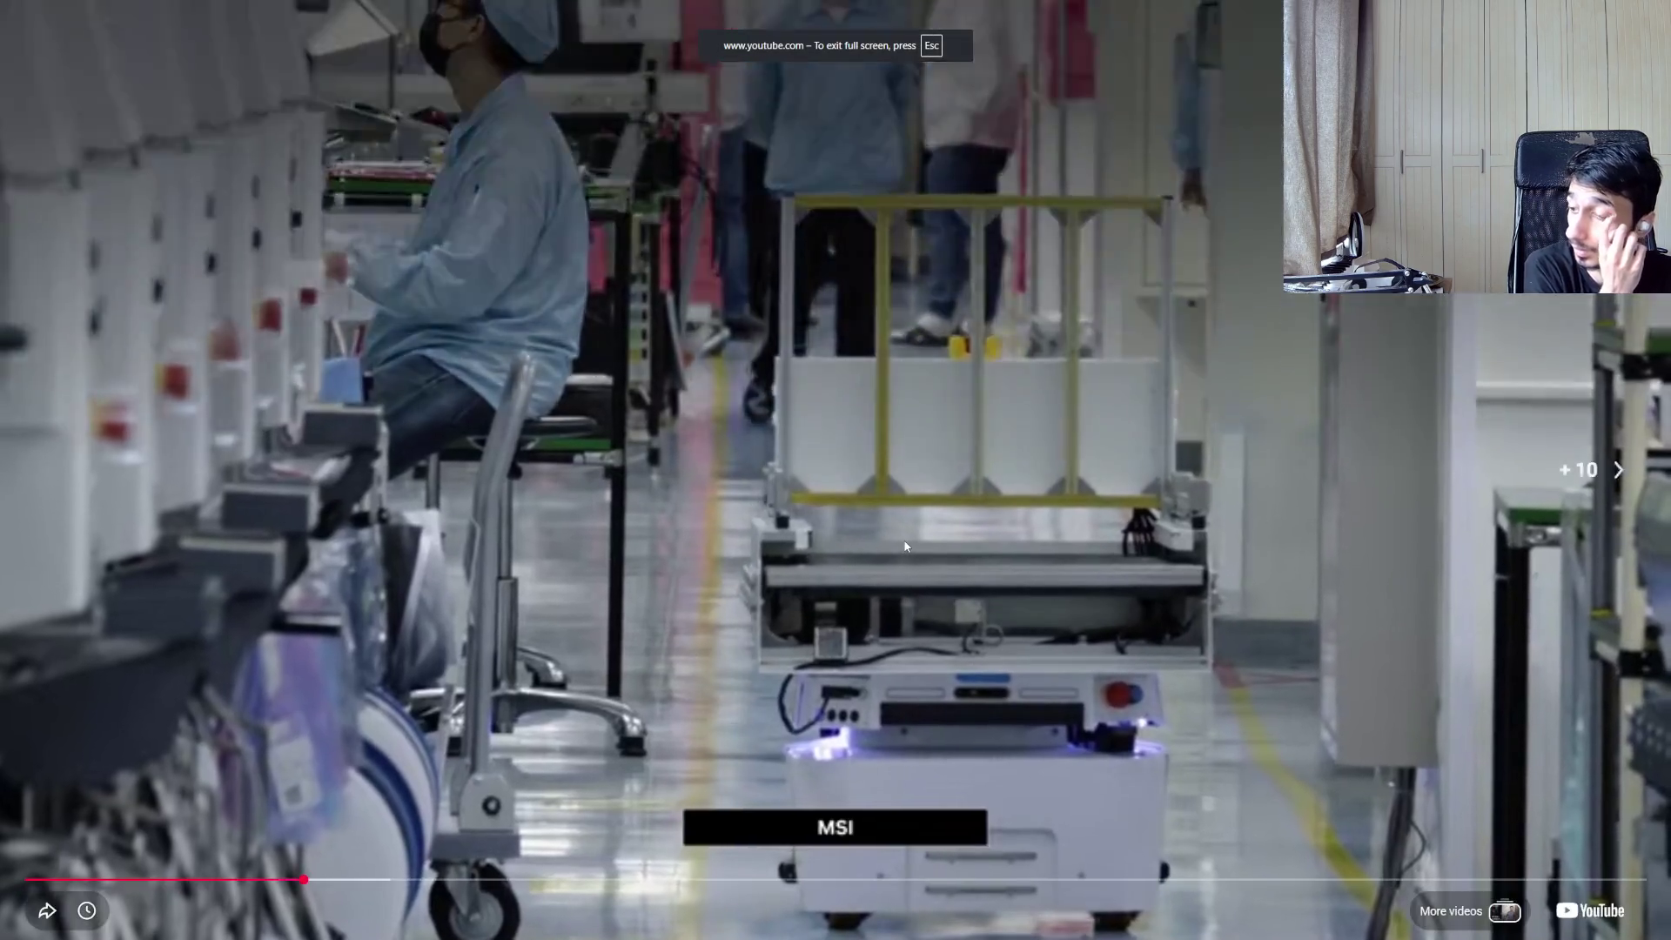
key("l")
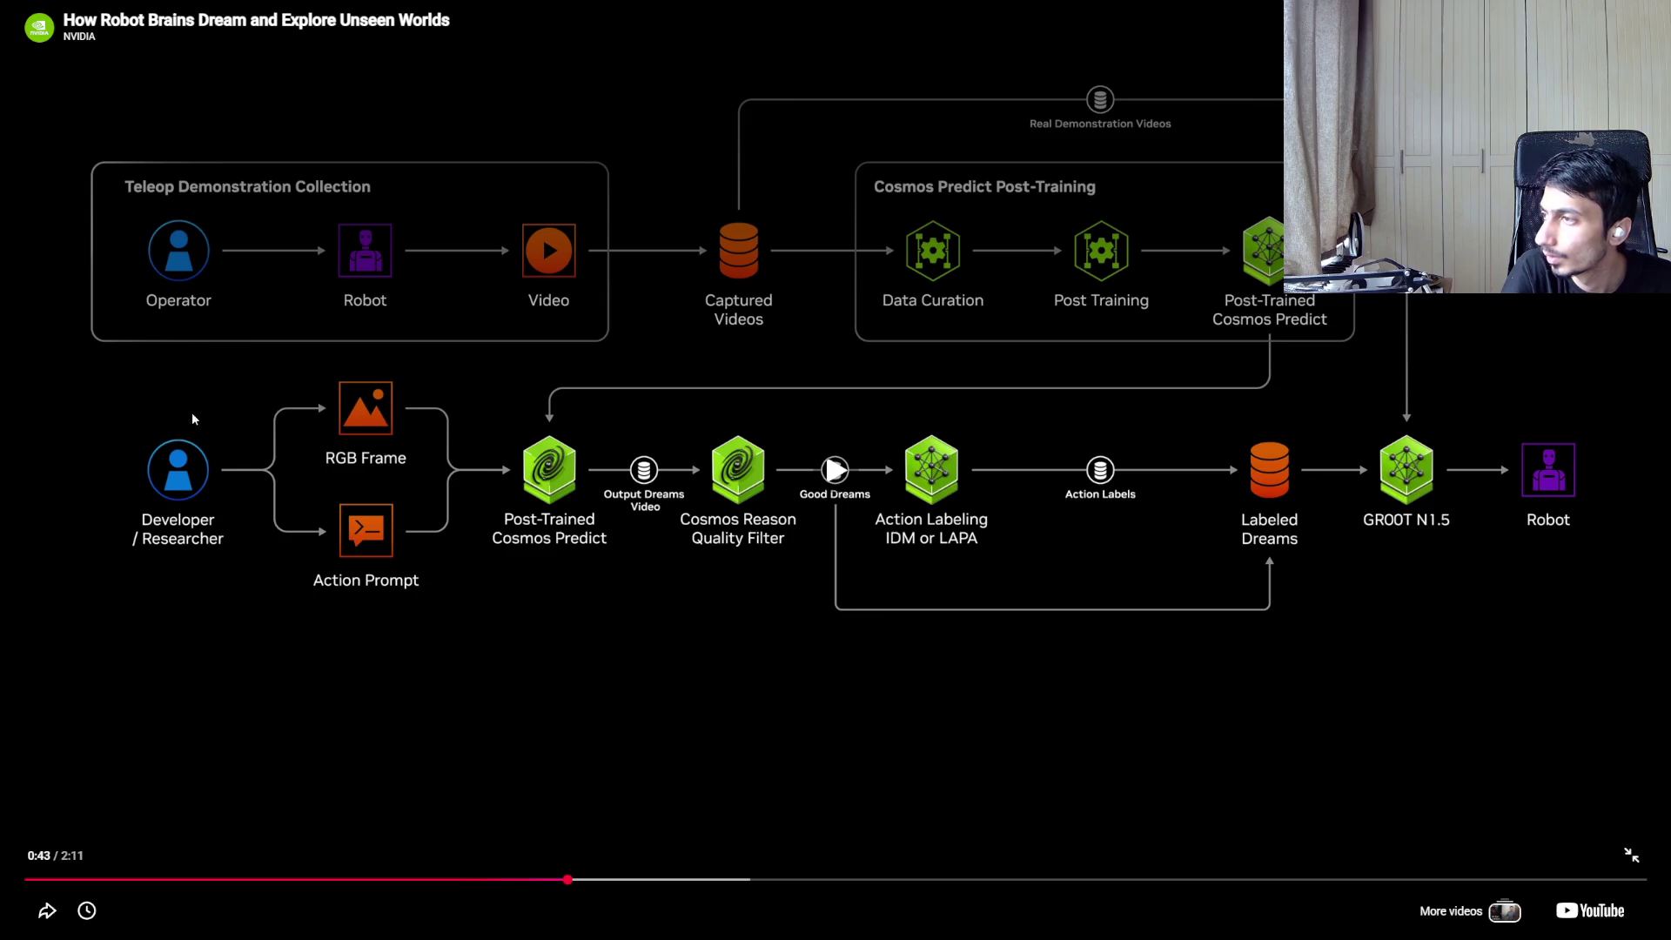
left_click(830, 466)
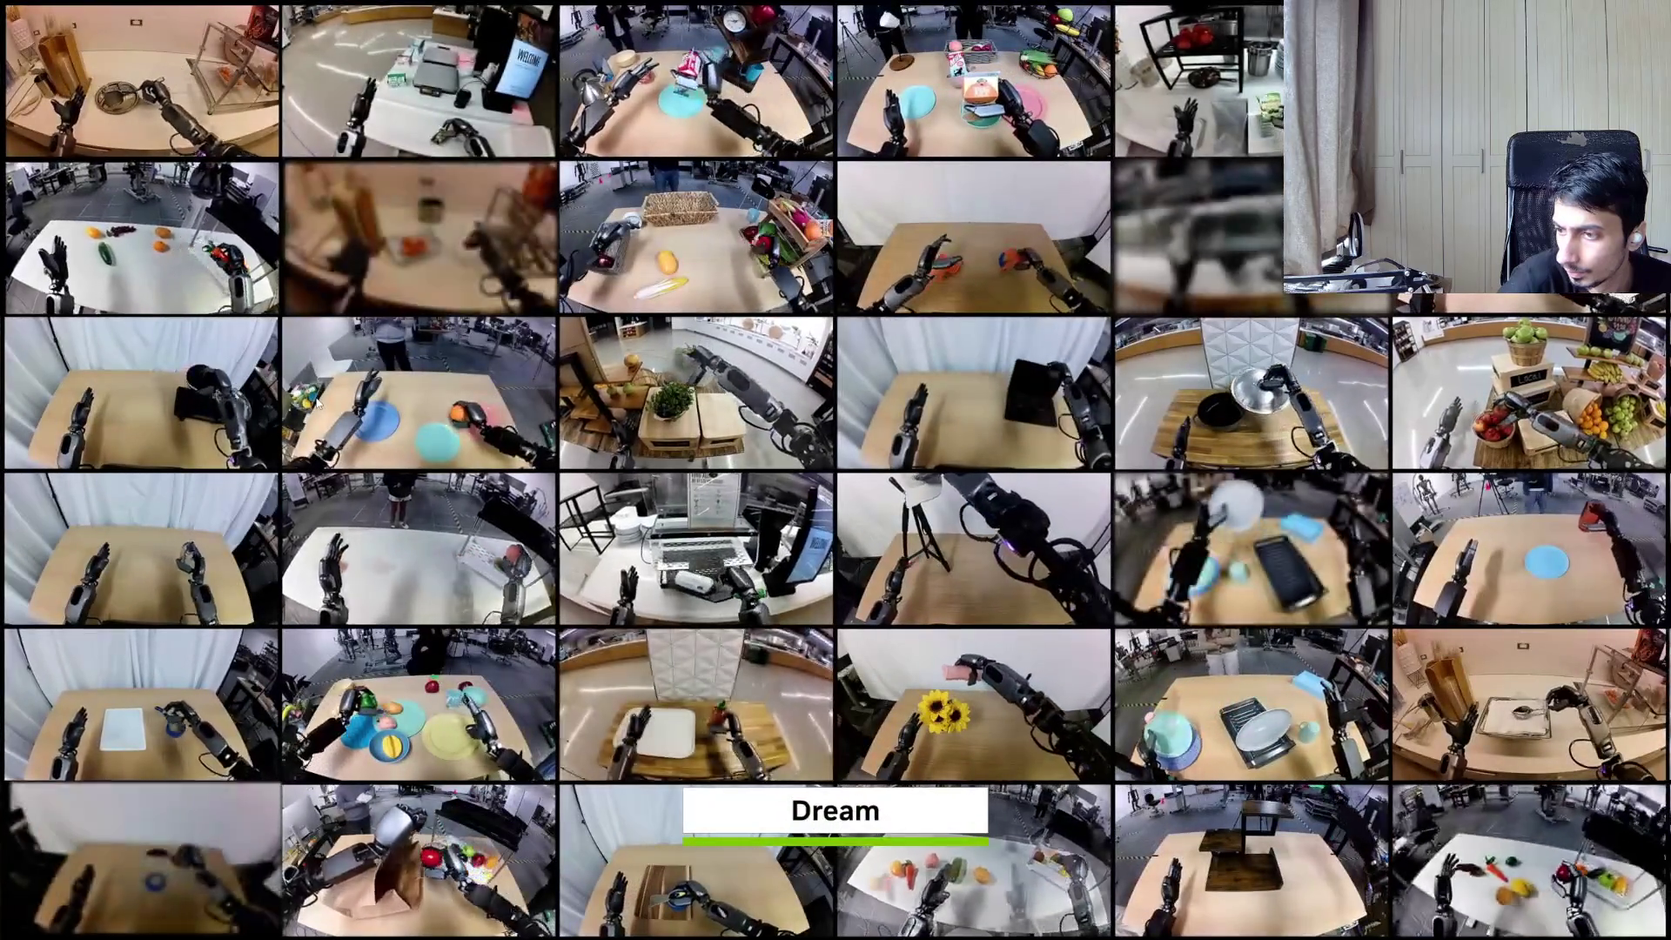
left_click(318, 405)
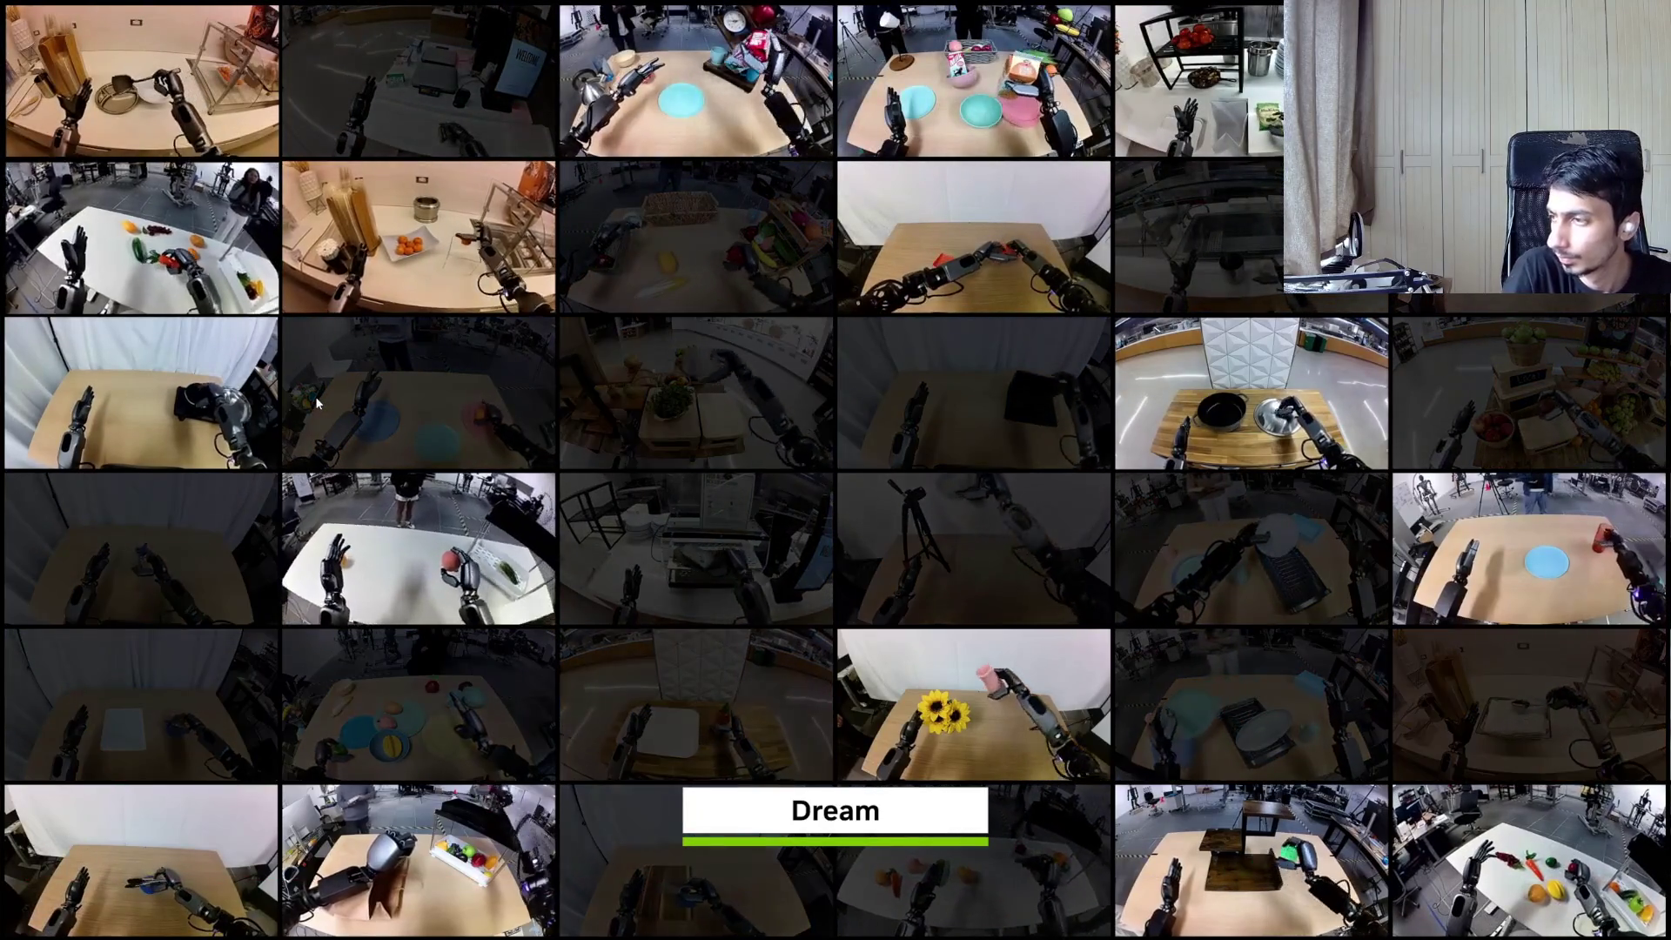
left_click(315, 396)
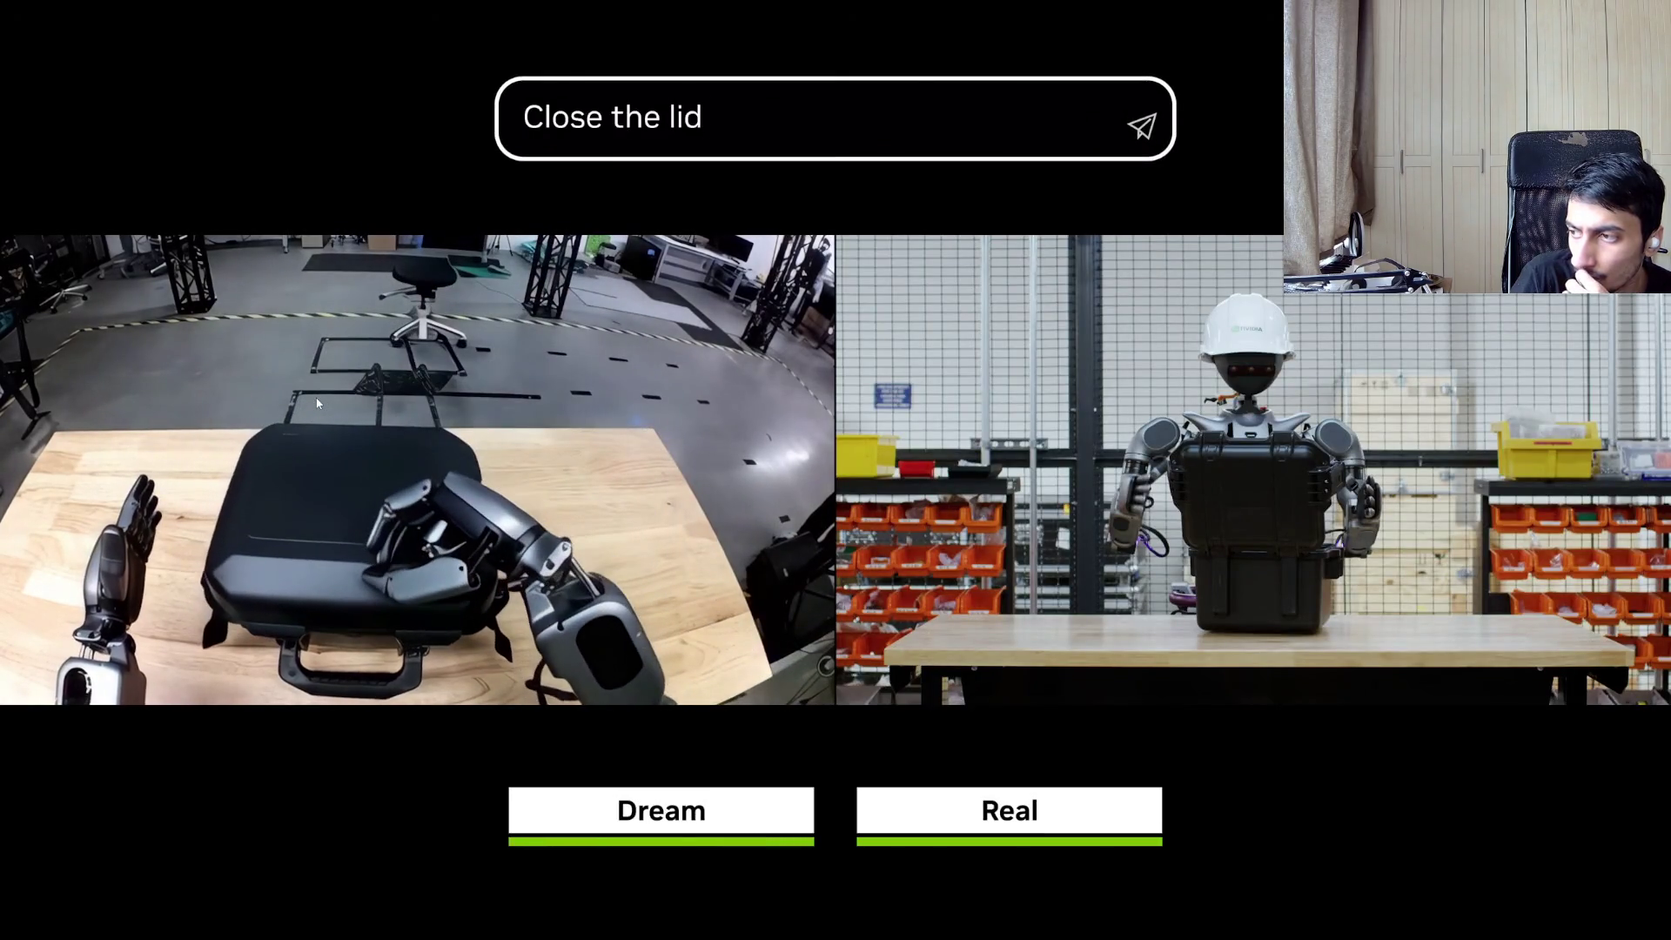
key("Escape")
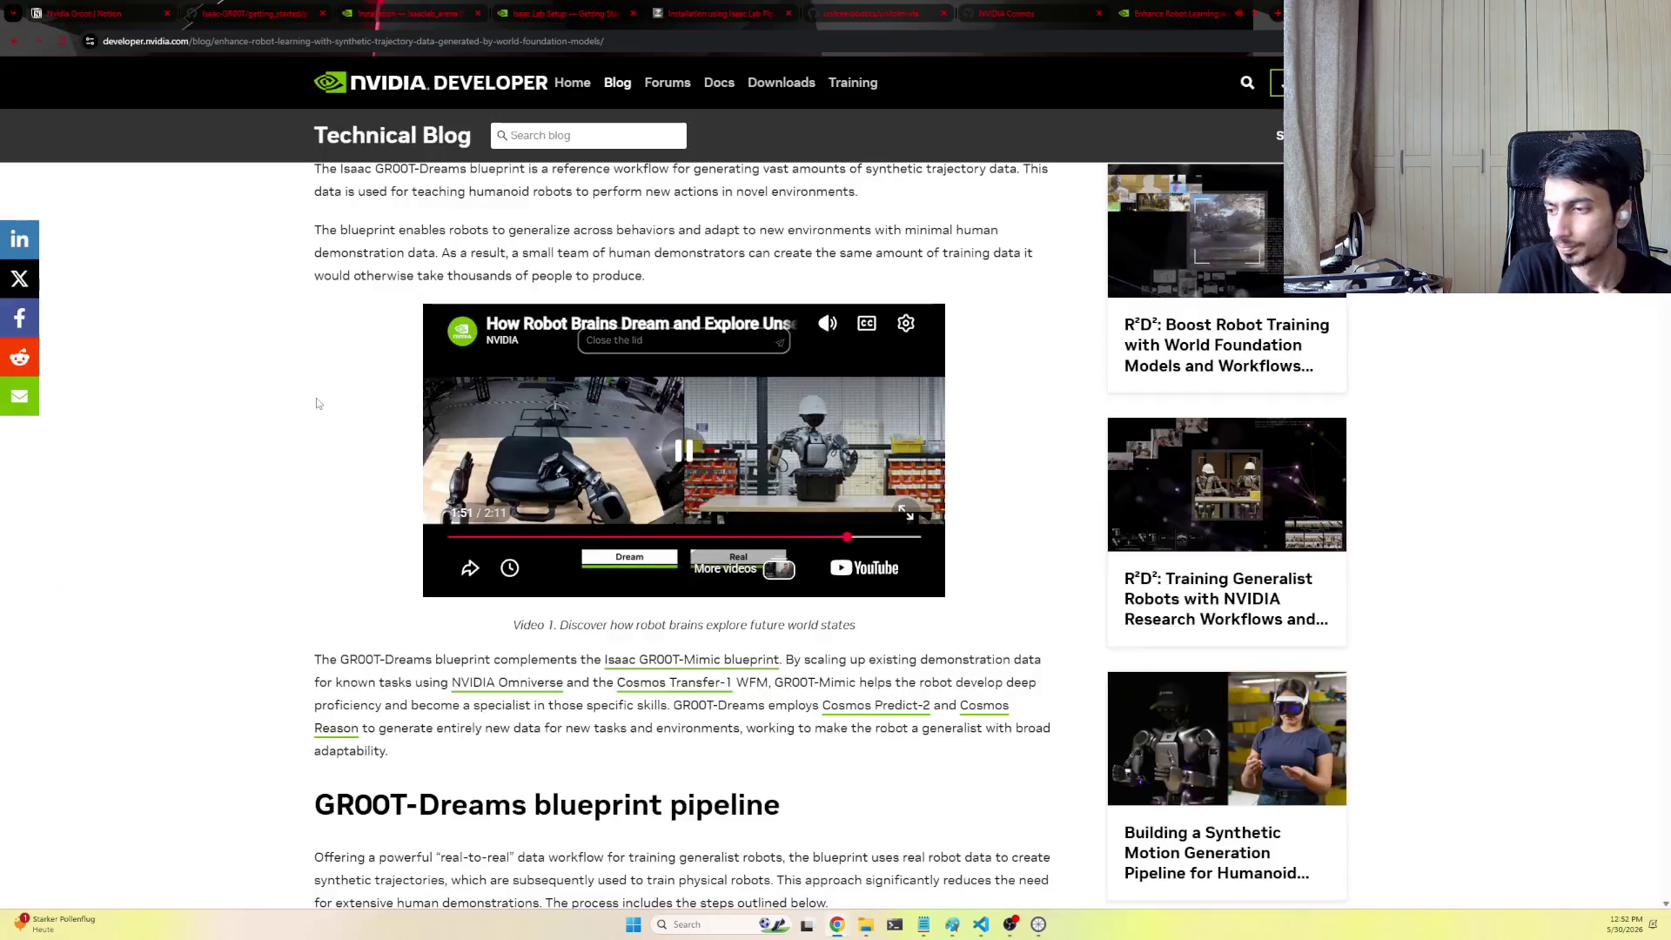
Copy the embedded video's YouTube address and go back to the blog article
right_click(784, 425)
key("Escape")
right_click(852, 570)
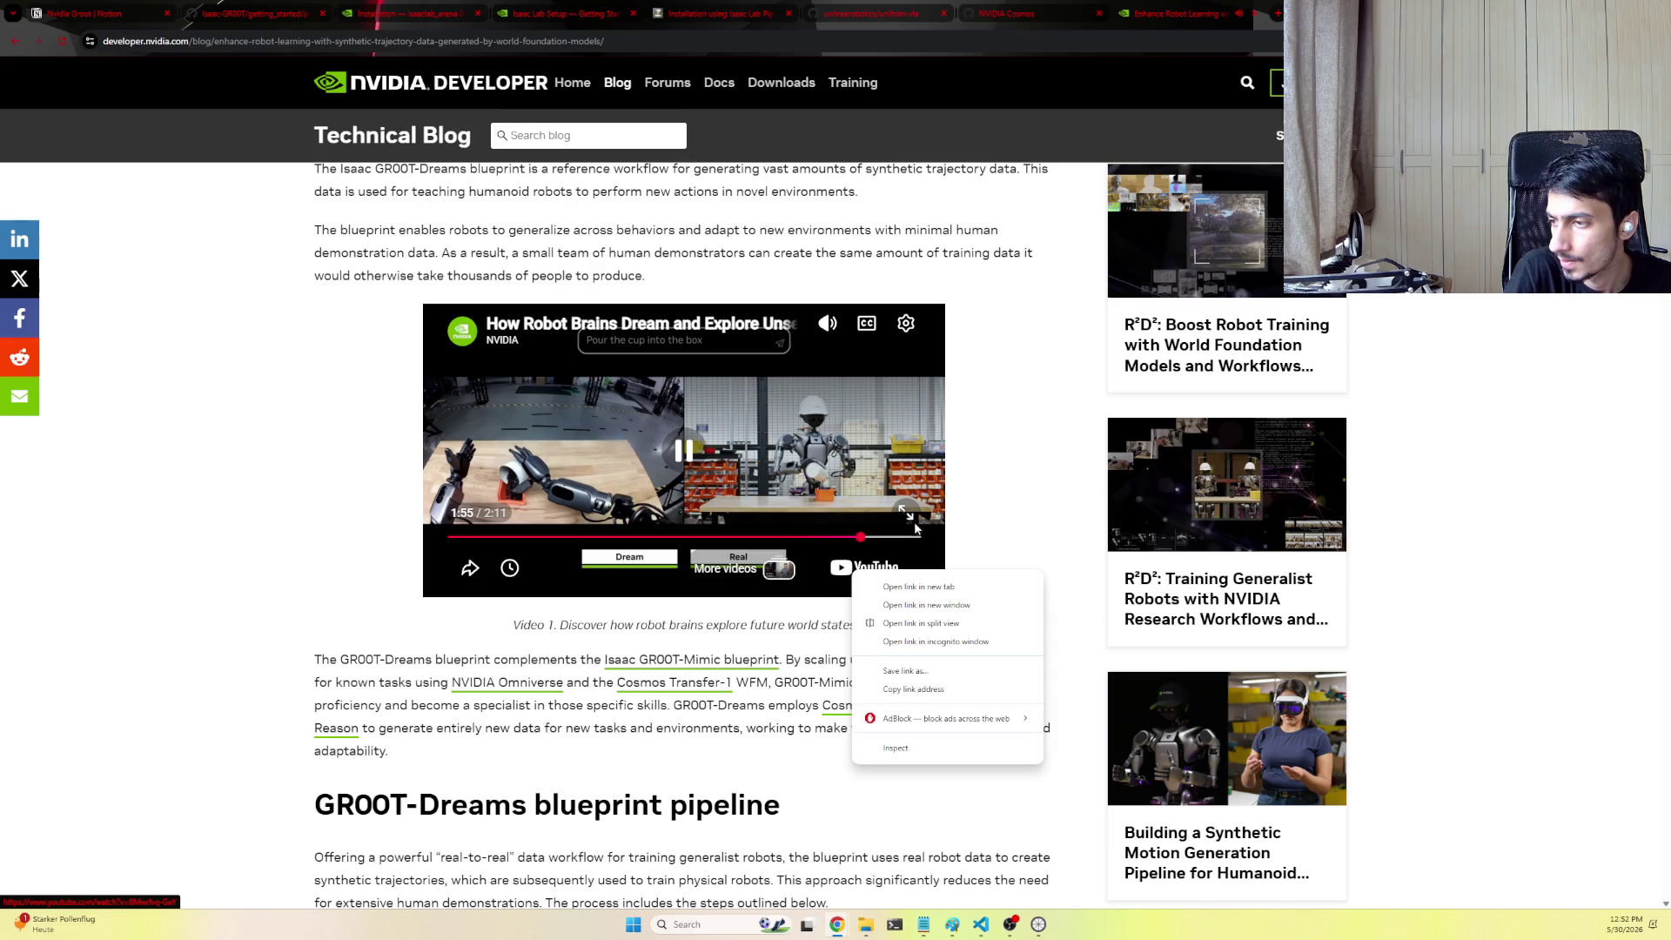
key("Escape")
left_click(868, 567)
left_click(709, 43)
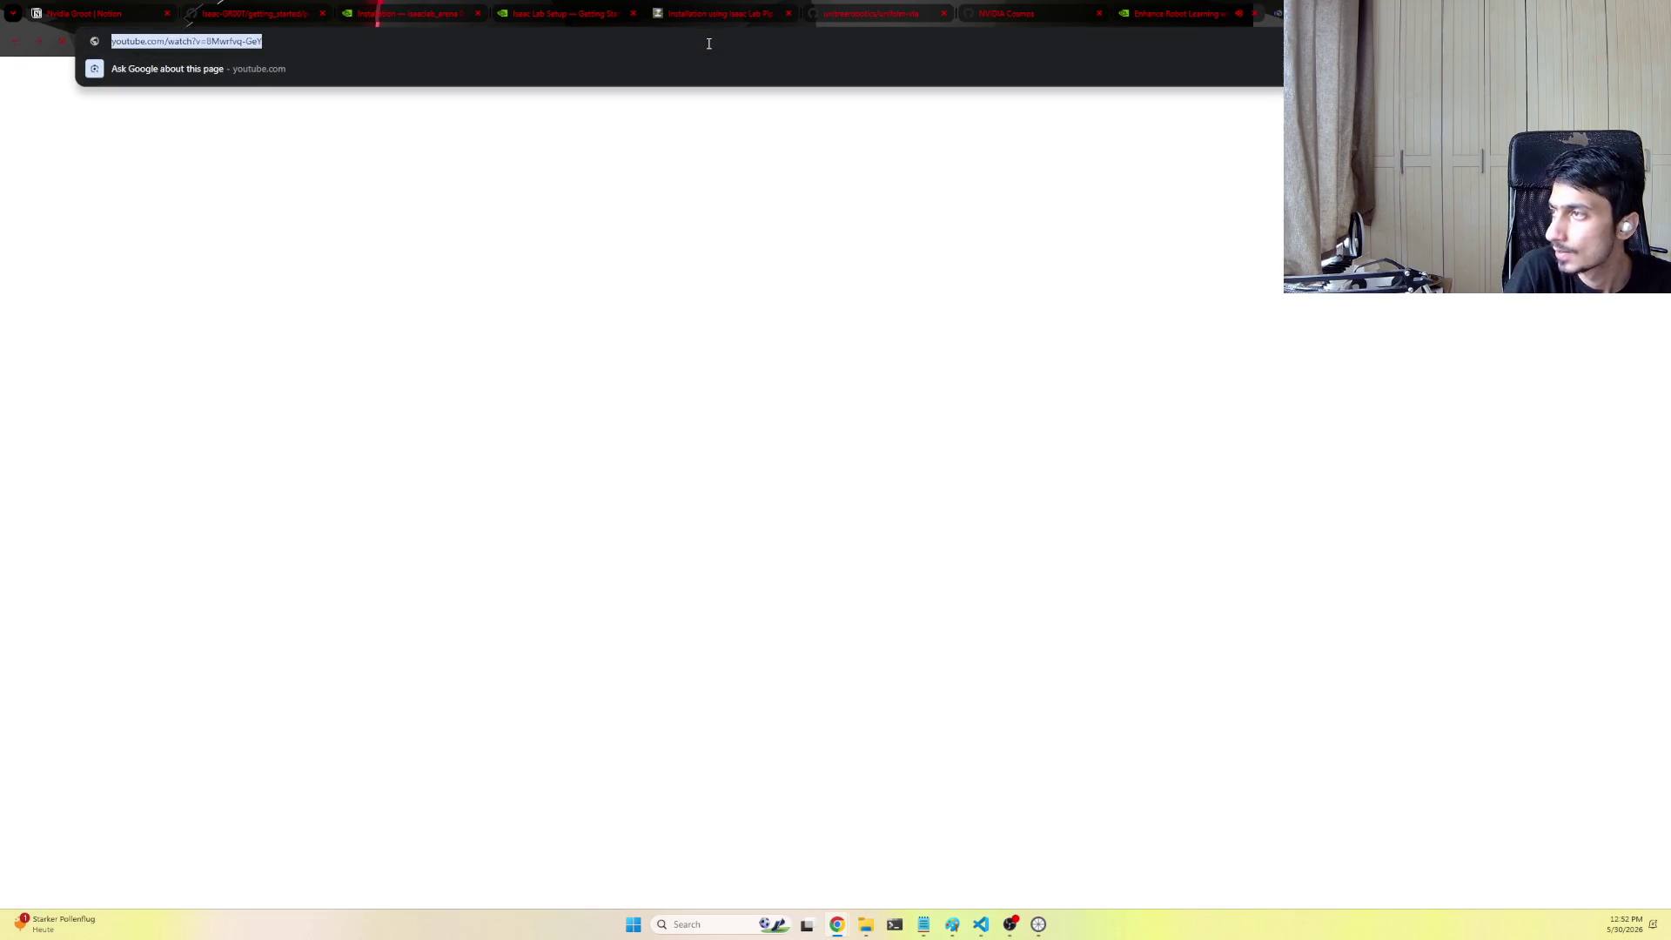
key("alt+Left")
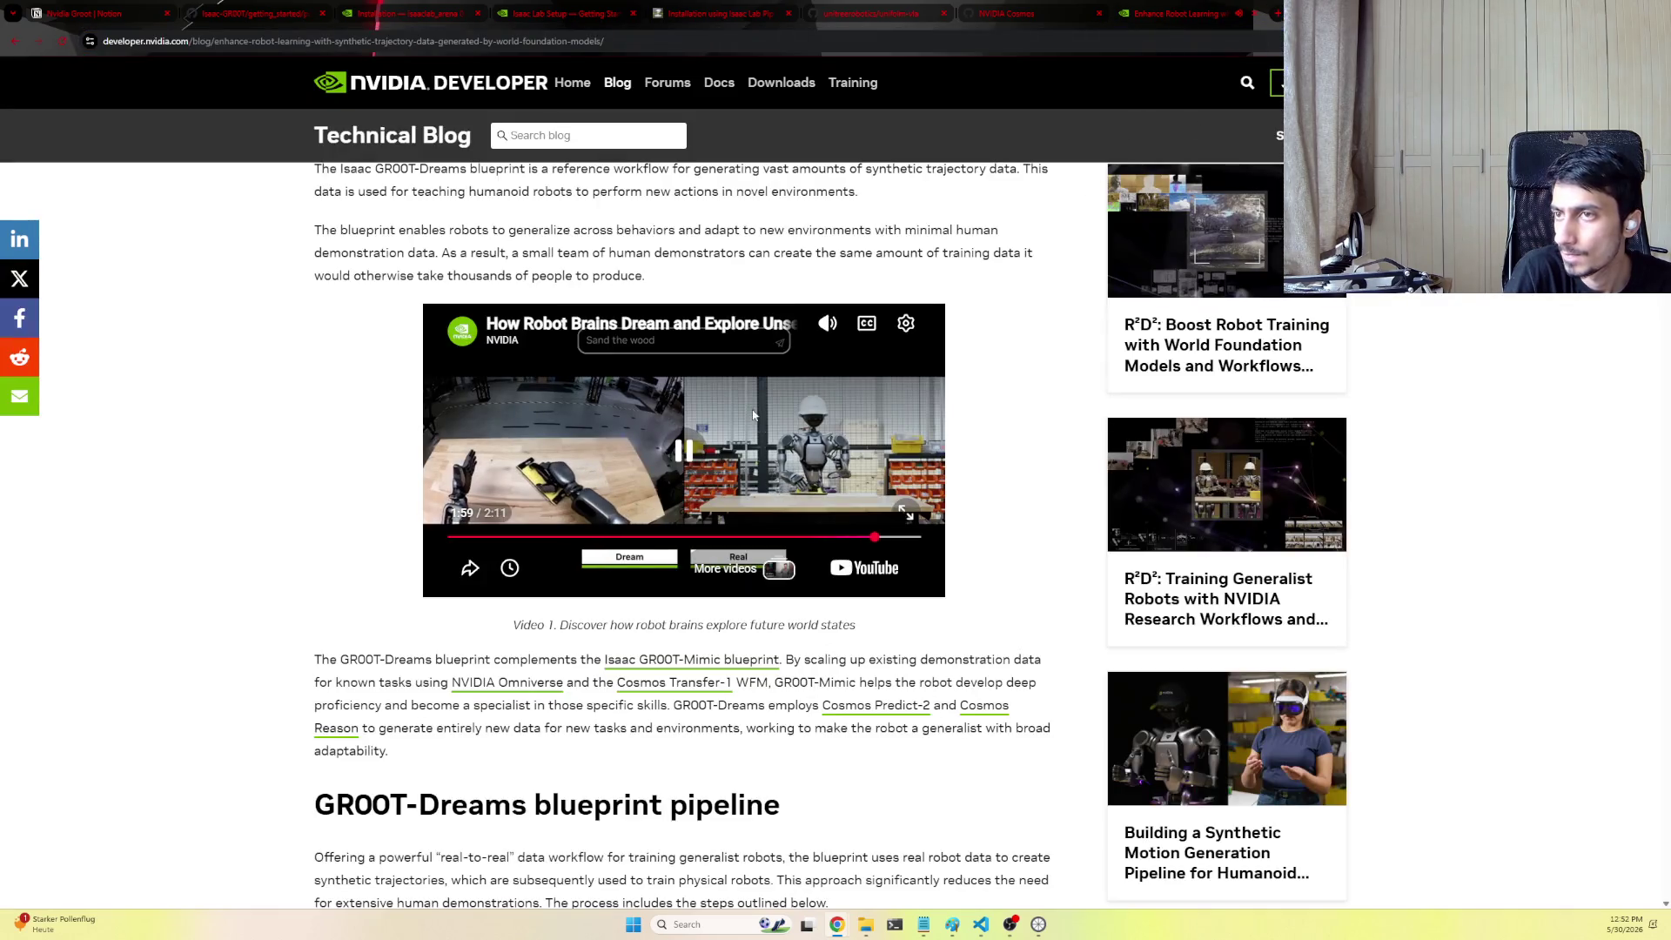
Return through the open tabs to the Notion Nvidia Groot page
left_click(1005, 11)
left_click(255, 13)
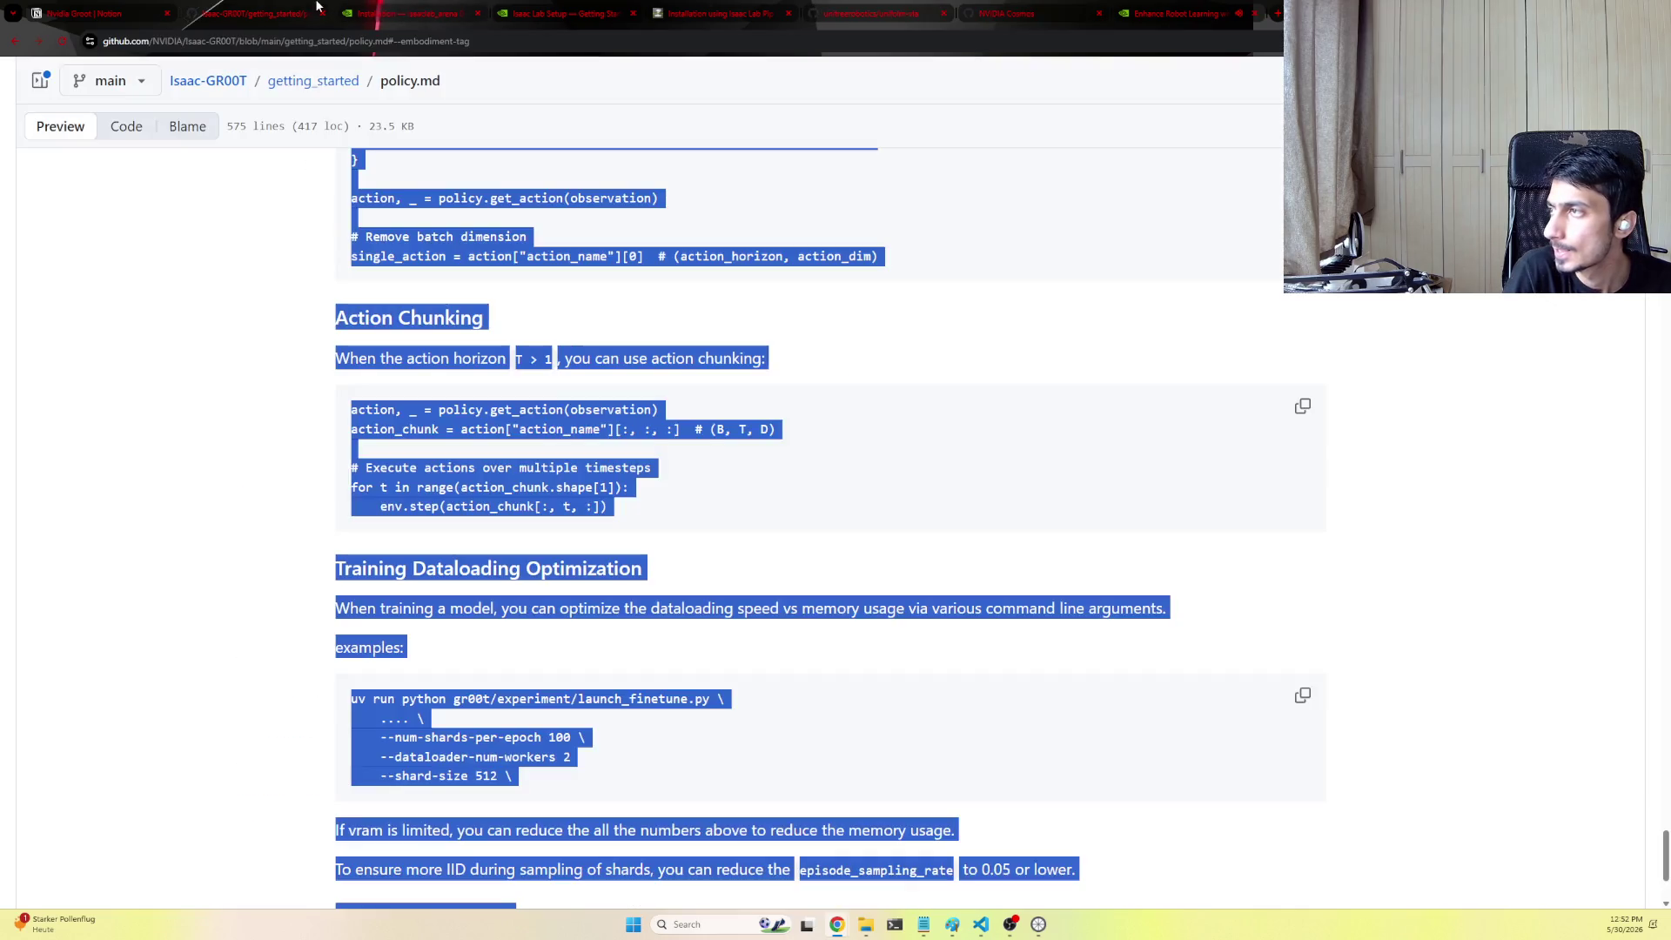
left_click(122, 9)
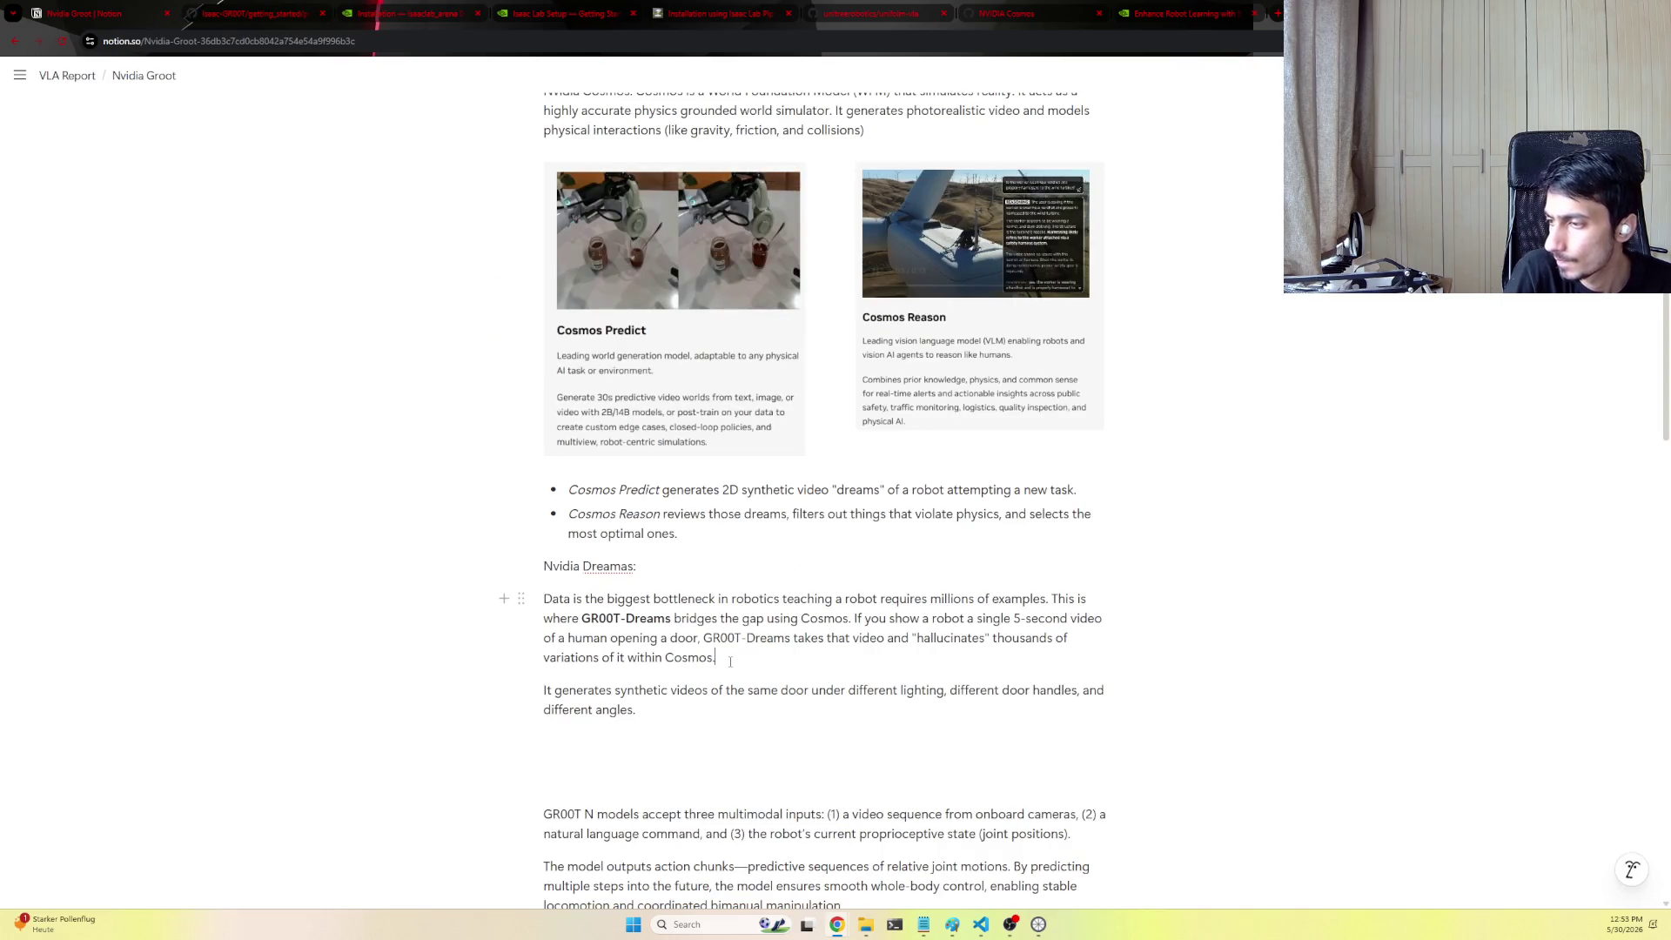
Insert the YouTube video address as a mention link below the different-angles paragraph and delete the leftover empty line
key("Down")
key("Down")
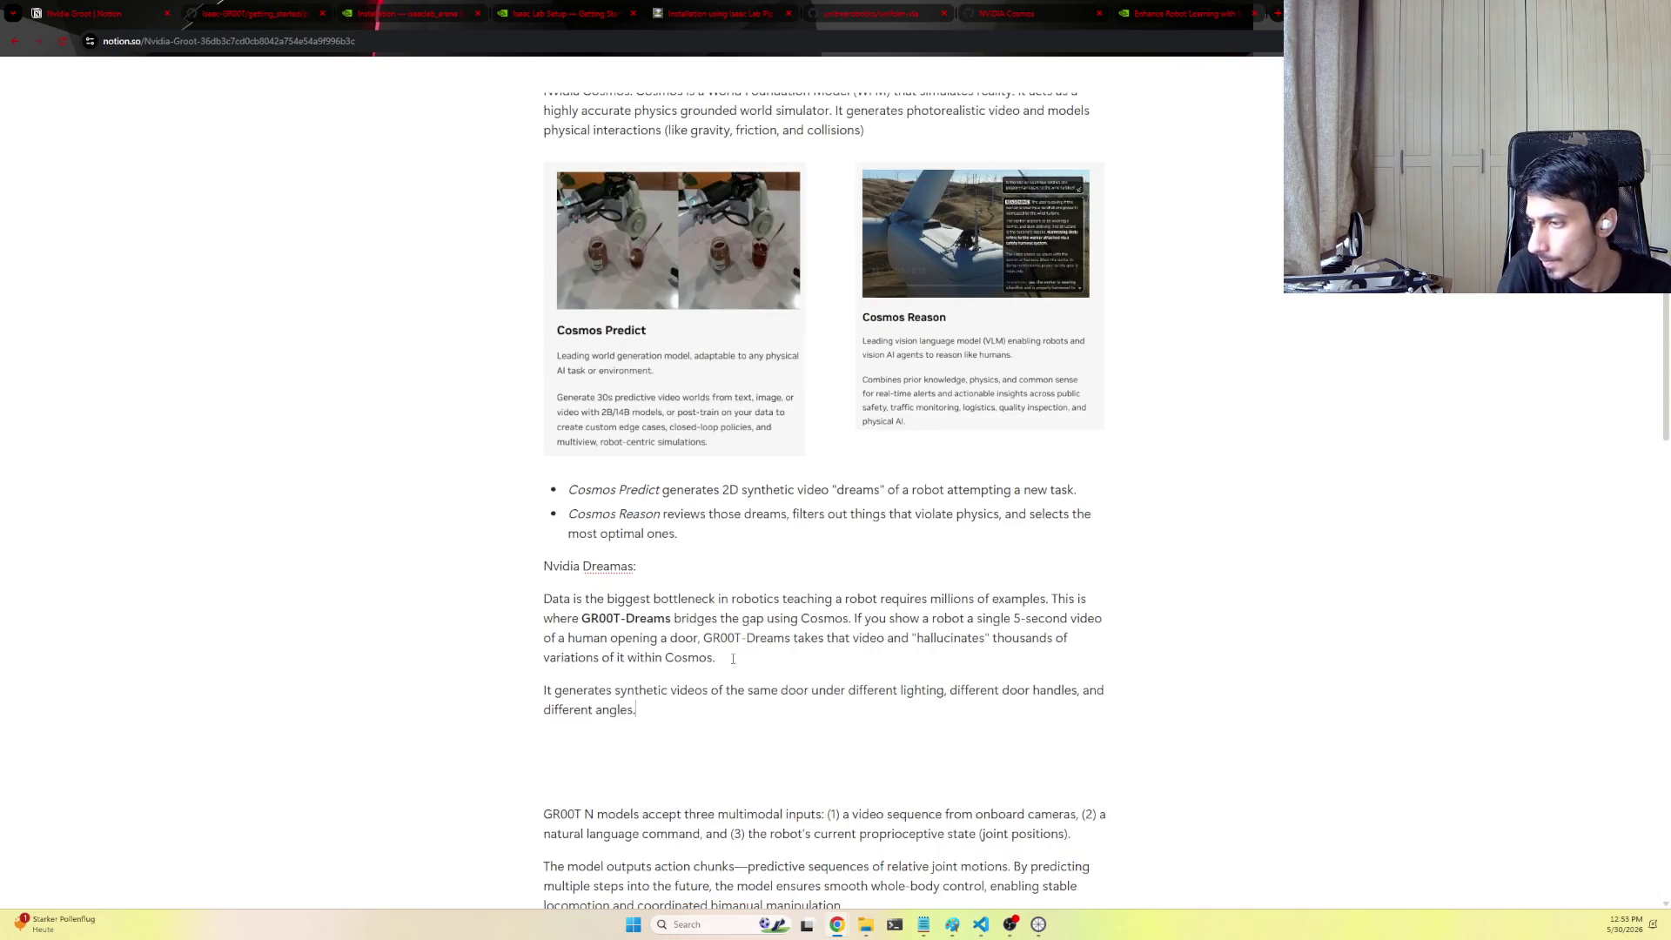
key("Return")
type("https://www.youtube.com/watch?v=8Mwrfvq-GeY")
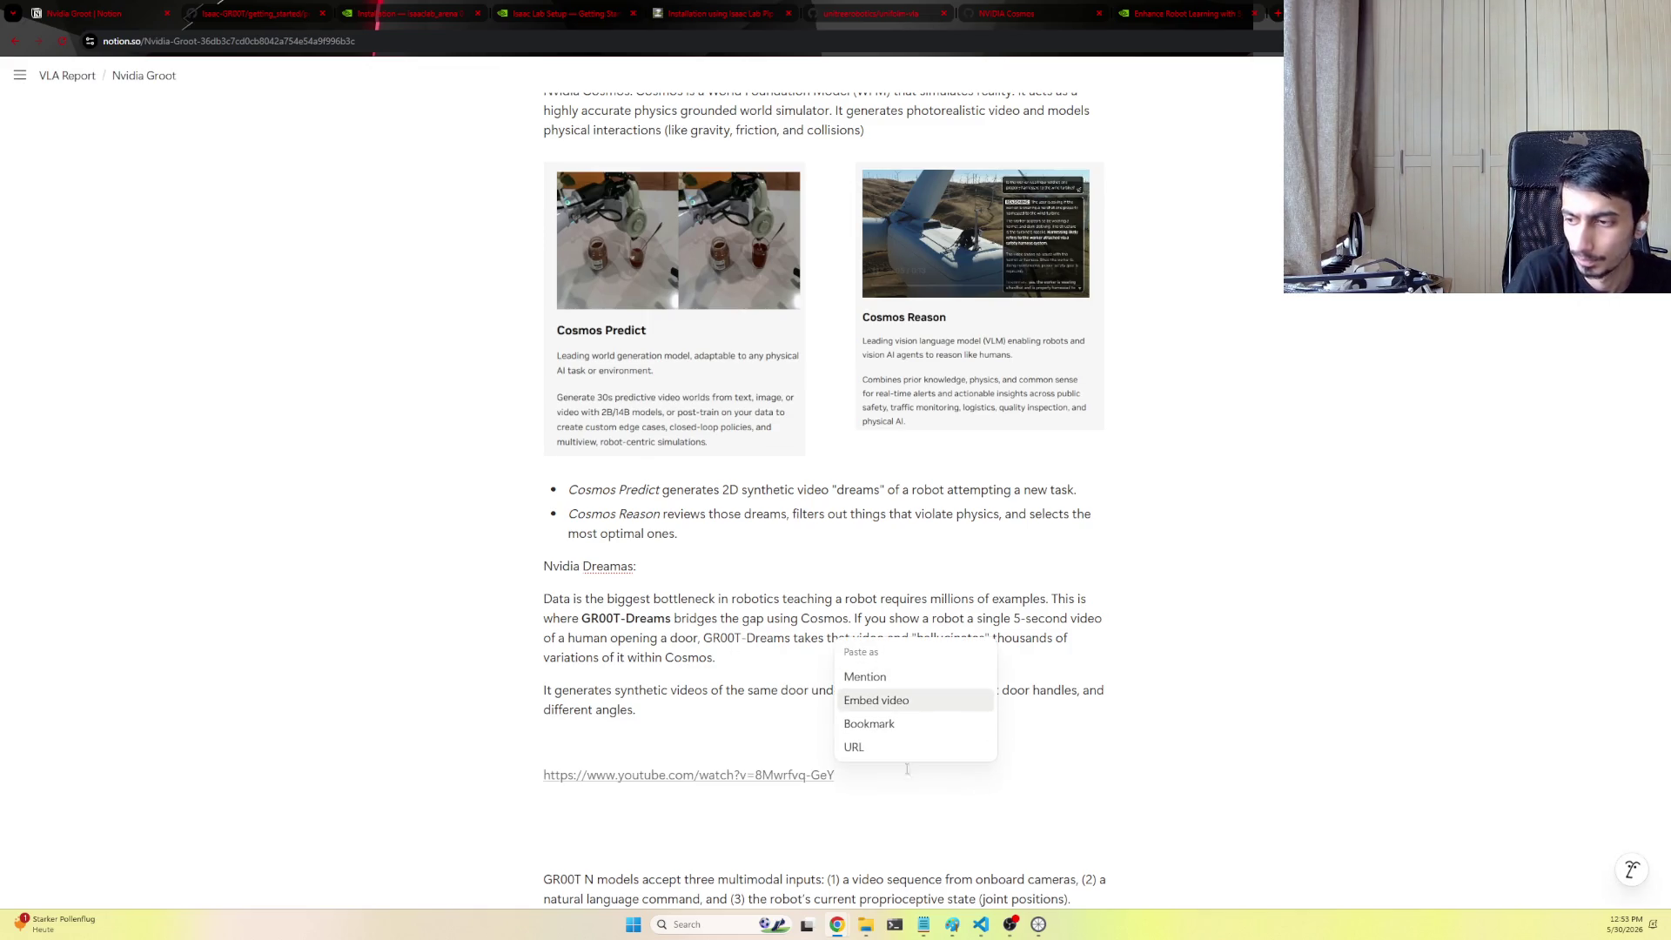
left_click(874, 676)
left_click(682, 740)
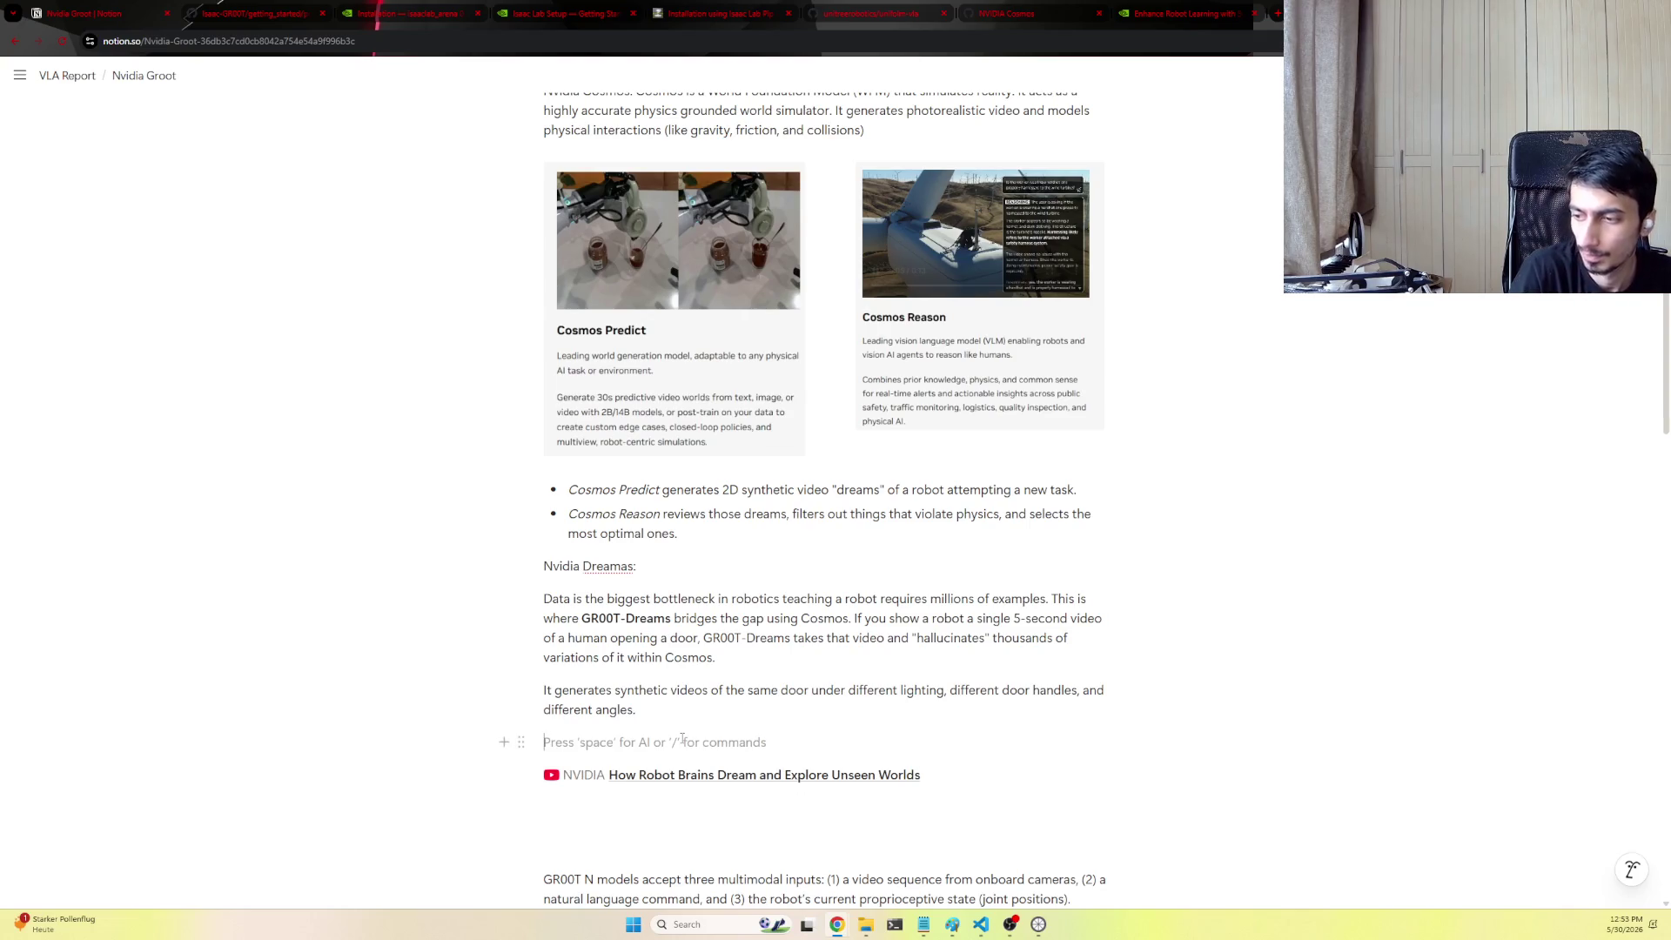
key("BackSpace")
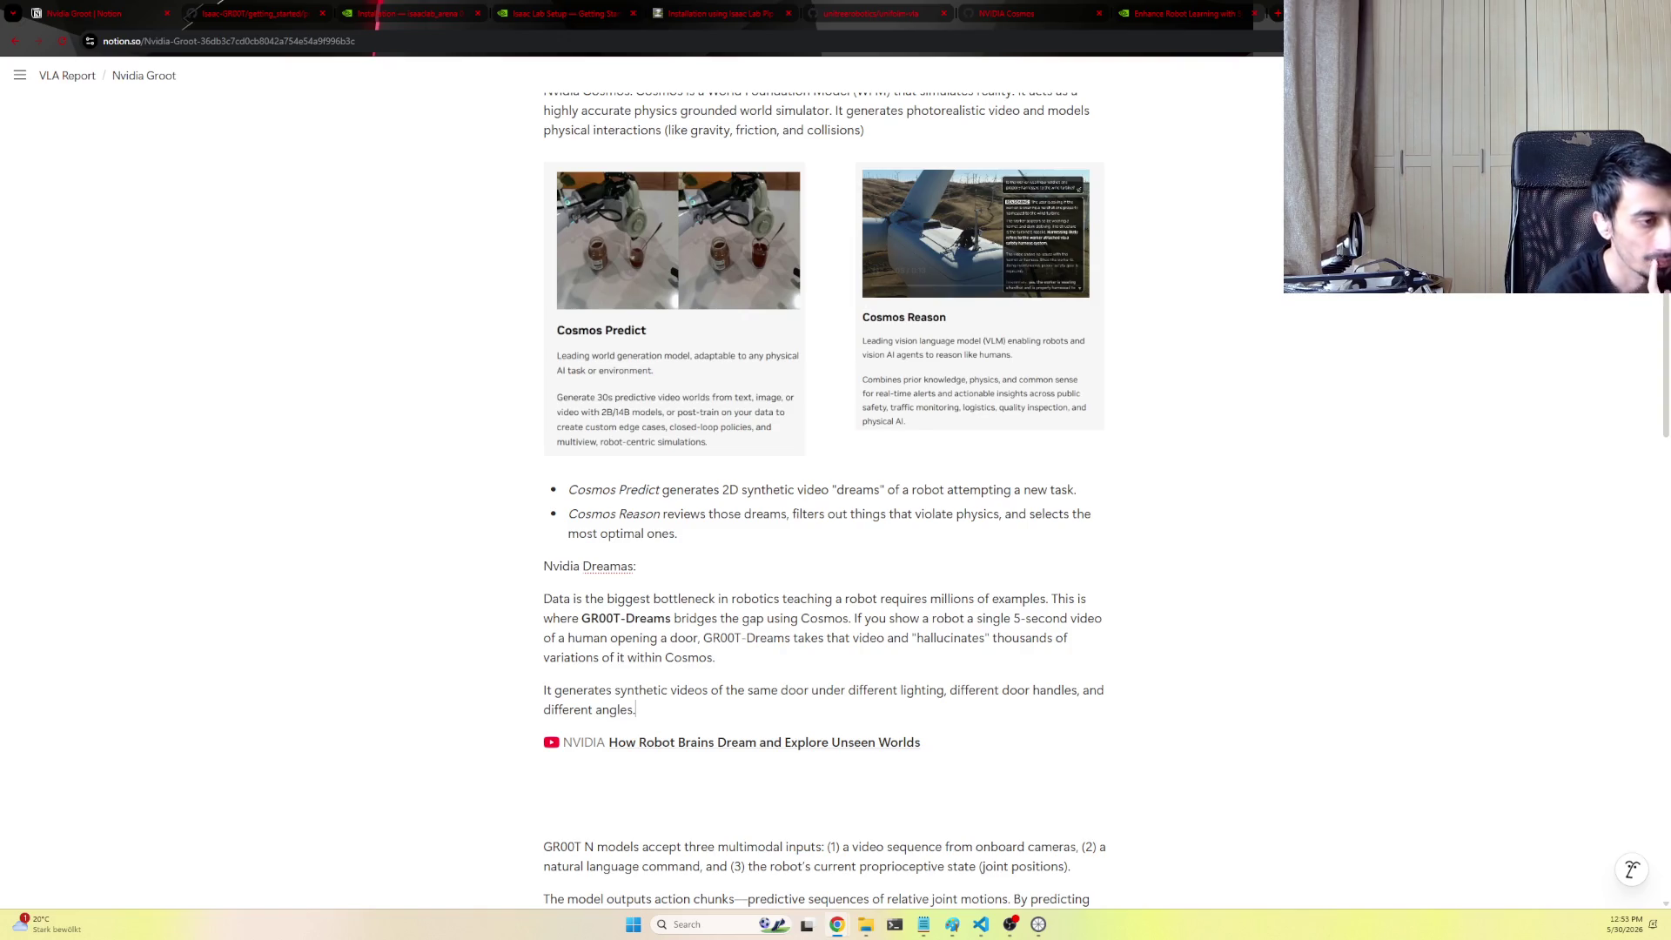
mouse_move(587, 742)
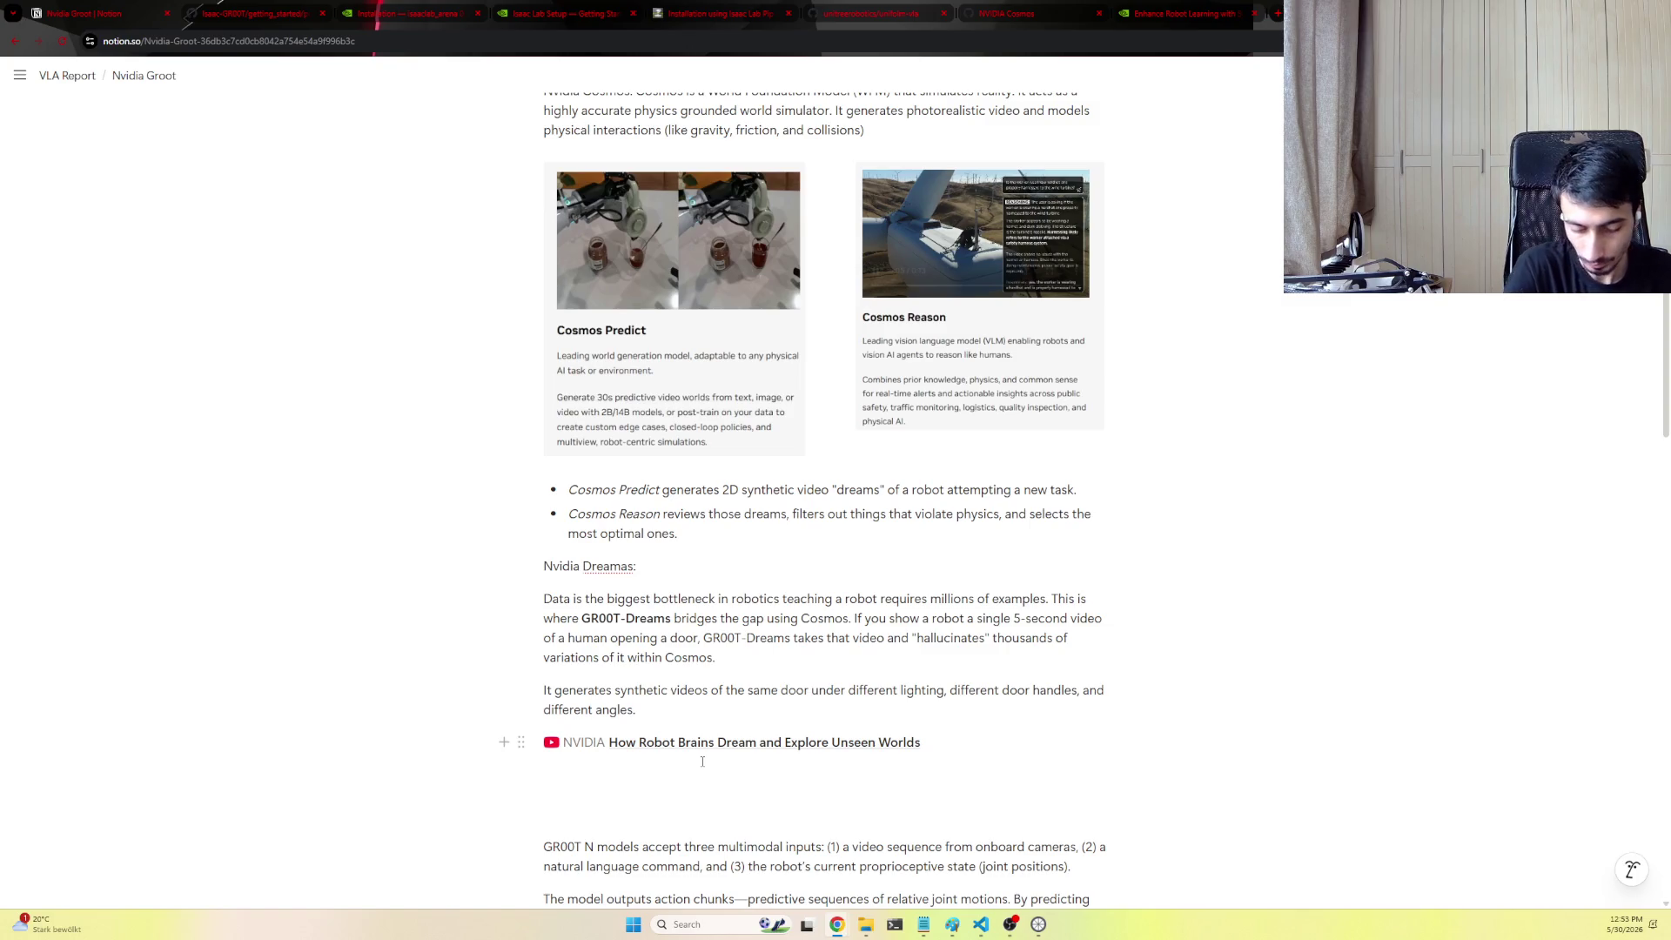
type("Groot Gen")
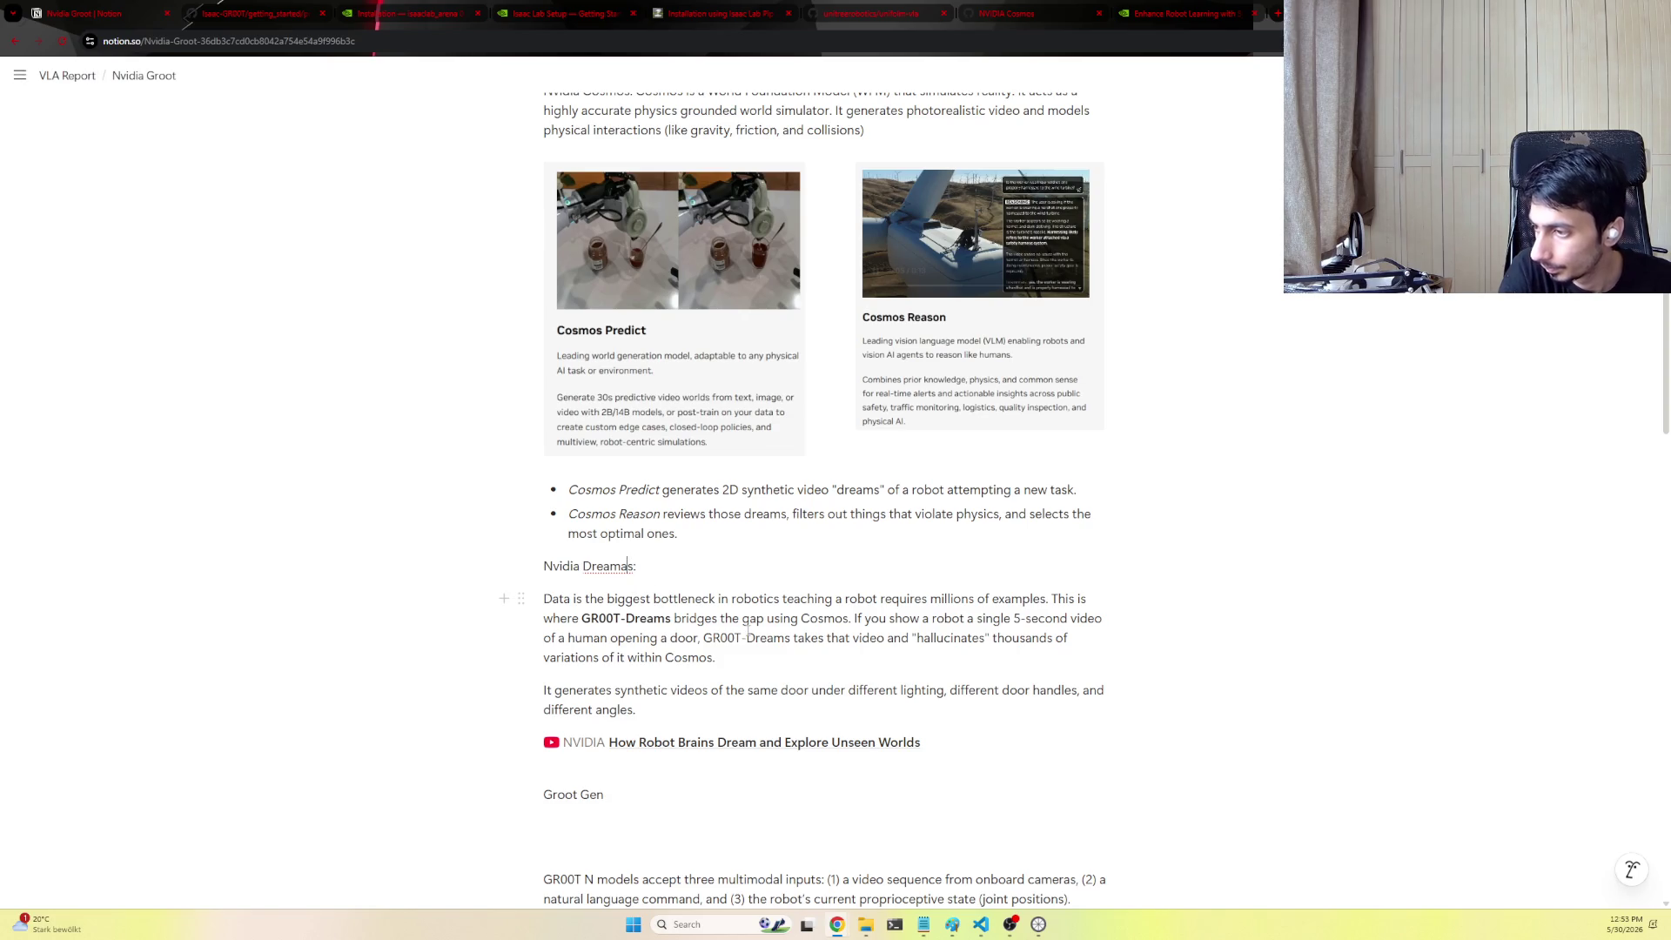
mouse_move(574, 793)
type(":")
Paste the GR00T Gen generalist-model paragraph under the 'Nvidia Gen:' label and tidy the surrounding empty lines
key("Return")
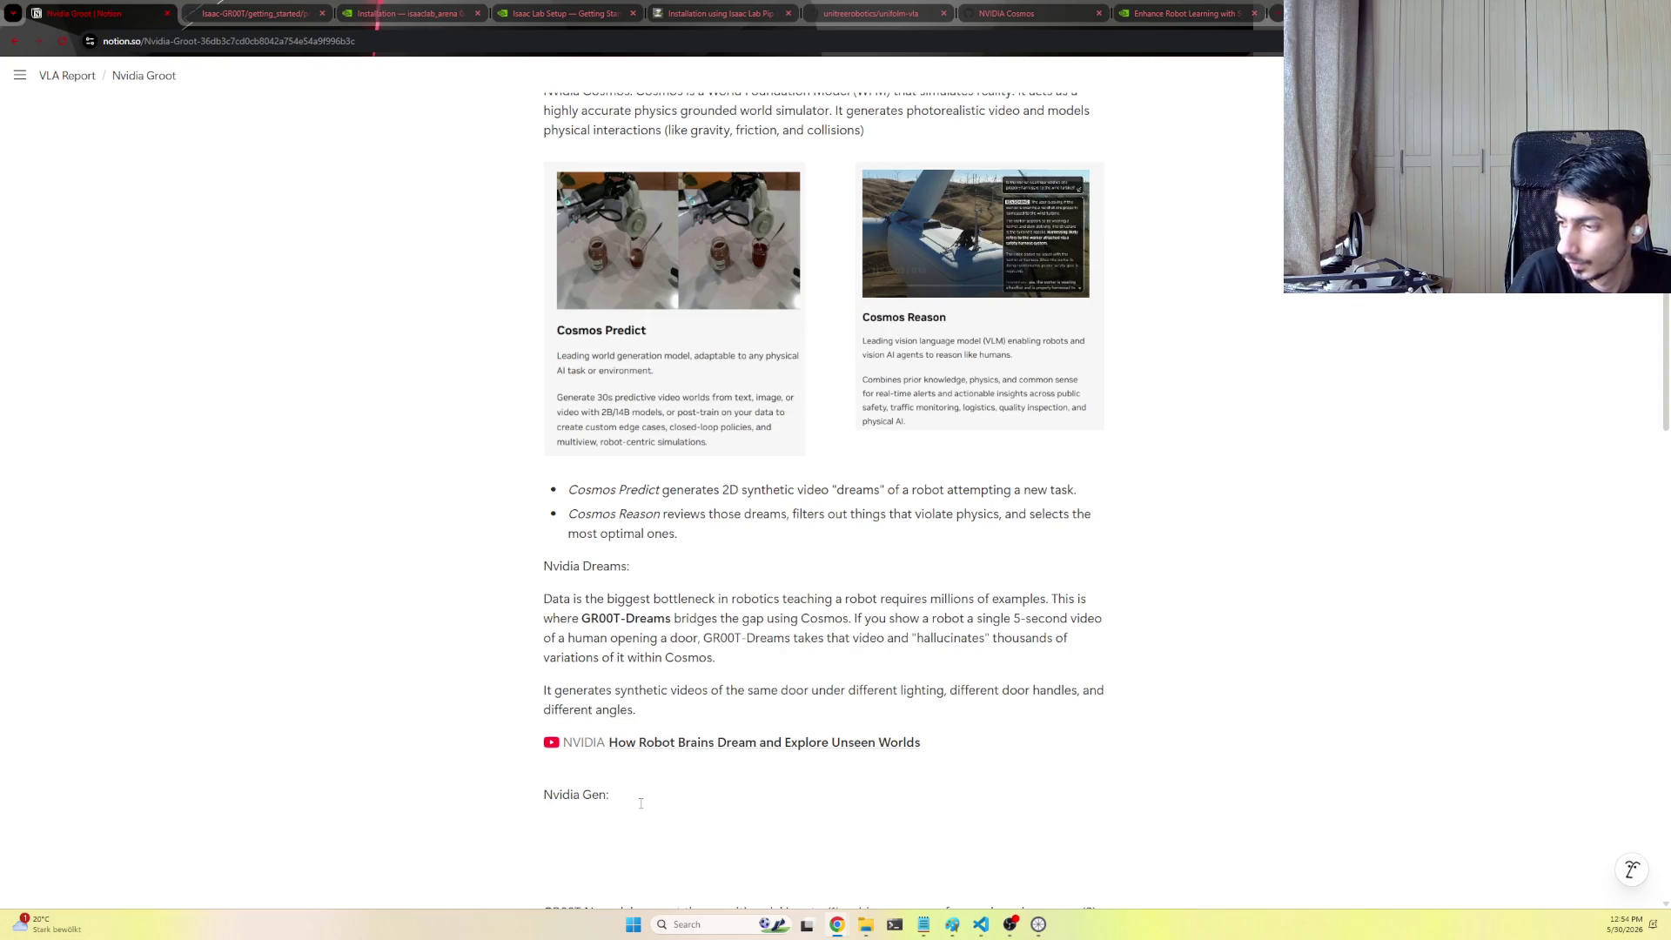
key("Escape")
left_click(664, 824)
type("All of that simulated experience and \"dreaming\" is funneled directly into GR00T Gen, the generalist AI model that actually sits inside the robot.")
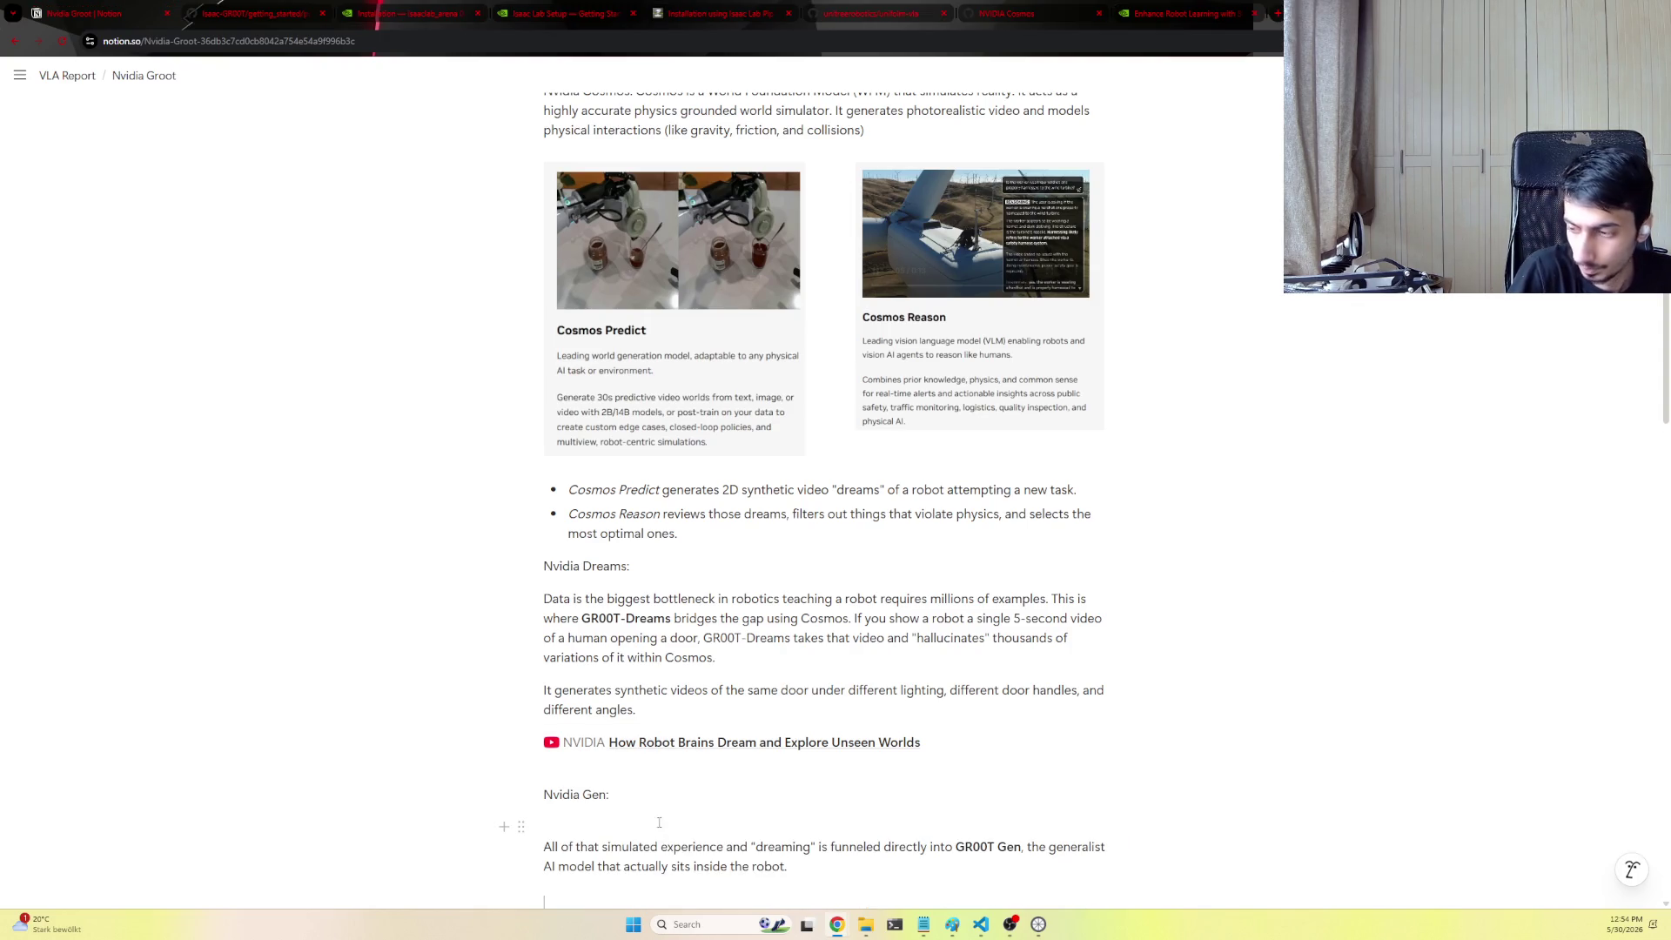
key("Return")
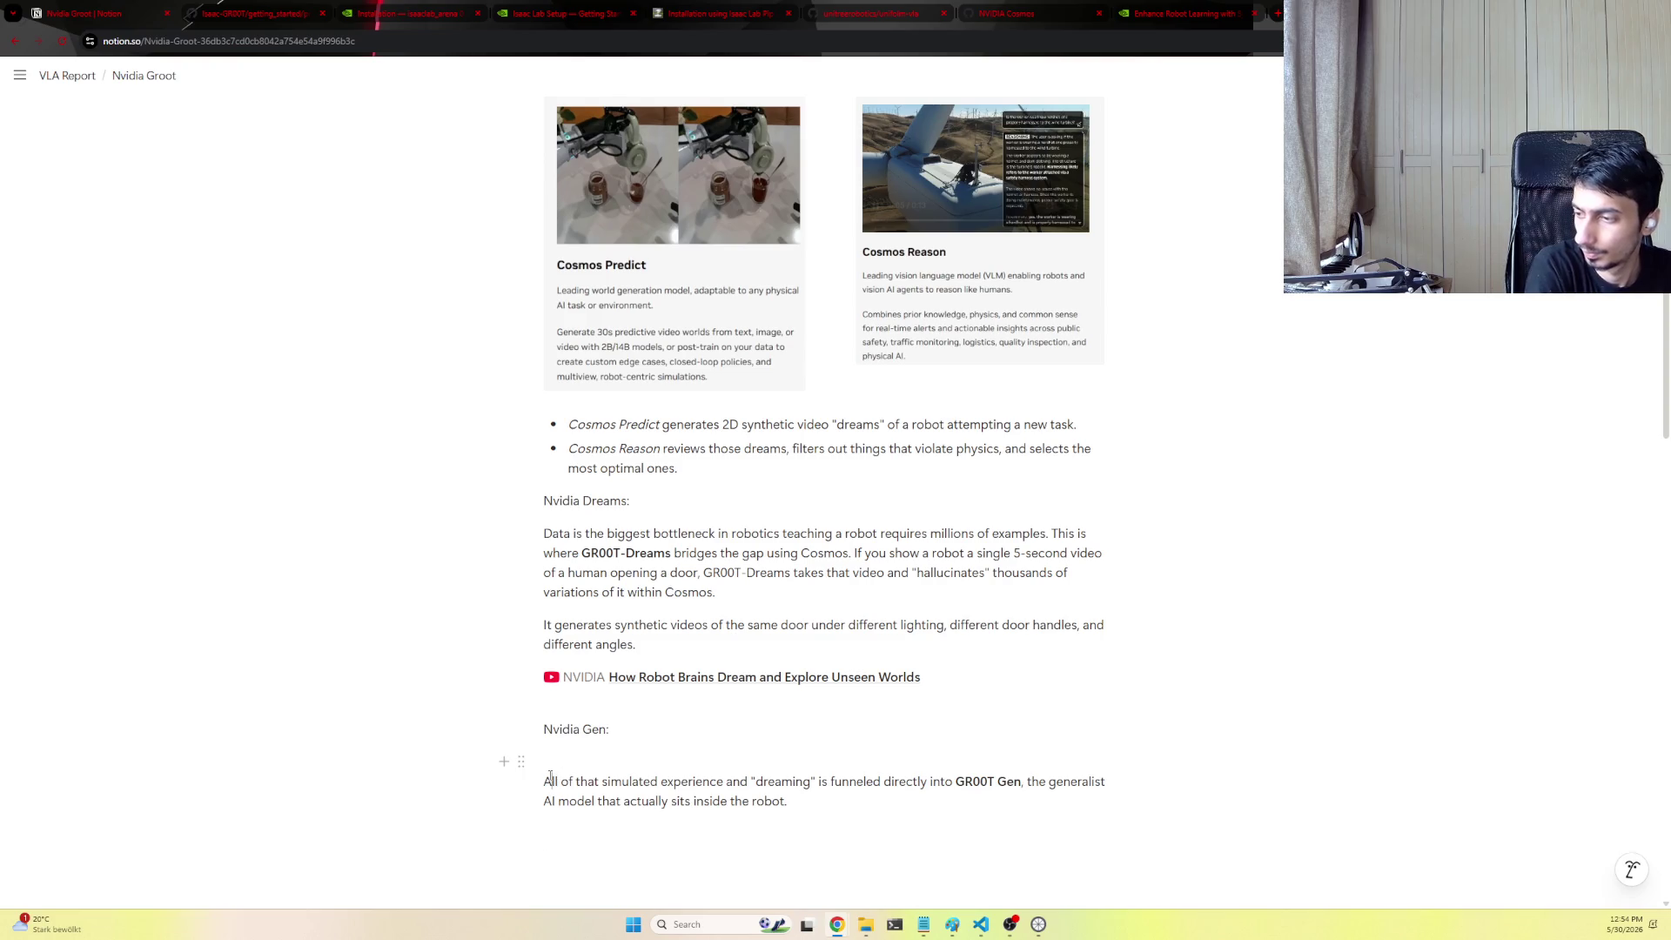
type("GR00T N models accept three multimodal inputs: (1) a video sequence from onboard cameras, (2) a natural language command, and (3) the robot's current proprioceptive state (joint positions). The model outputs action chunks—predictive sequences of relative joint motions. By predicting multiple steps into the future, the model ensures smooth whole-body control, enabling stable locomotion and coordinated bimanual manipulation.")
left_click(552, 762)
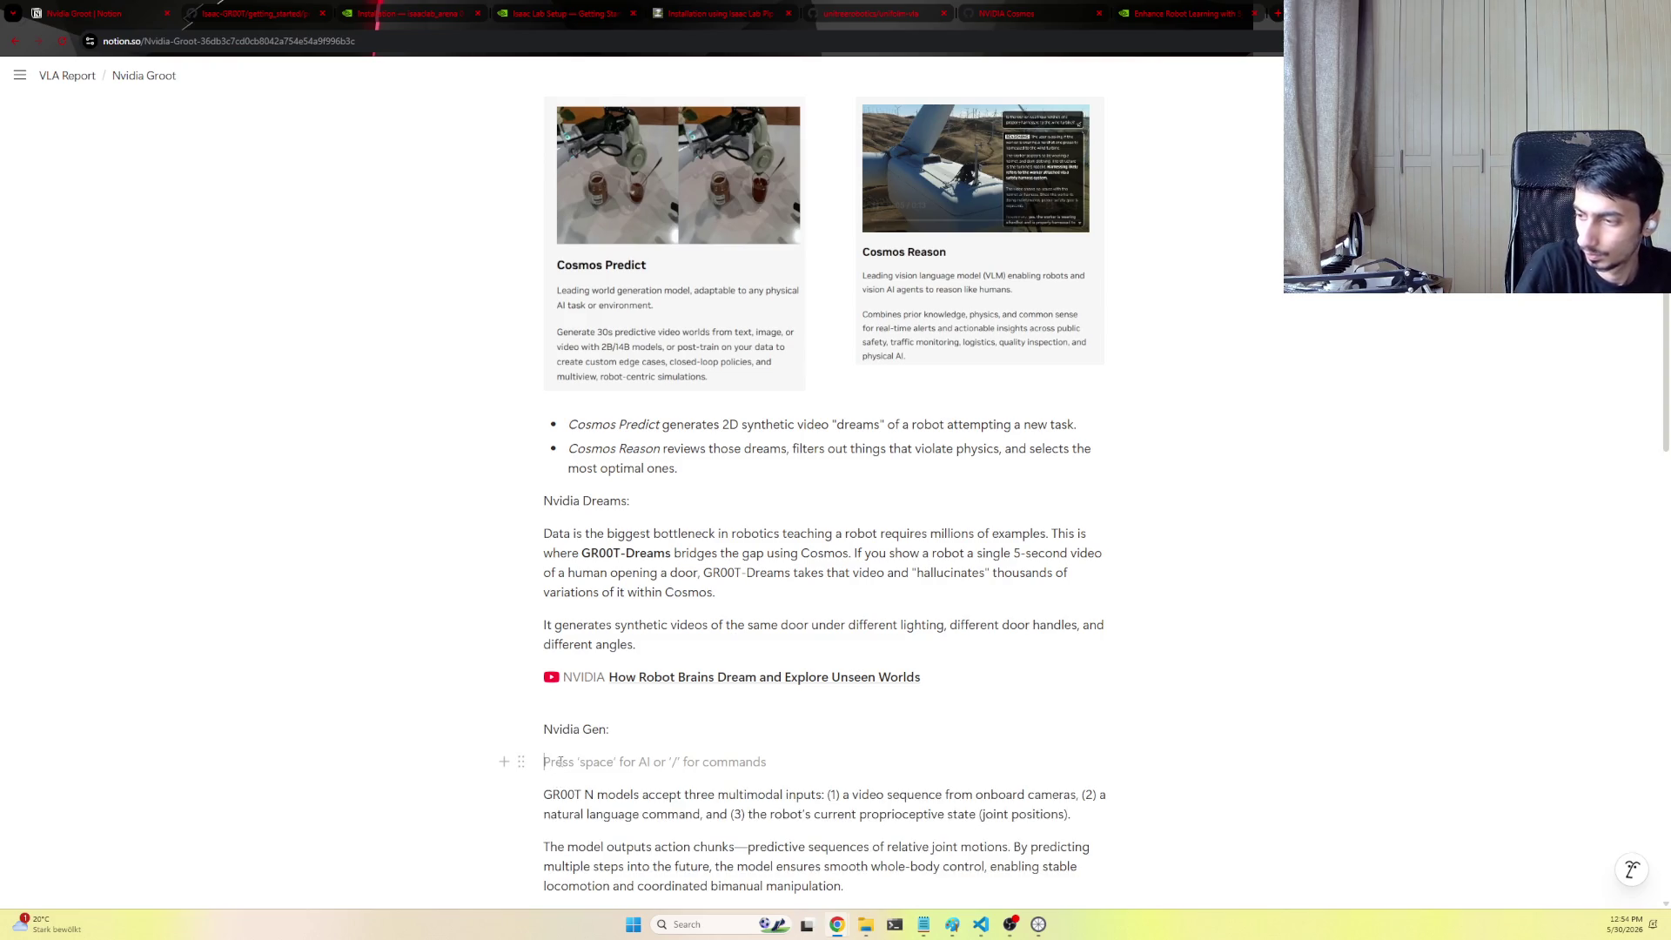
type("All of that simulated experience and \"dreaming\" is funneled directly into GR00T Gen, the generalist AI model that actually sits inside the robot.")
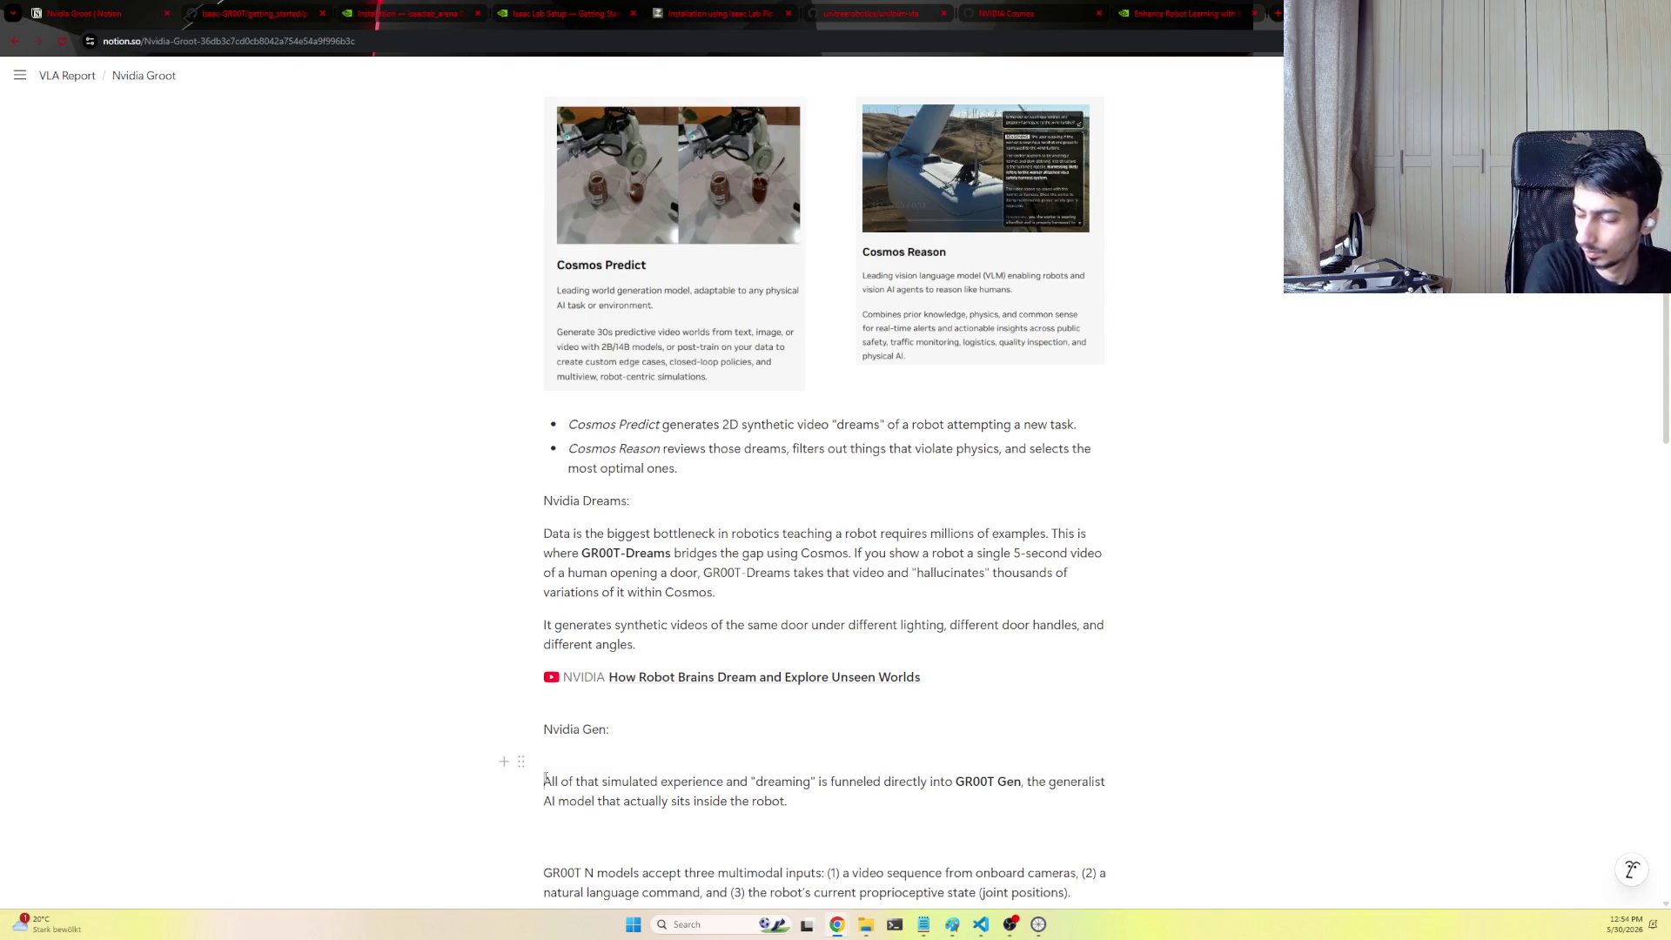
key("BackSpace")
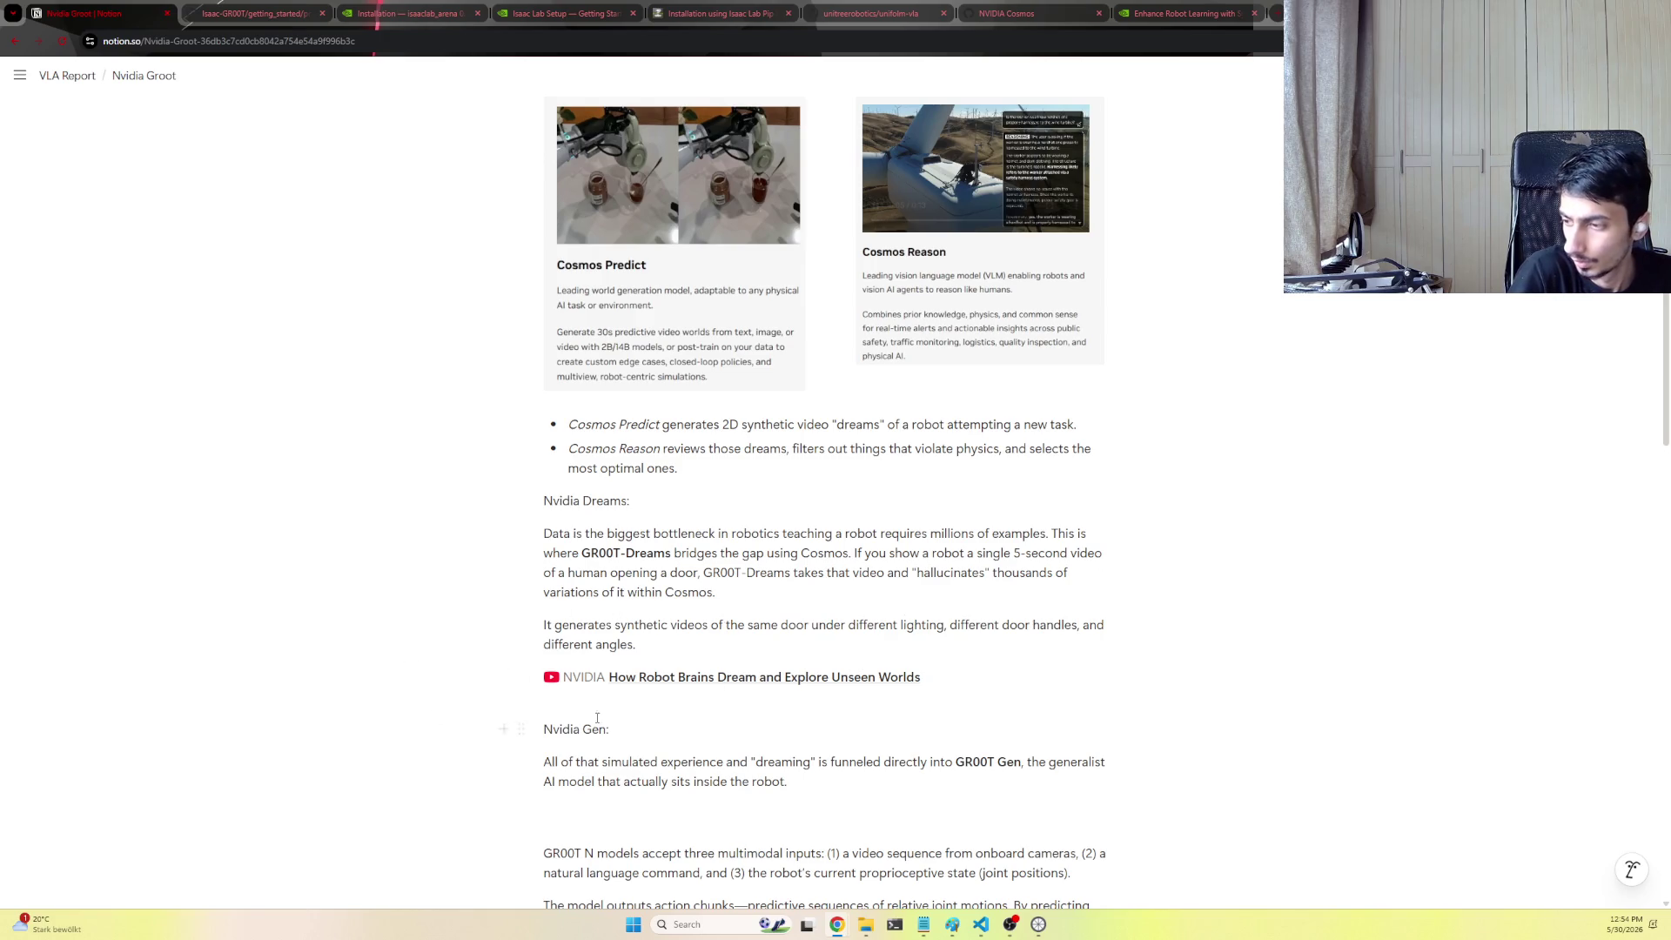
scroll(810, 789, "down", 2)
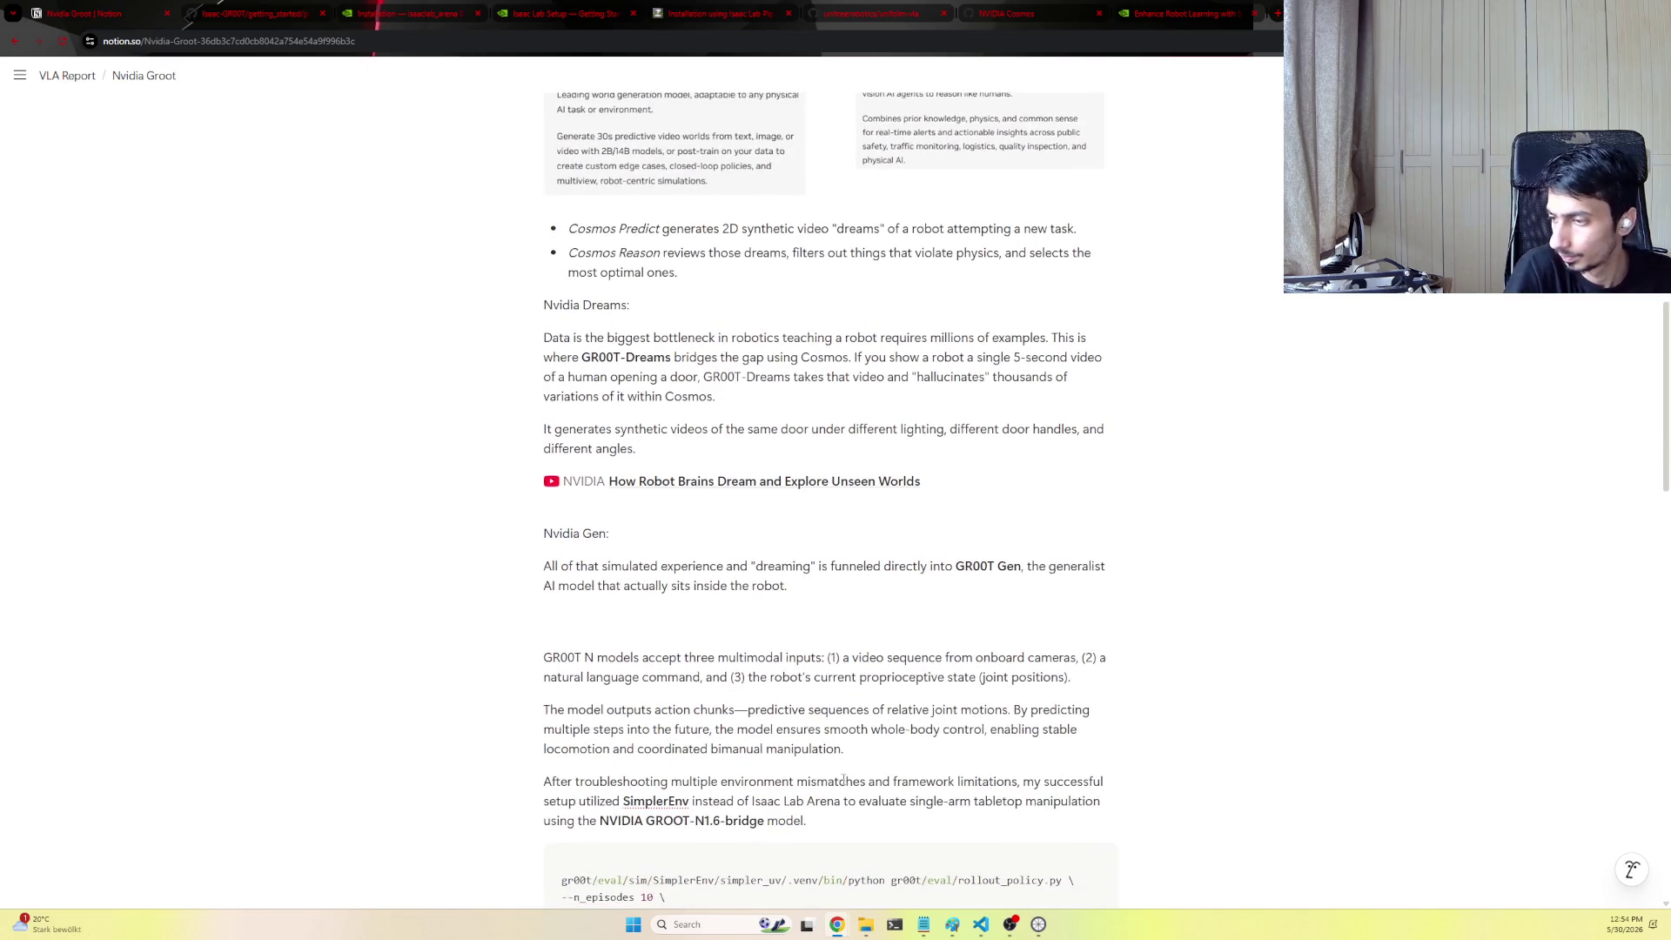
Paste the four-step workflow list and turn its 'The Workflow in Action' heading into plain text
key("ctrl+v")
left_click(548, 703)
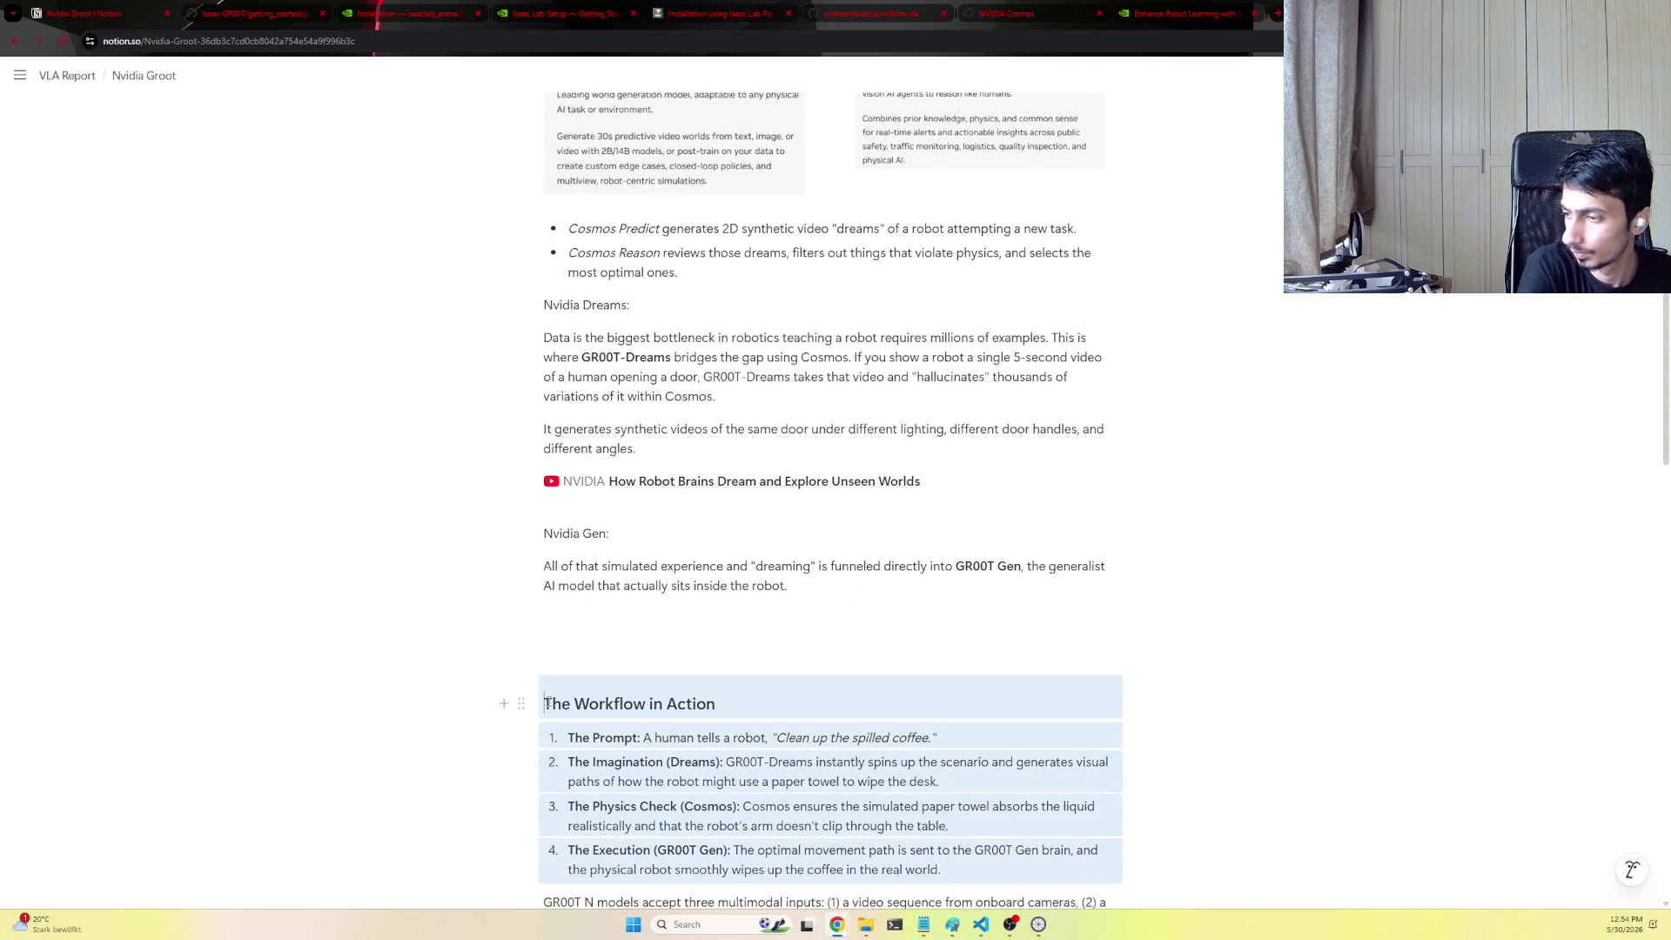
key("BackSpace")
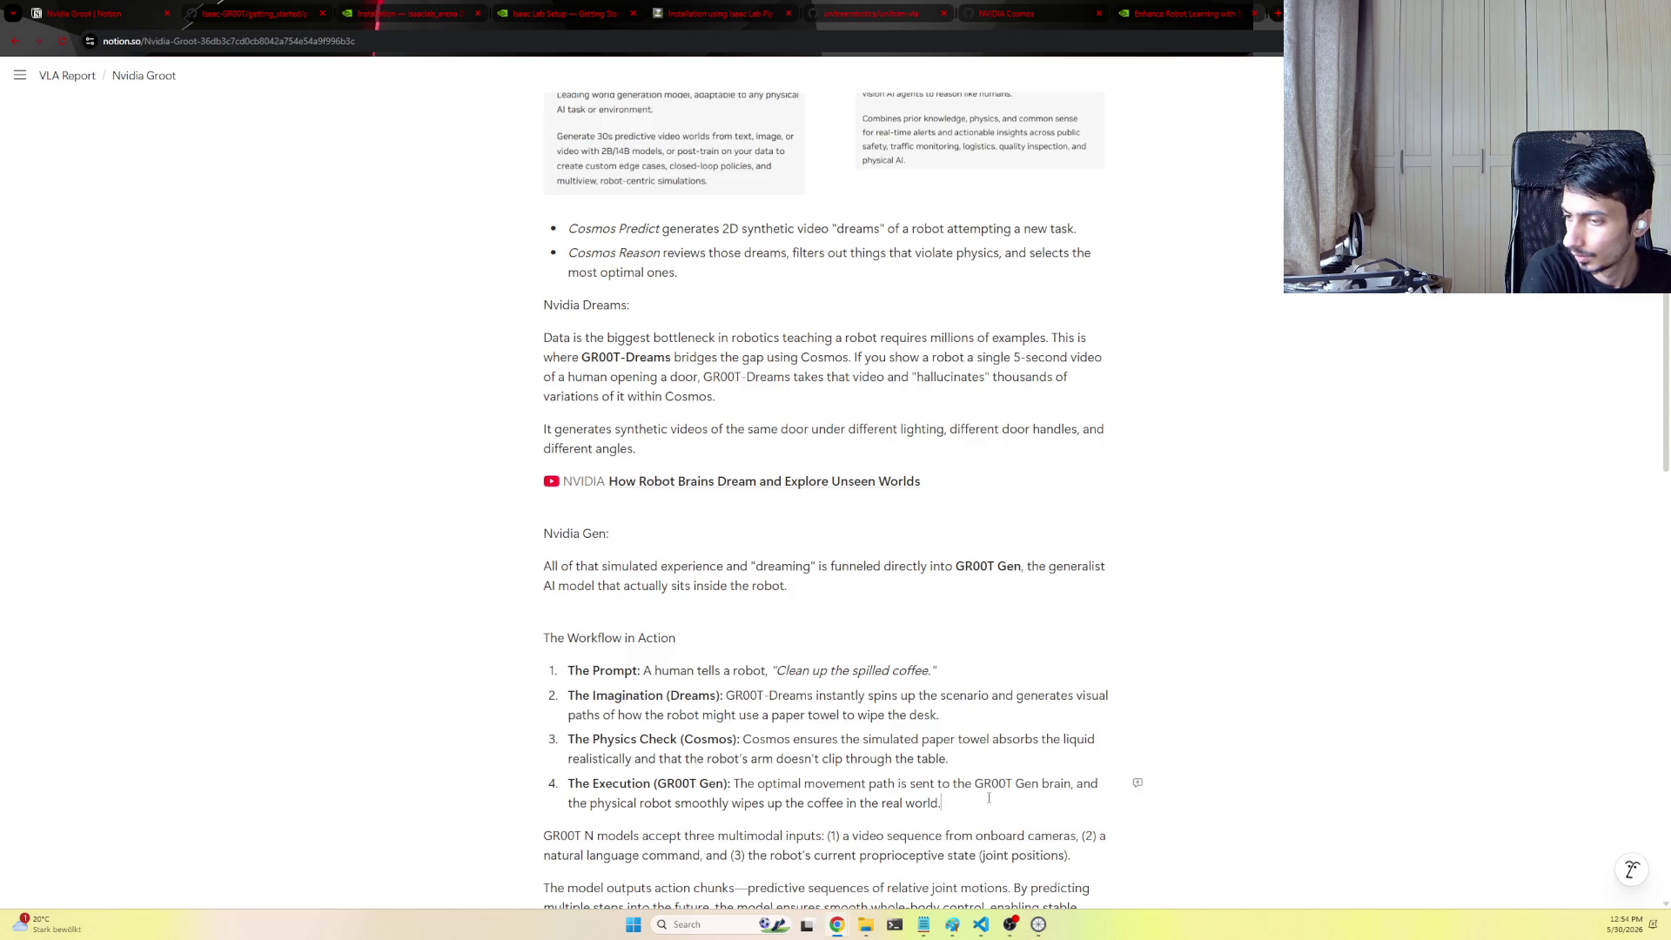
key("Return")
key("Return")
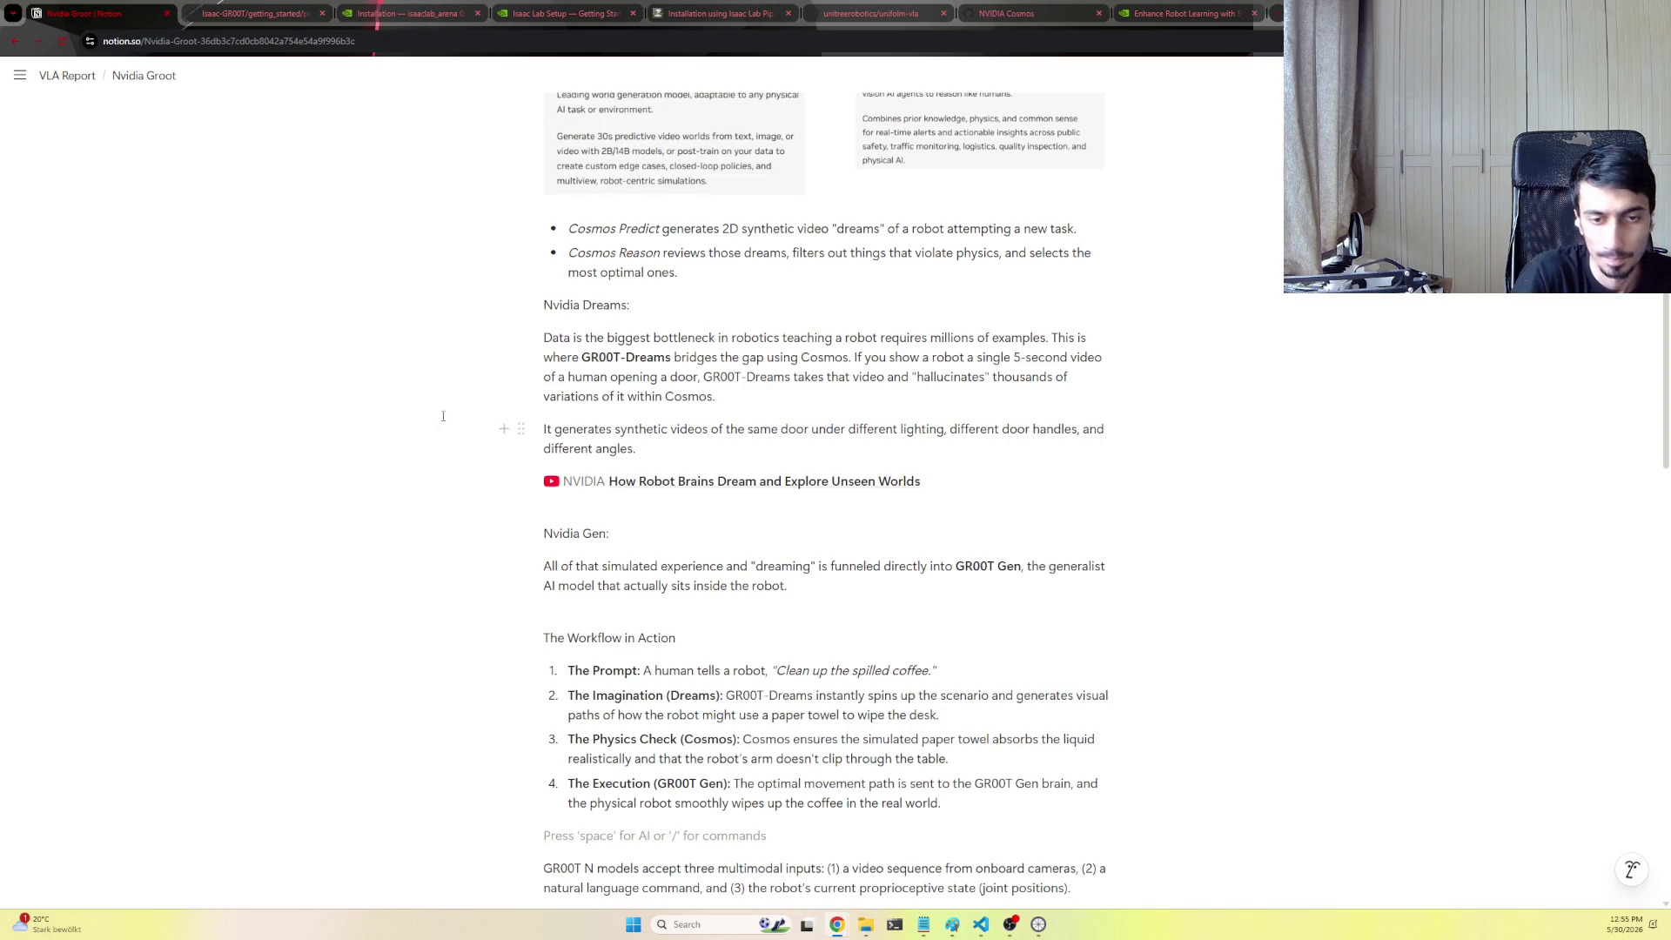
scroll(443, 416, "up", 3)
scroll(743, 500, "up", 3)
Paste the Groot Teleop and Groot Mimic paragraphs and delete the old short Teleop paragraph
left_click(851, 611)
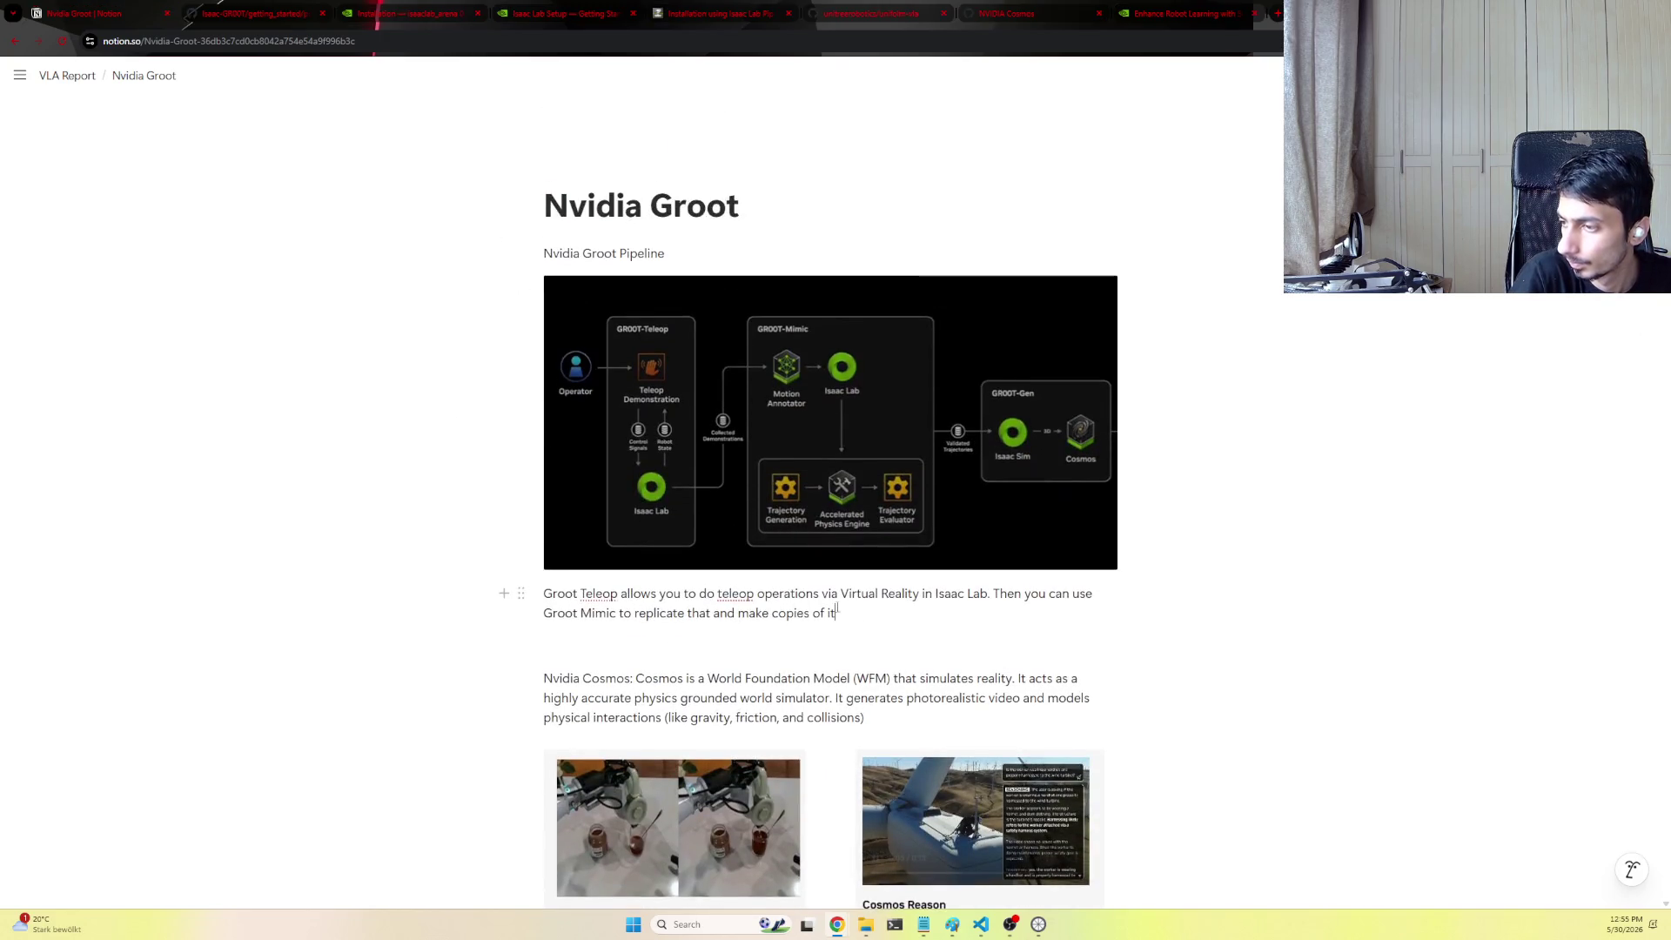
type("To teach a robot how to do something like \"pick up a coffee mug,\" you can use Groot Teleop (where a human operator wears a spatial headset, like an Apple Vision Pro, and controls a virtual robot twin to perform the action). However, humans can only perform a task a few times before getting tired. Having a human manually demonstrate a task 10,000 times to train an AI brain is completely unfeasible. Groot Mimic solves this by taking just a few human demonstrations and multiplying them into massive, robust datasets.")
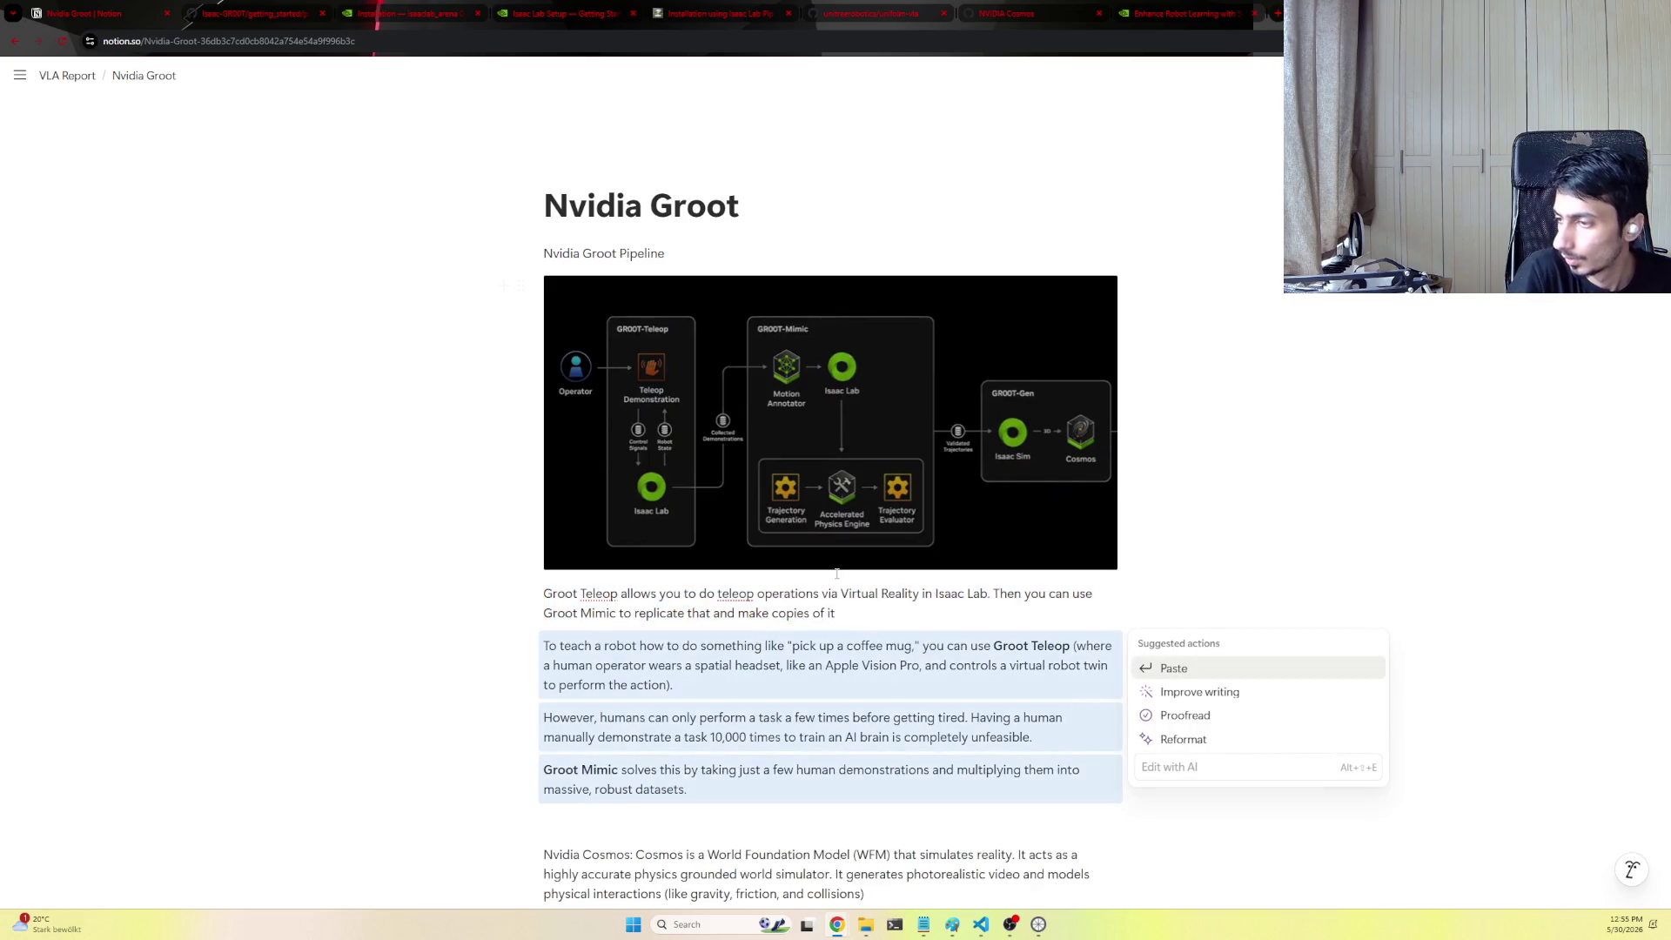
left_click_drag(835, 612, 548, 594)
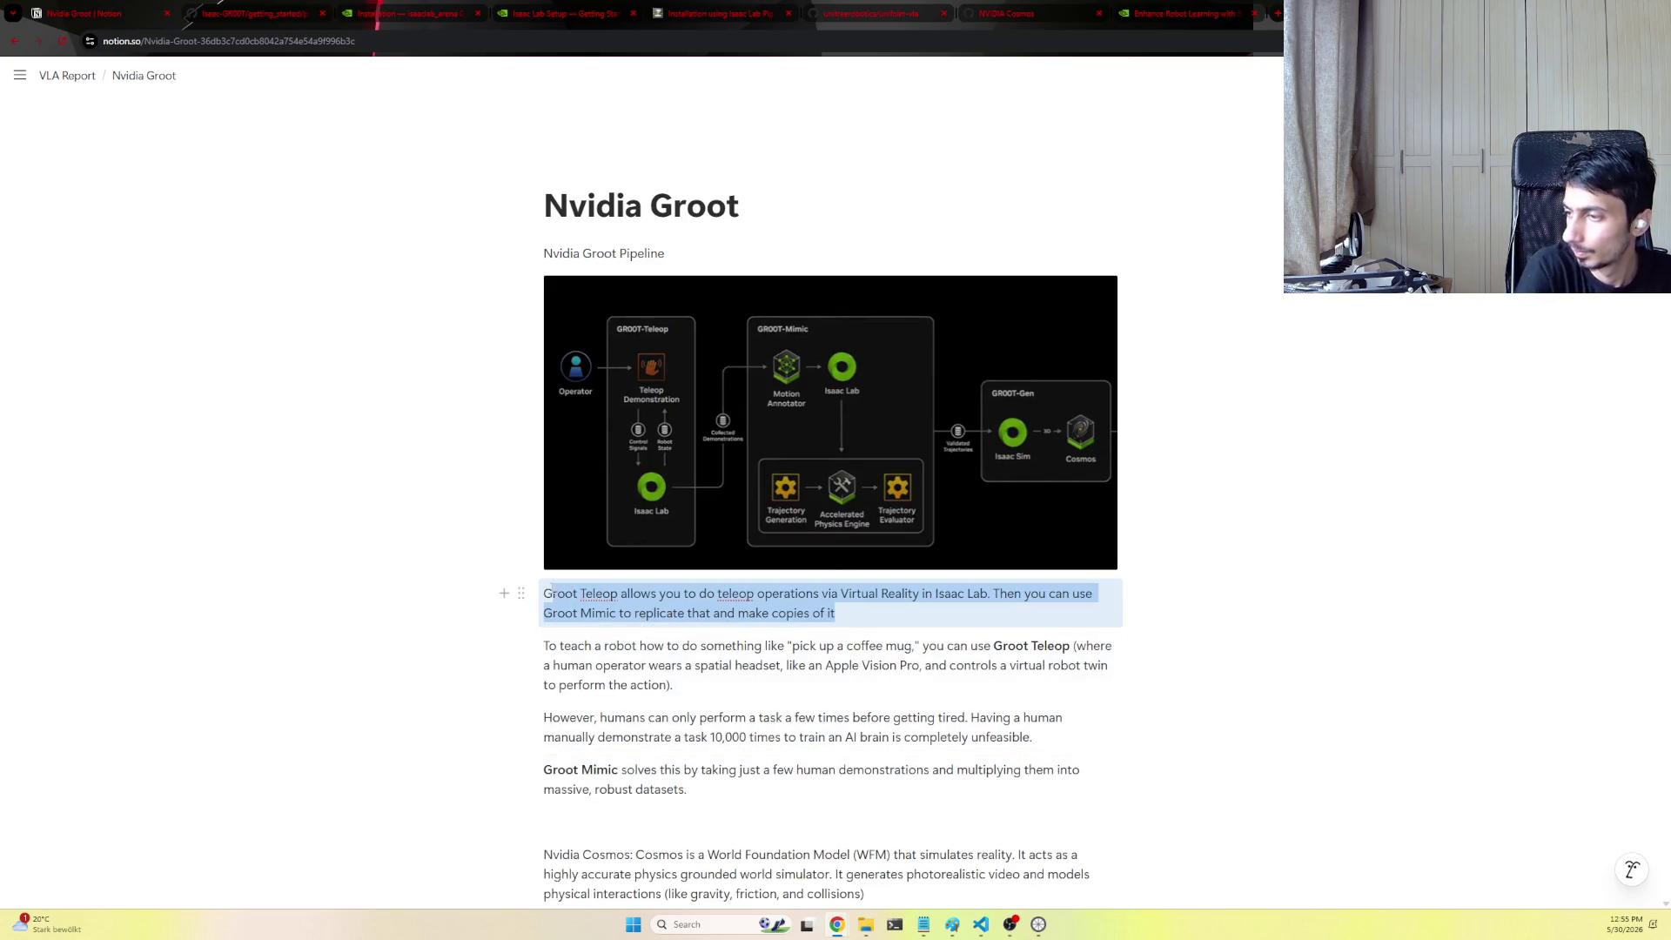
right_click(1136, 601)
key("BackSpace")
Remove the leftover empty block, undoing an accidental paragraph deletion
left_click_drag(558, 636, 547, 619)
key("BackSpace")
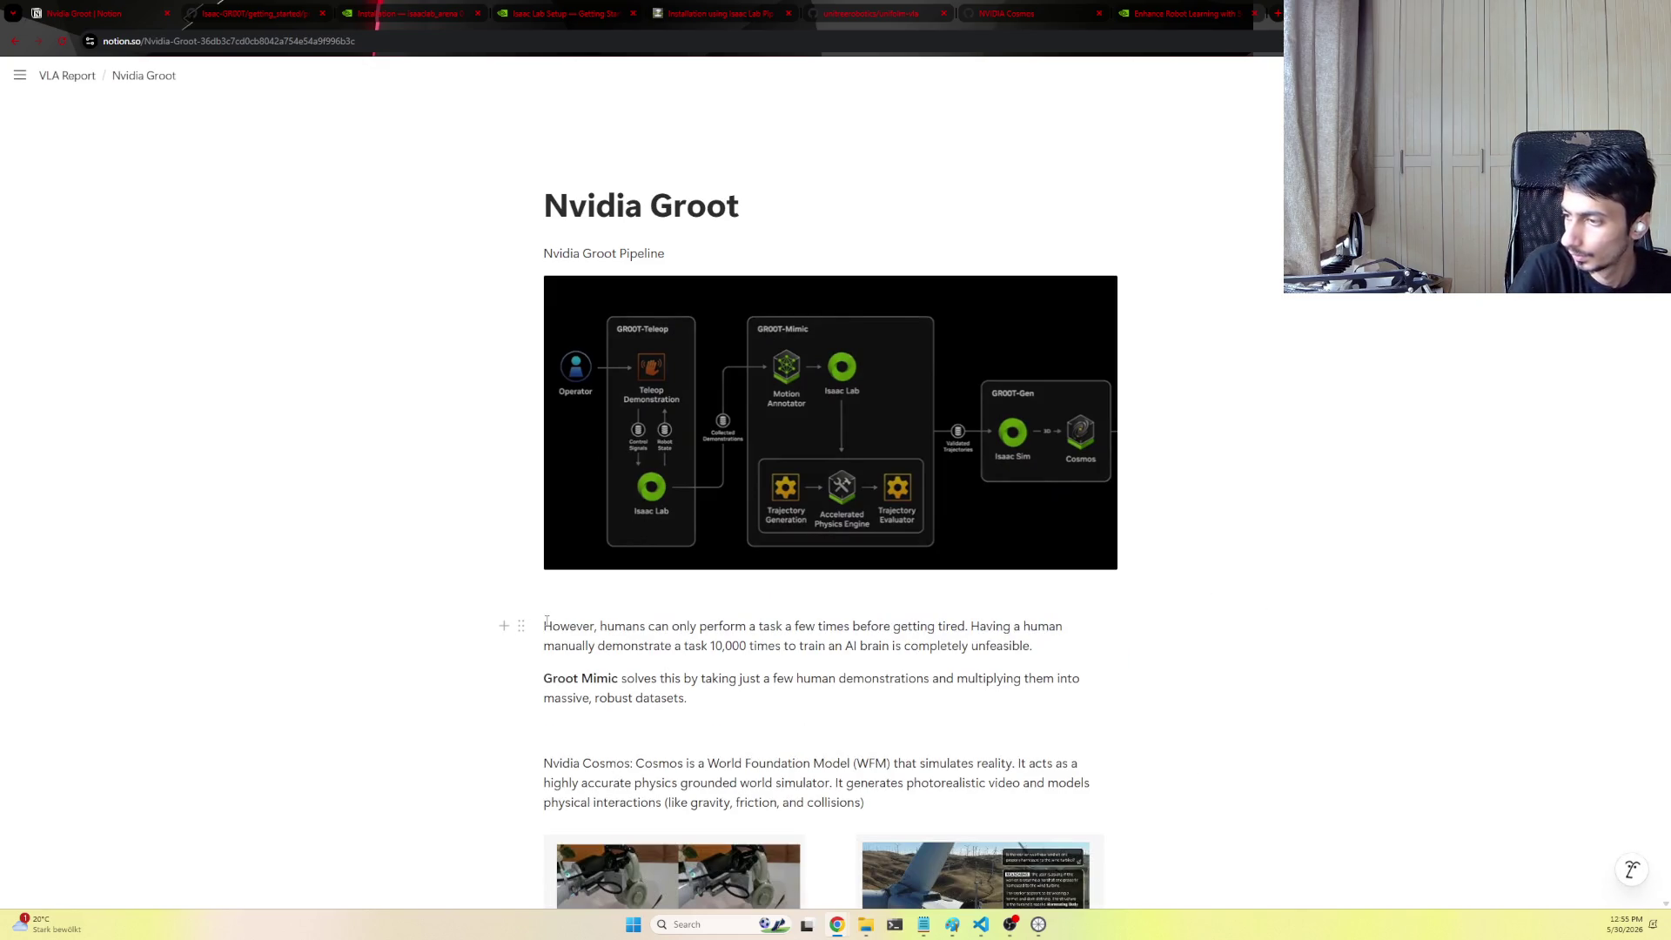
key("ctrl+z")
left_click(738, 637)
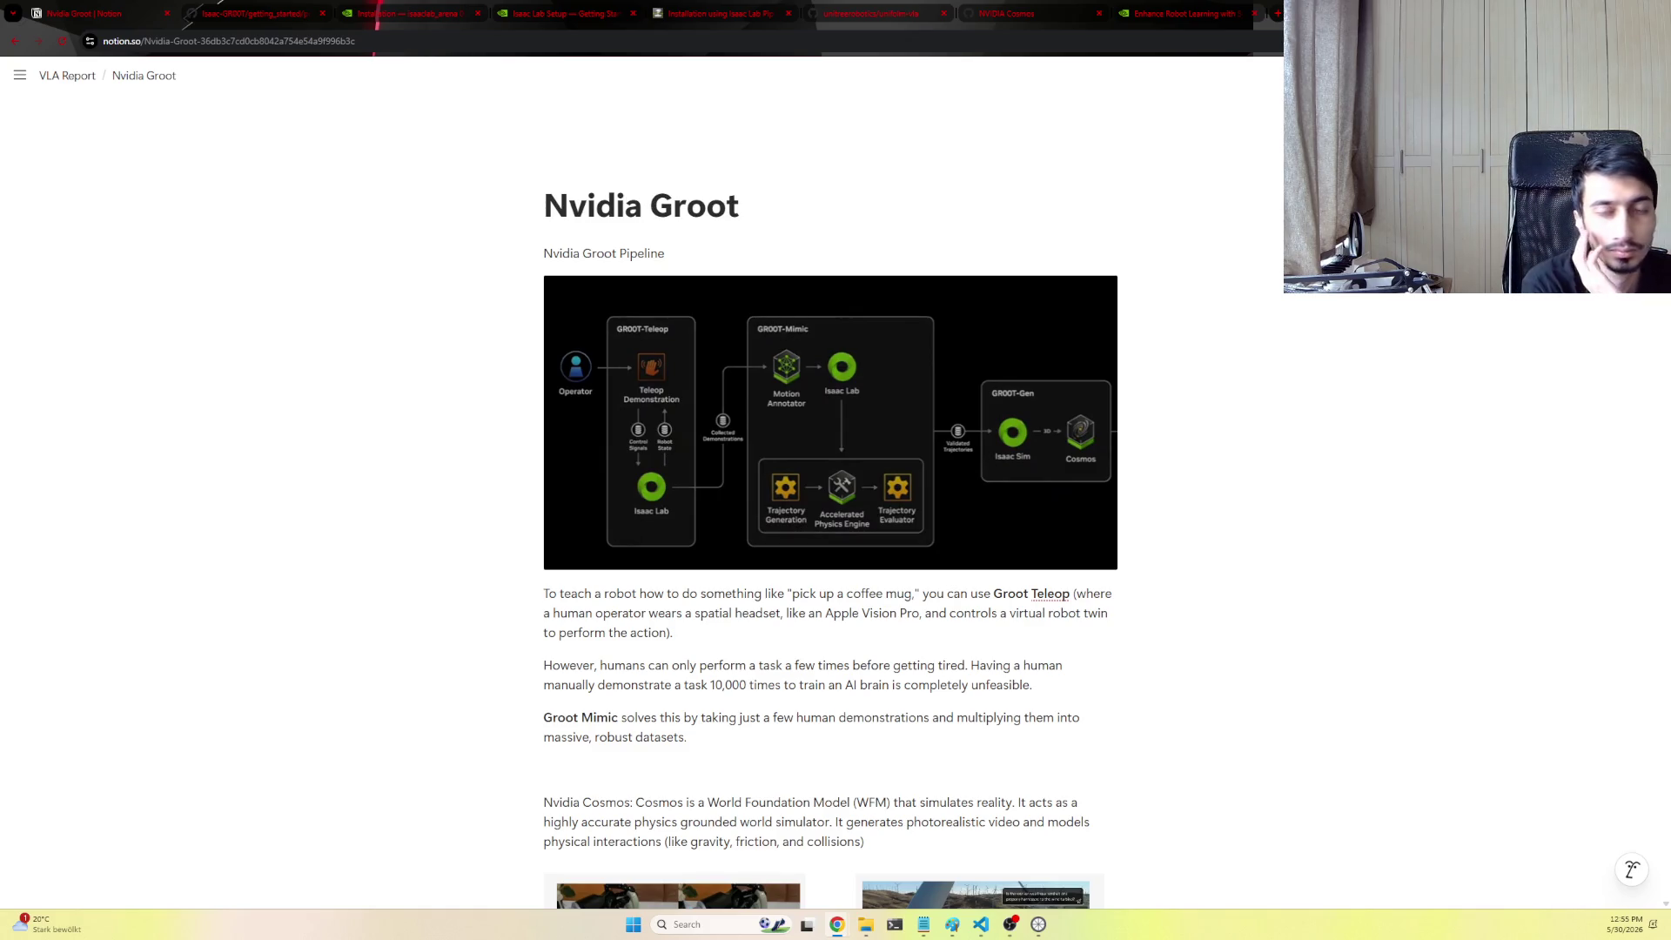
Replace the 'nvidia dreams' Google query with 'nvidia groot' and run the search
left_click(1175, 14)
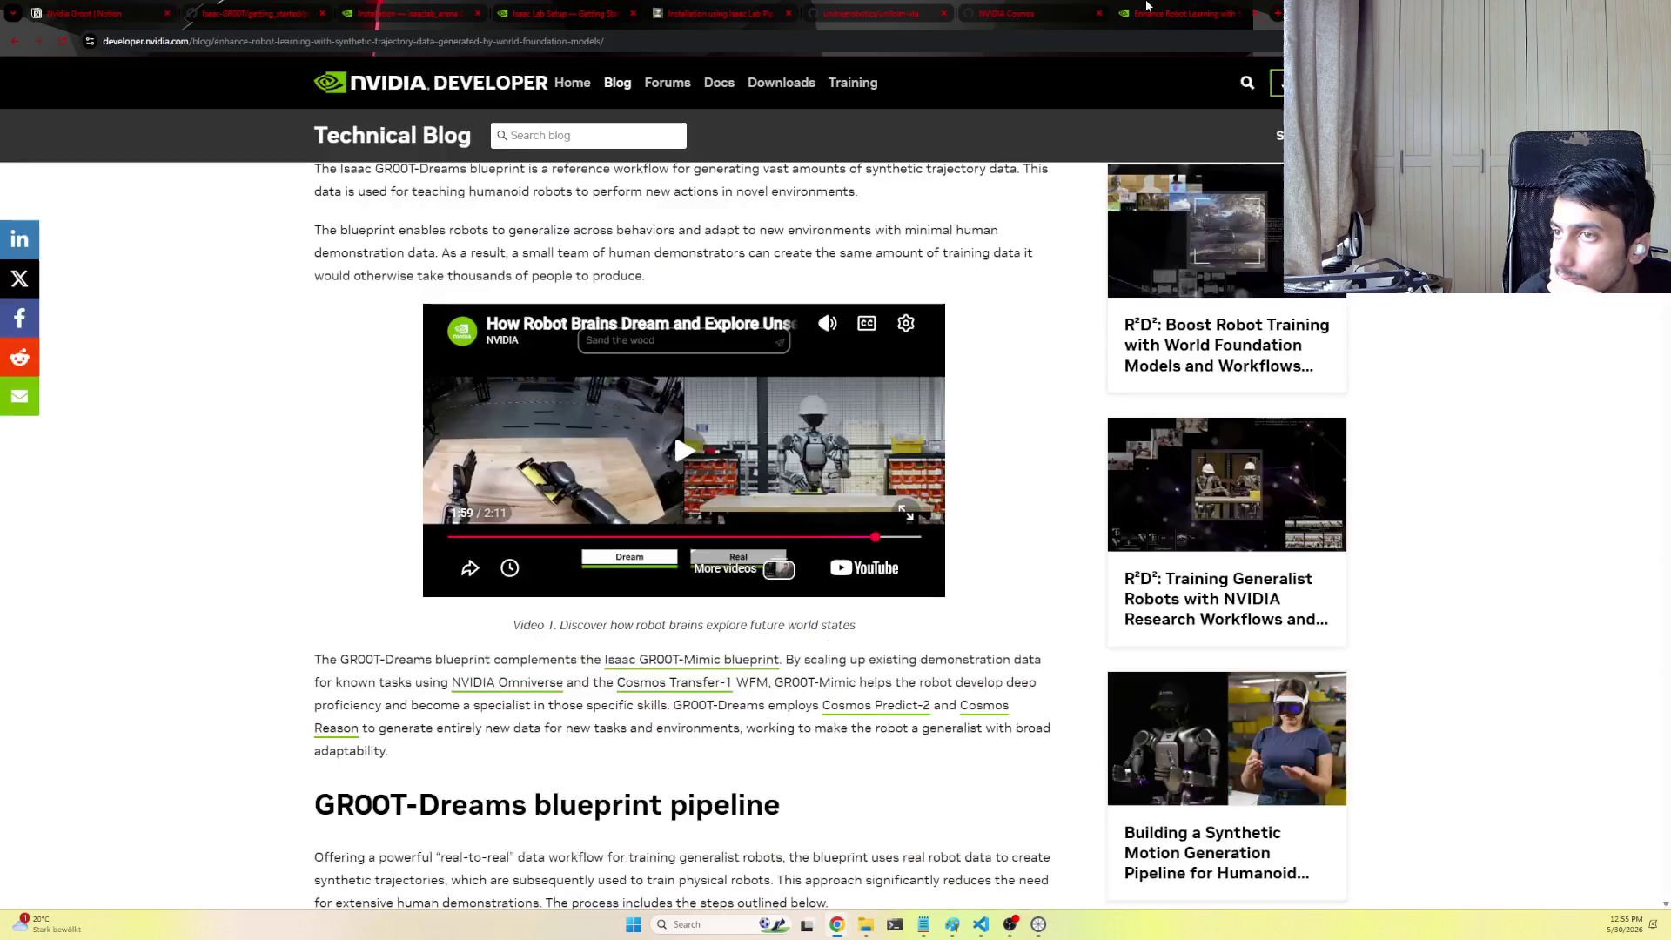
scroll(672, 427, "up", 3)
scroll(673, 660, "up", 3)
scroll(967, 372, "up", 3)
scroll(965, 365, "up", 1)
left_click(15, 40)
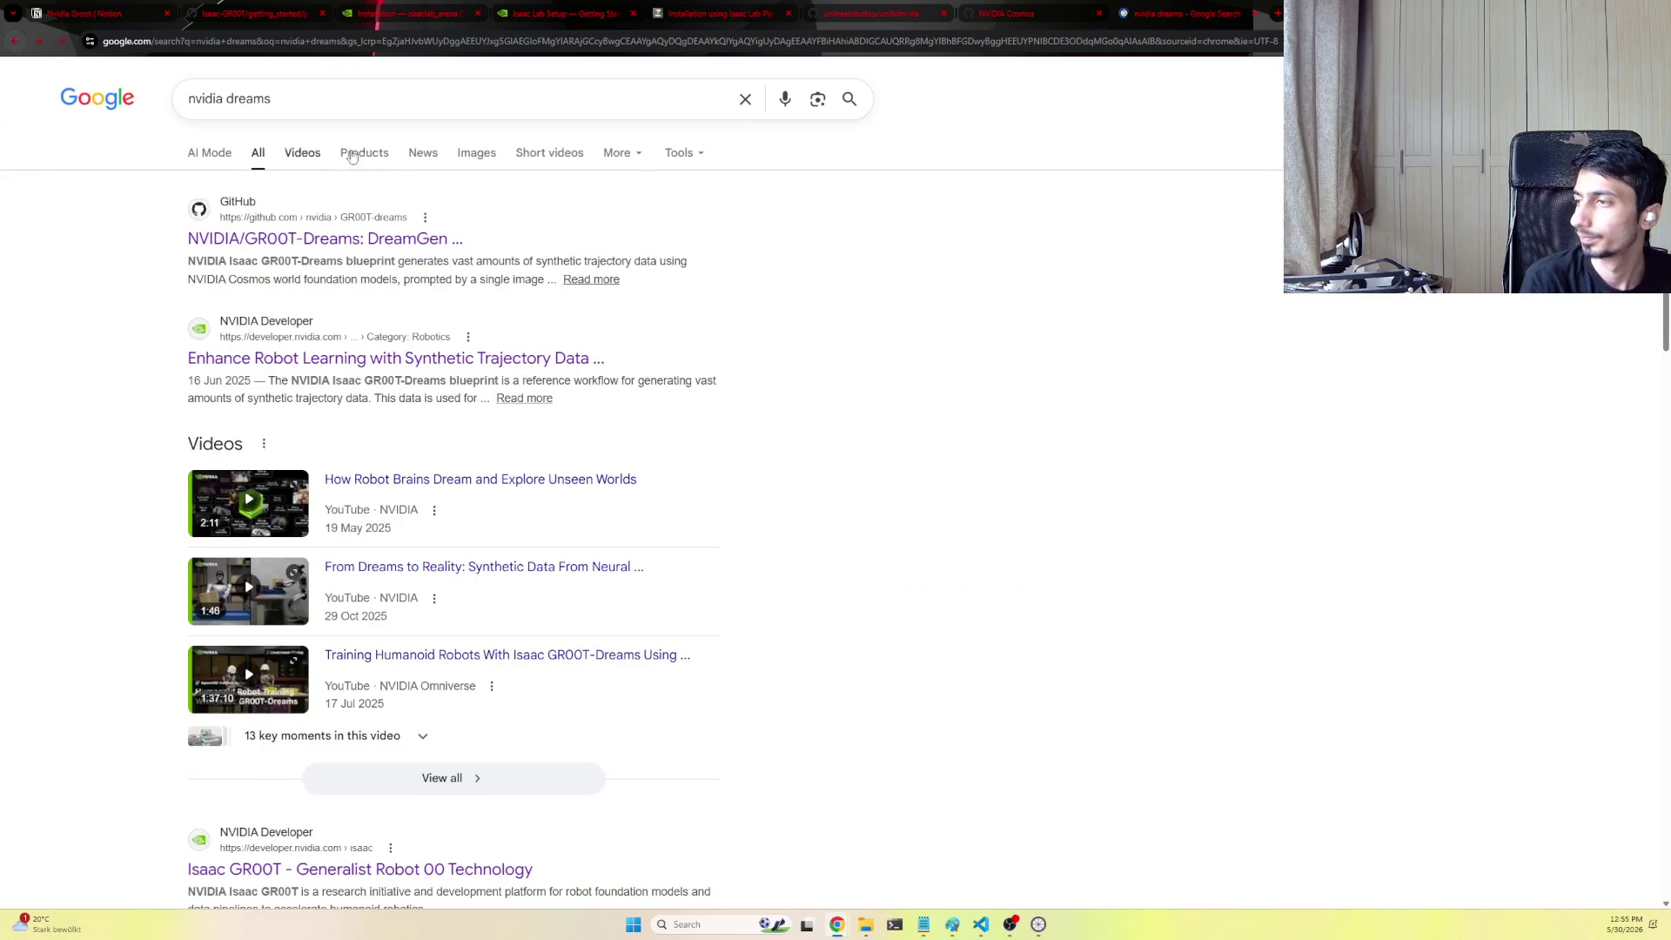
left_click(409, 103)
key("BackSpace")
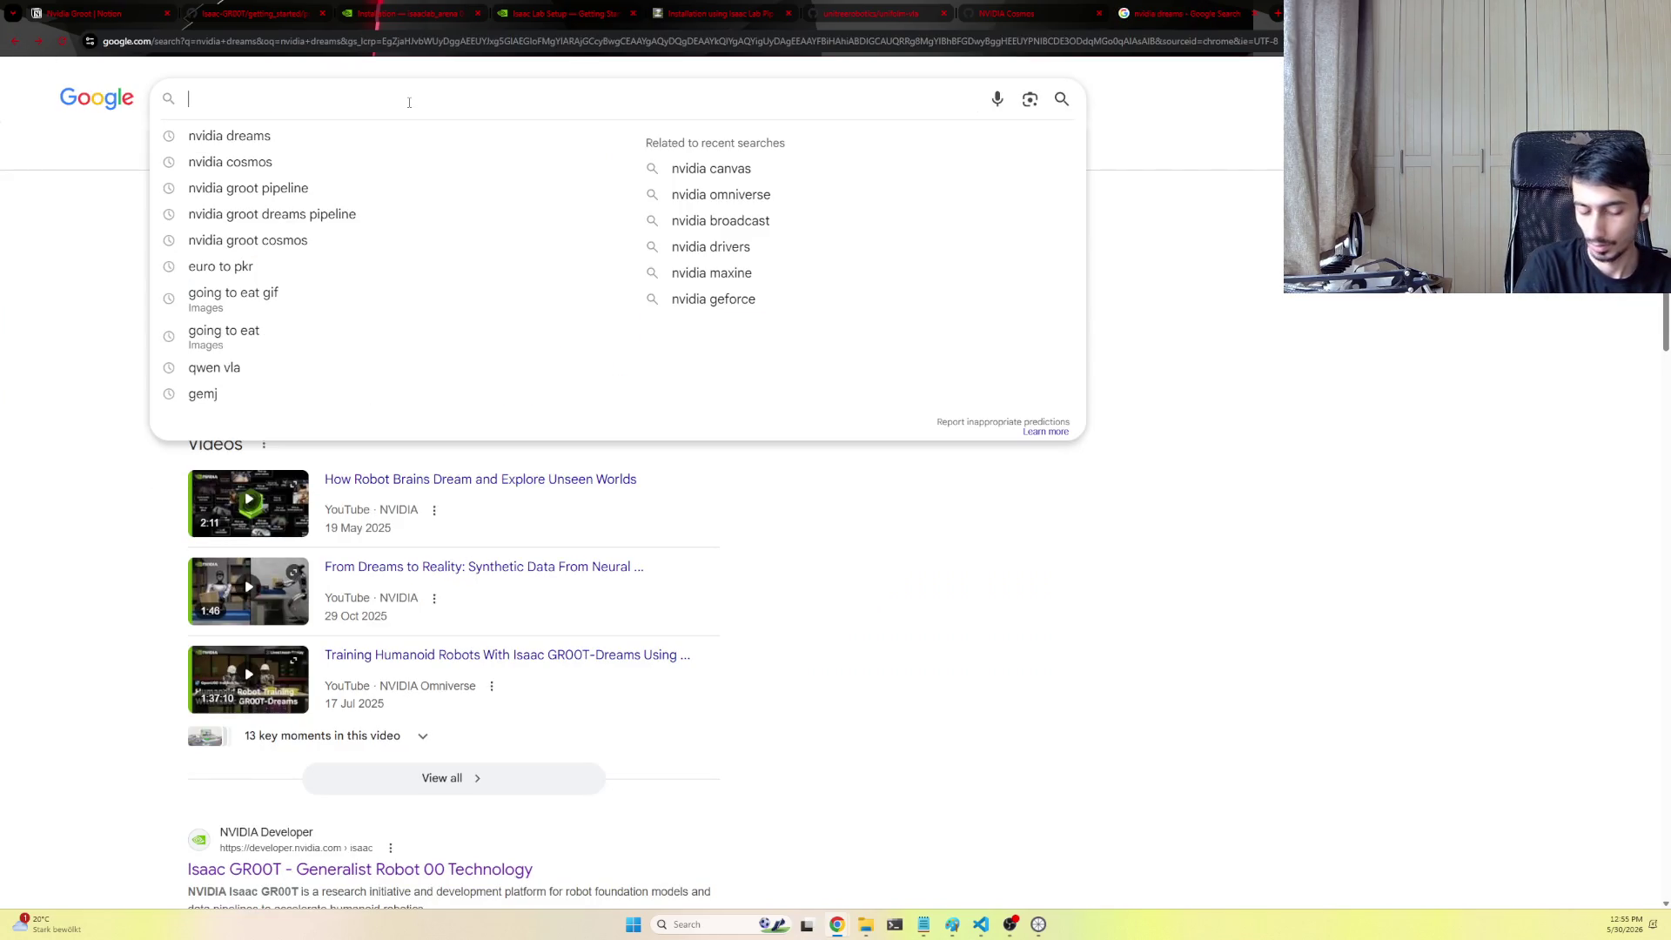
type("nvidia groot")
key("Return")
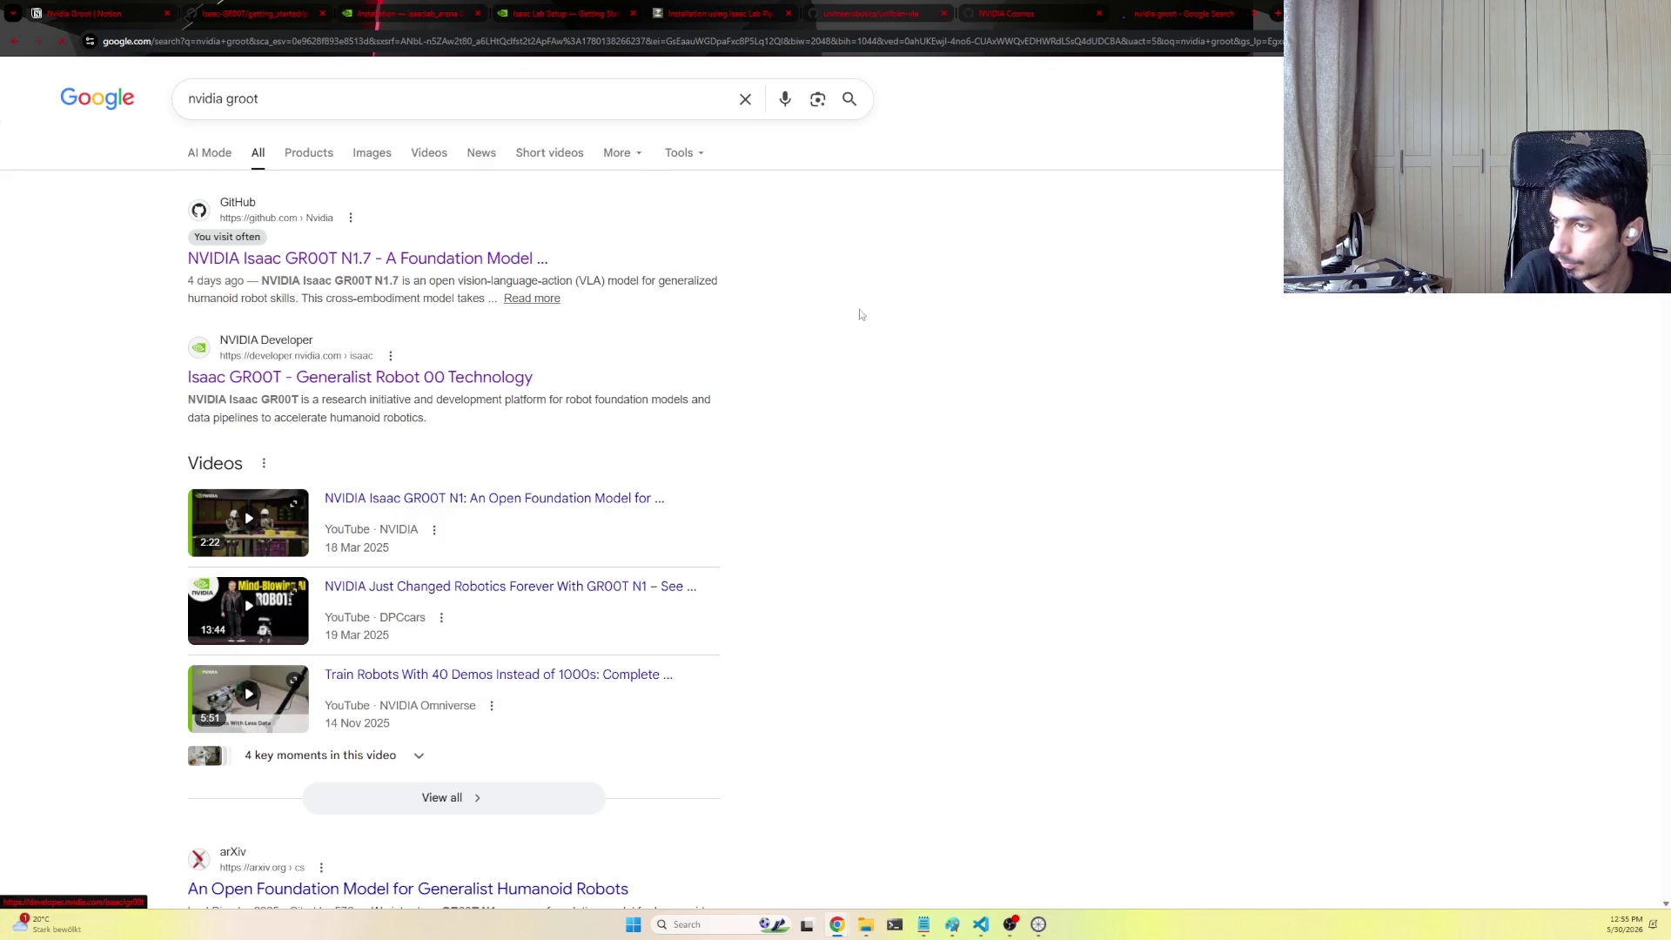
Skim through the Isaac GR00T demo video on the NVIDIA Developer page, jumping along the timeline
left_click(393, 379)
scroll(965, 527, "down", 3)
left_click(964, 525)
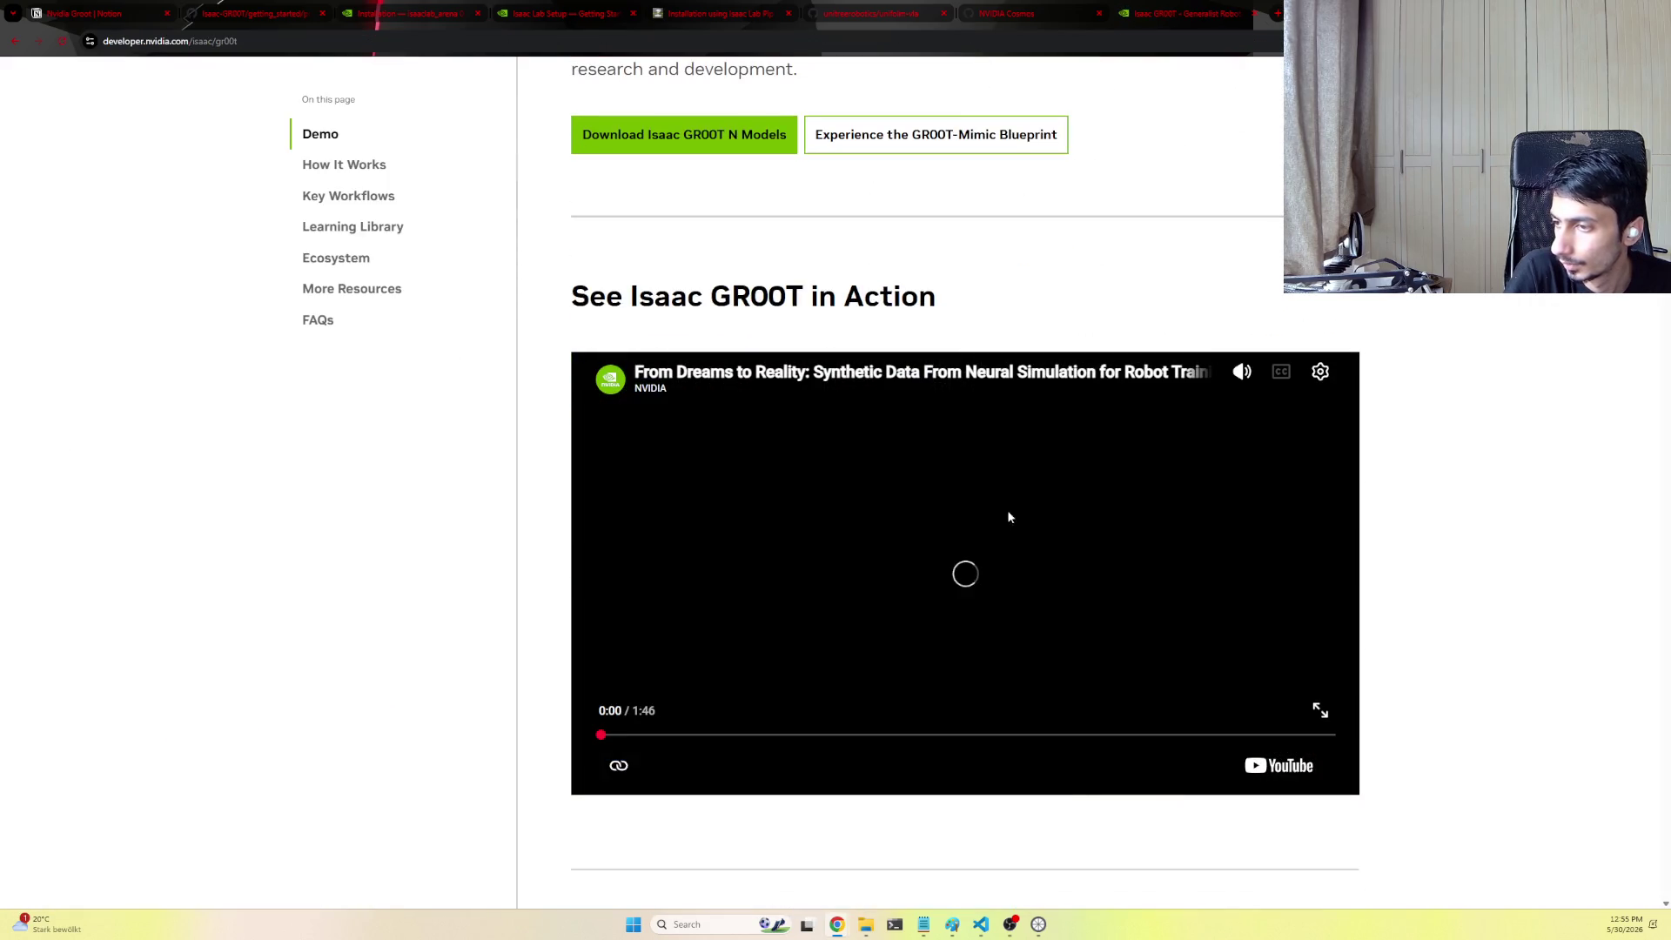
left_click(683, 737)
left_click(745, 739)
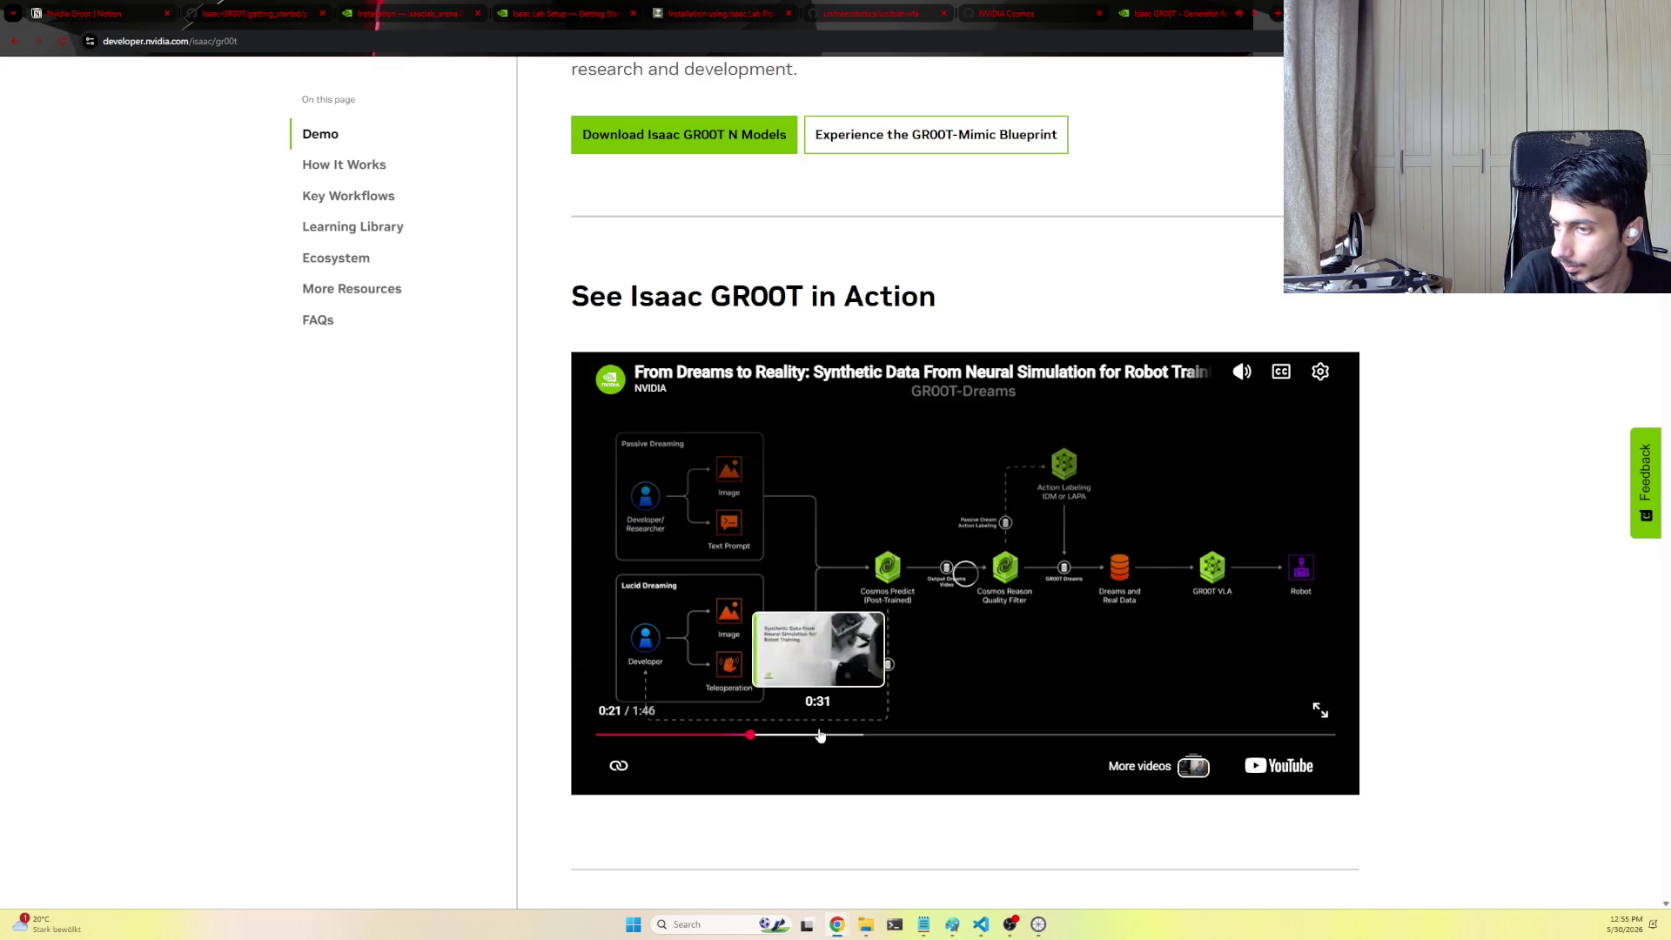
left_click(891, 738)
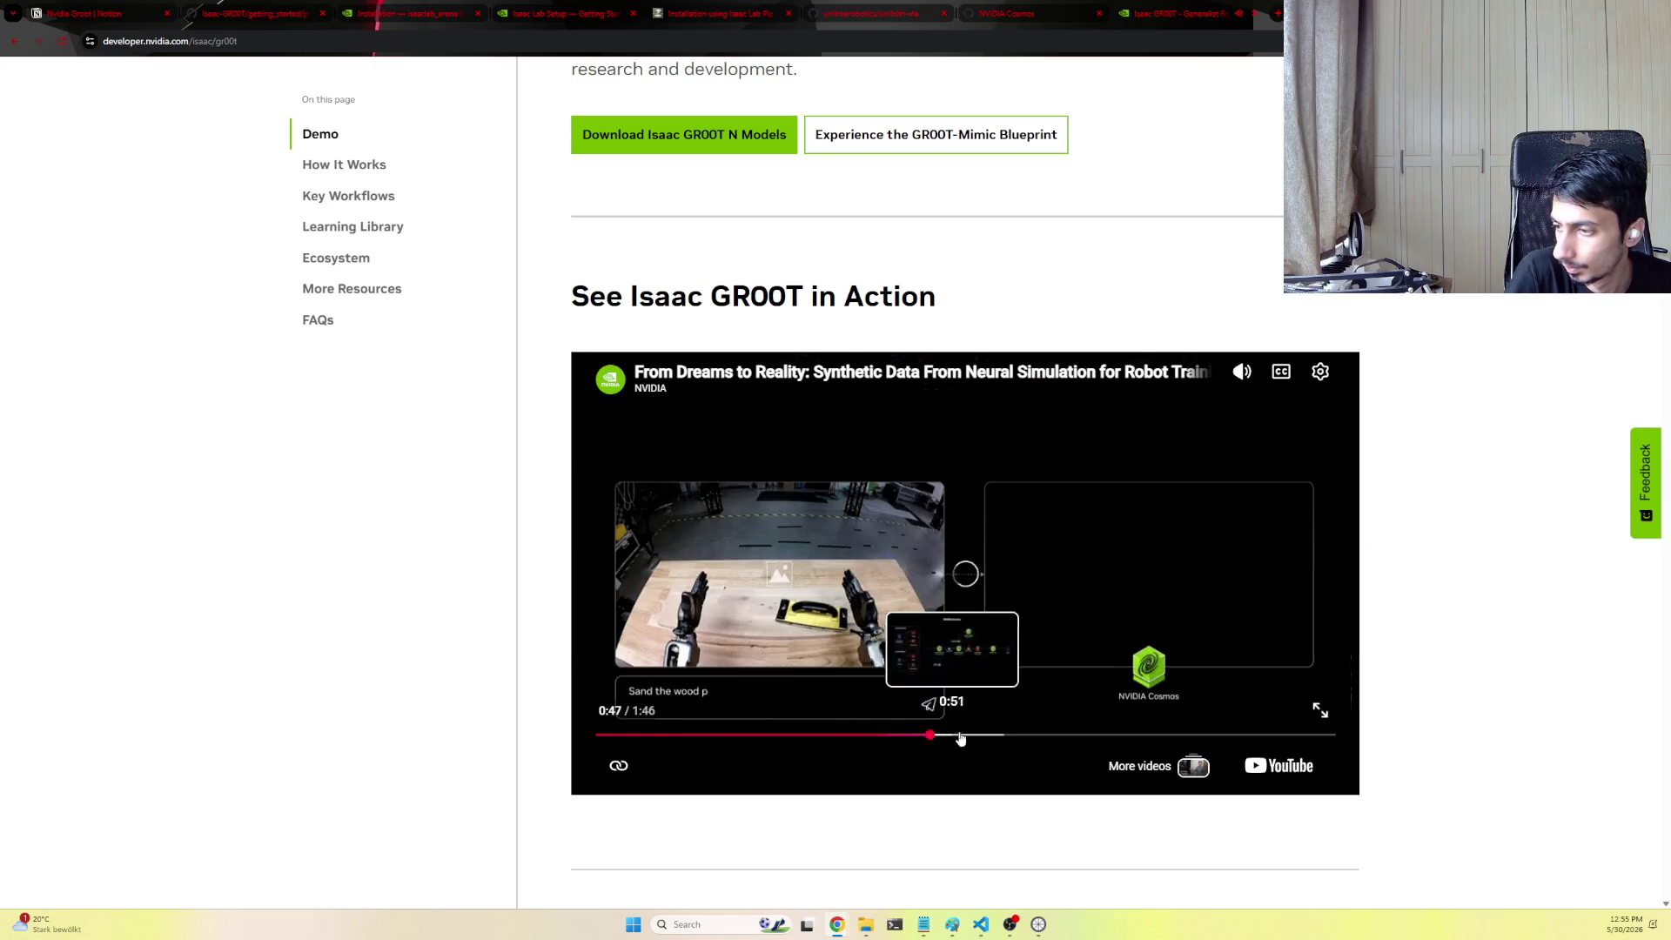
left_click(959, 737)
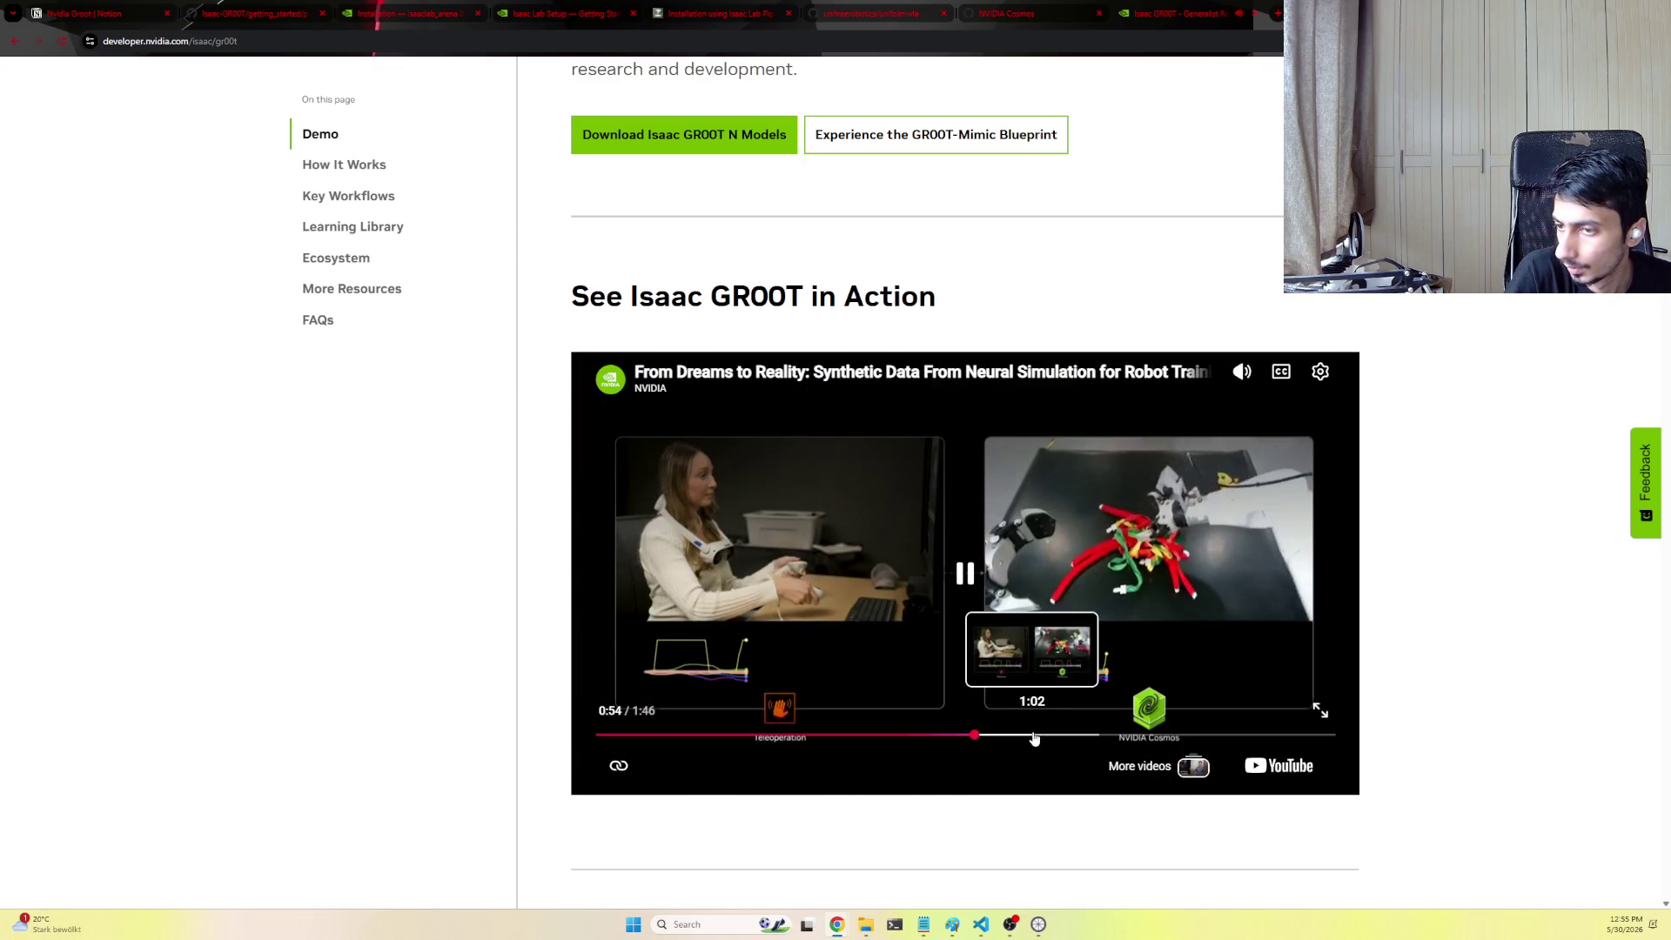
left_click(1029, 738)
left_click(1133, 738)
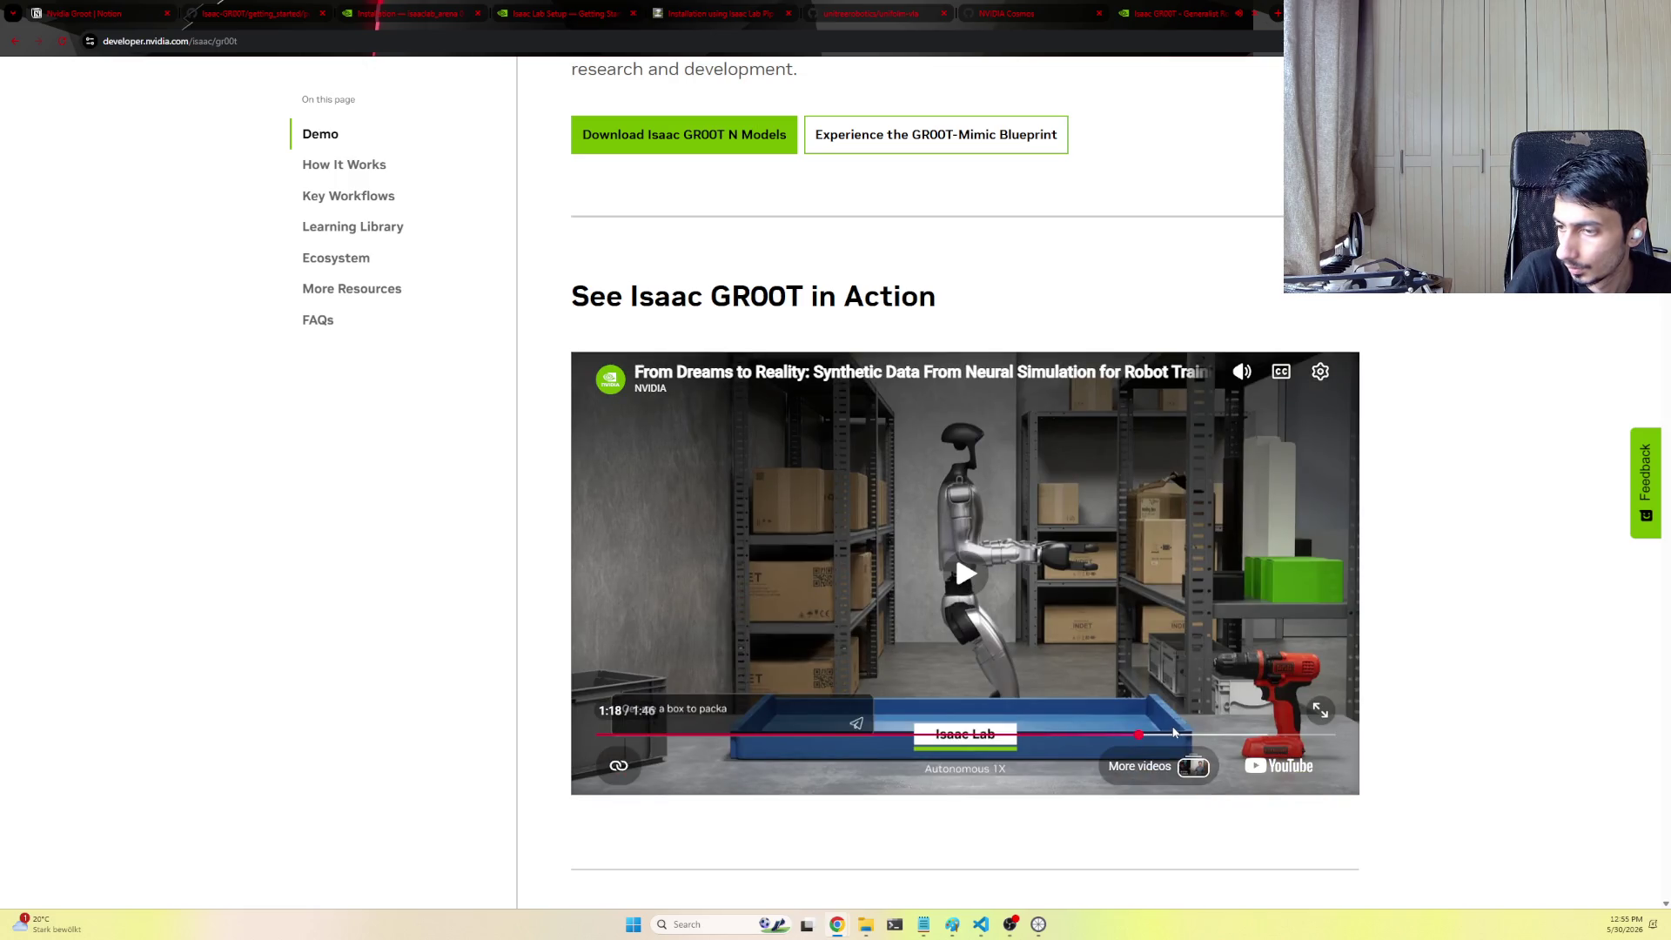
left_click(1222, 737)
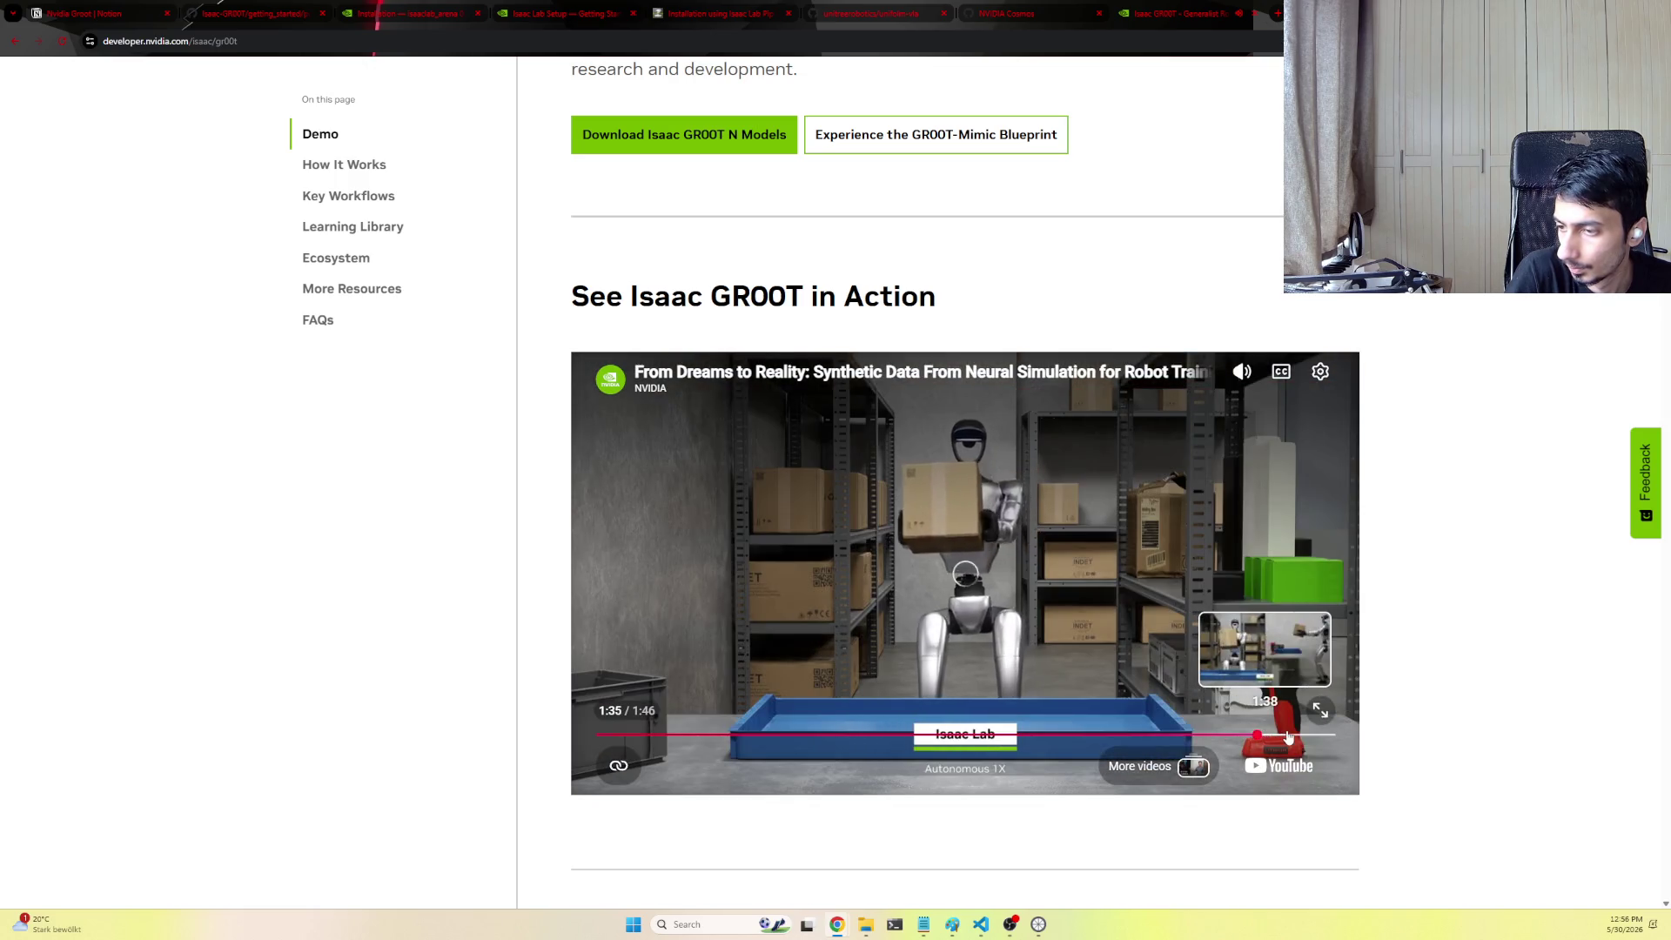
left_click(773, 735)
left_click(774, 726)
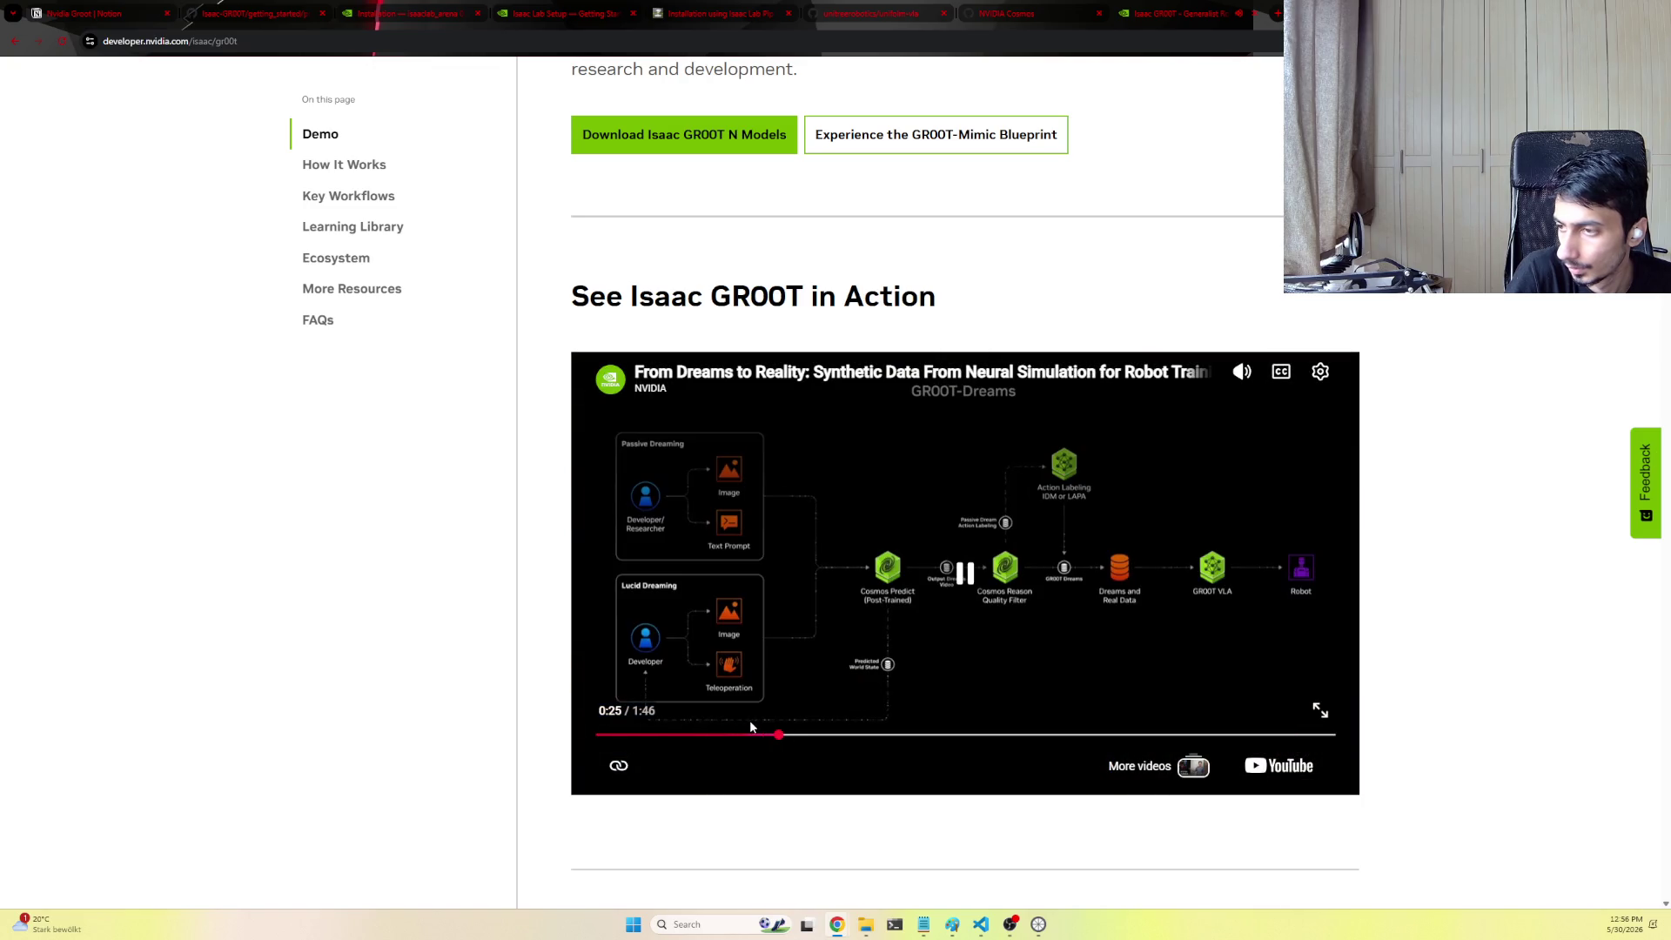
left_click(969, 591)
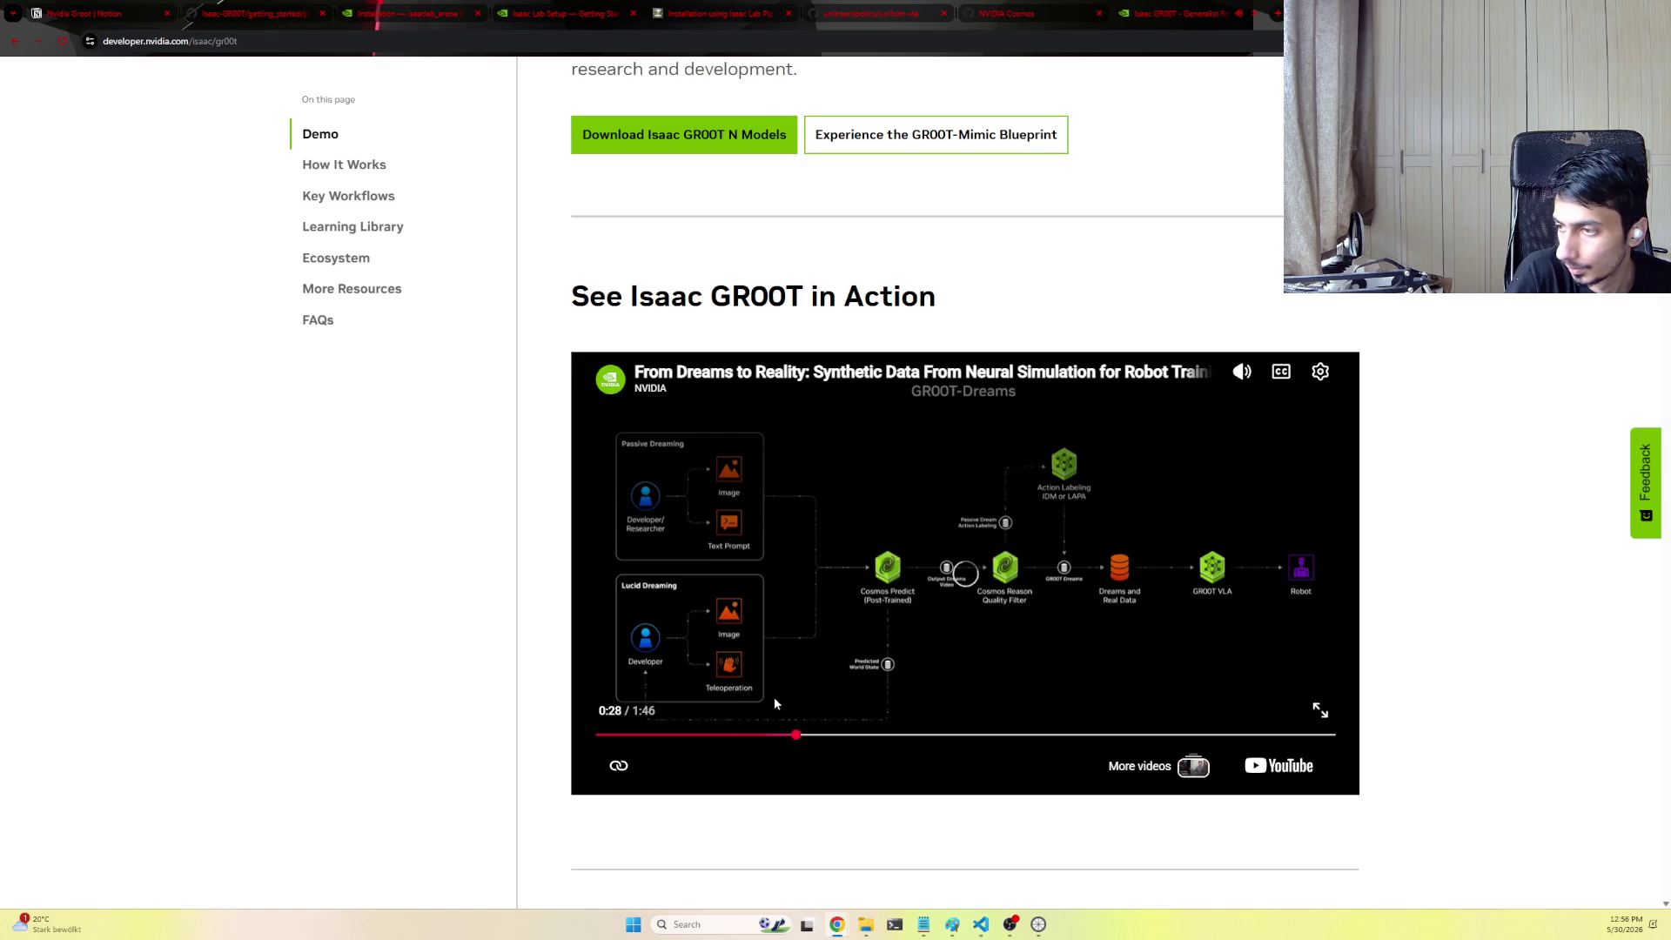
scroll(1242, 555, "down", 3)
scroll(1234, 564, "down", 3)
scroll(1226, 575, "up", 3)
scroll(951, 526, "up", 3)
scroll(858, 366, "up", 5)
scroll(1110, 294, "up", 2)
Close the Isaac GR00T page and return to the Nvidia Groot notes in Notion
key("ctrl+w")
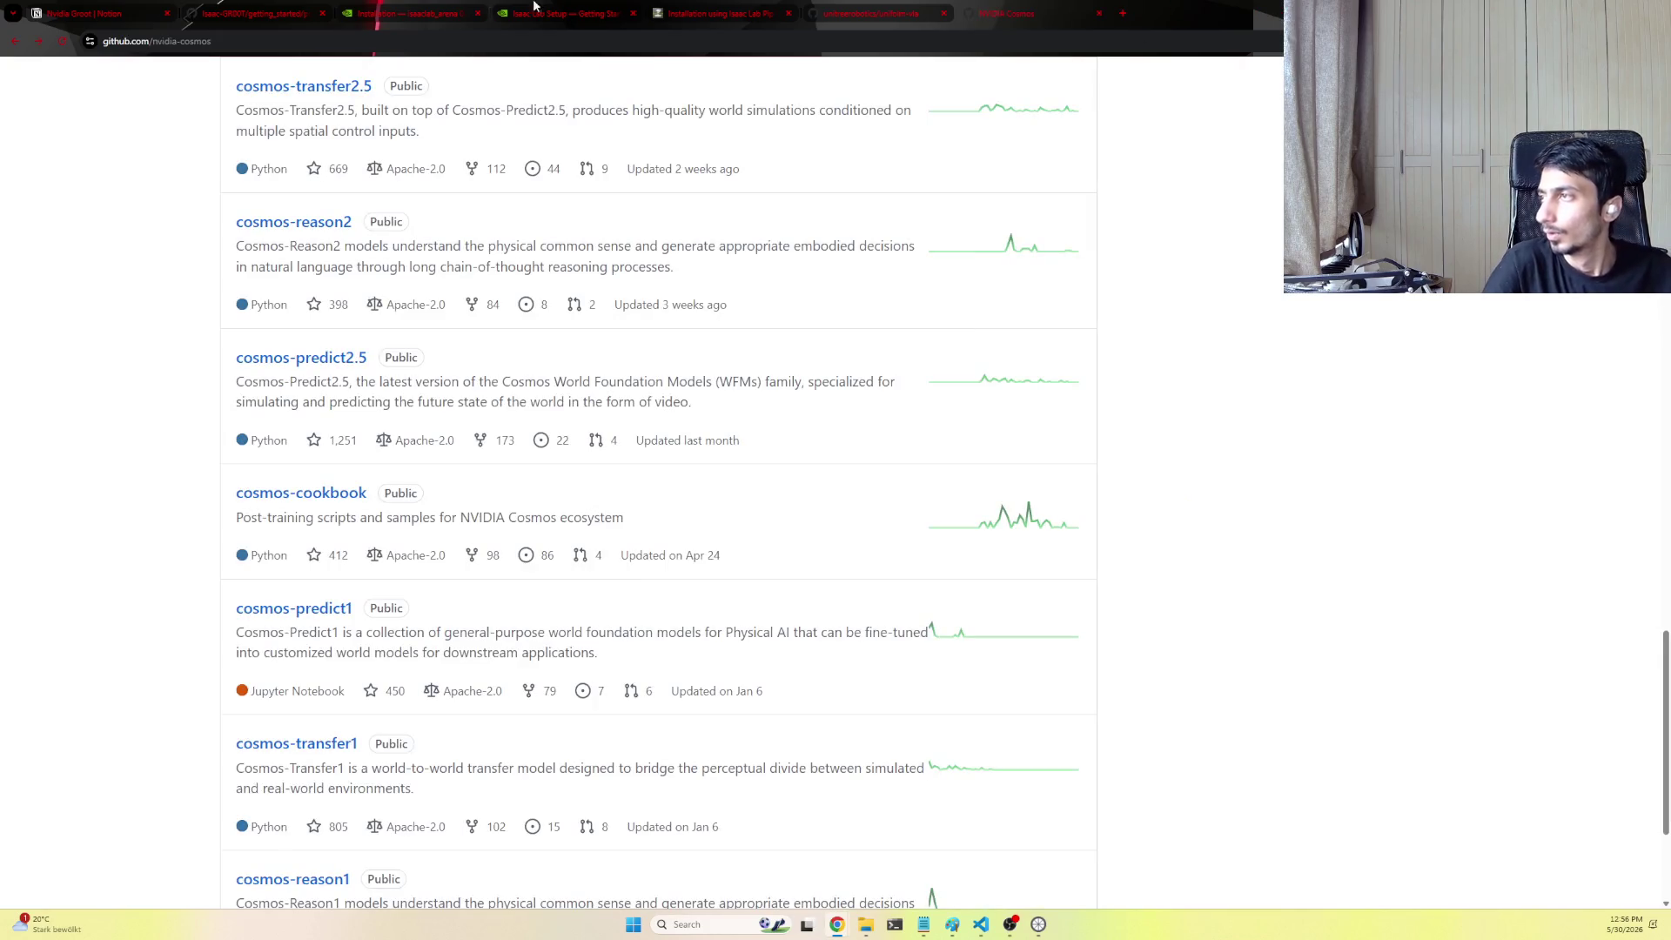
key("ctrl+1")
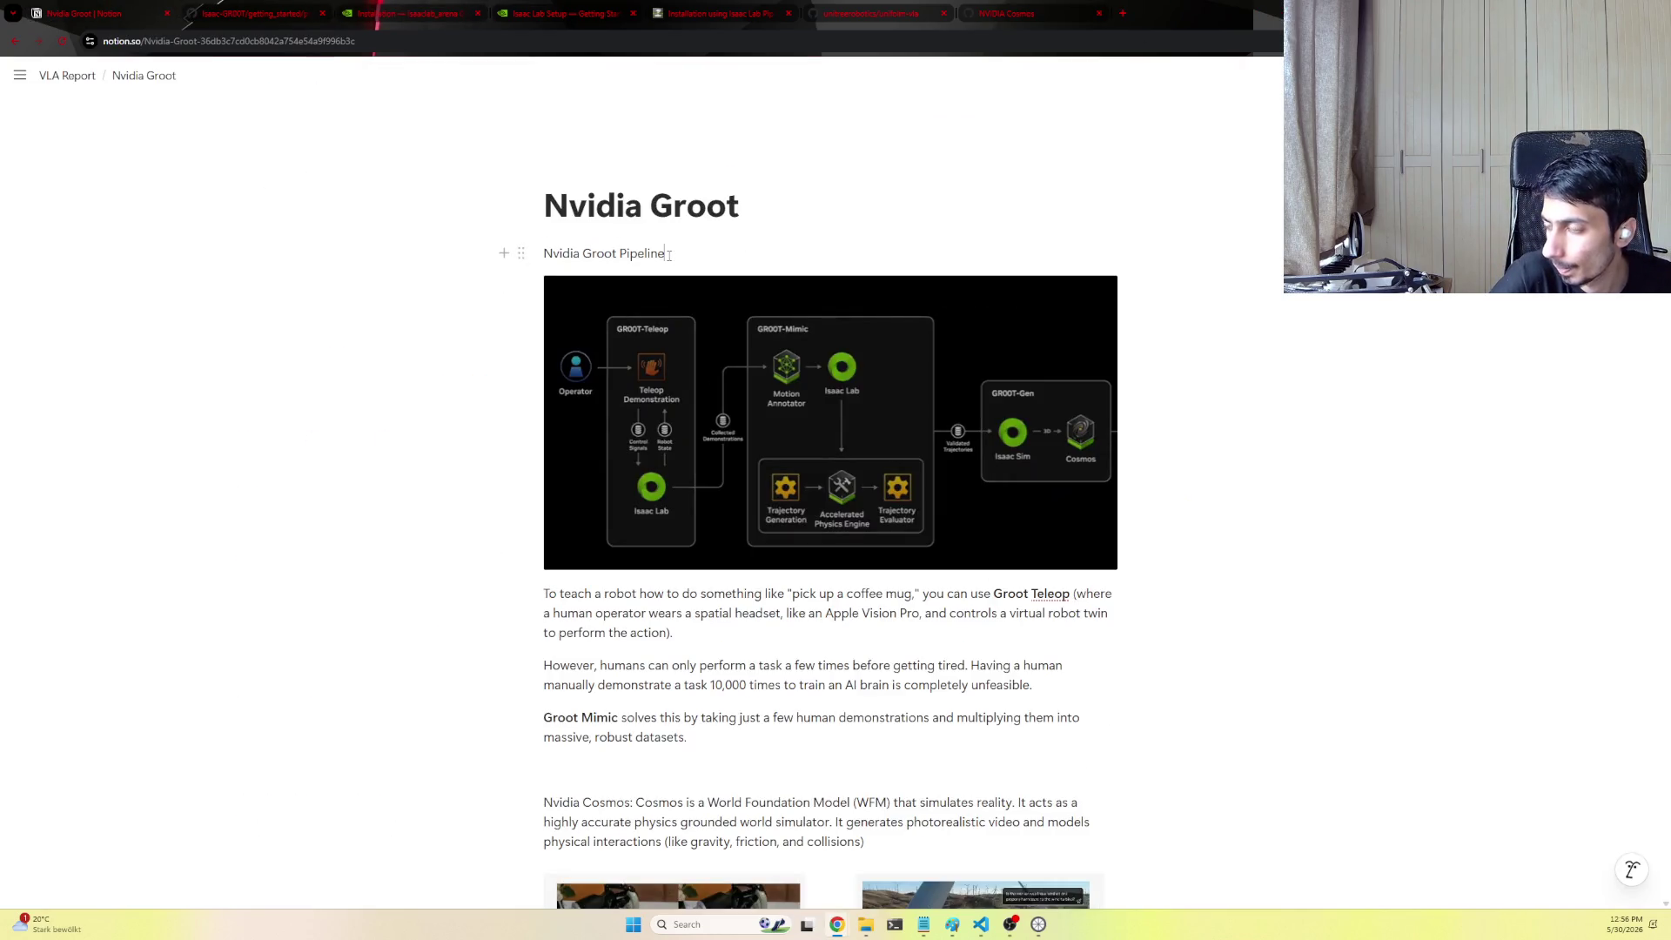
scroll(783, 523, "down", 2)
scroll(972, 721, "down", 3)
scroll(694, 575, "up", 2)
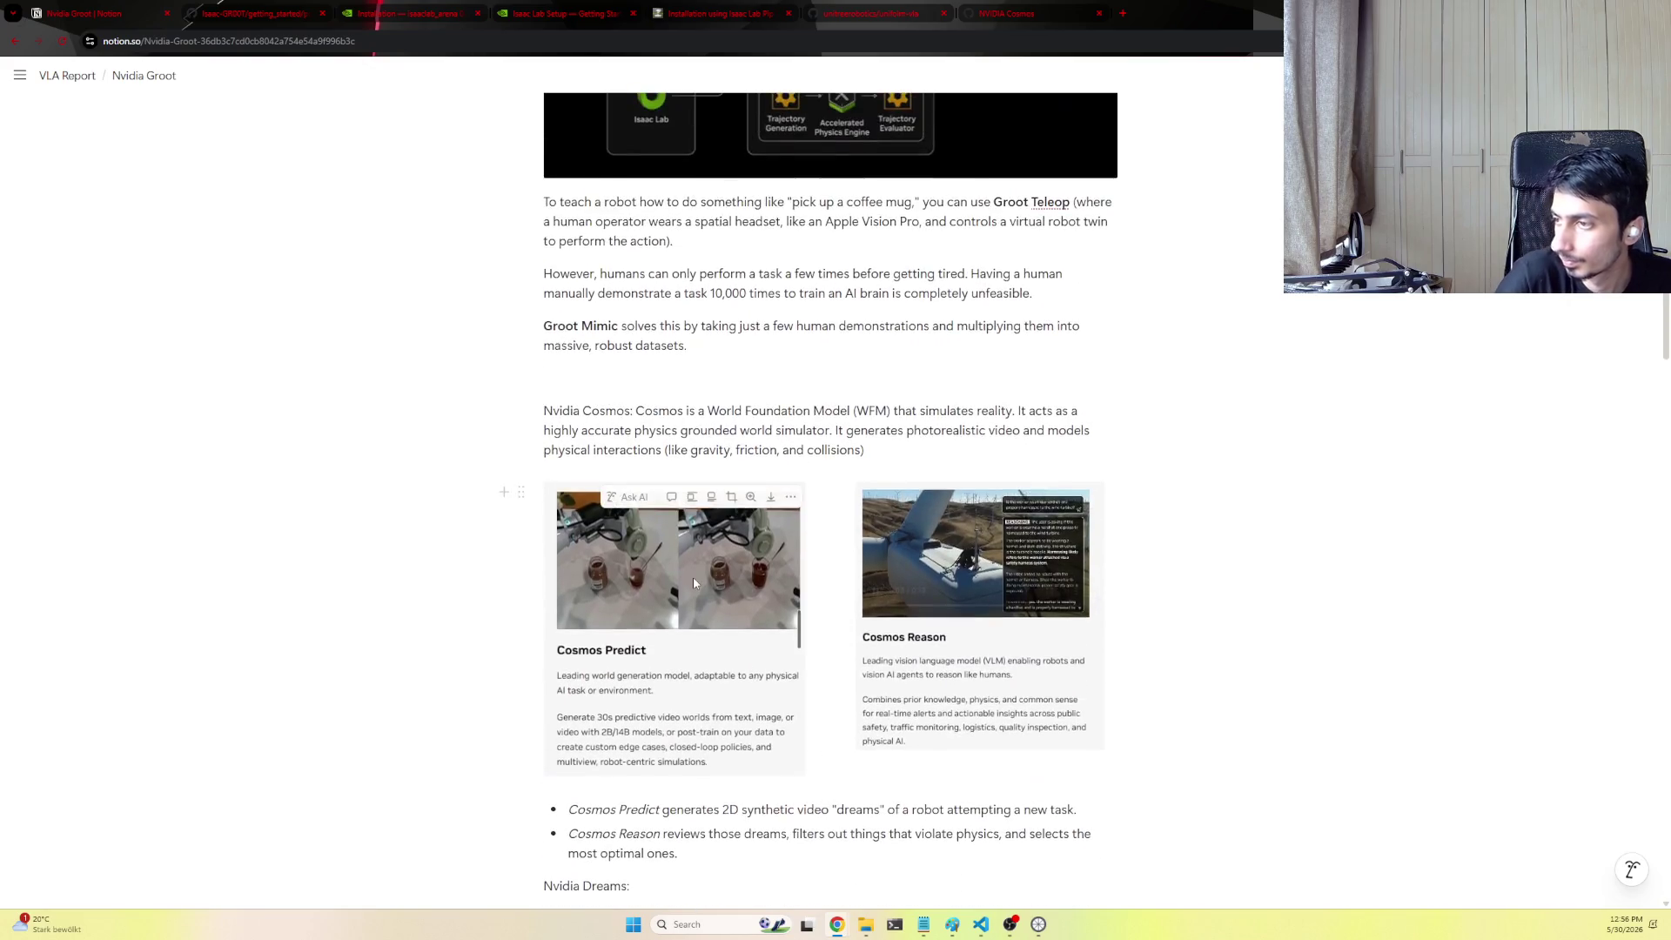
scroll(693, 576, "up", 1)
left_click_drag(633, 540, 538, 538)
Bold the 'Nvidia Cosmos:', 'Nvidia Dreams:' and 'Nvidia Gen:' section labels
right_click(659, 562)
left_click(663, 579)
scroll(661, 560, "down", 2)
scroll(661, 560, "up", 2)
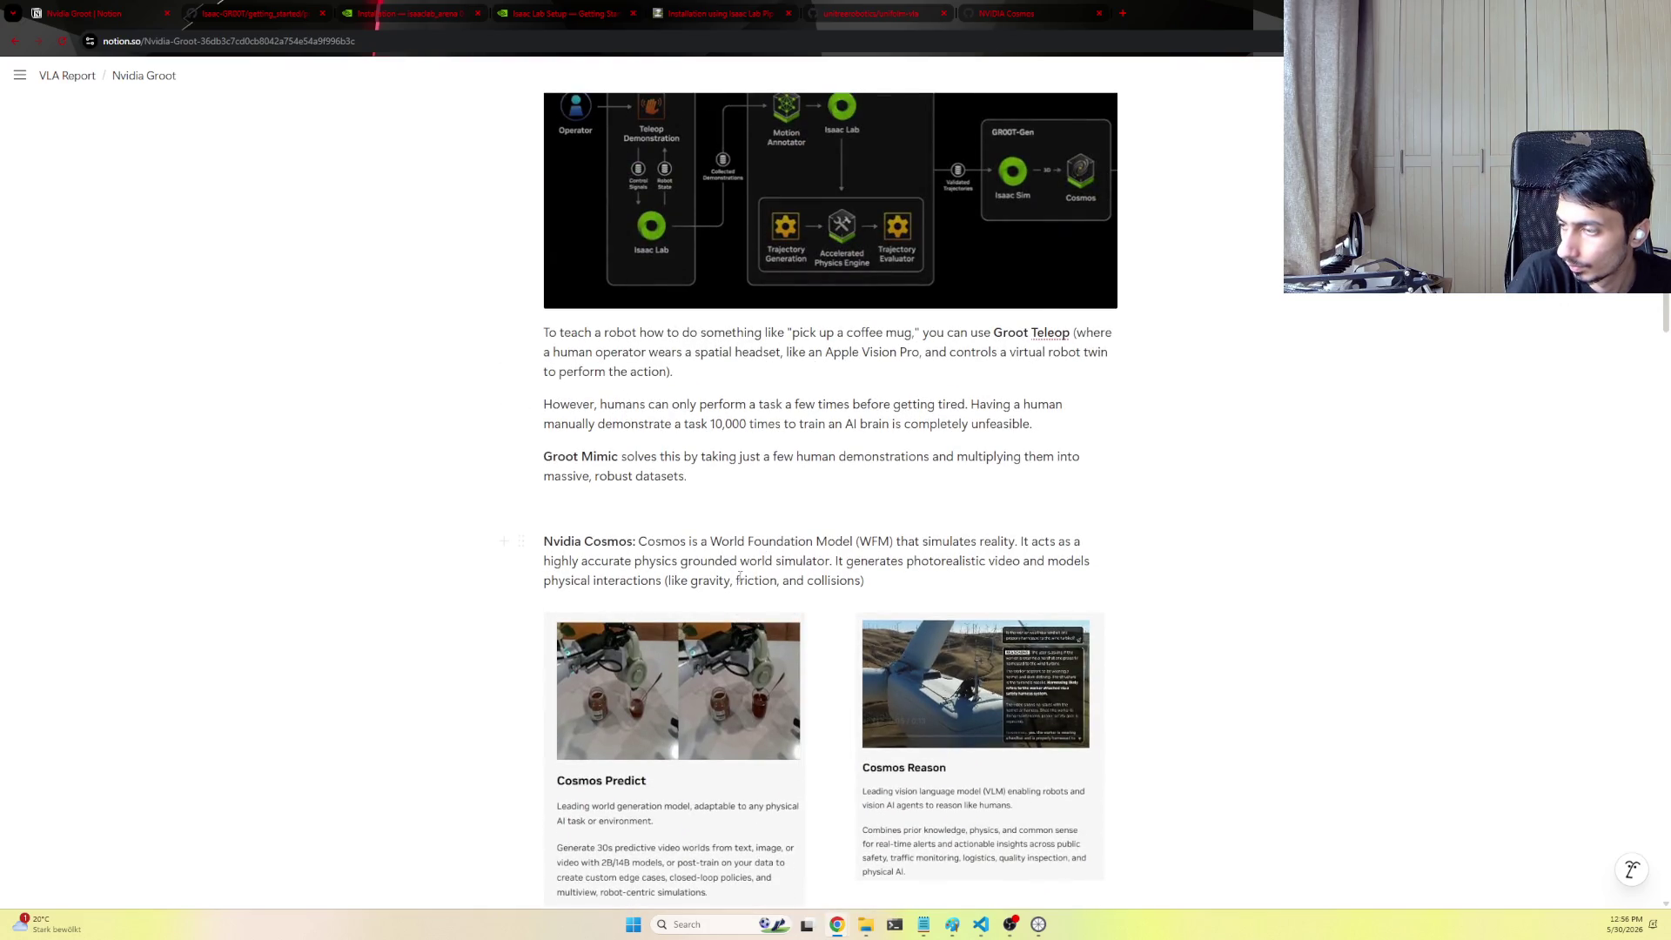
scroll(611, 423, "down", 2)
scroll(612, 645, "down", 1)
left_click_drag(633, 558, 522, 559)
right_click(646, 583)
left_click(548, 784)
scroll(548, 783, "down", 1)
left_click_drag(609, 656, 508, 662)
right_click(581, 656)
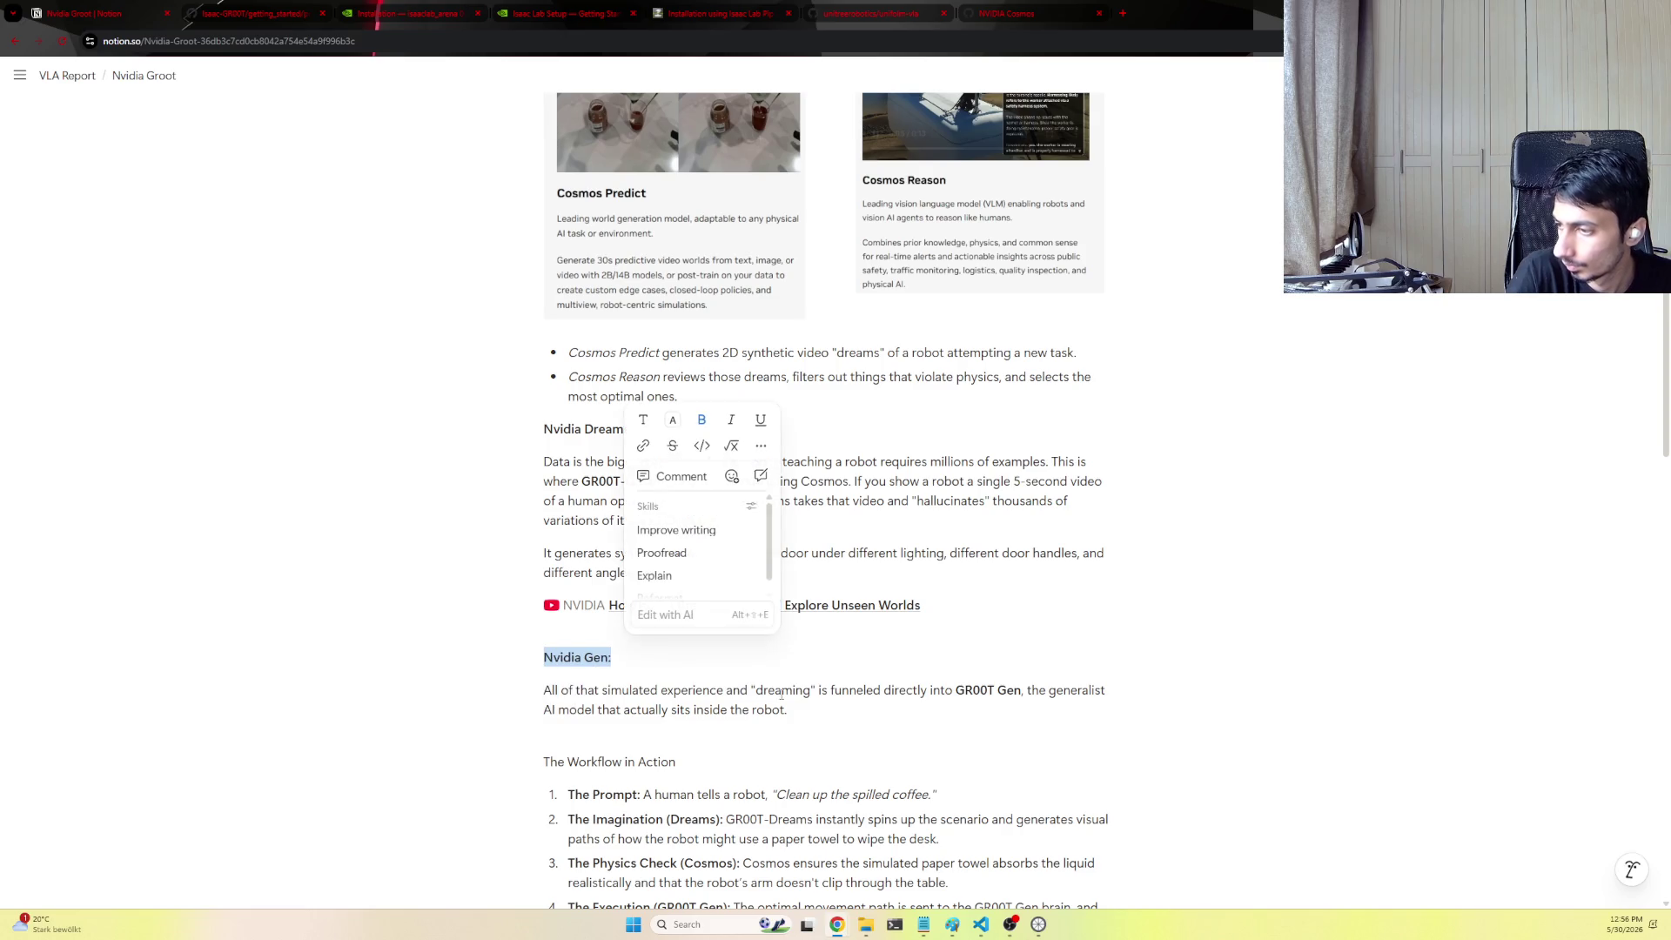
scroll(652, 653, "down", 2)
left_click(676, 690)
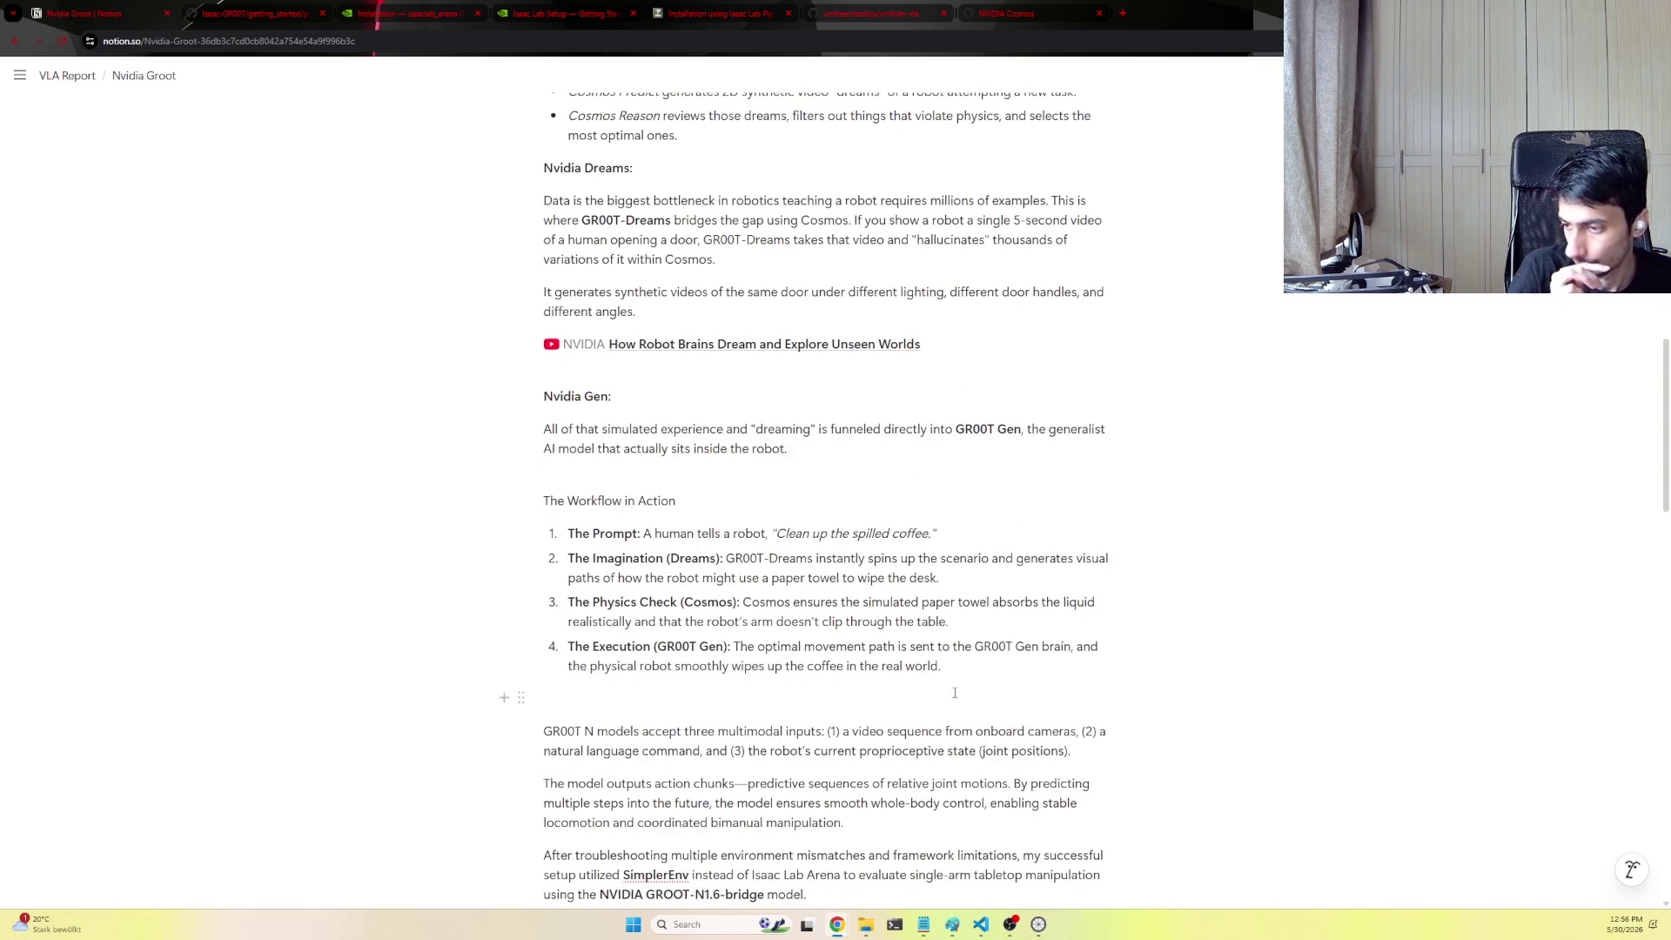
scroll(996, 689, "down", 1)
scroll(997, 688, "down", 1)
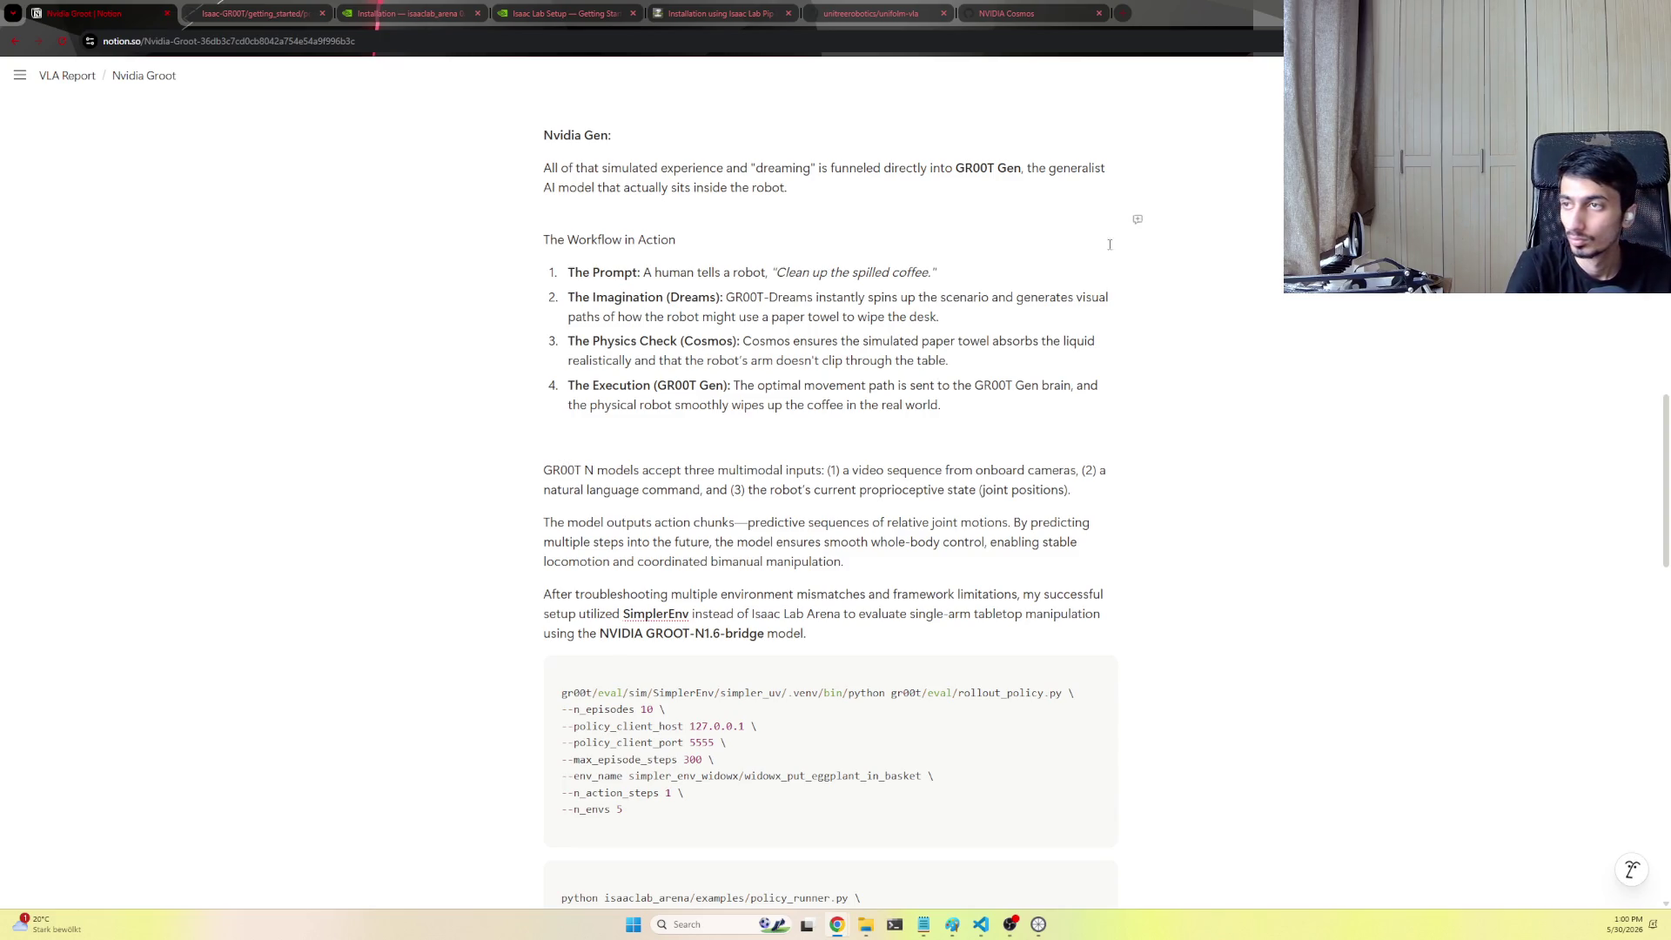
scroll(871, 408, "up", 1)
Open the cosmos-predict2.5 repository and its Setup Guide (docs/setup.md) from the README
key("ctrl+shift+Tab")
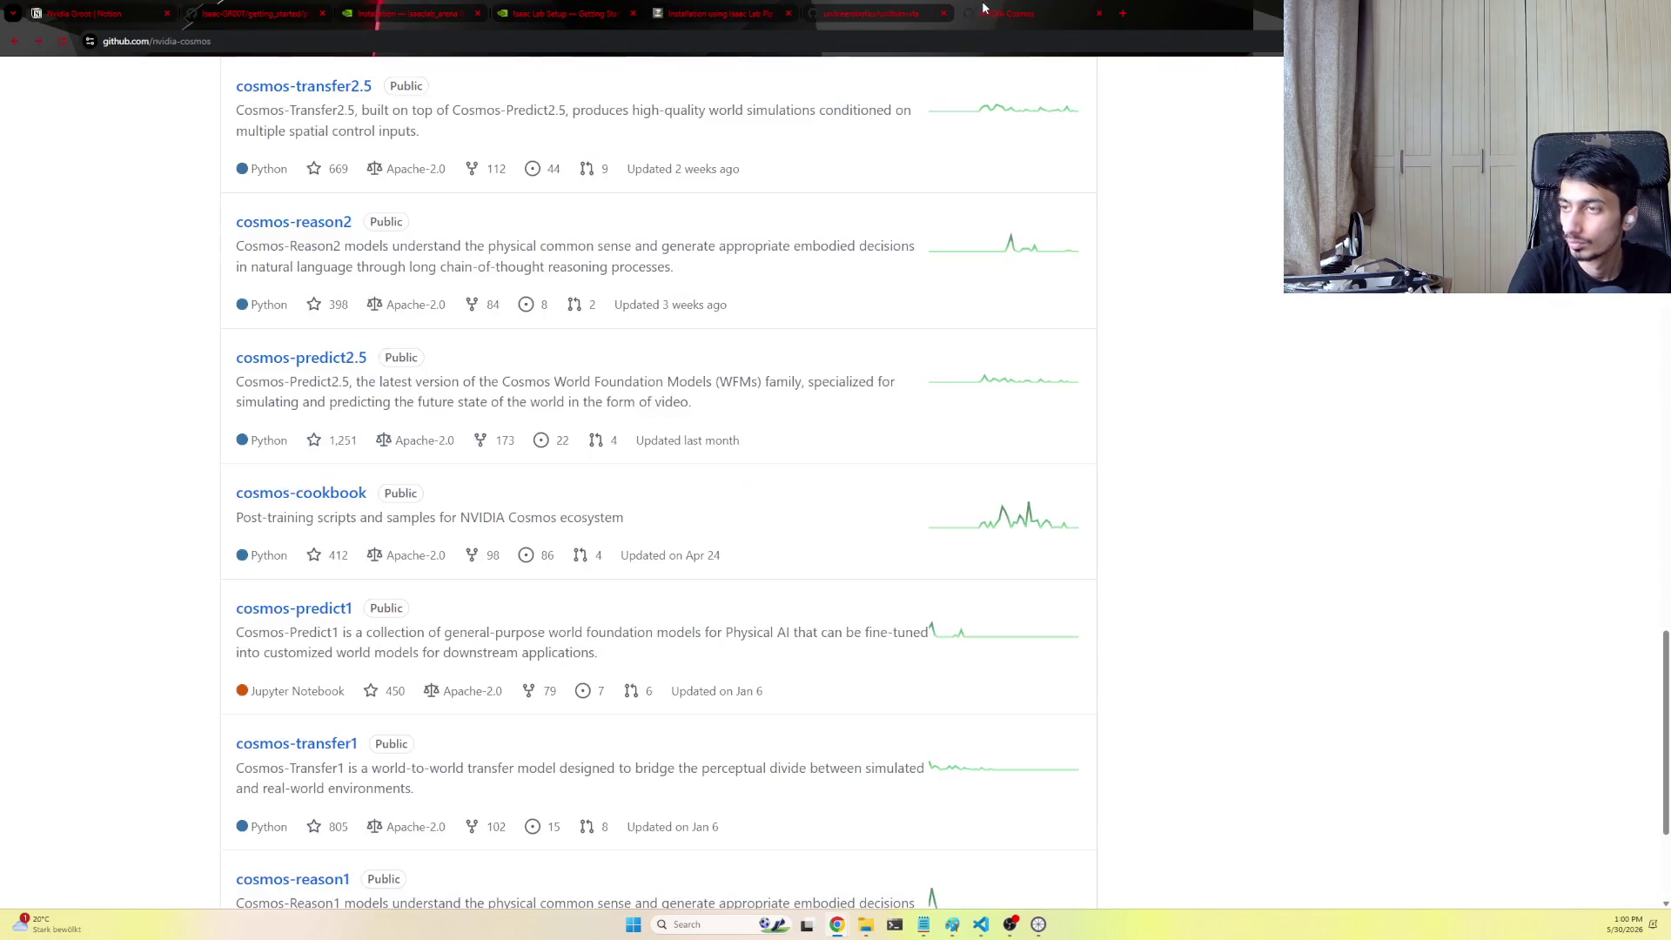
scroll(361, 422, "up", 1)
scroll(357, 424, "up", 1)
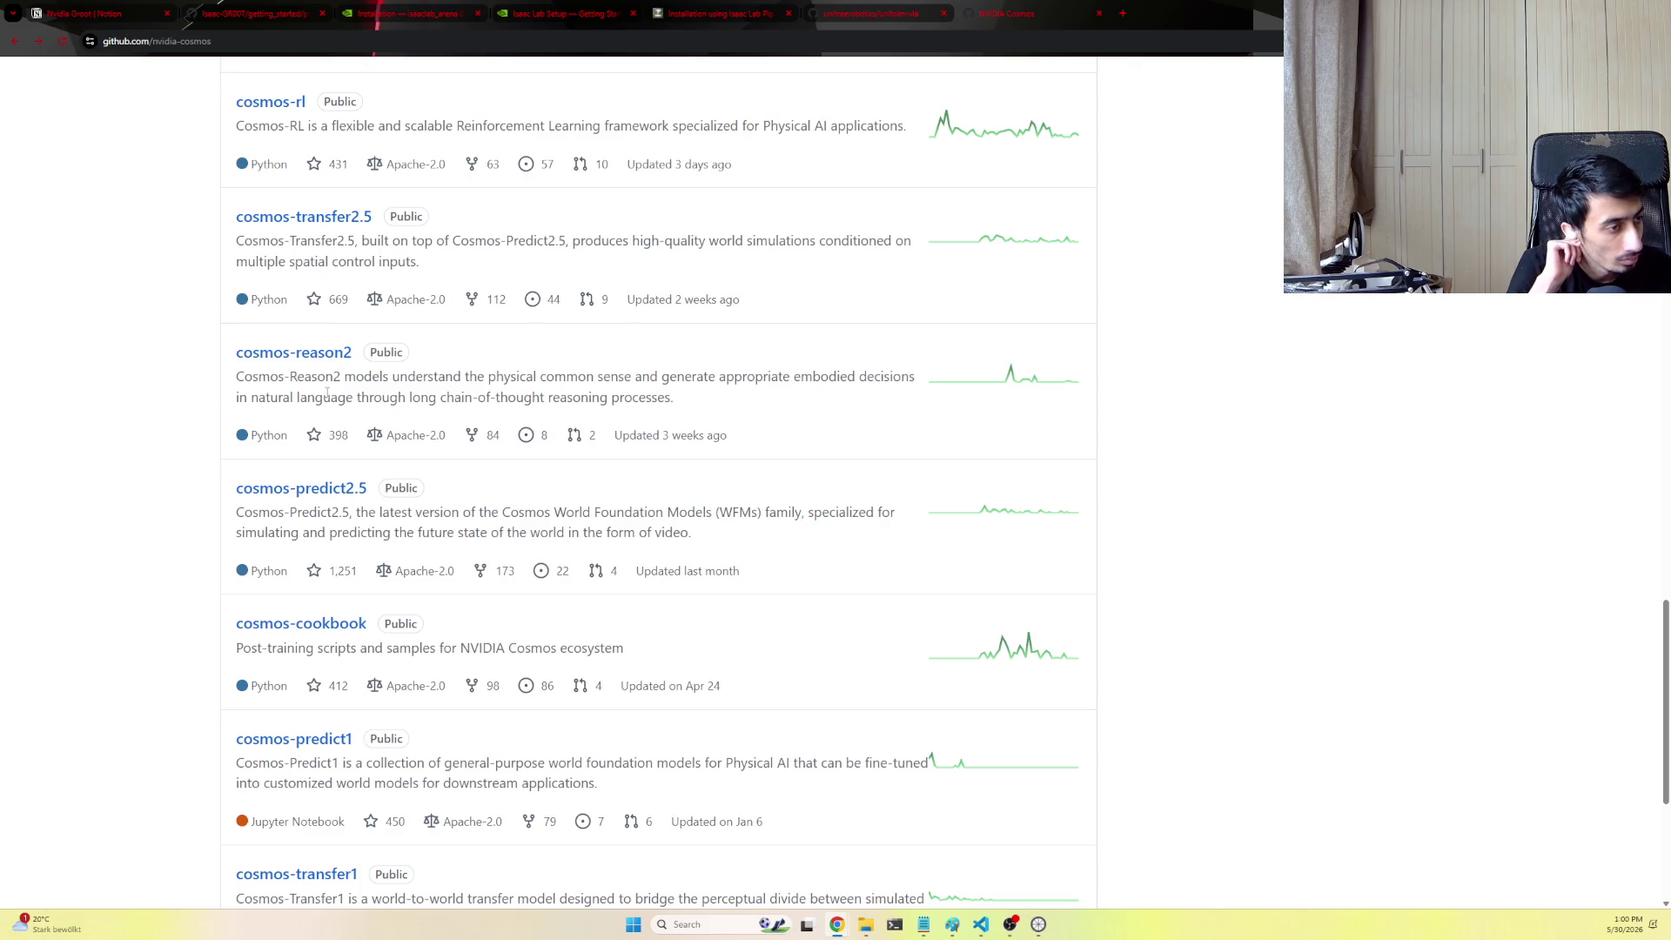
scroll(326, 387, "up", 3)
scroll(388, 465, "up", 3)
scroll(389, 466, "down", 3)
scroll(379, 496, "down", 2)
scroll(351, 621, "down", 6)
scroll(350, 622, "down", 1)
scroll(311, 501, "up", 3)
left_click(314, 435)
scroll(698, 640, "down", 3)
scroll(697, 638, "down", 6)
scroll(695, 642, "down", 4)
scroll(692, 648, "down", 4)
scroll(688, 654, "down", 3)
scroll(688, 653, "down", 2)
scroll(689, 656, "down", 2)
scroll(687, 658, "down", 3)
scroll(684, 661, "down", 3)
scroll(684, 660, "down", 3)
scroll(684, 660, "down", 2)
scroll(683, 659, "down", 2)
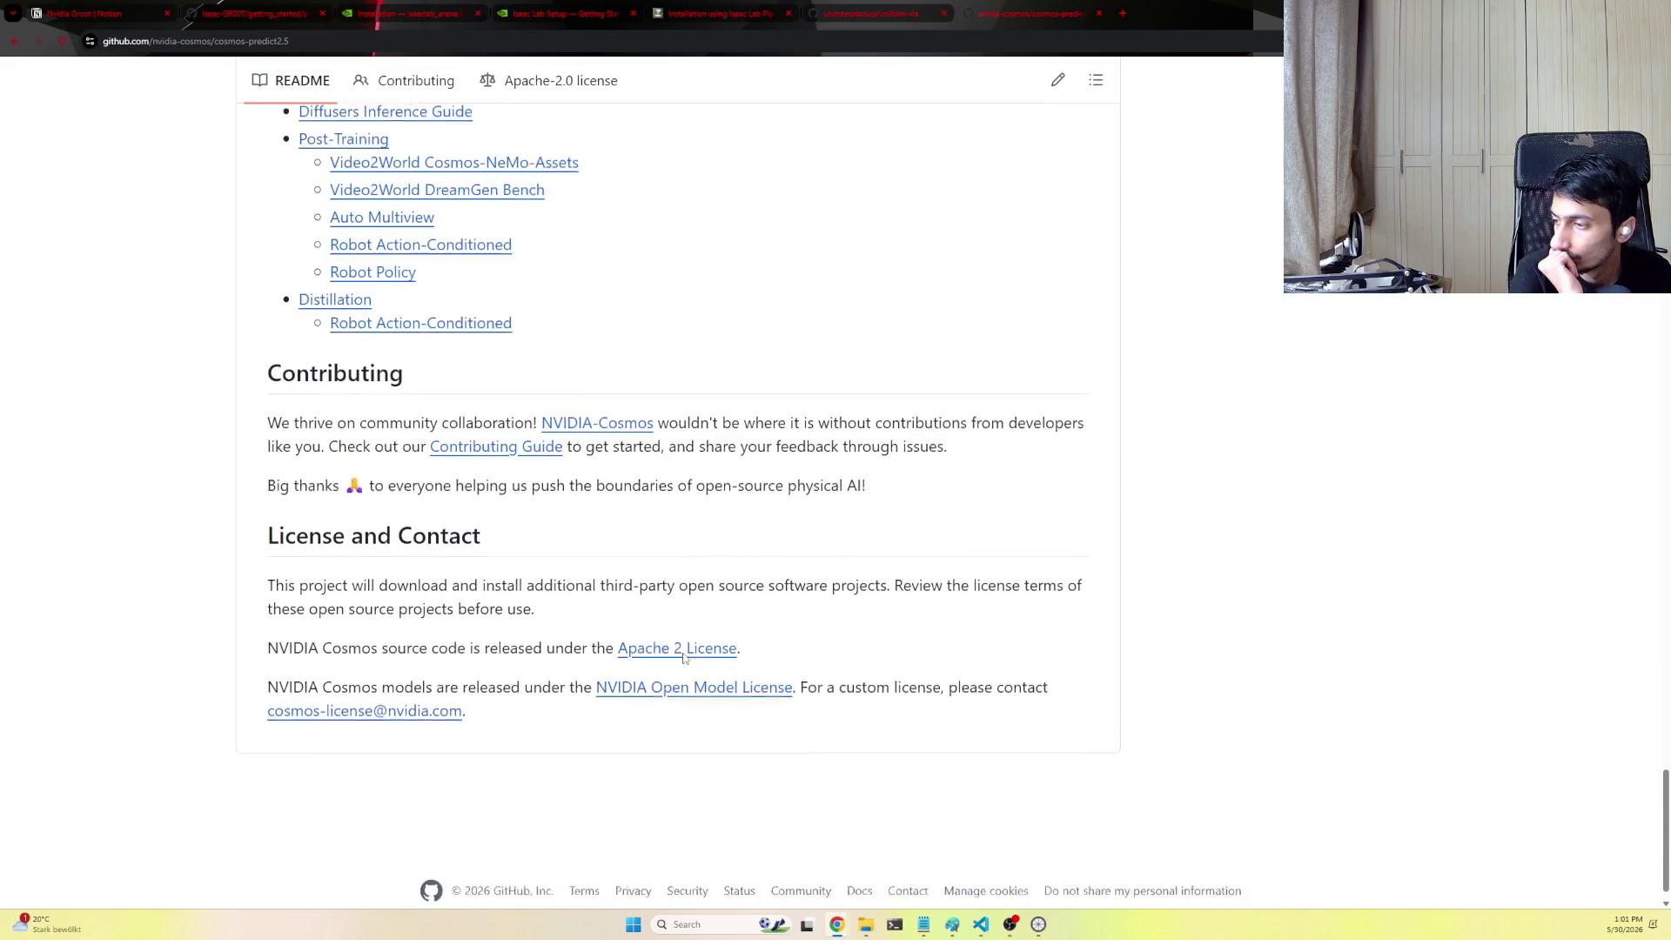
scroll(684, 662, "up", 3)
left_click(361, 288)
scroll(549, 602, "down", 2)
scroll(484, 451, "down", 1)
Expand the Docker Container instructions, grab the setup.md URL, and go to the VLA Report page in Notion
left_click(449, 575)
scroll(431, 601, "down", 1)
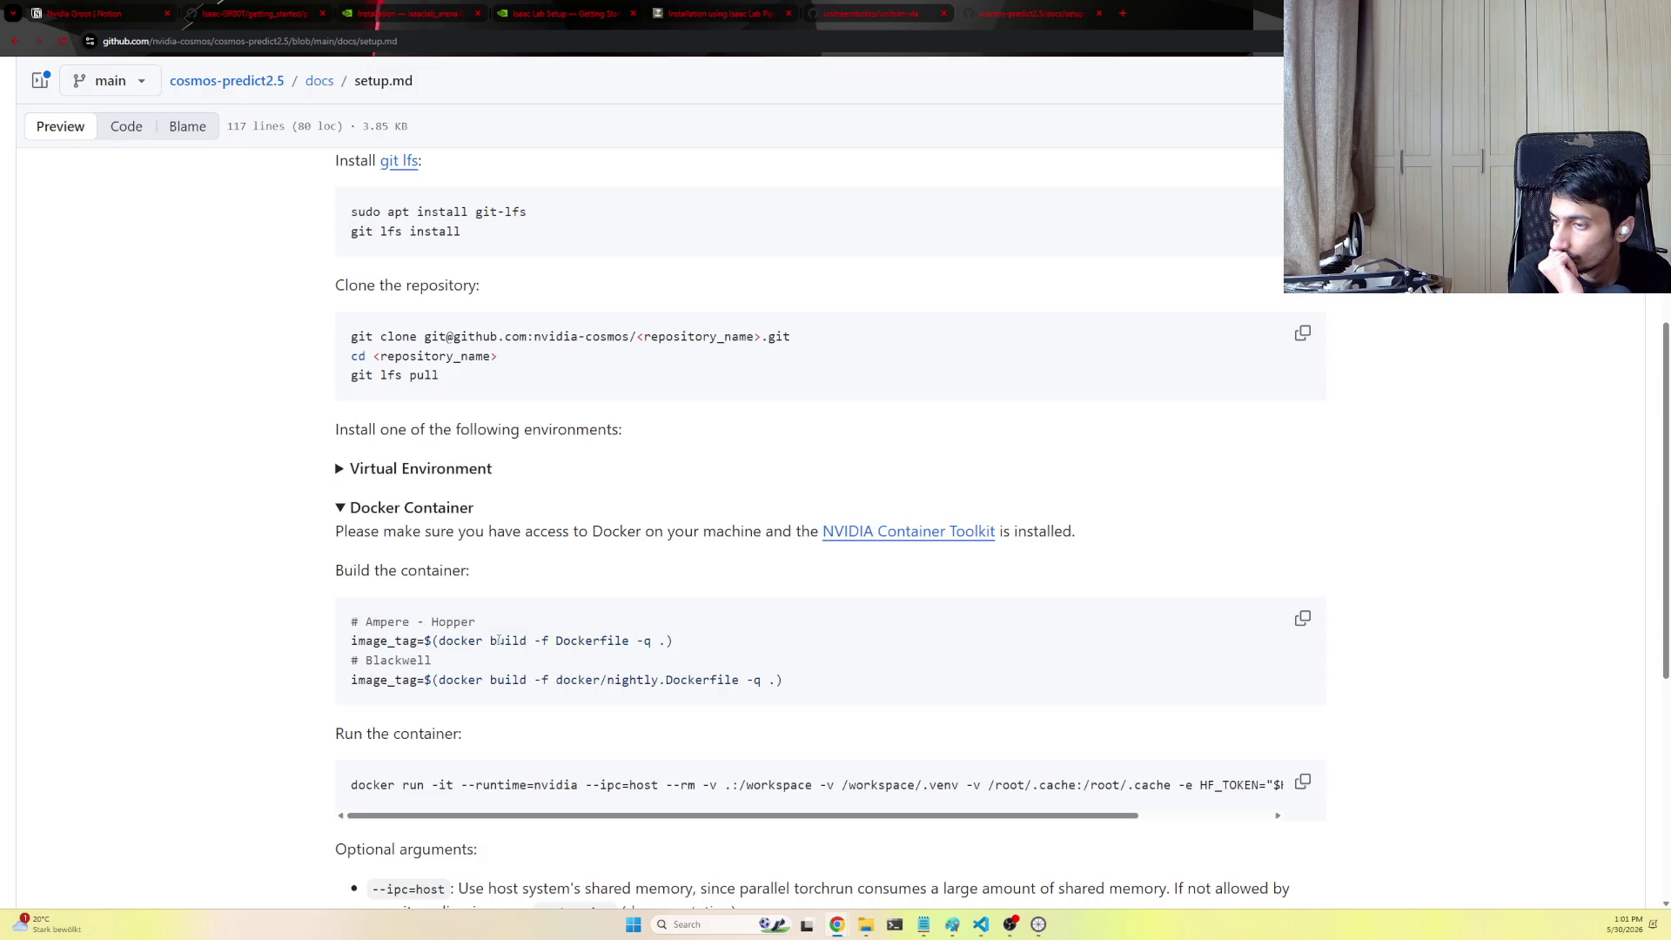
scroll(497, 640, "down", 1)
scroll(1120, 715, "right", 3)
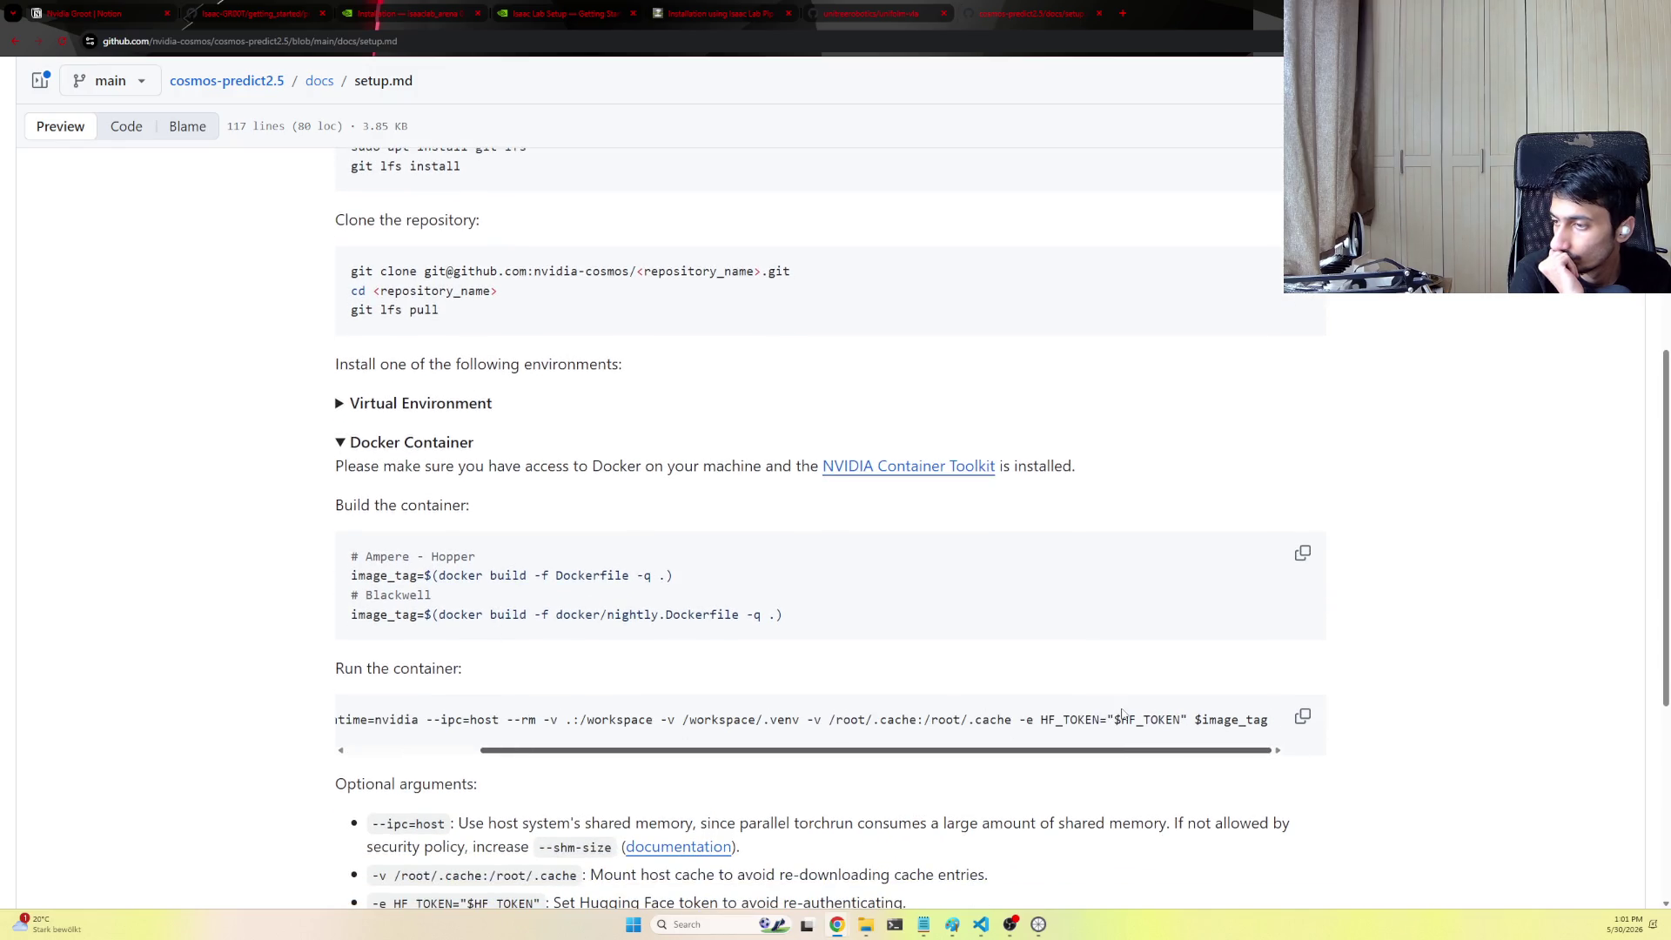
scroll(430, 709, "left", 3)
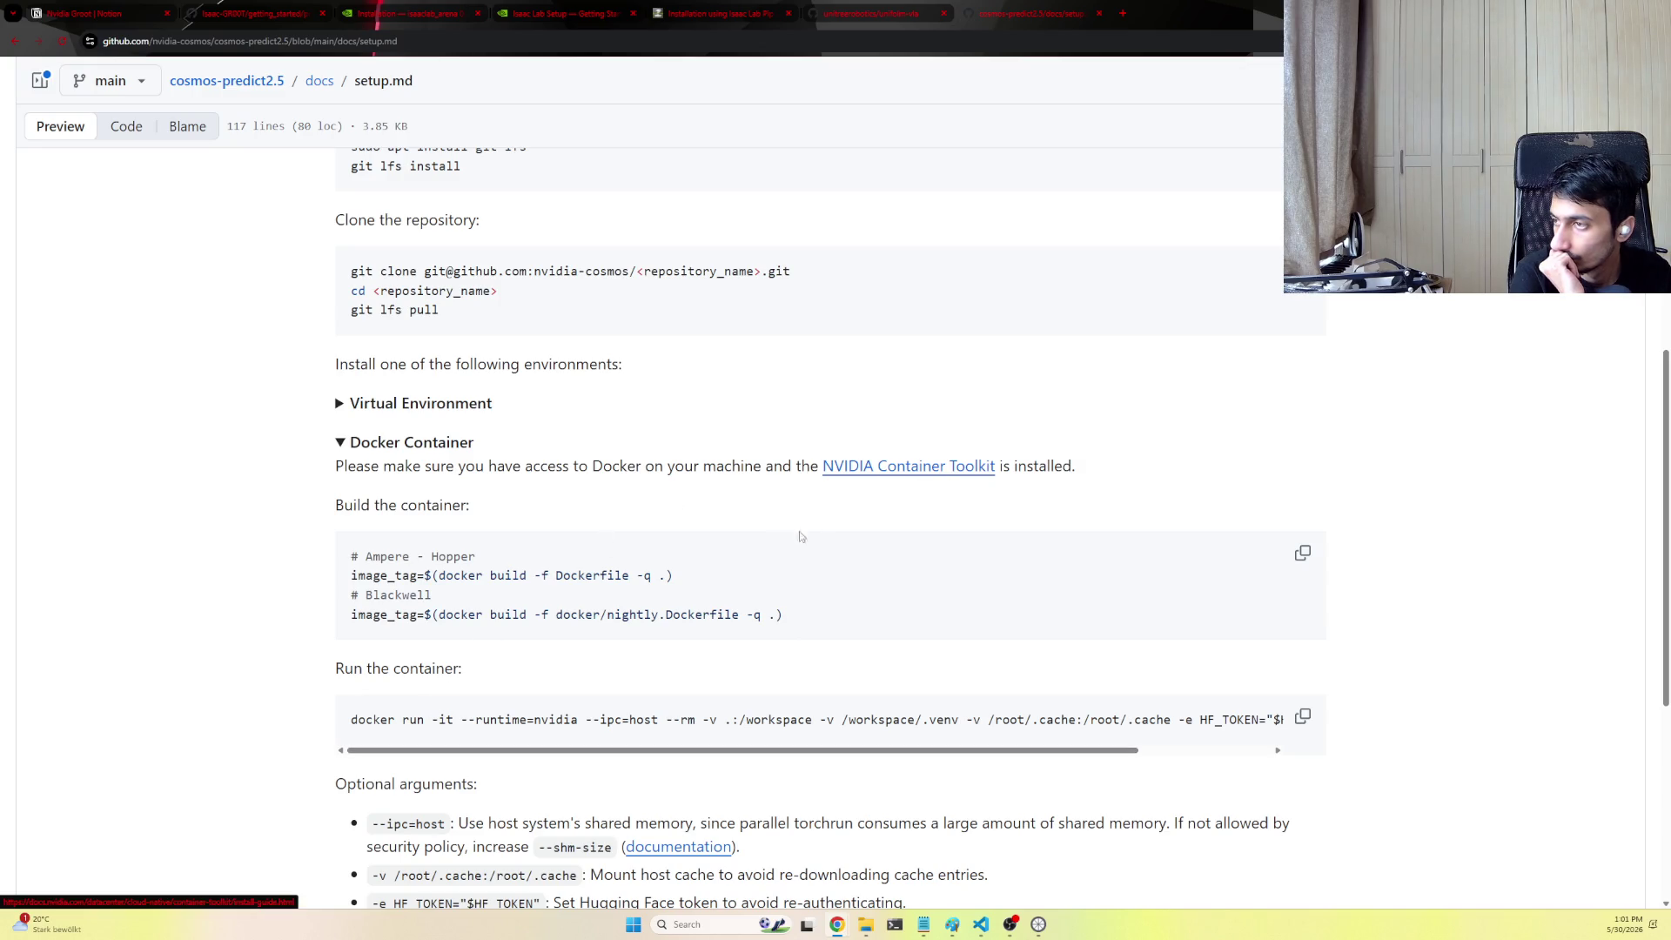
scroll(825, 525, "down", 1)
scroll(770, 562, "down", 3)
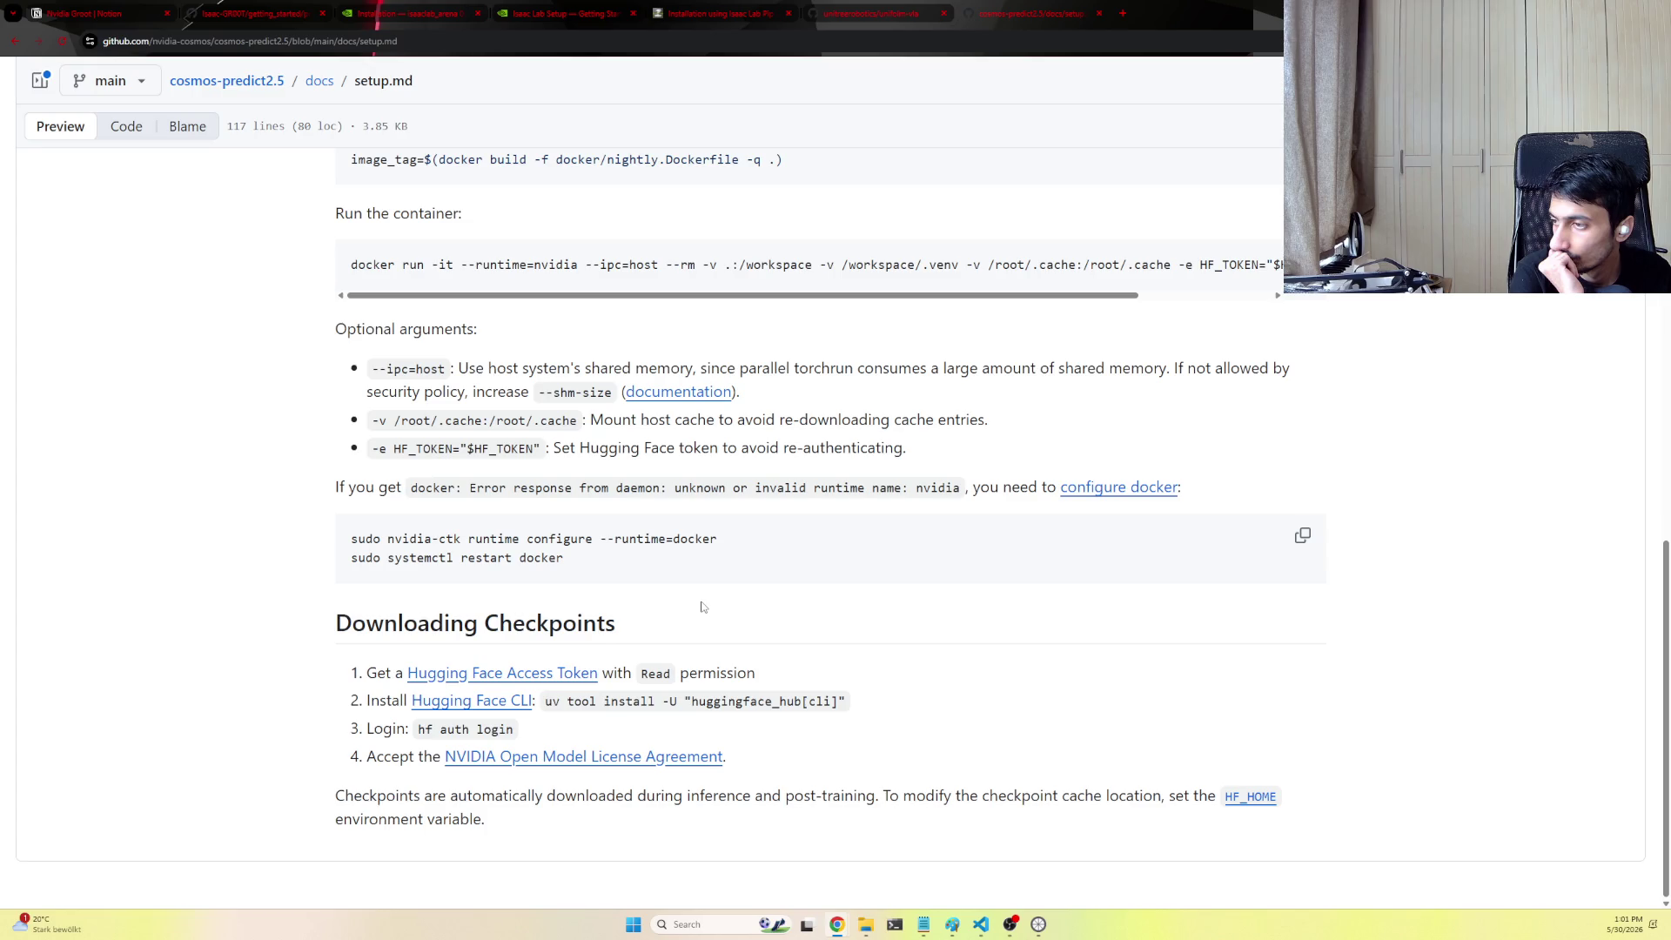
scroll(701, 606, "up", 3)
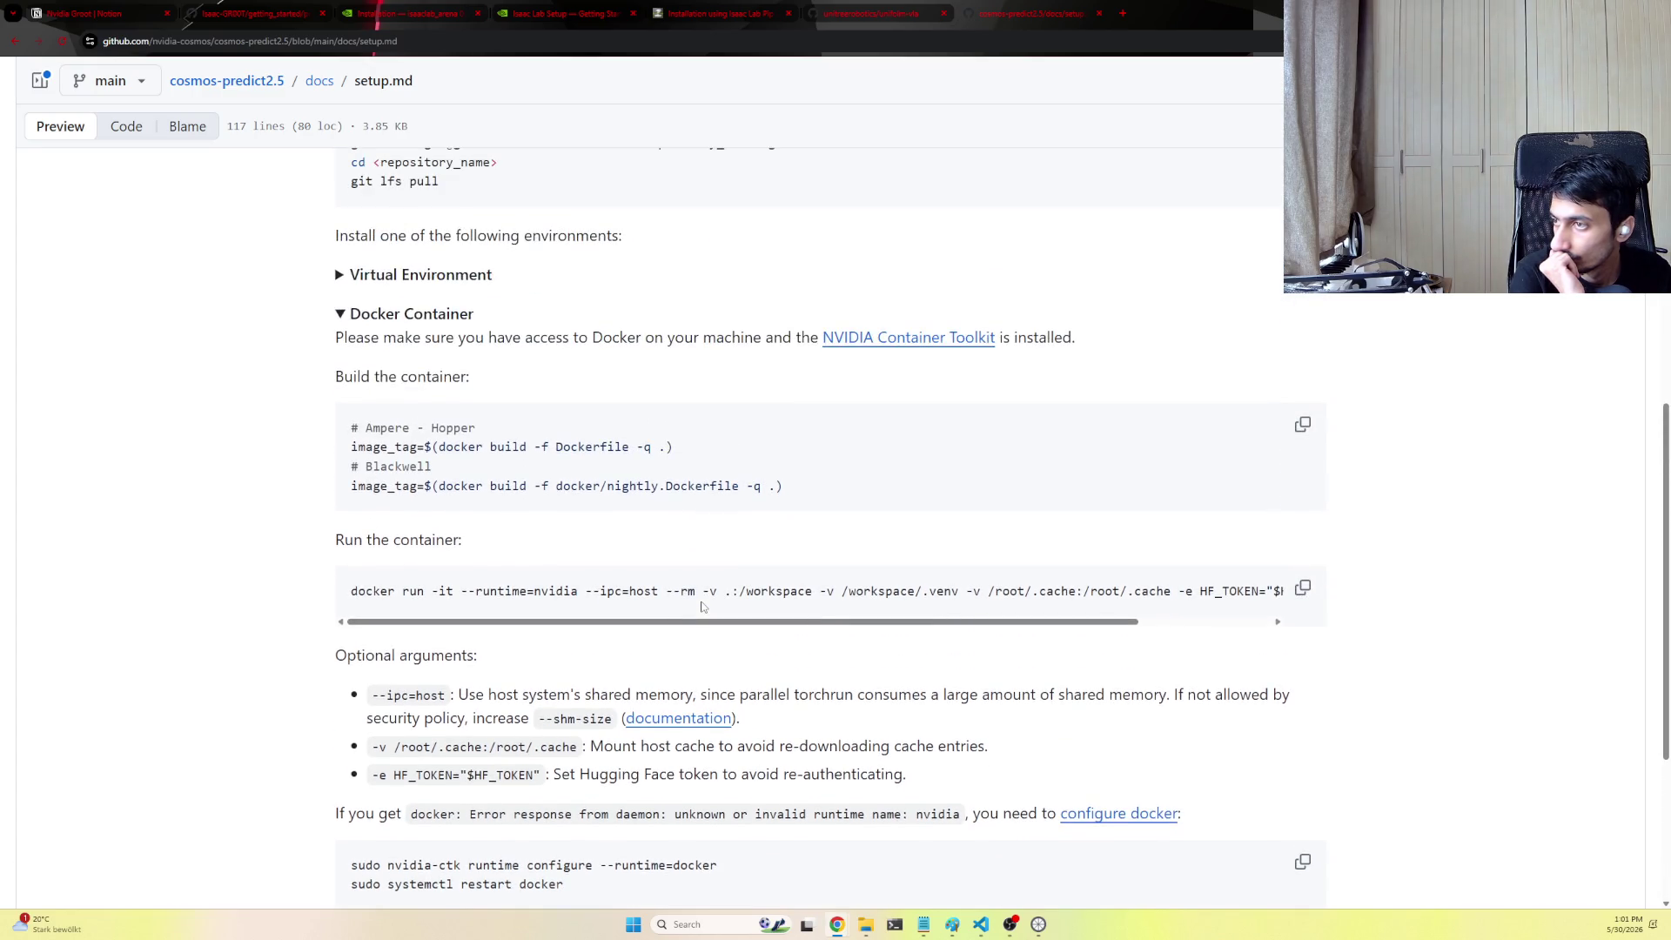
scroll(702, 605, "up", 2)
scroll(701, 606, "up", 1)
scroll(702, 601, "down", 3)
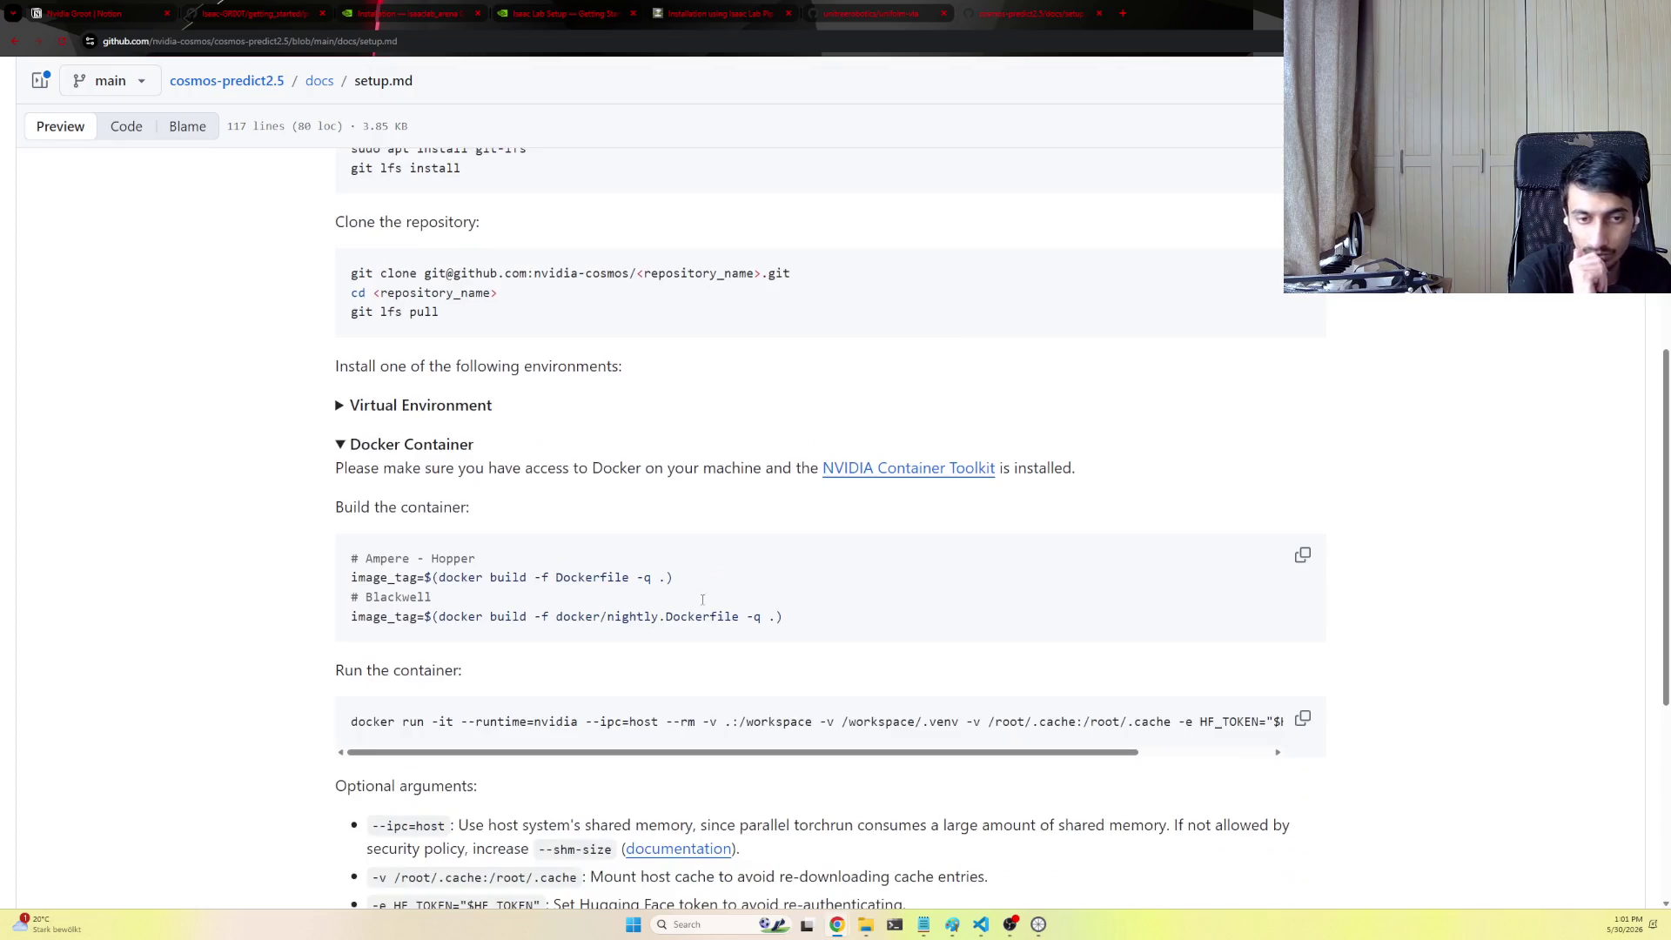
scroll(705, 603, "down", 3)
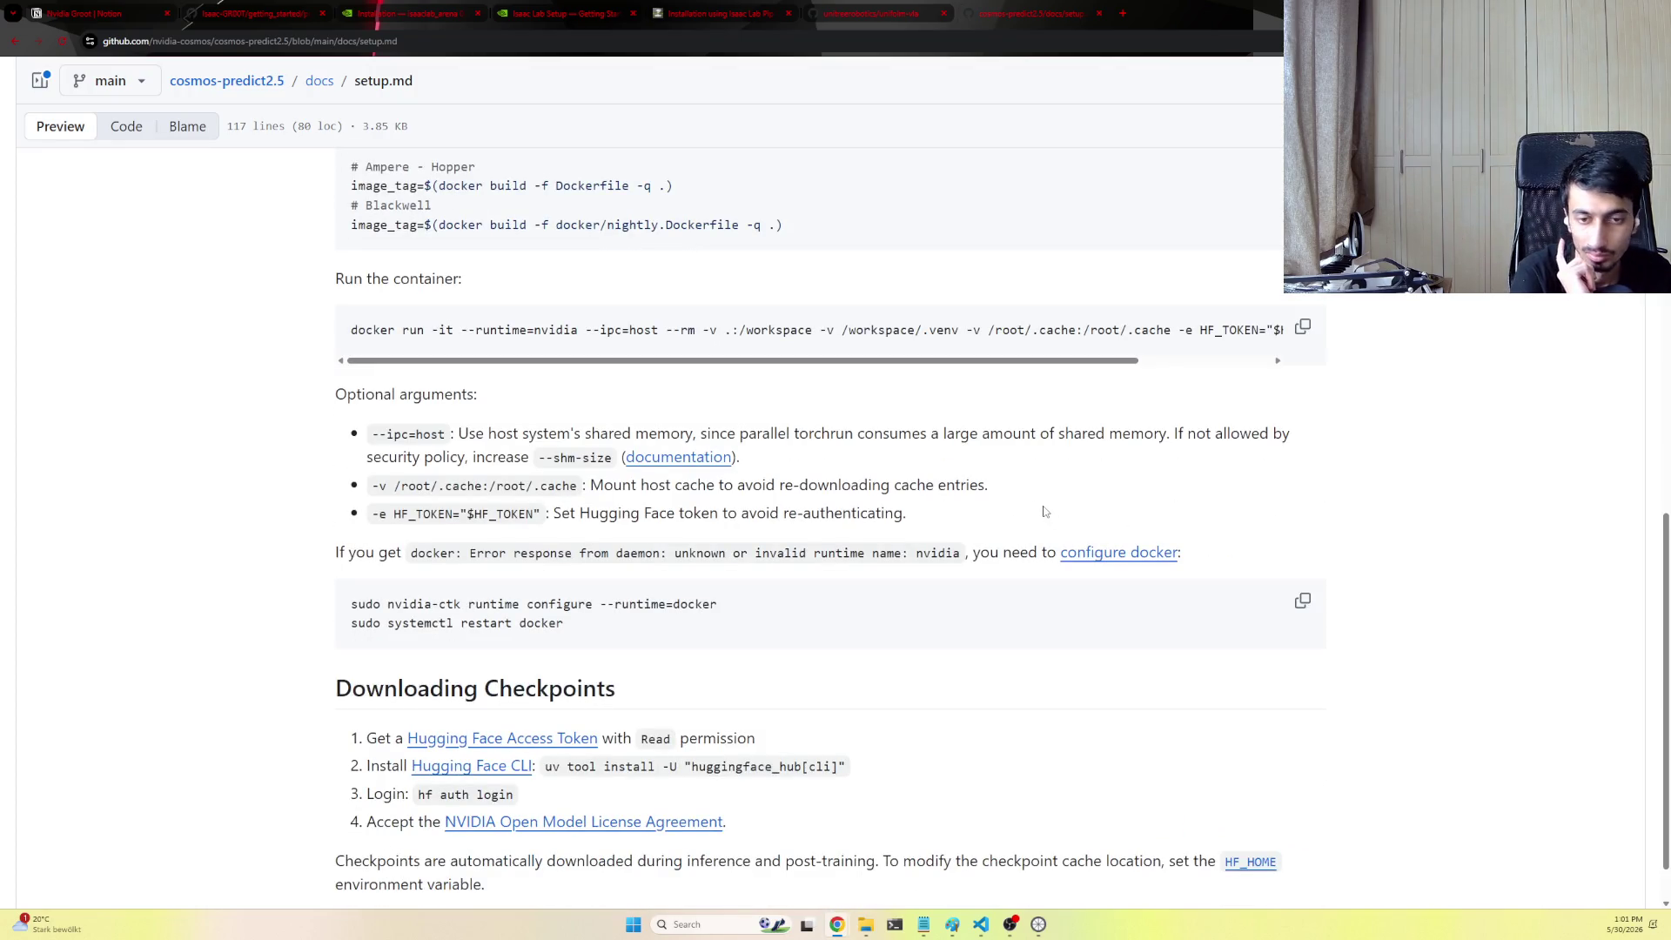
scroll(1041, 511, "up", 2)
scroll(967, 511, "up", 3)
scroll(963, 514, "up", 3)
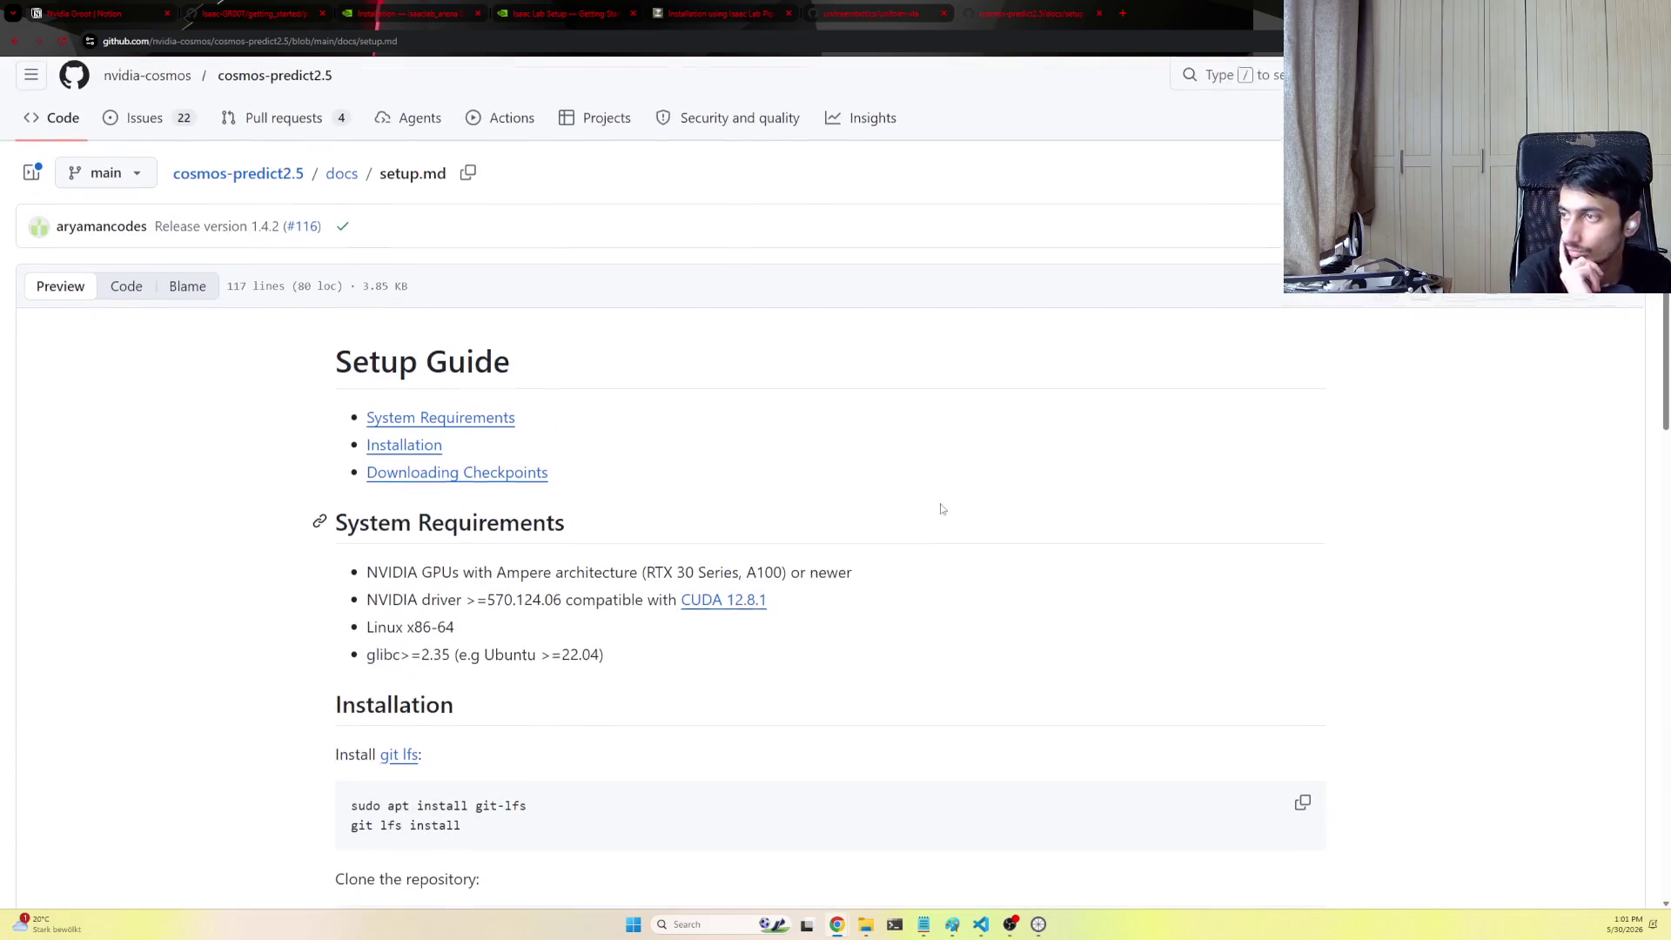
left_click(328, 40)
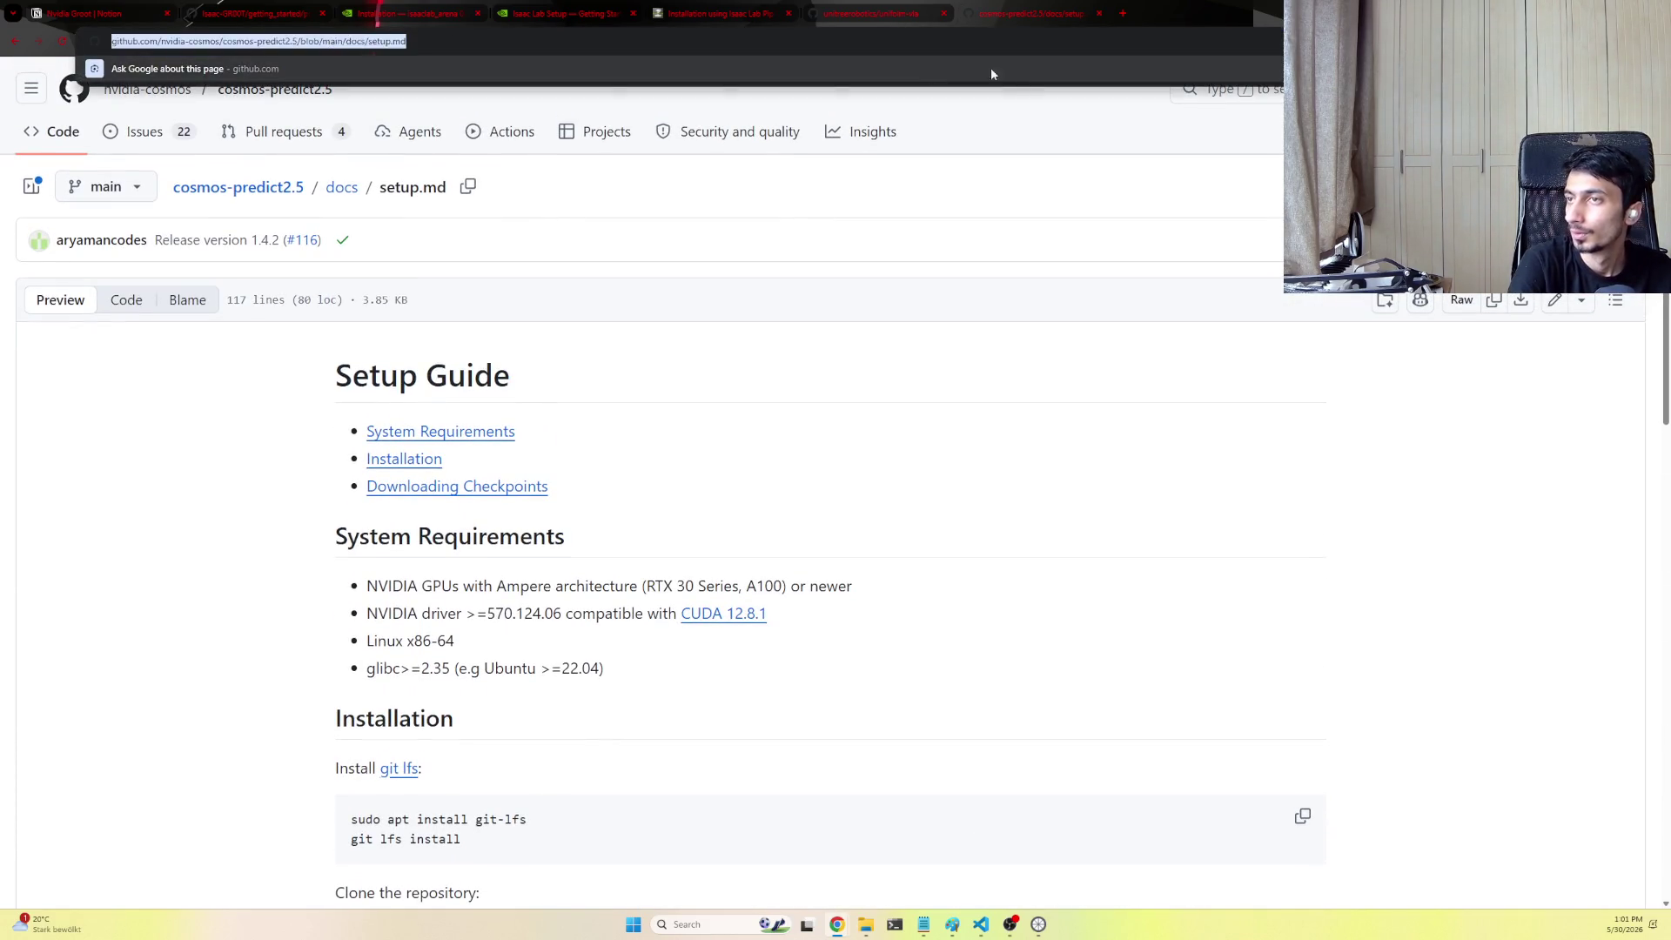
scroll(758, 426, "down", 2)
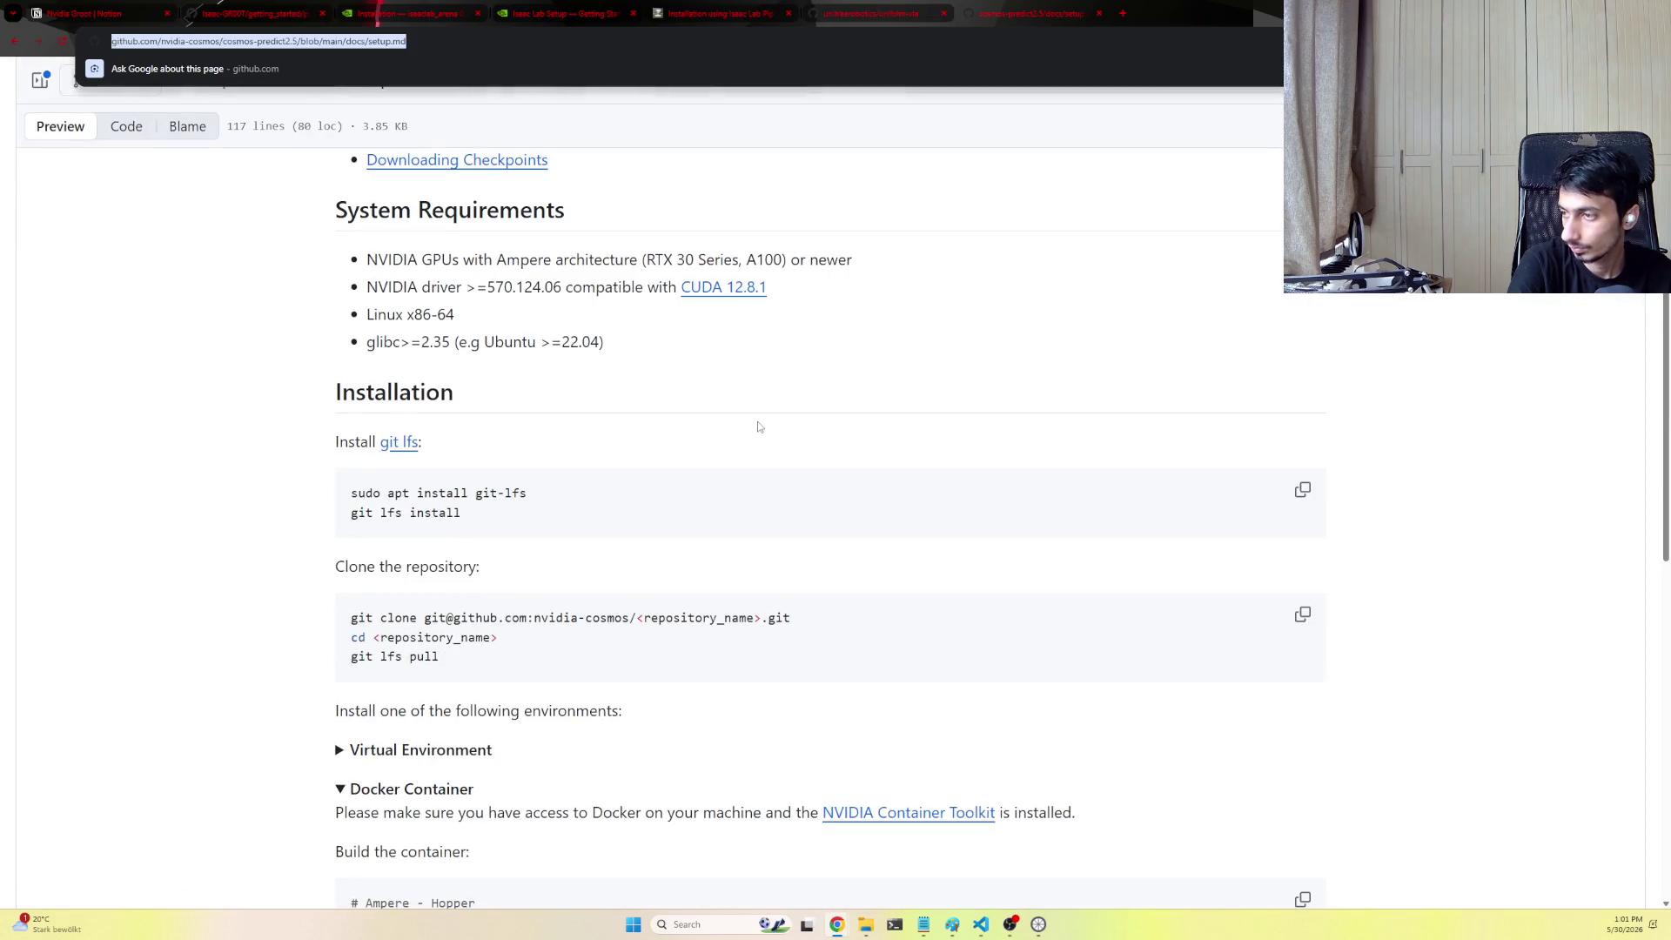
scroll(758, 426, "up", 1)
scroll(754, 419, "down", 2)
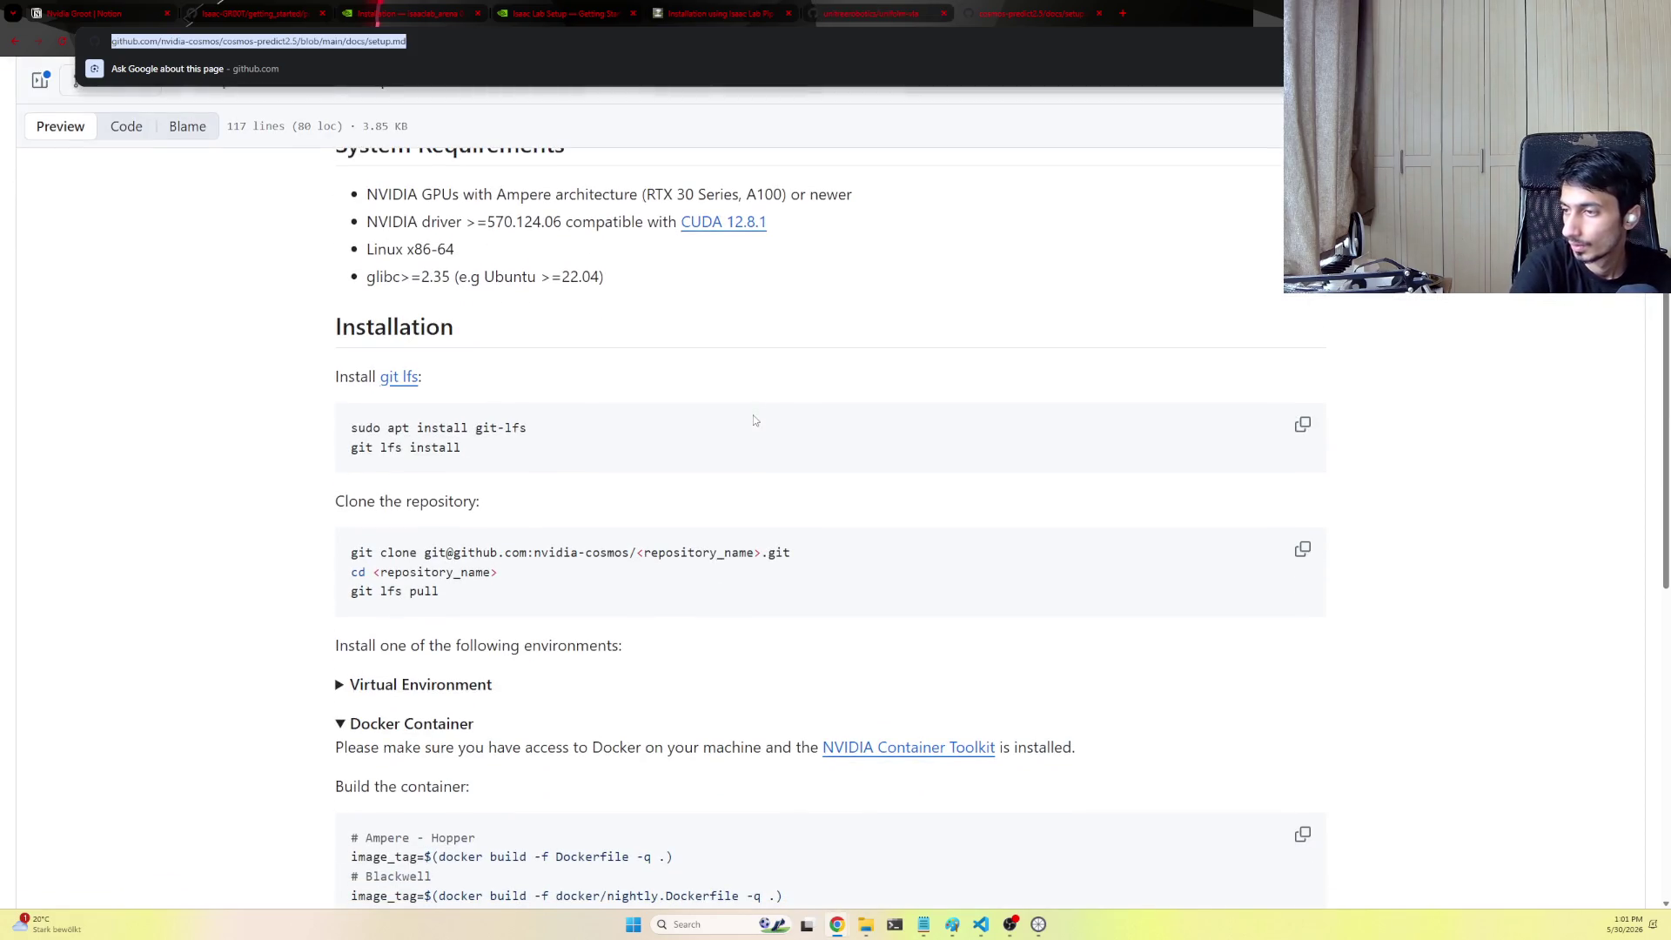
scroll(753, 403, "down", 1)
scroll(754, 399, "up", 2)
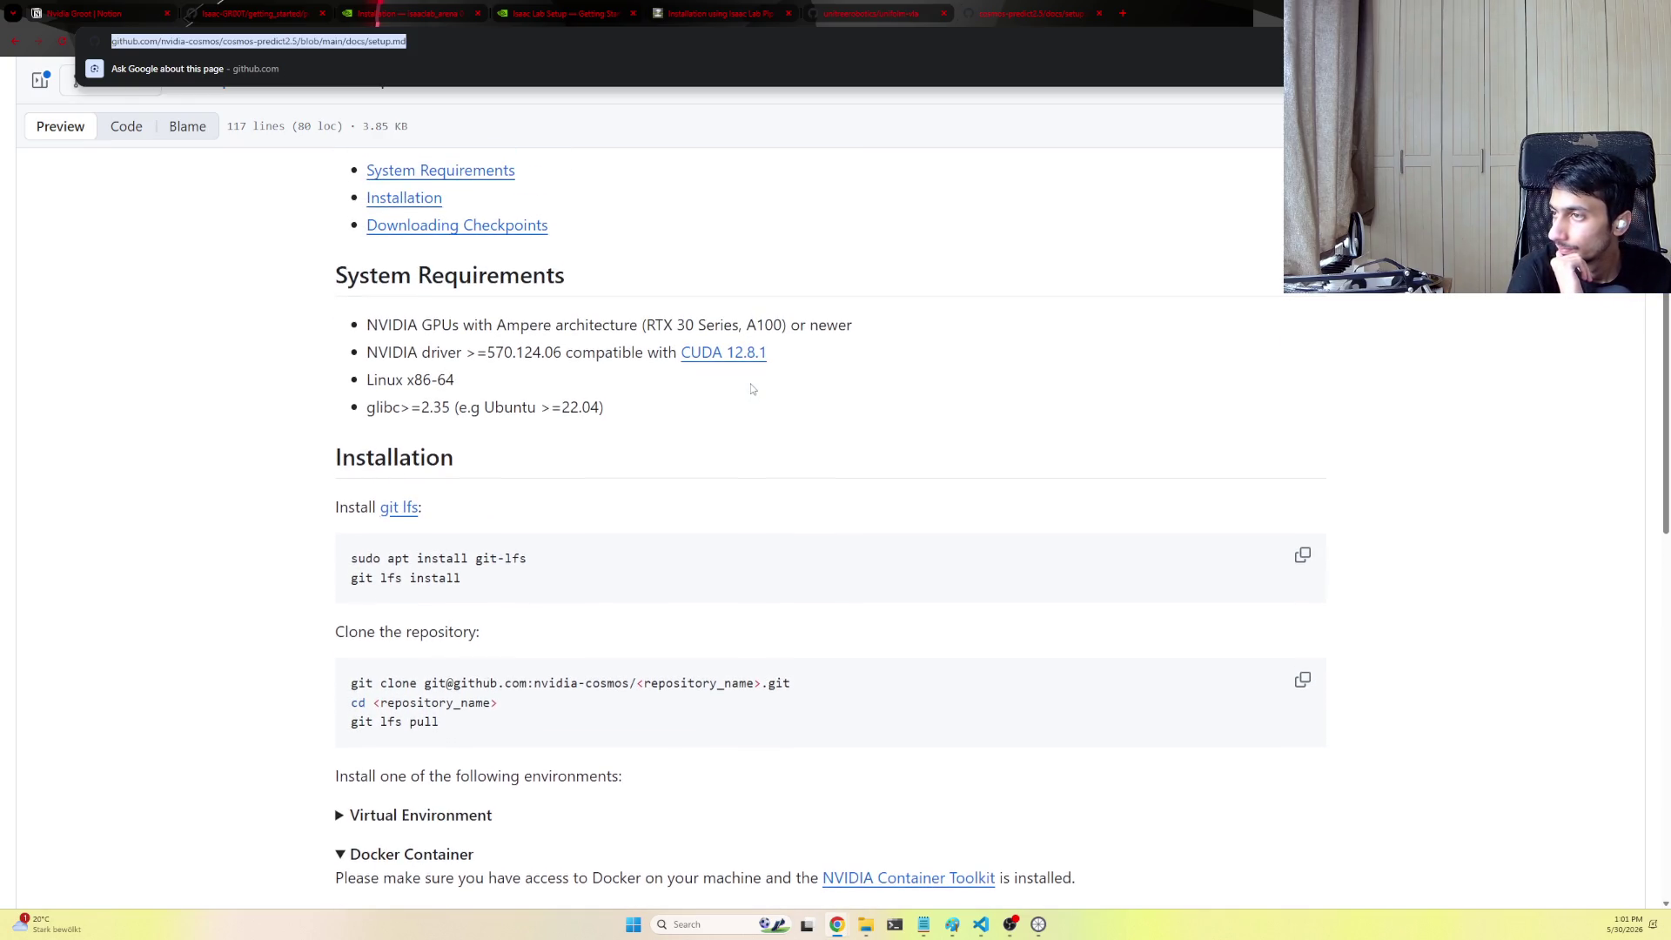
scroll(750, 388, "down", 5)
scroll(751, 388, "down", 5)
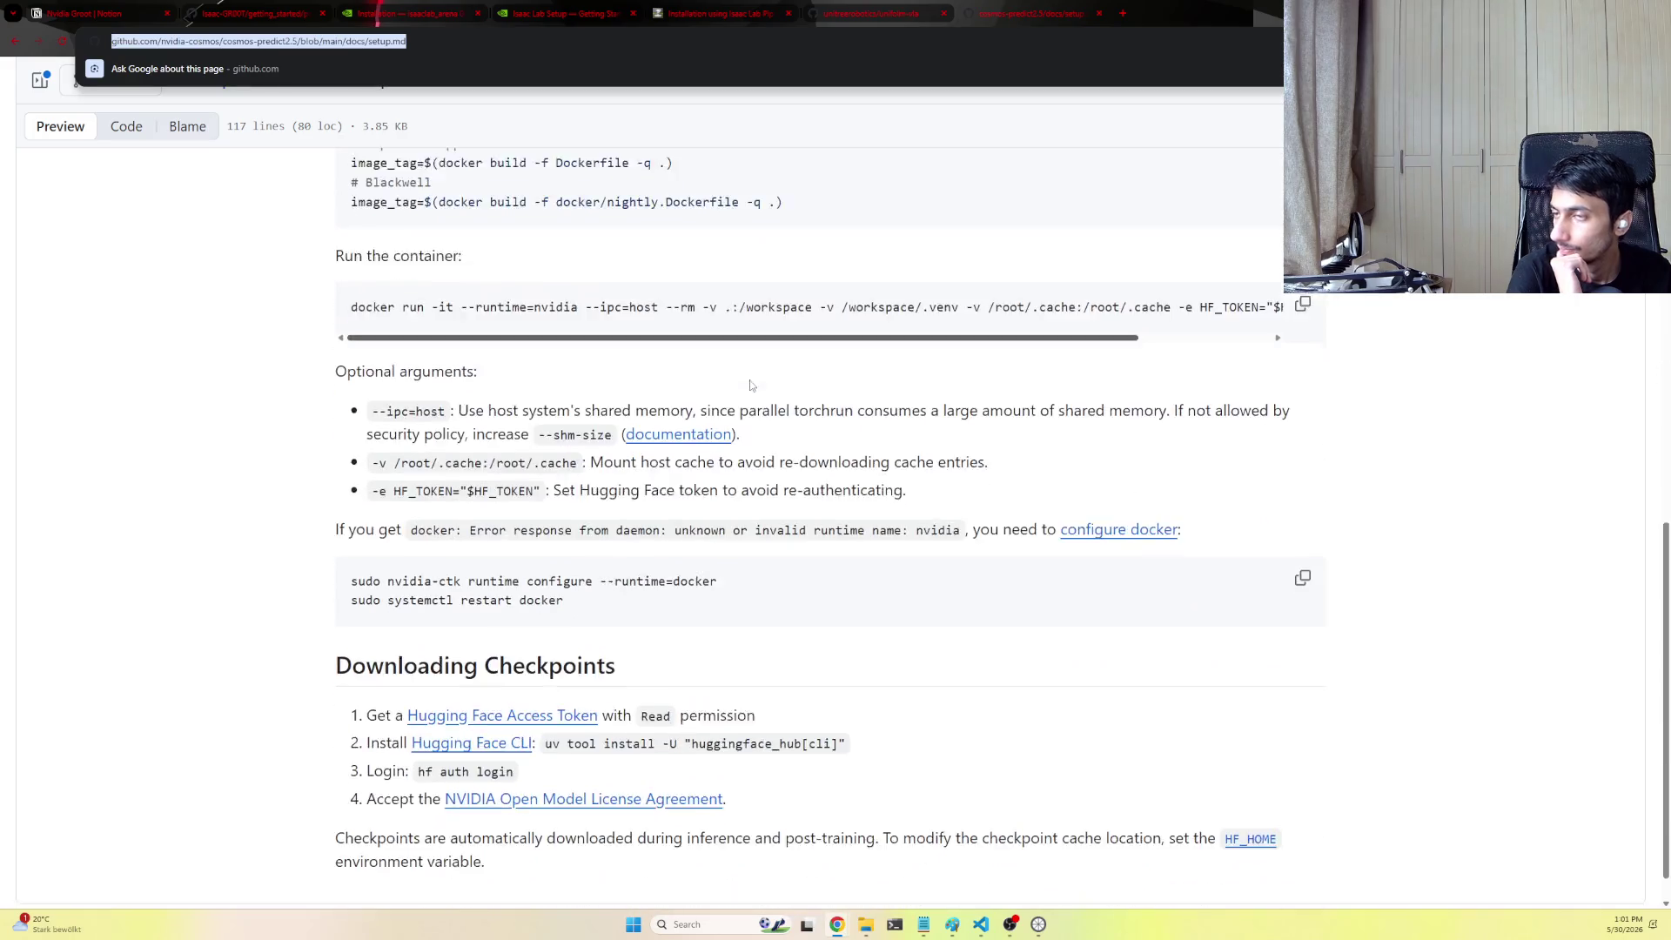
left_click(98, 14)
scroll(835, 522, "up", 5)
scroll(835, 522, "up", 5)
left_click(67, 74)
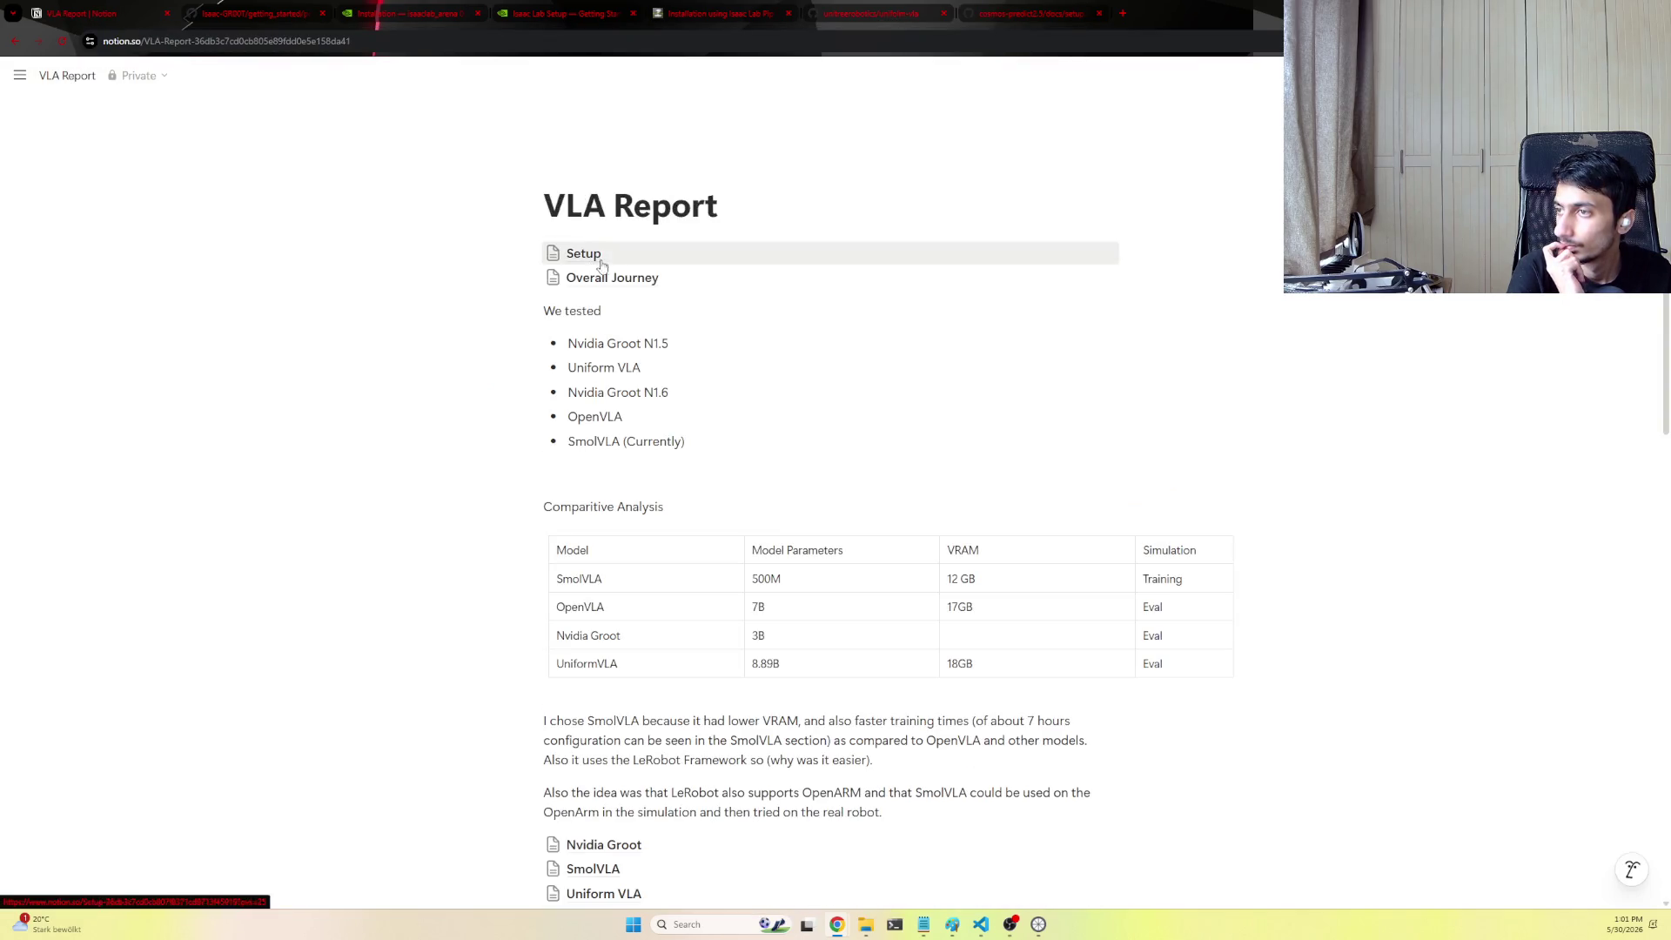
Under Setup, create a nested 'Nvidia Groot' page containing a 'Cosmos' subpage
left_click(591, 256)
left_click(613, 454)
type("/page")
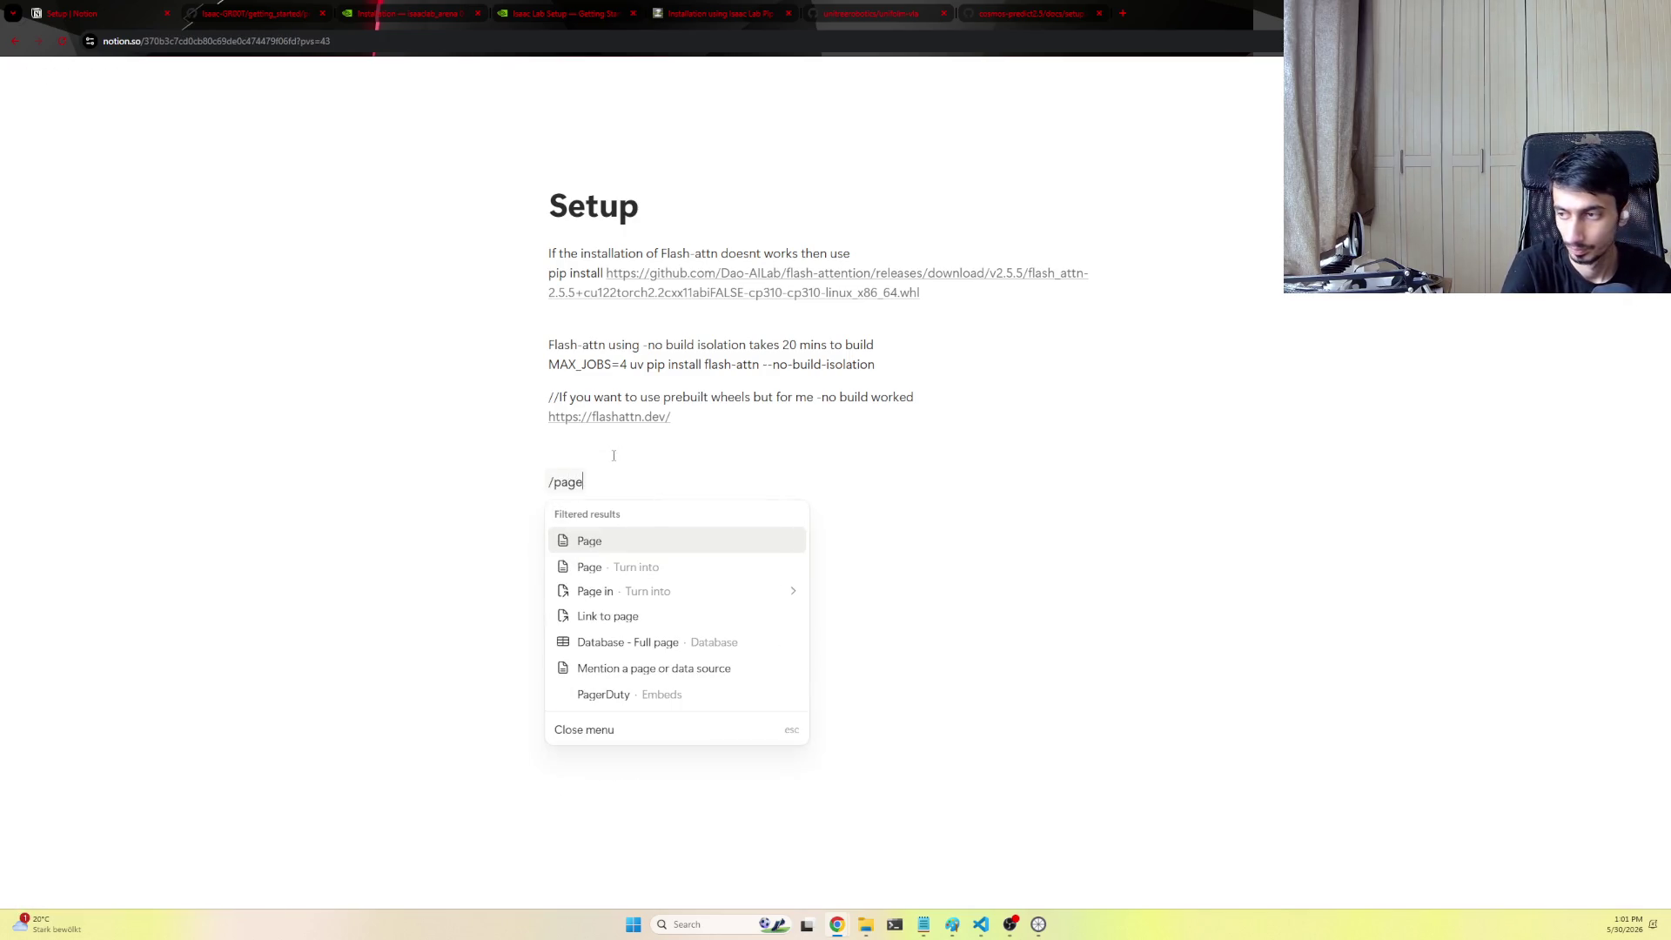
key("Return")
type("Nvidia Groot")
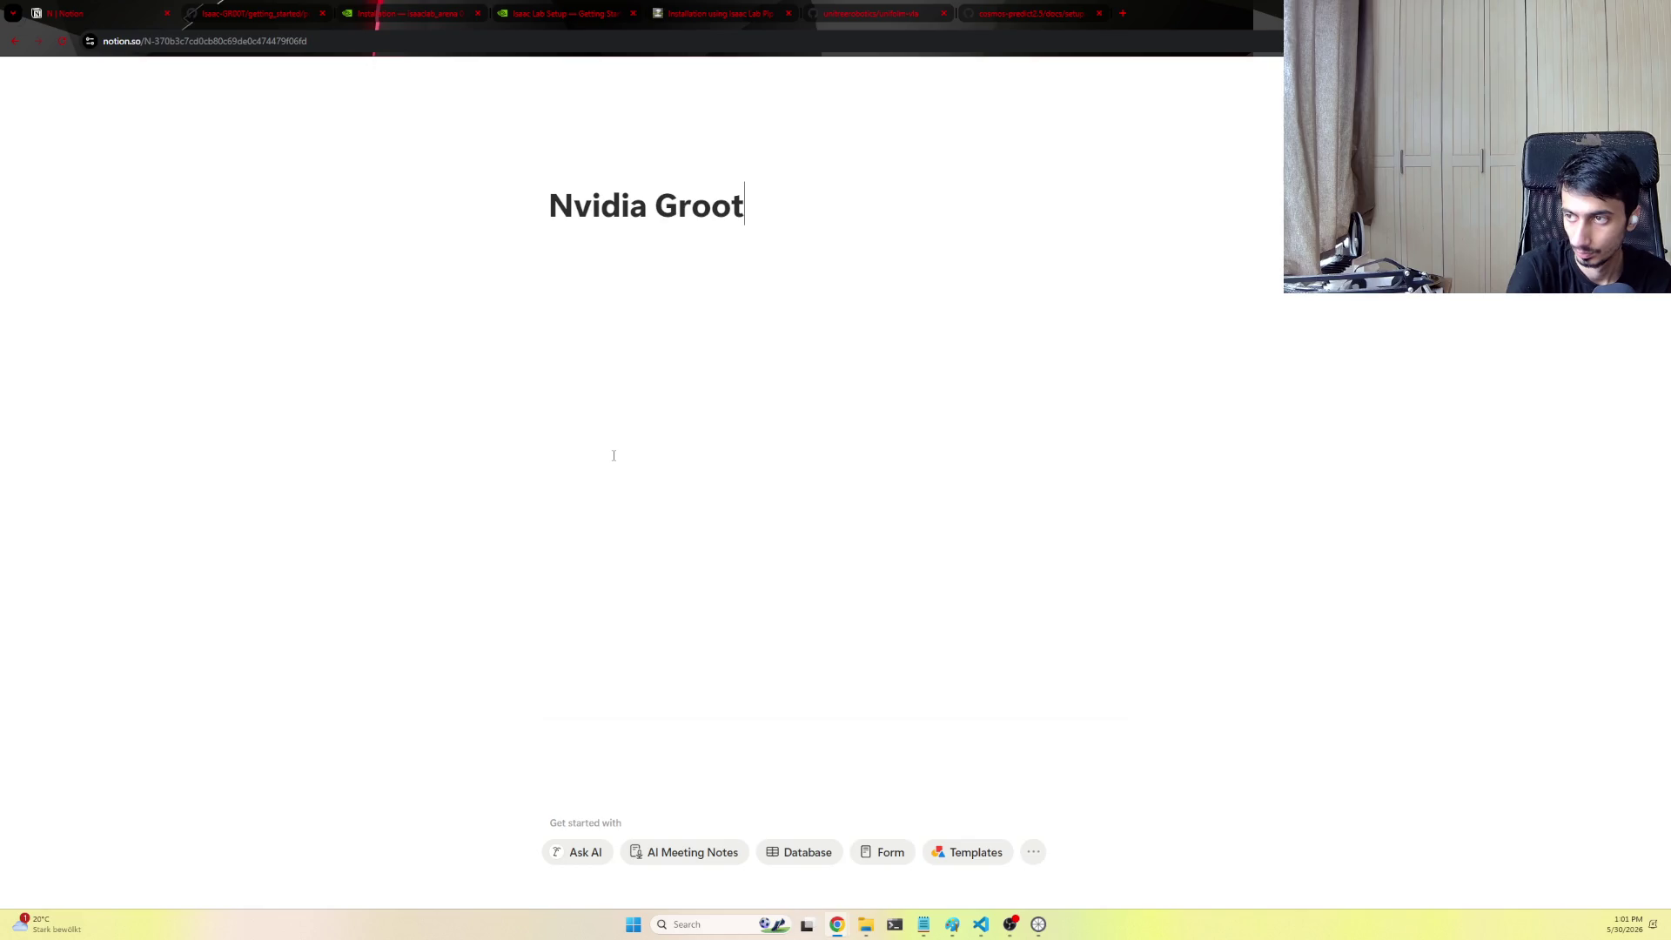
key("Return")
type("/")
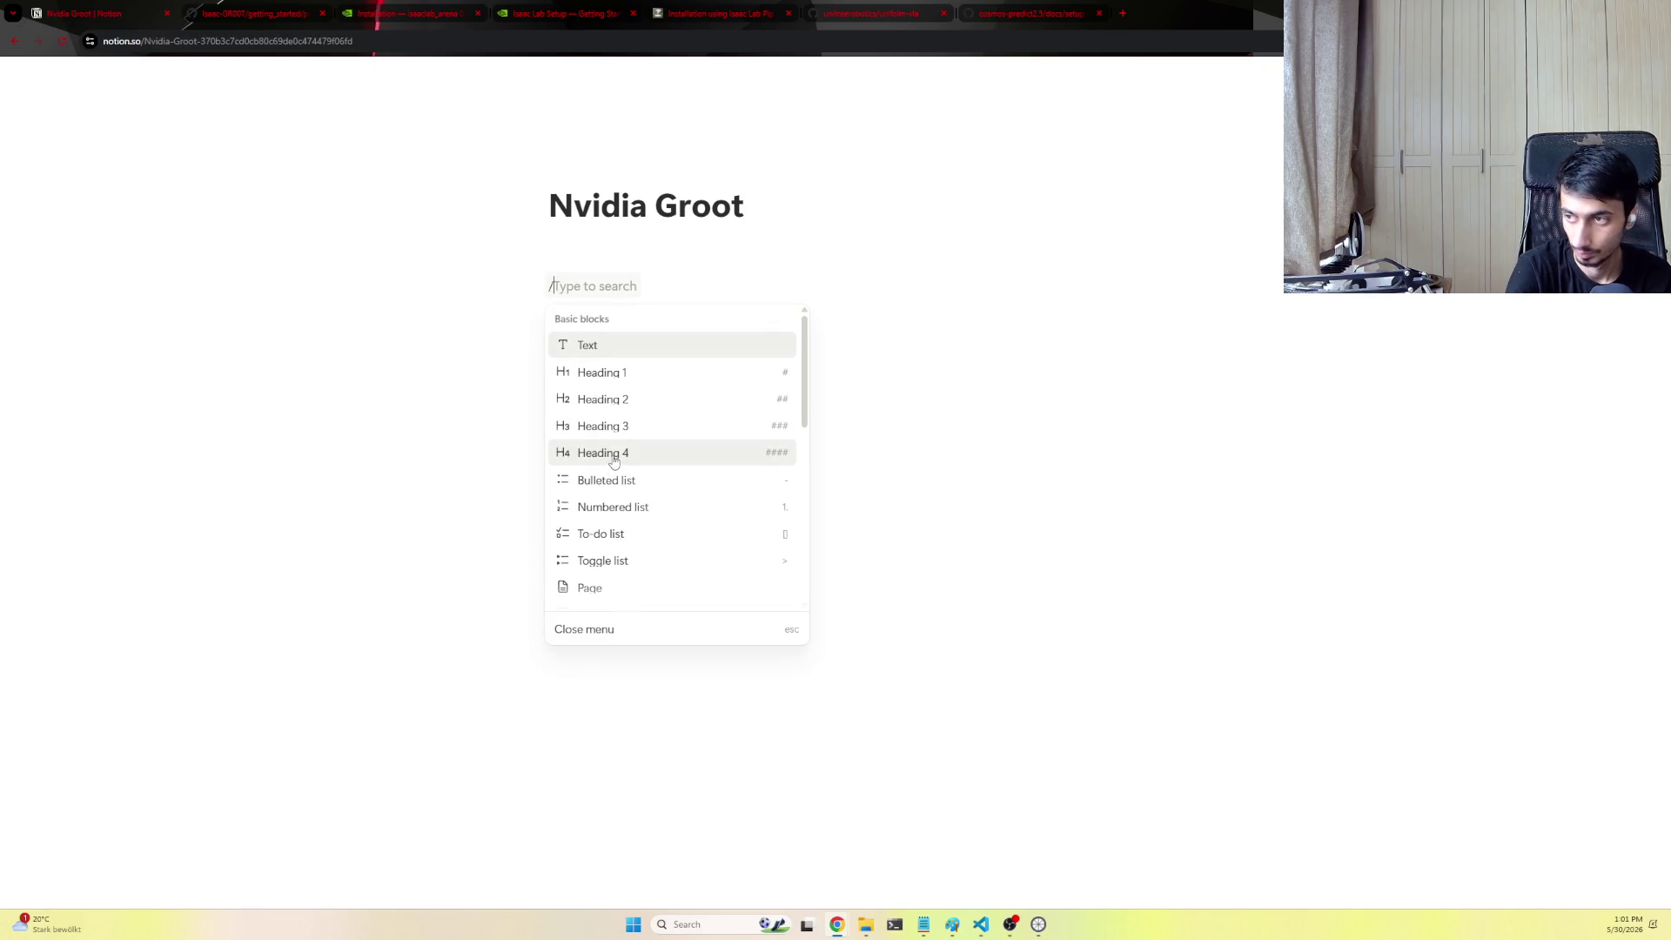
type("page")
key("Return")
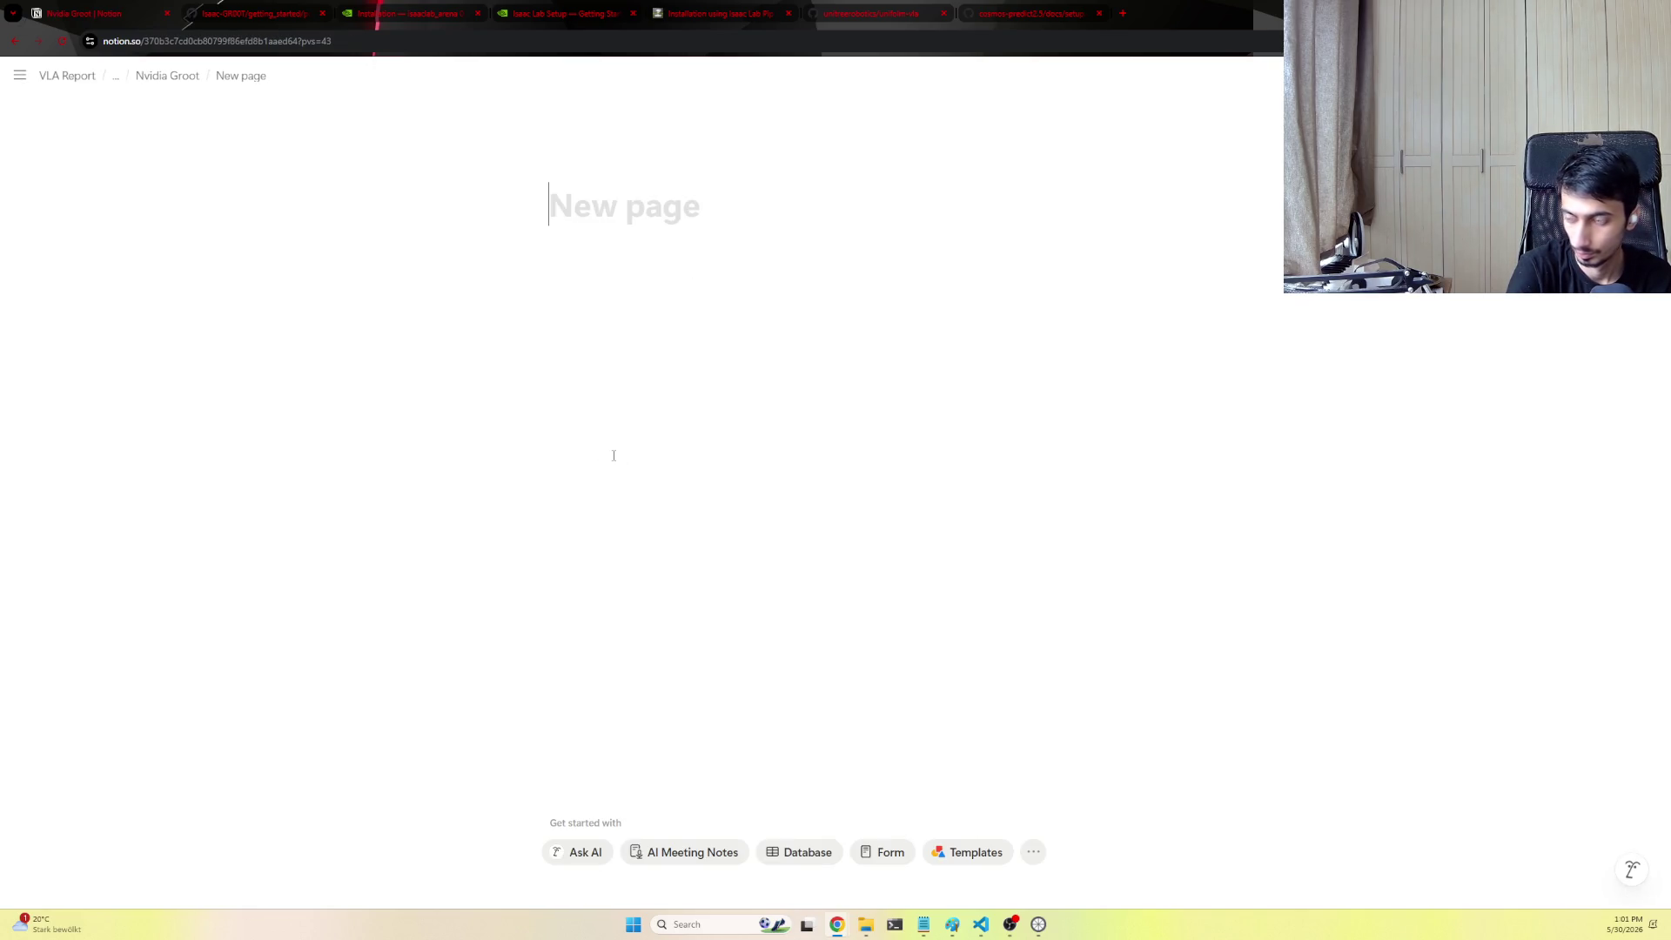
type("Cosmos")
key("Return")
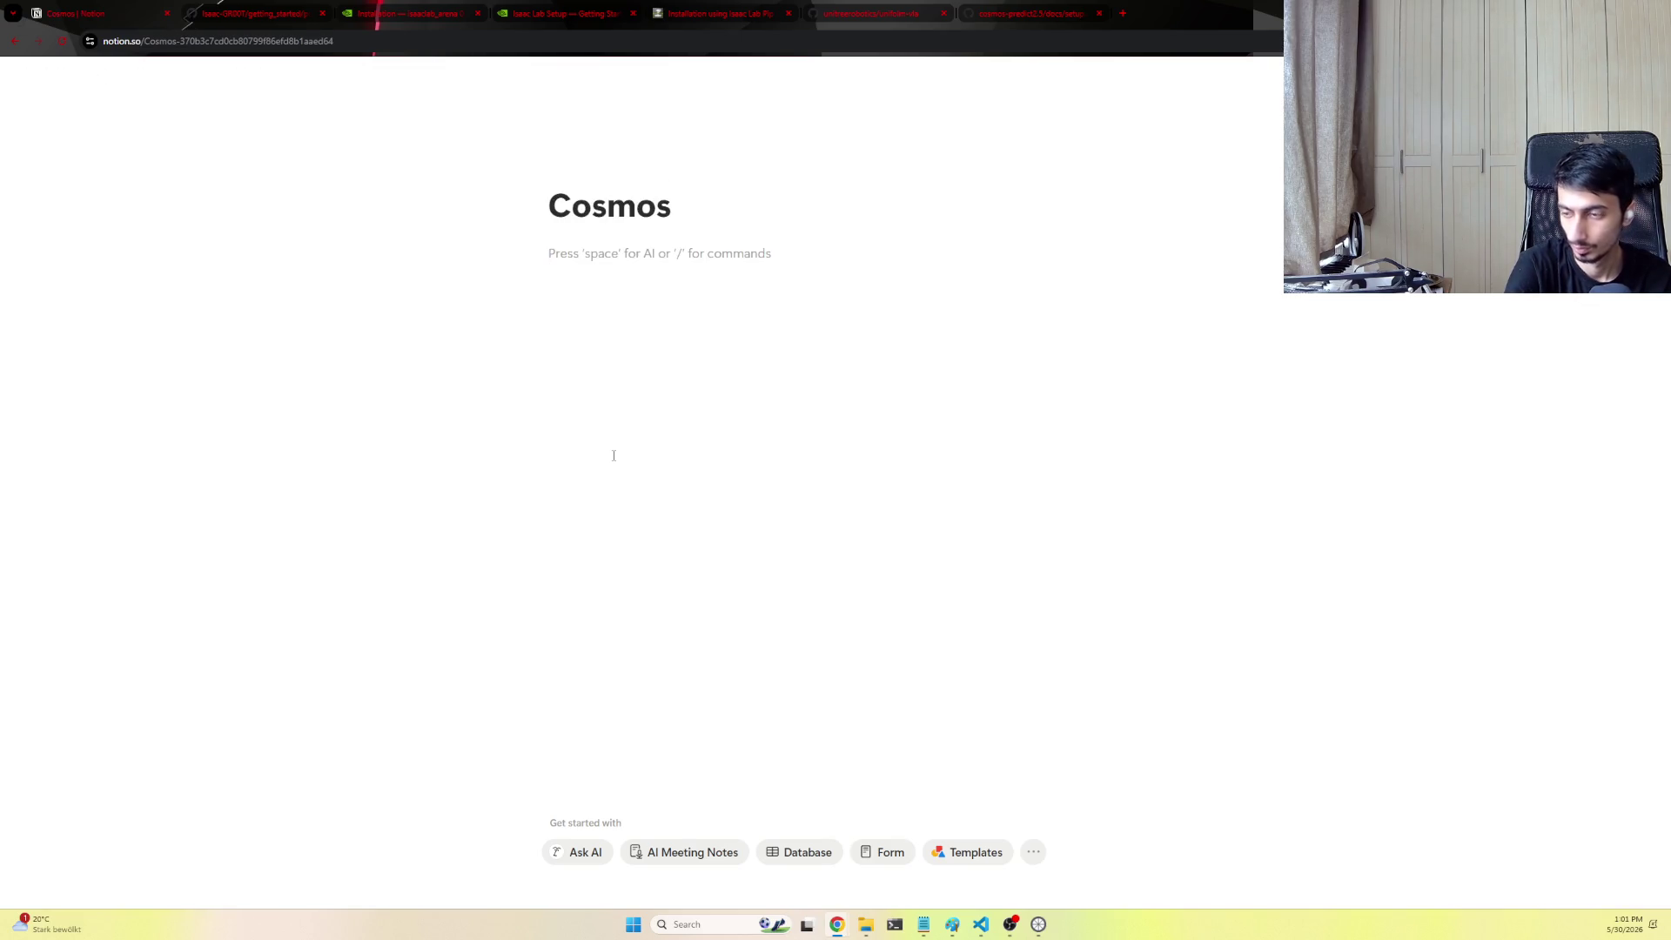
Link the setup.md guide as a mention and note that the Docker container was used
type("https://github.com/nvidia-cosmos/cosmos-predict2.5/blob/main/docs/setup.md")
key("Return")
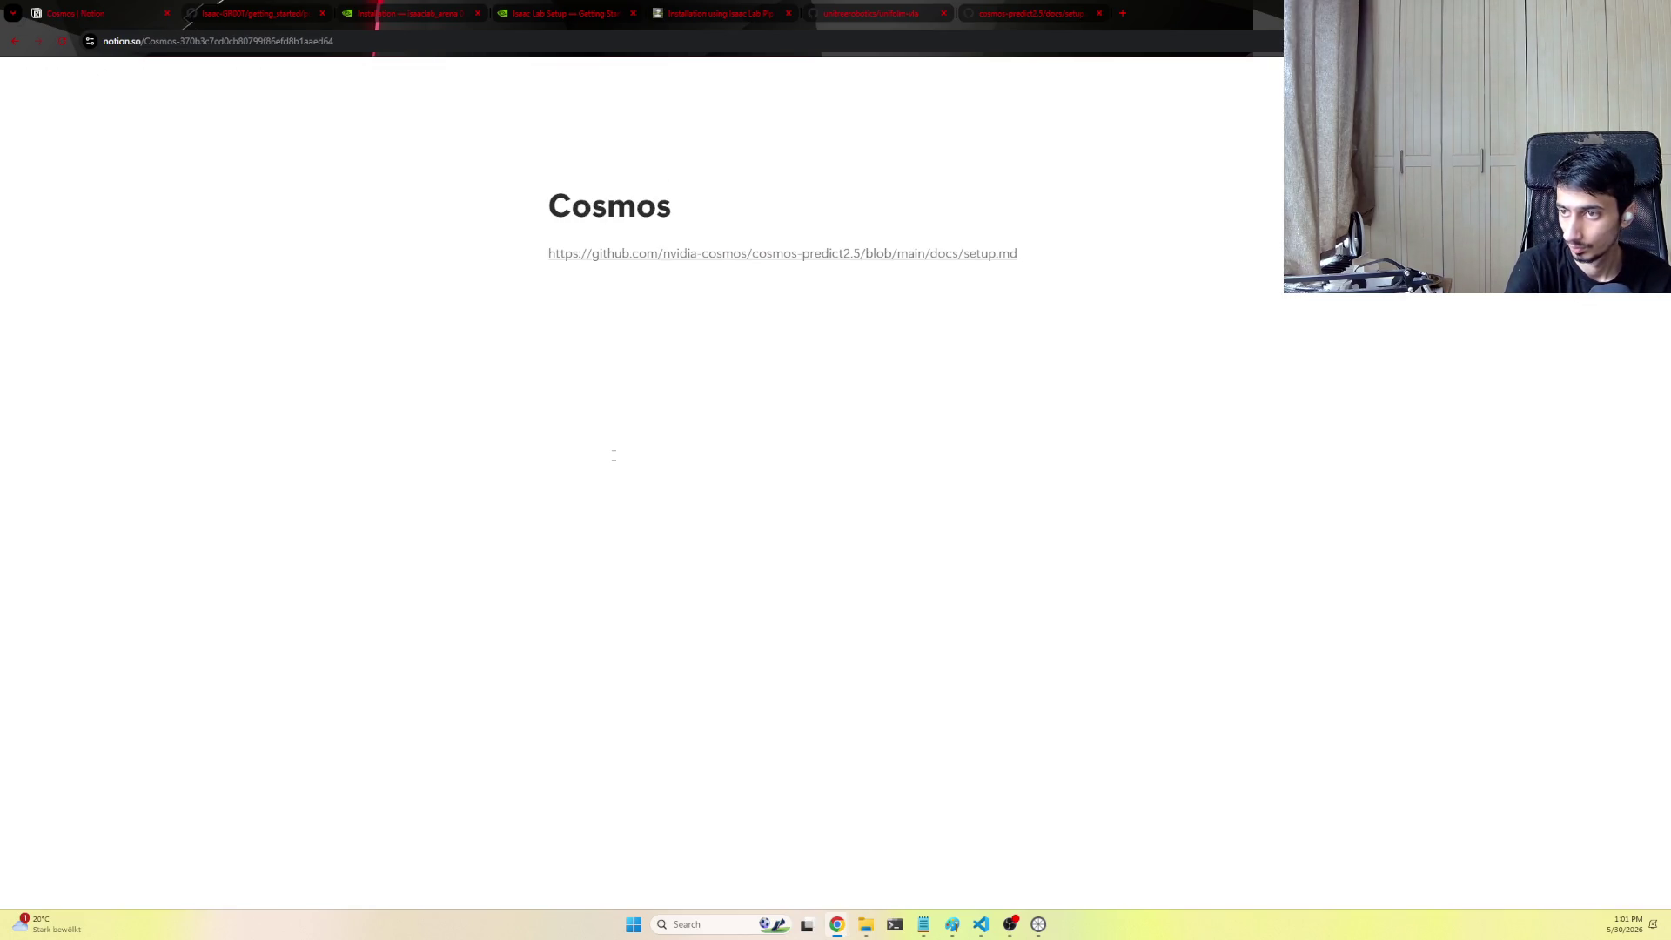
key("Return")
type("i")
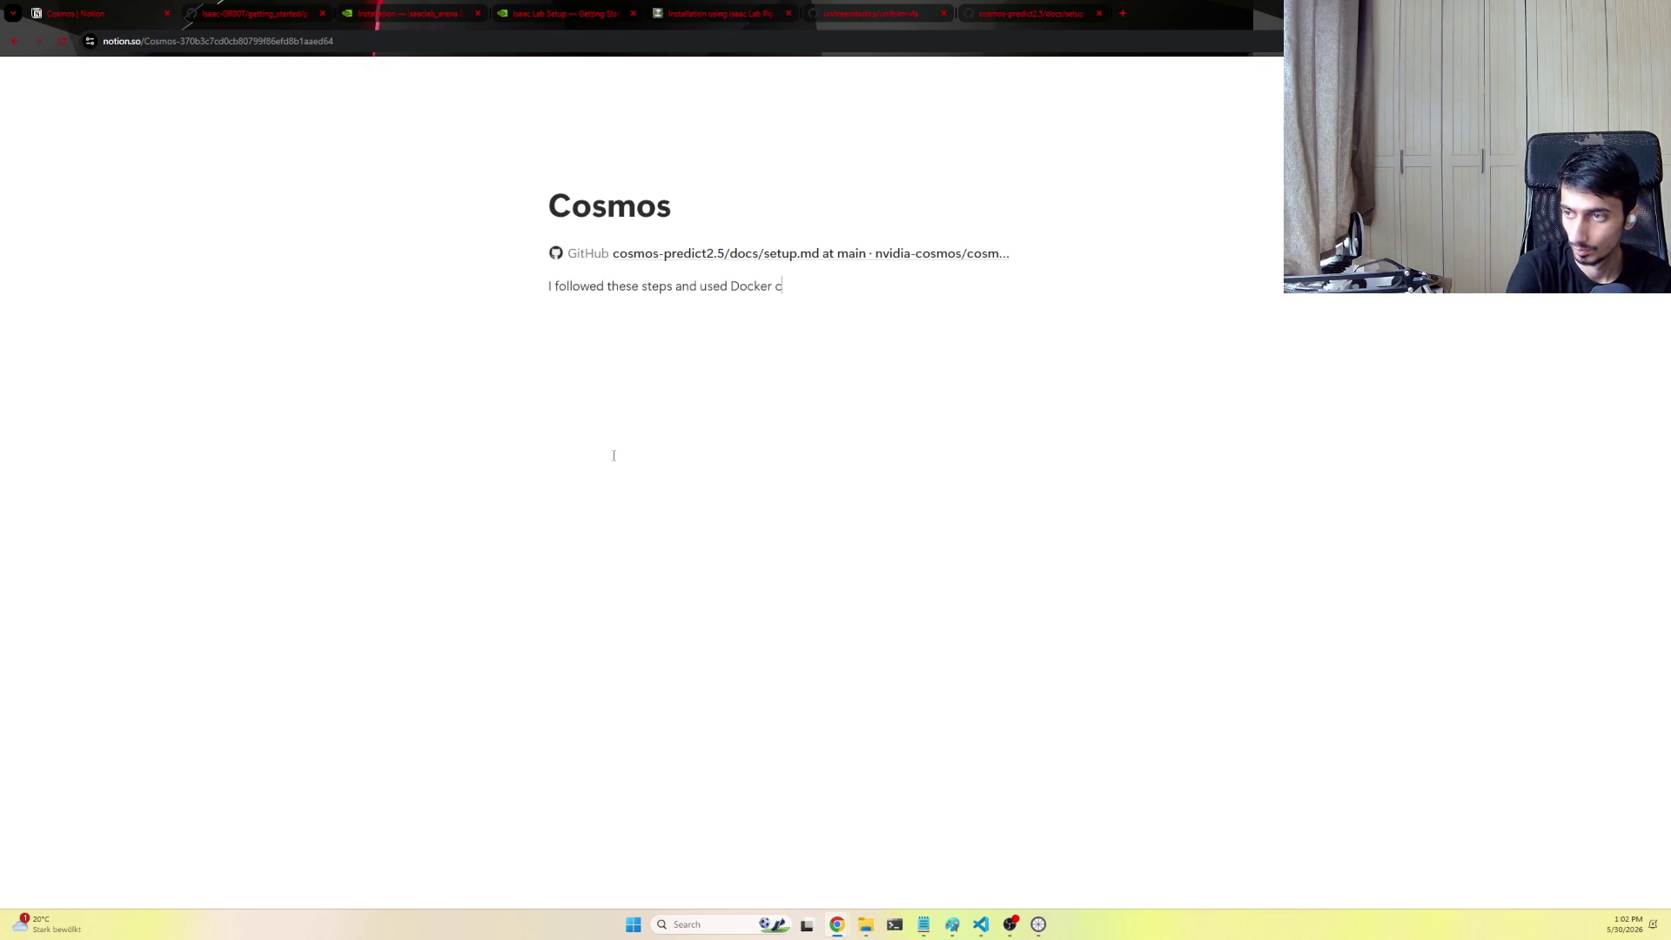
type("ner")
key("Return")
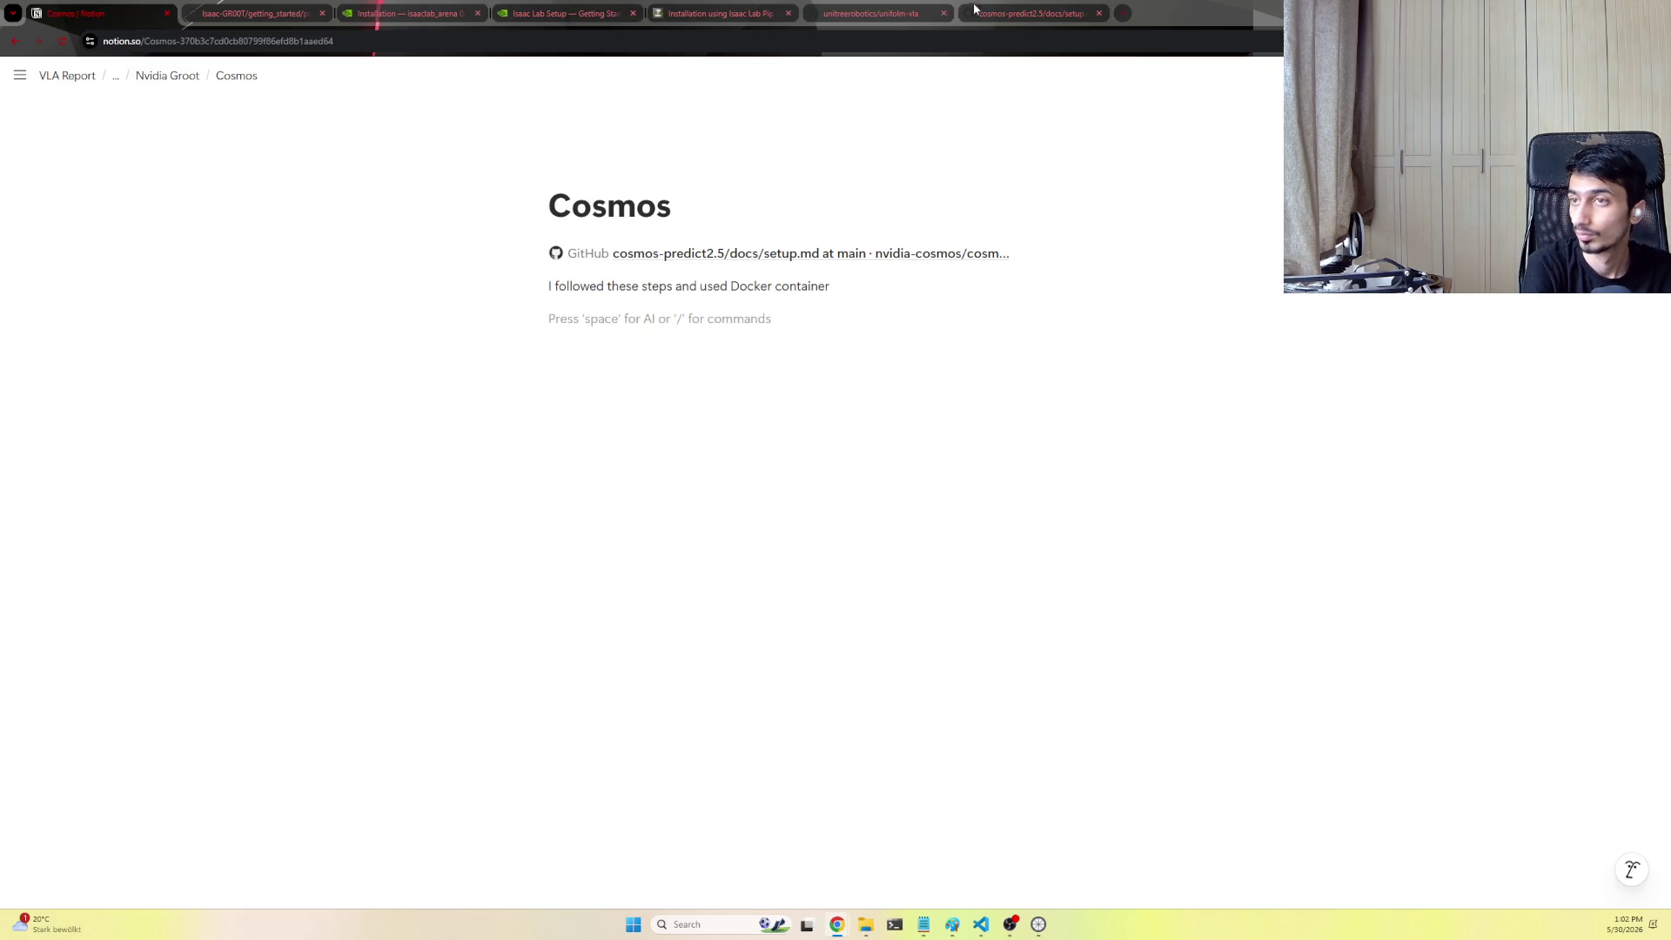
Return to the GitHub setup guide and go up to the docs folder listing
left_click(1013, 13)
scroll(620, 551, "up", 1)
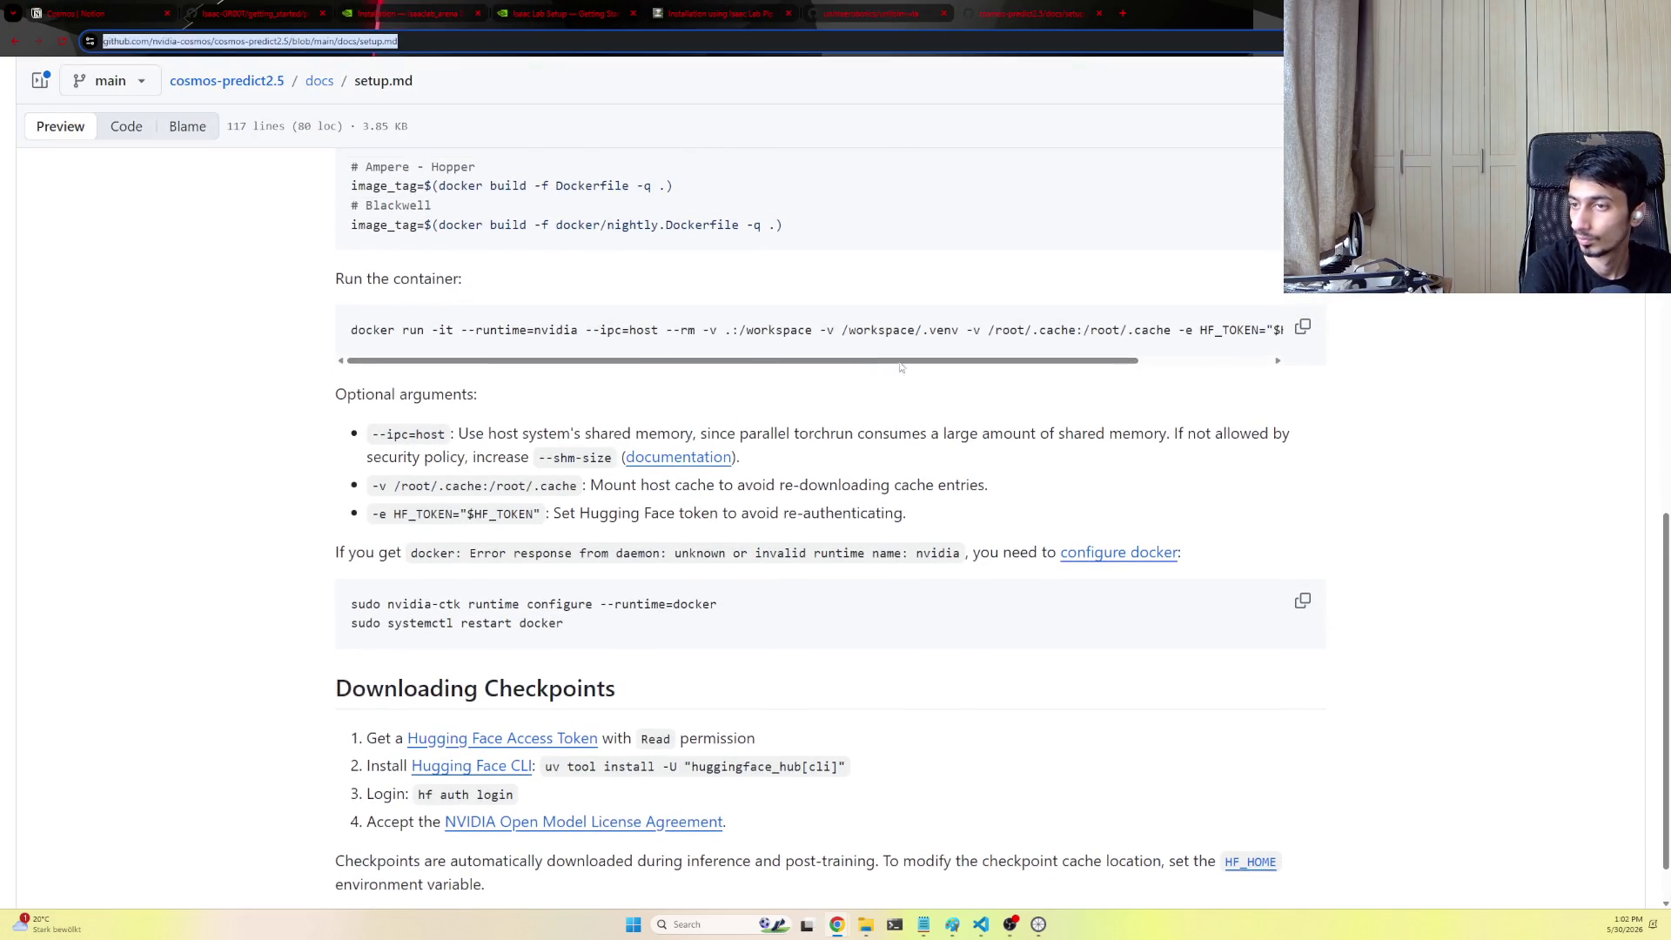
scroll(548, 342, "right", 2)
scroll(549, 353, "left", 2)
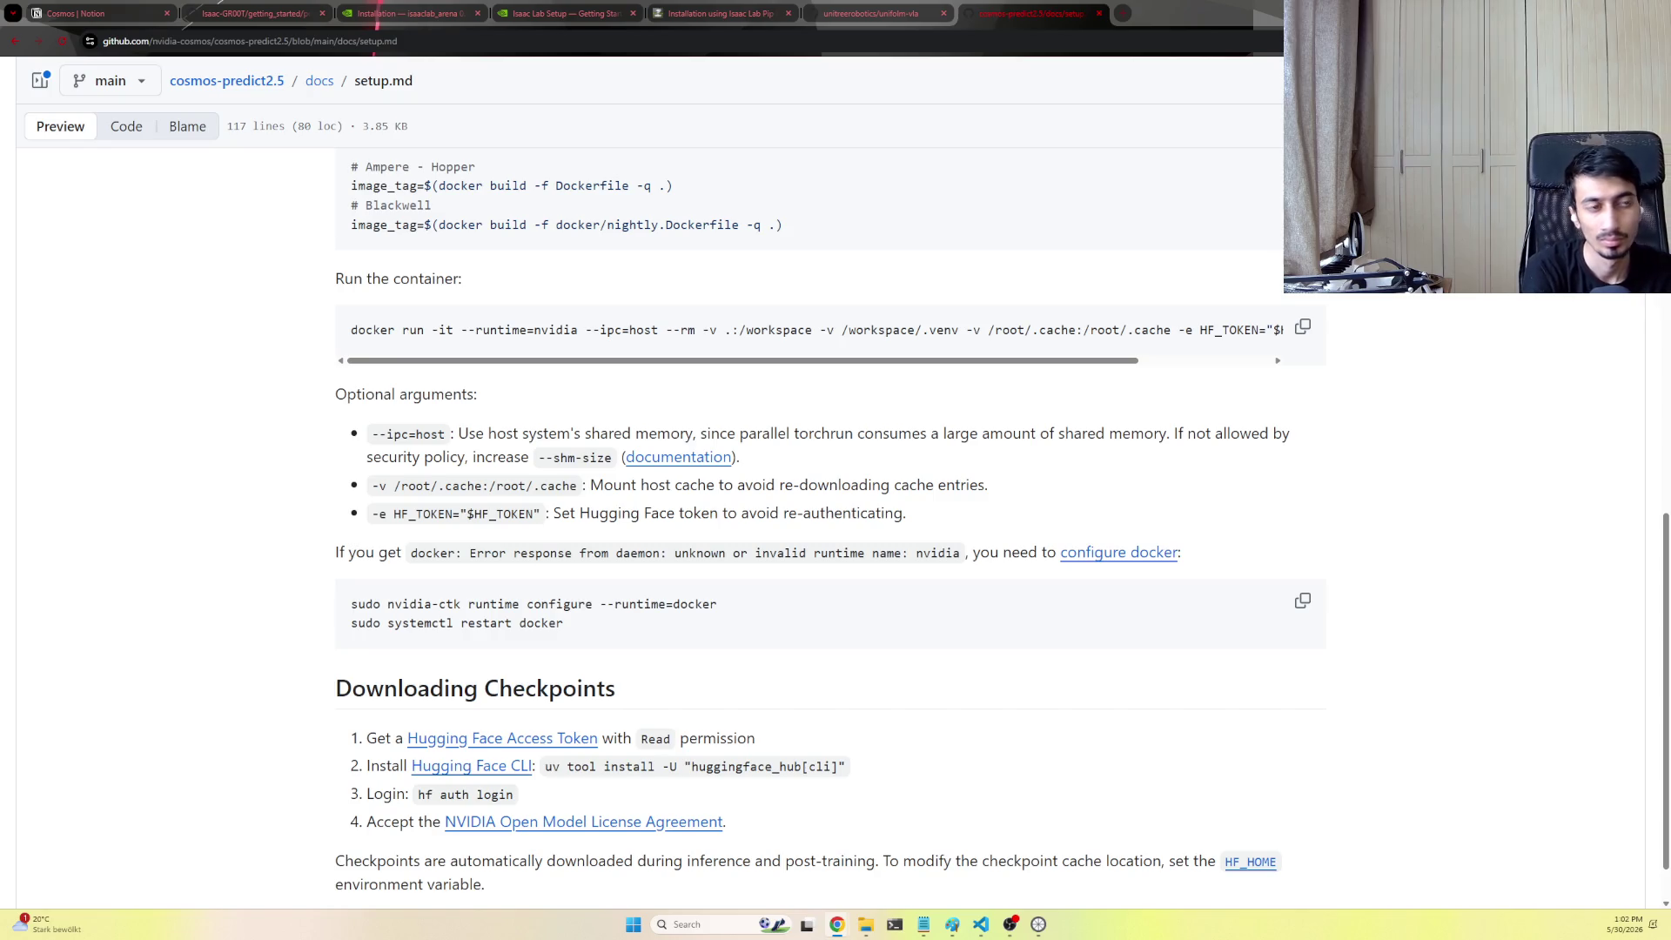
left_click(319, 81)
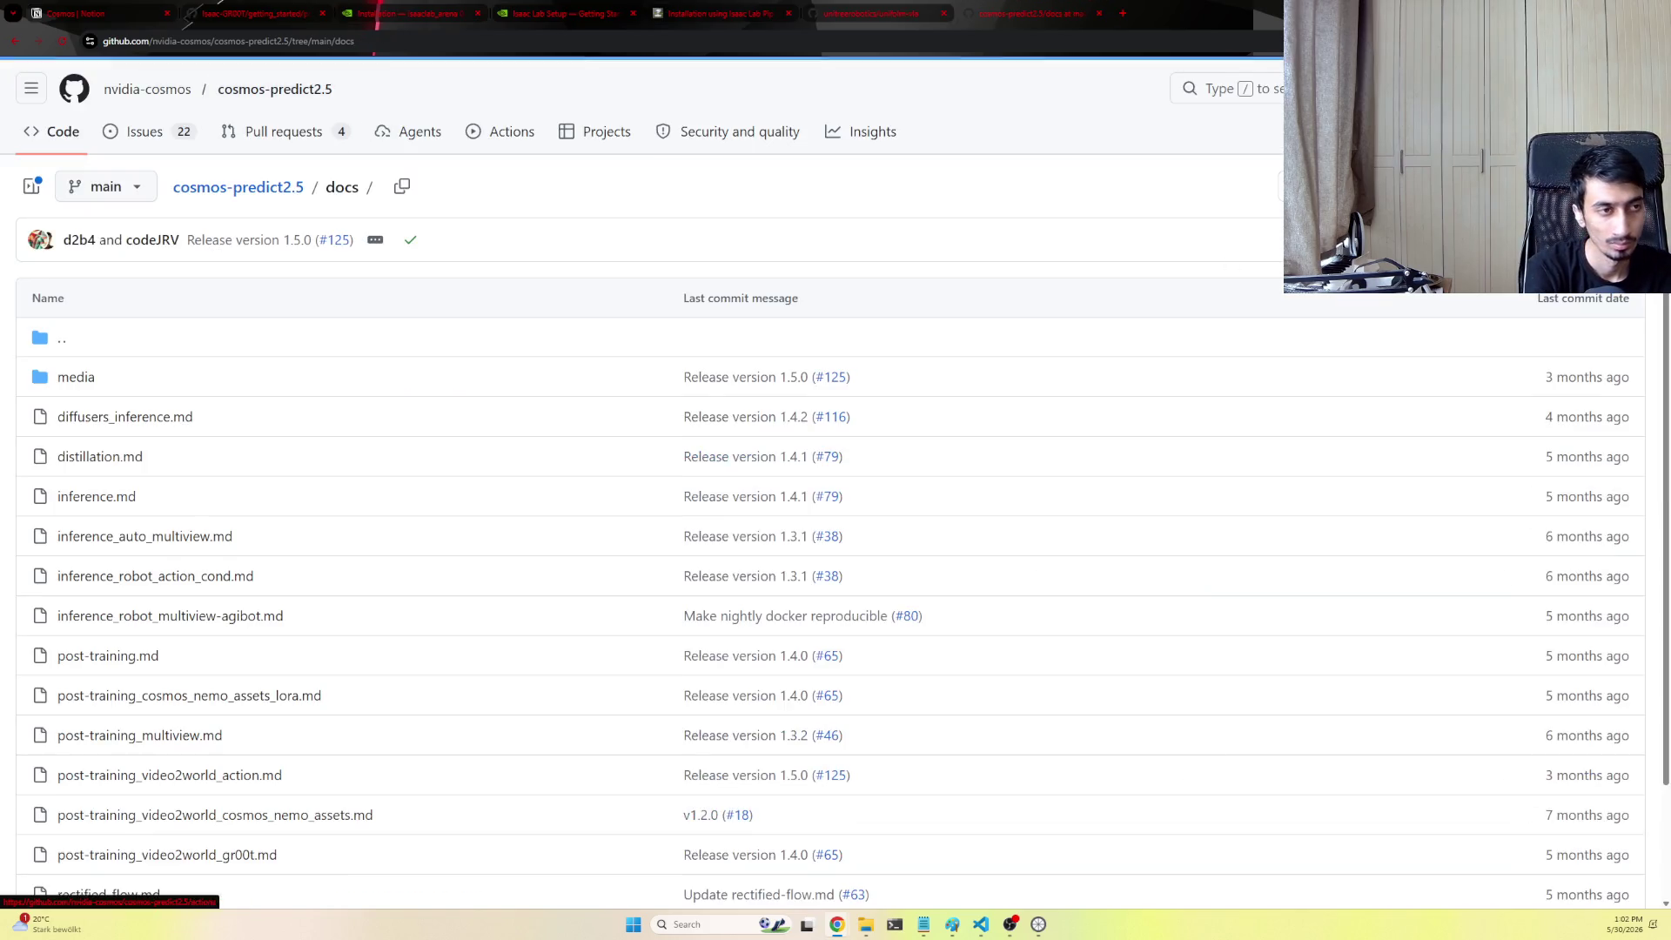
scroll(1106, 524, "down", 2)
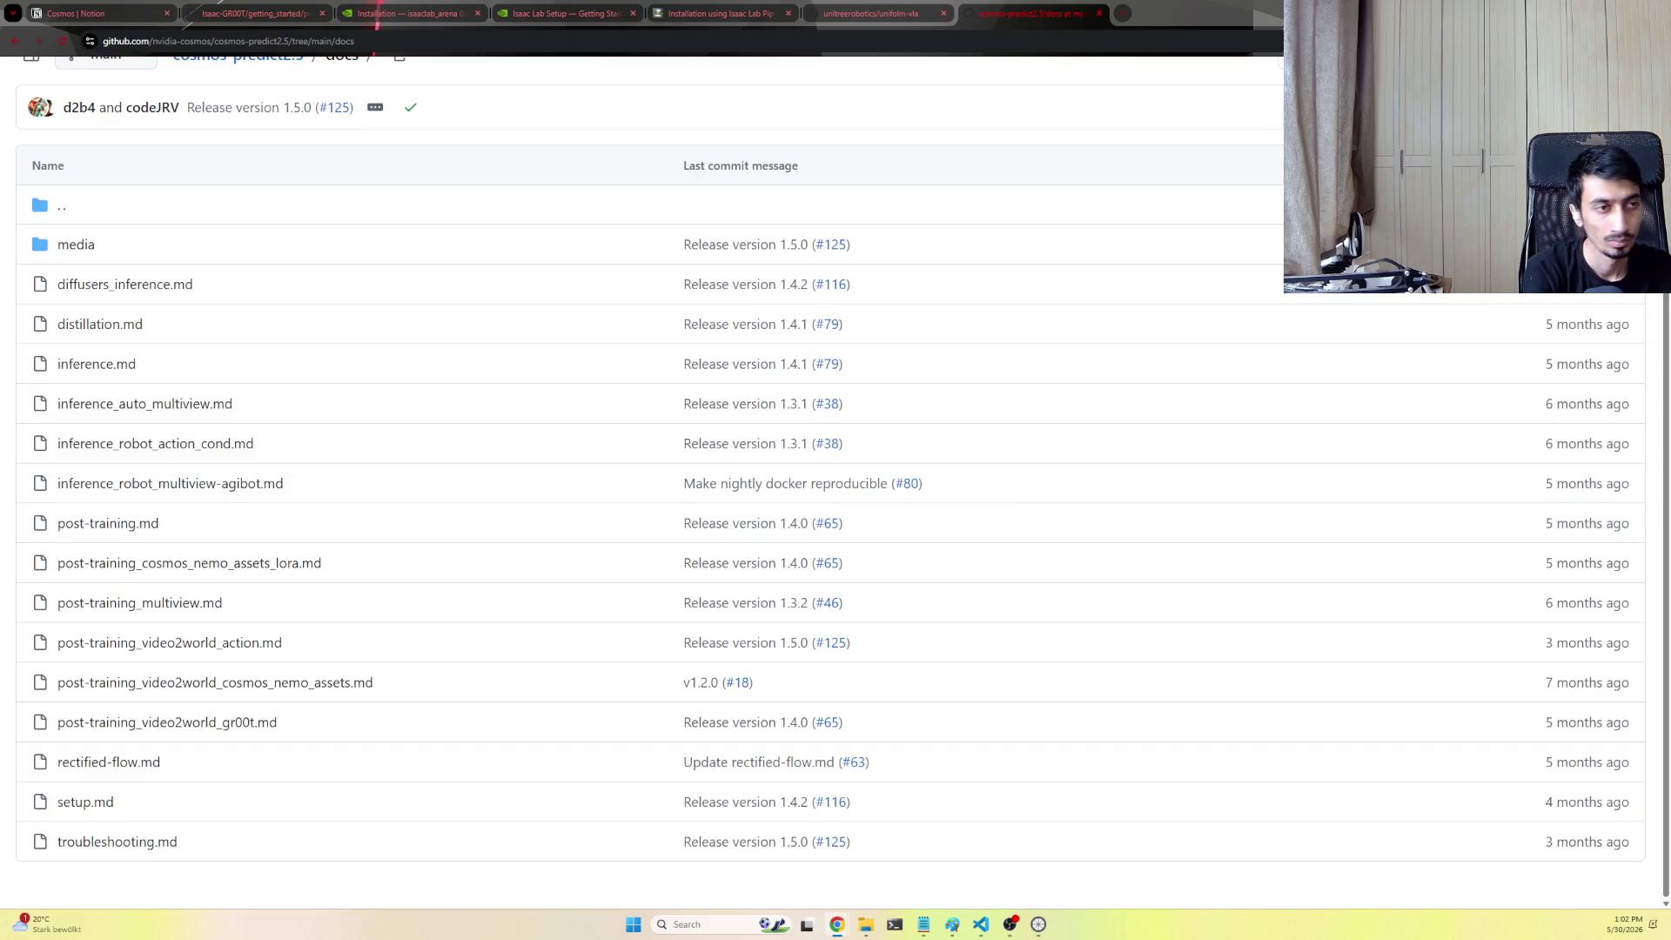
Read through post-training_video2world_action.md, then go back to the cosmos-predict2.5 main page
left_click(207, 648)
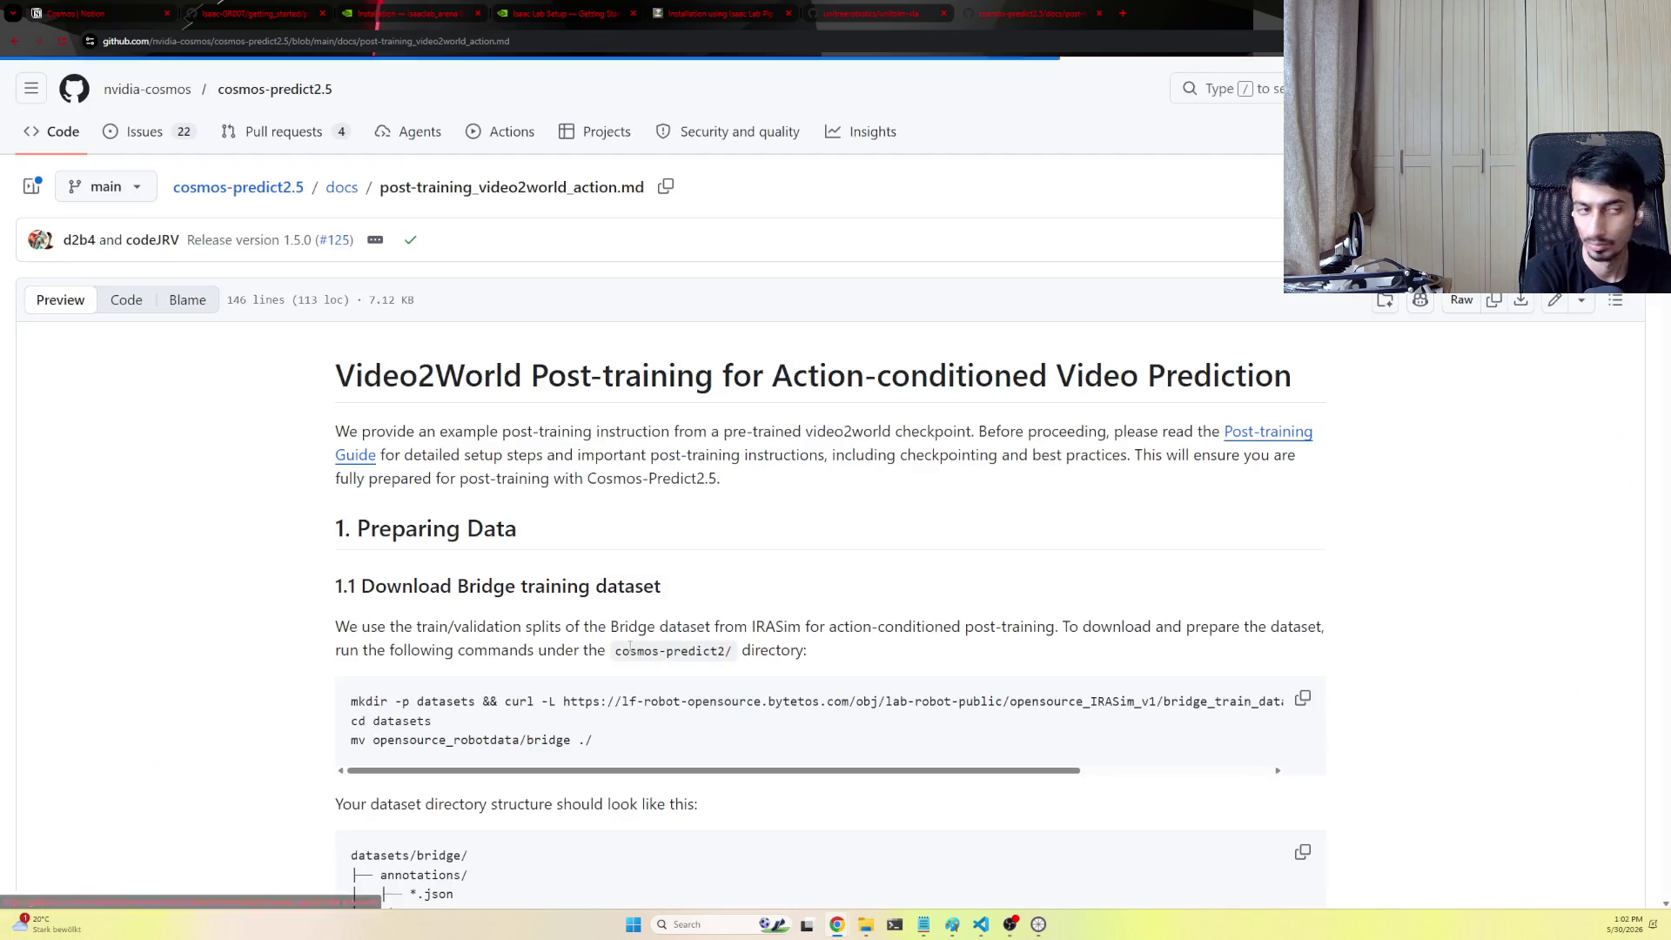
scroll(628, 649, "down", 3)
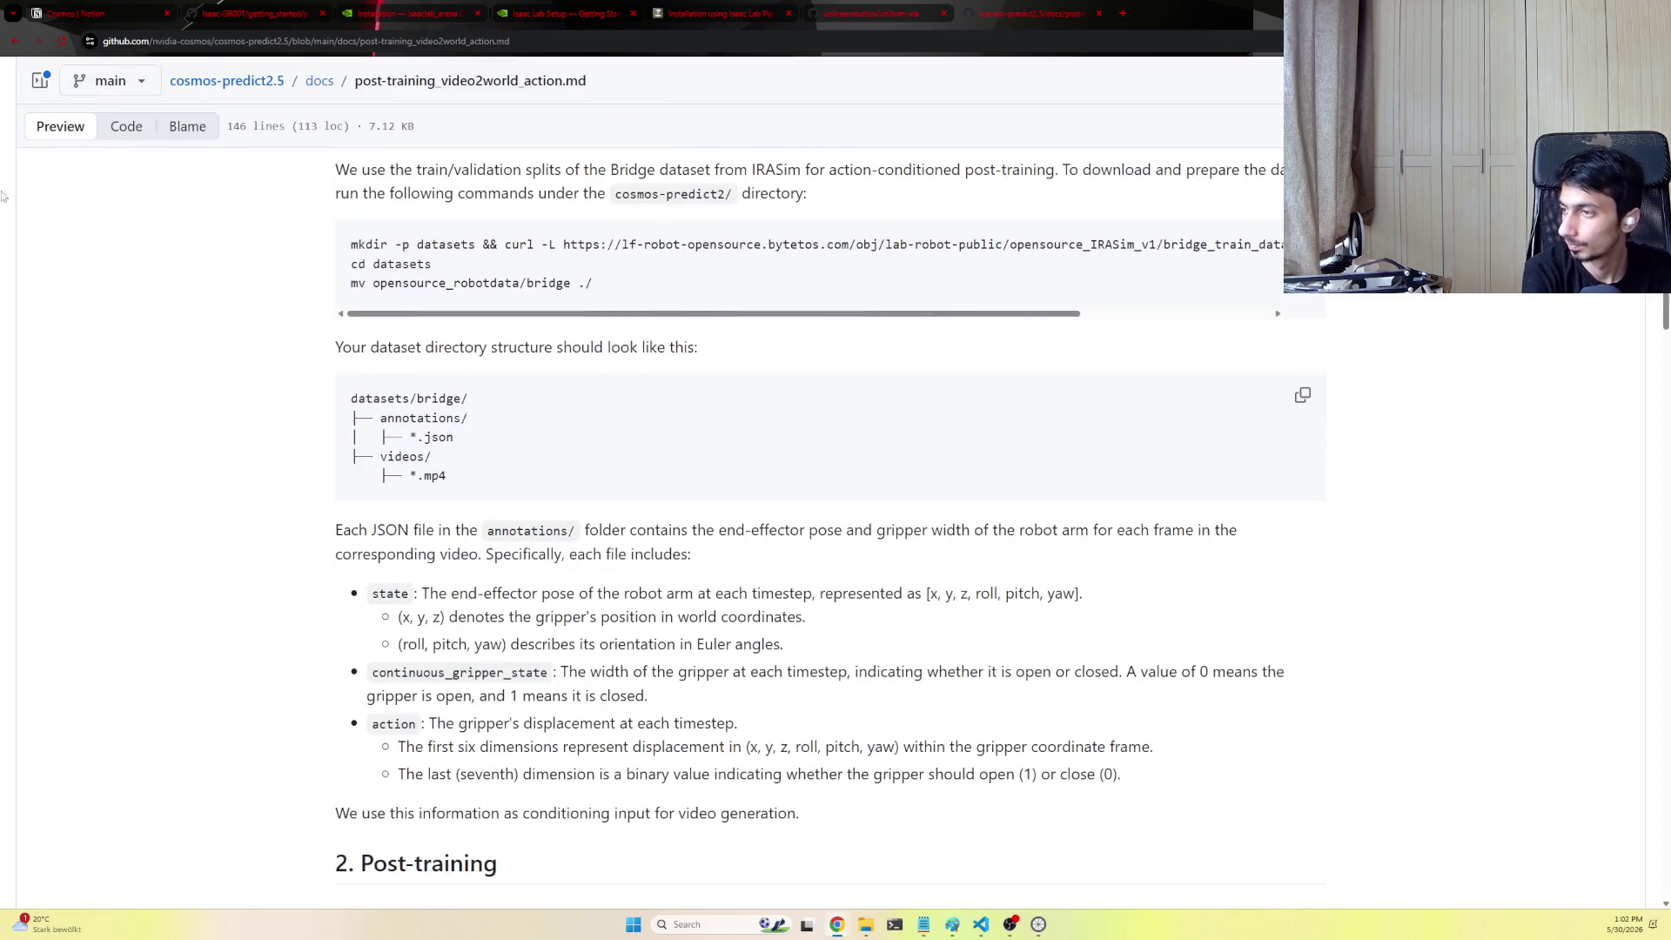
left_click(23, 48)
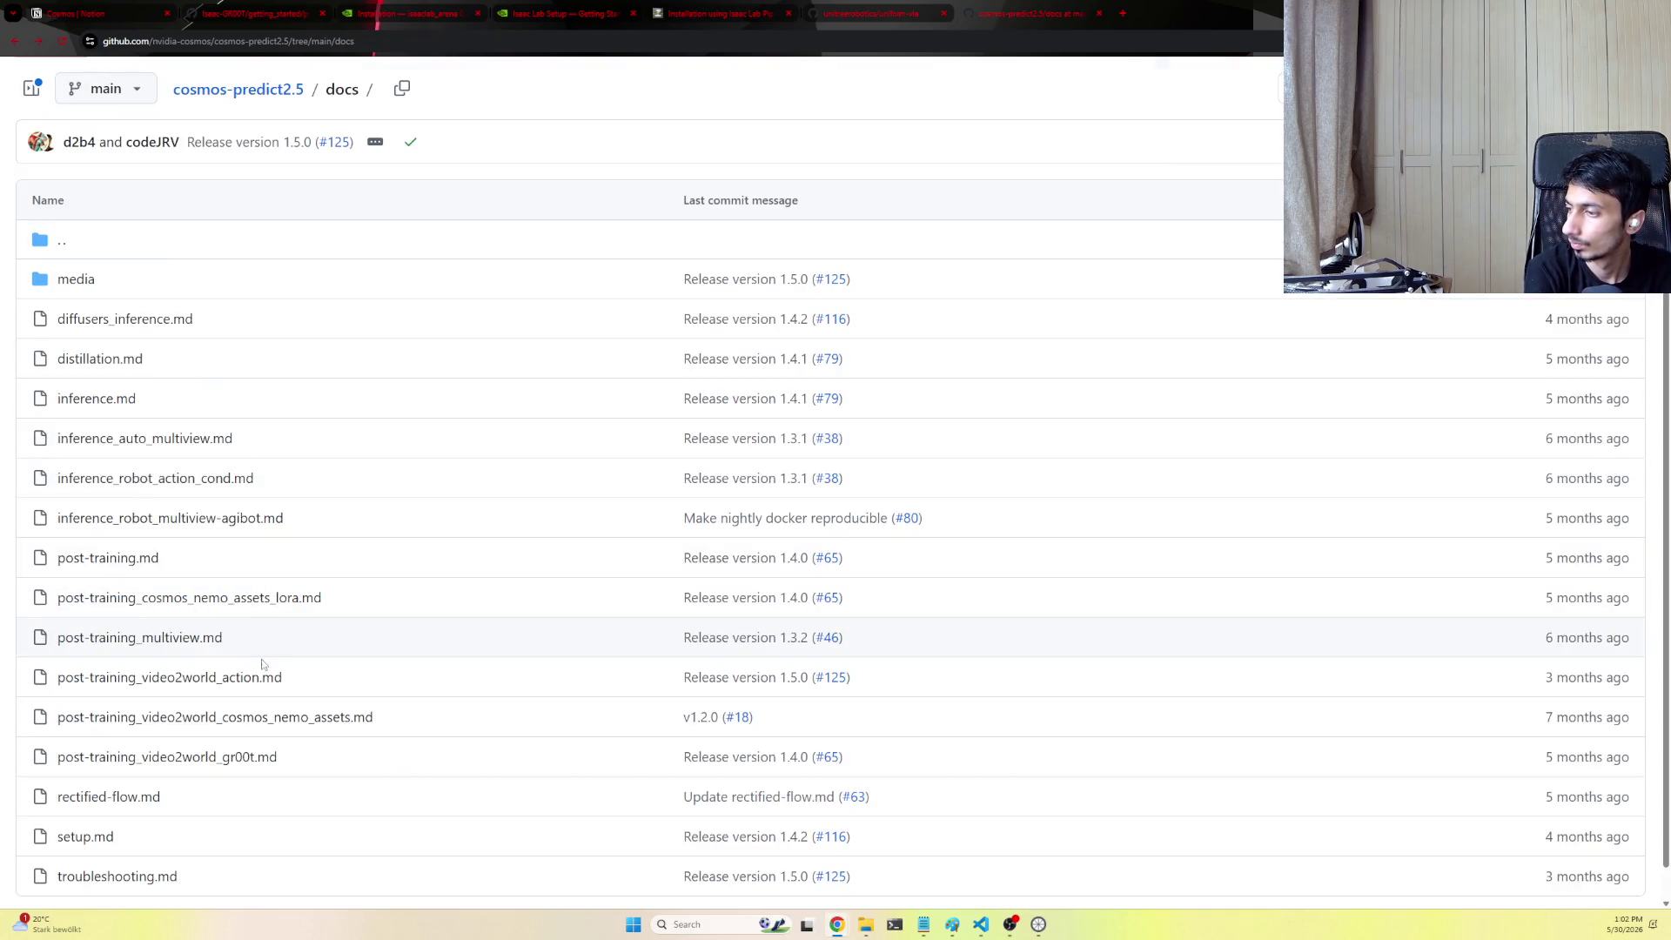
scroll(208, 639, "down", 1)
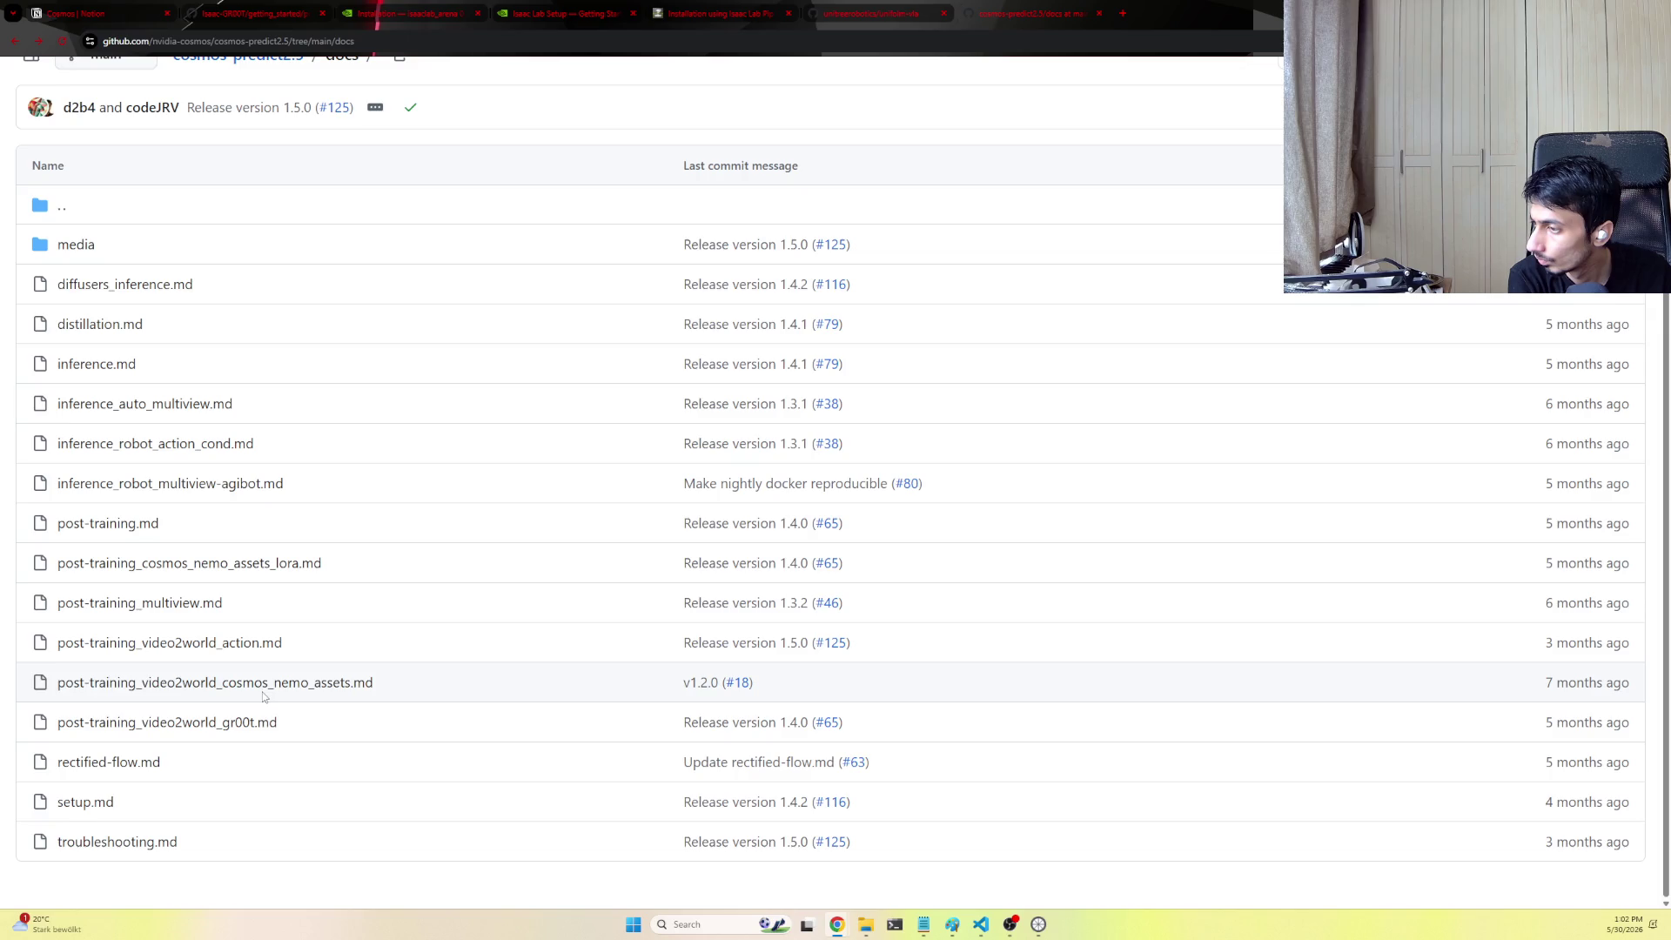
left_click(220, 643)
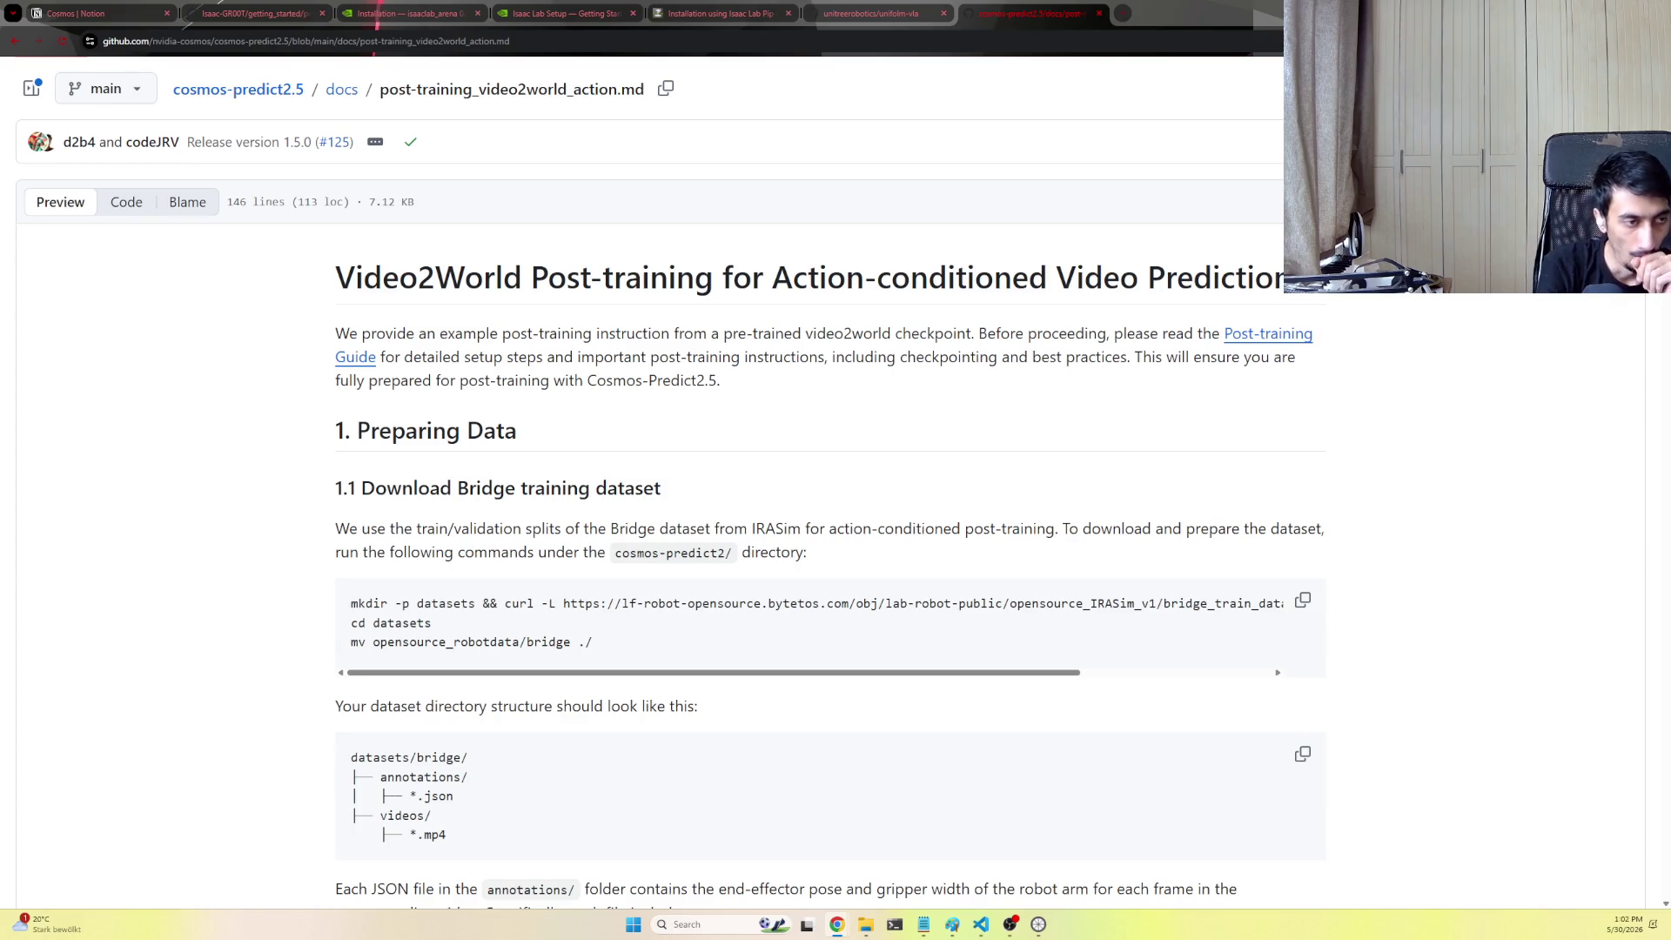
scroll(987, 512, "down", 2)
scroll(989, 511, "down", 10)
scroll(987, 512, "down", 4)
scroll(988, 512, "down", 3)
scroll(988, 513, "down", 5)
scroll(1045, 549, "down", 2)
scroll(1045, 548, "up", 3)
scroll(1044, 548, "up", 20)
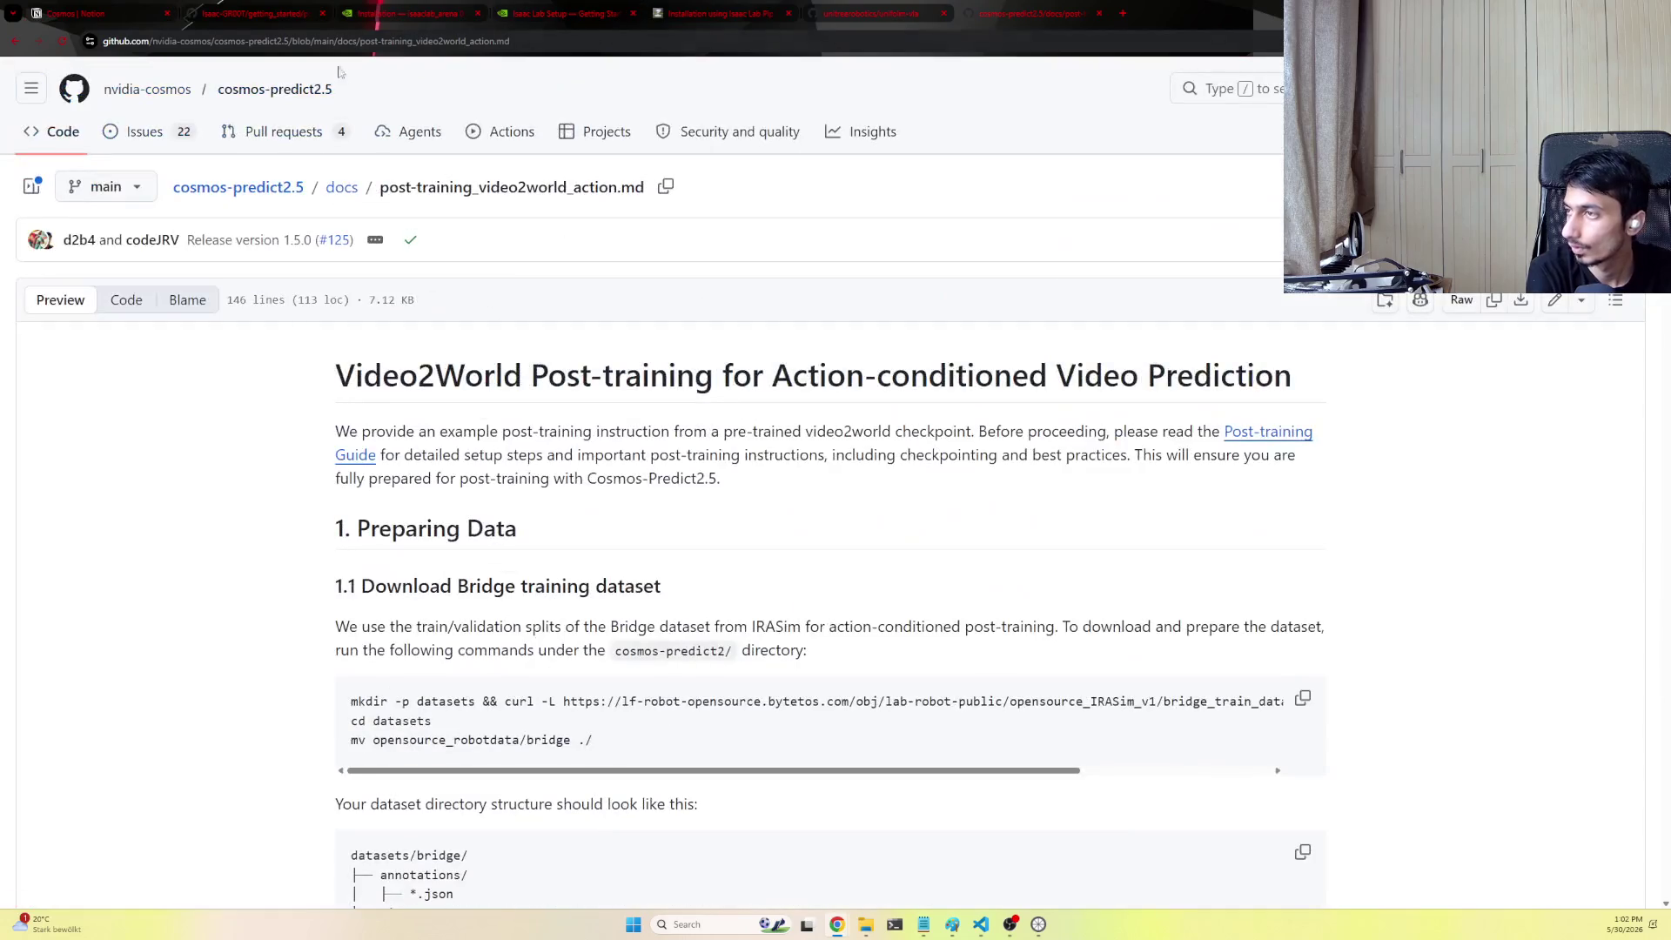
left_click(434, 180)
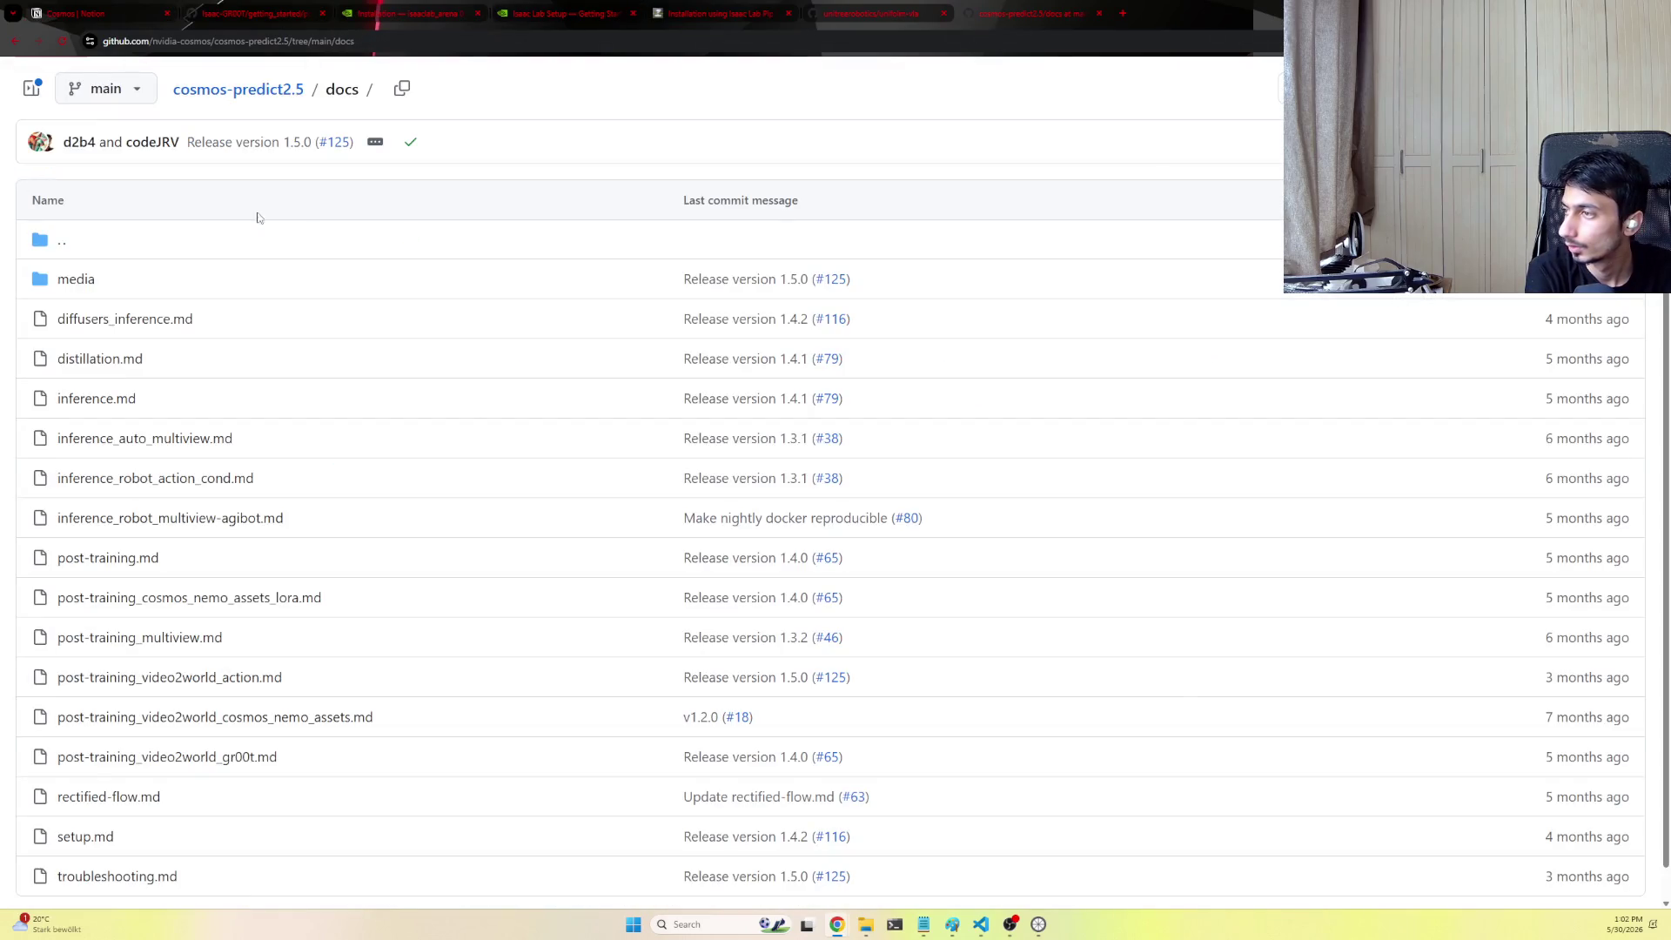
left_click(273, 96)
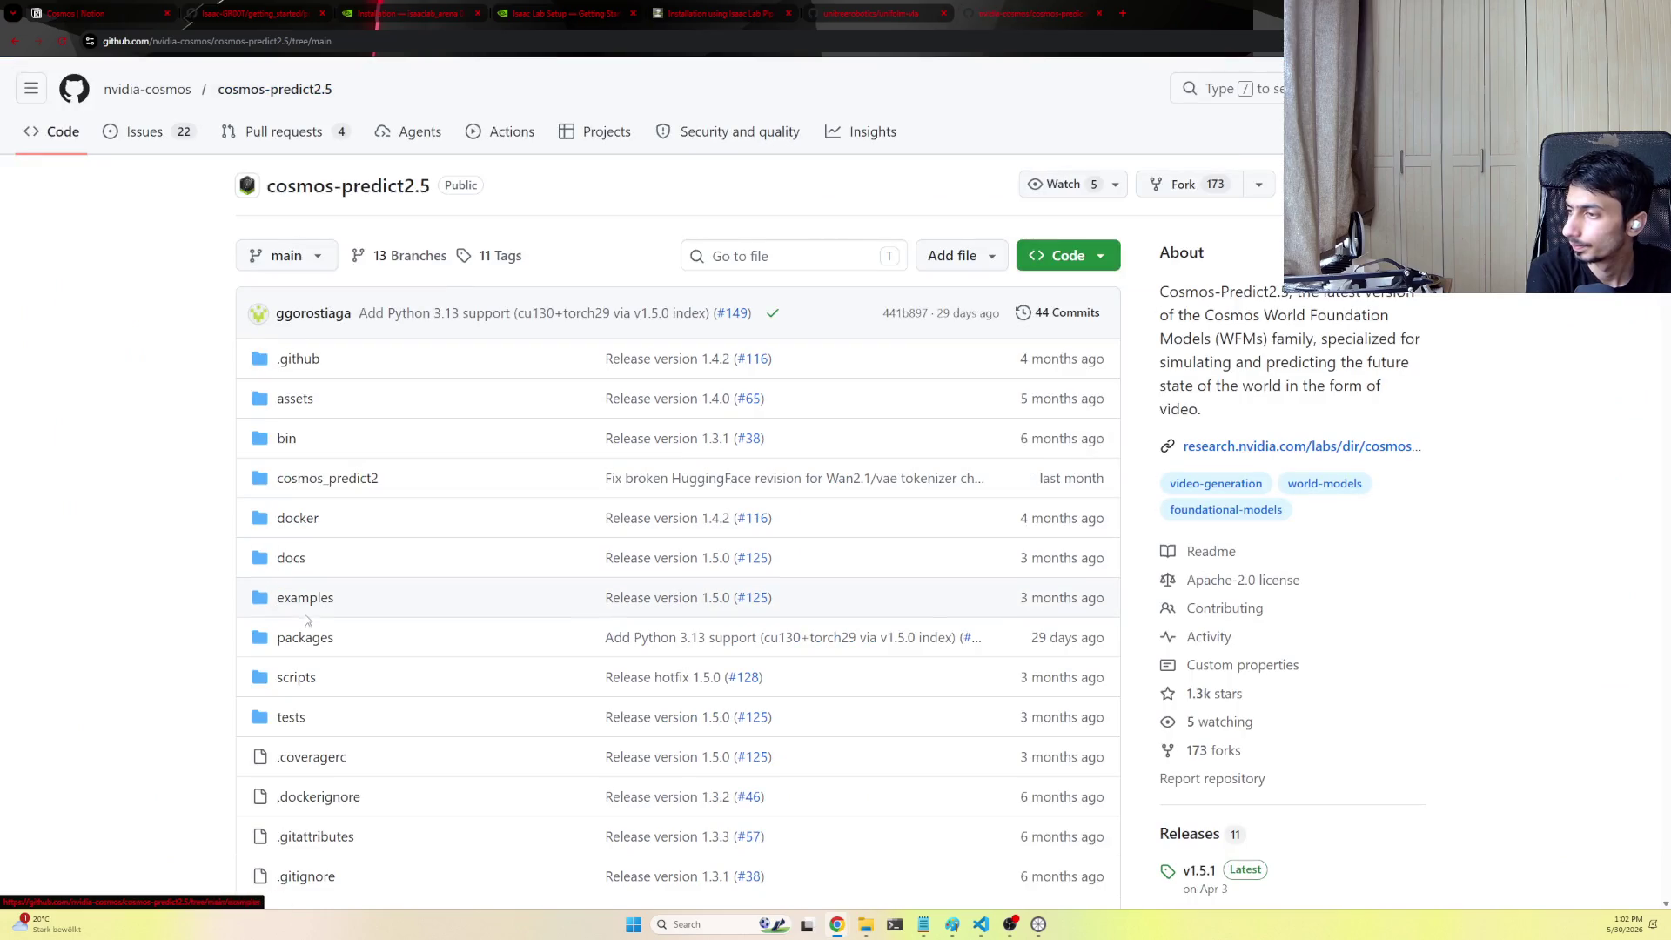
Look over the examples folder, then go to the nvidia-cosmos organization page
left_click(306, 598)
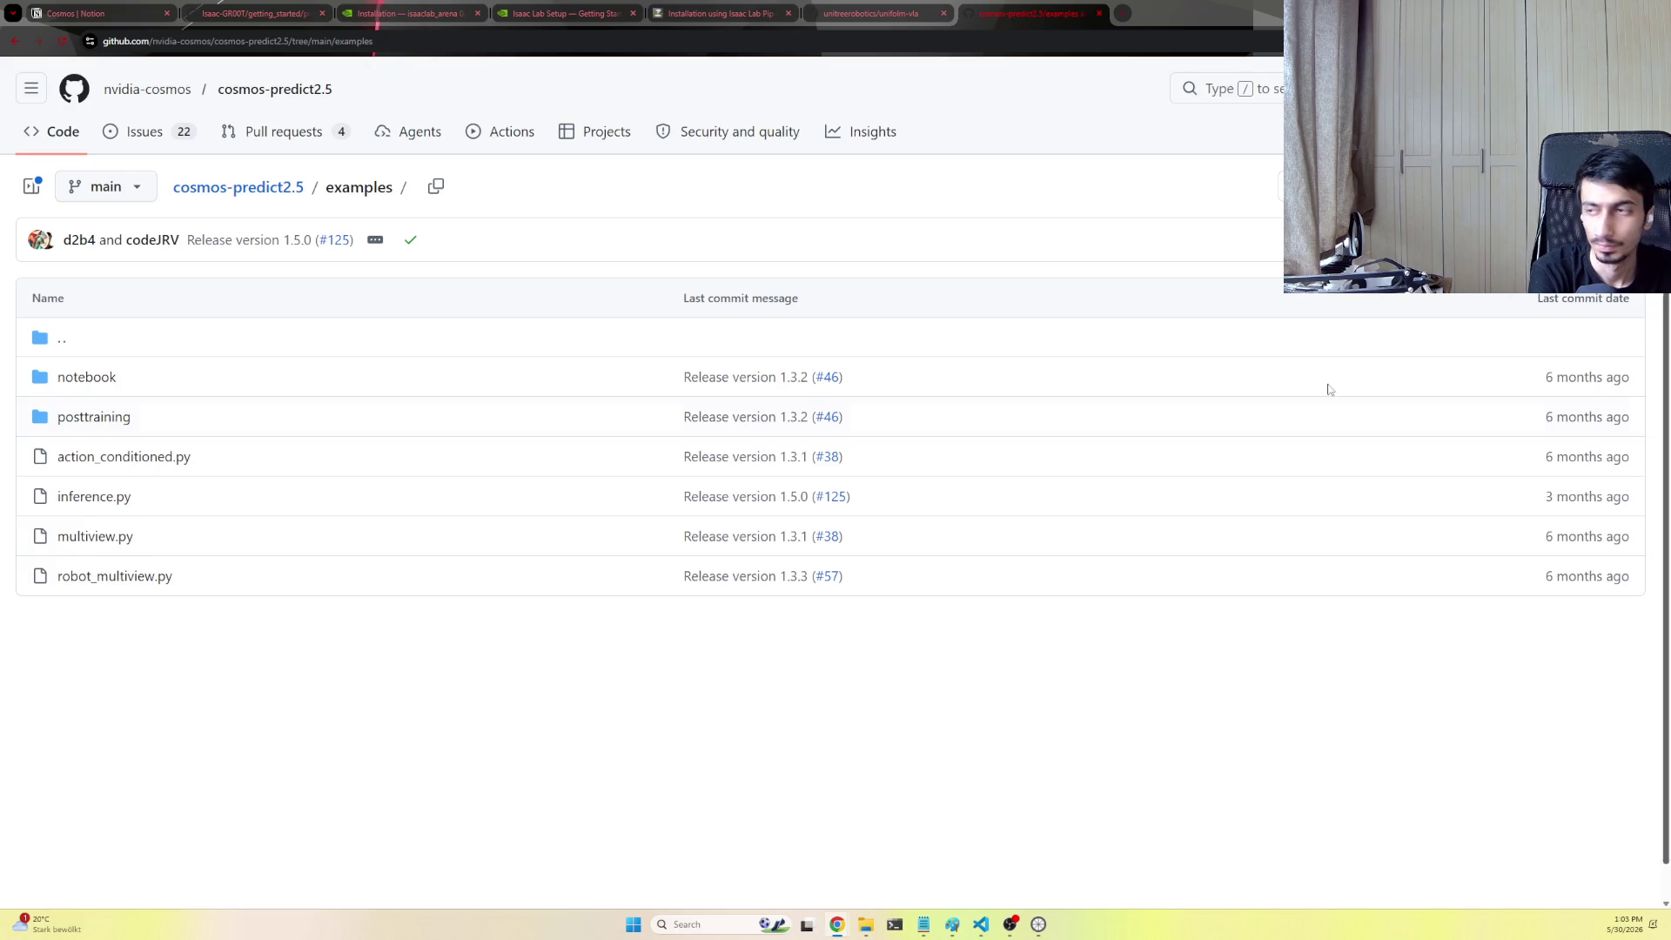
left_click(154, 93)
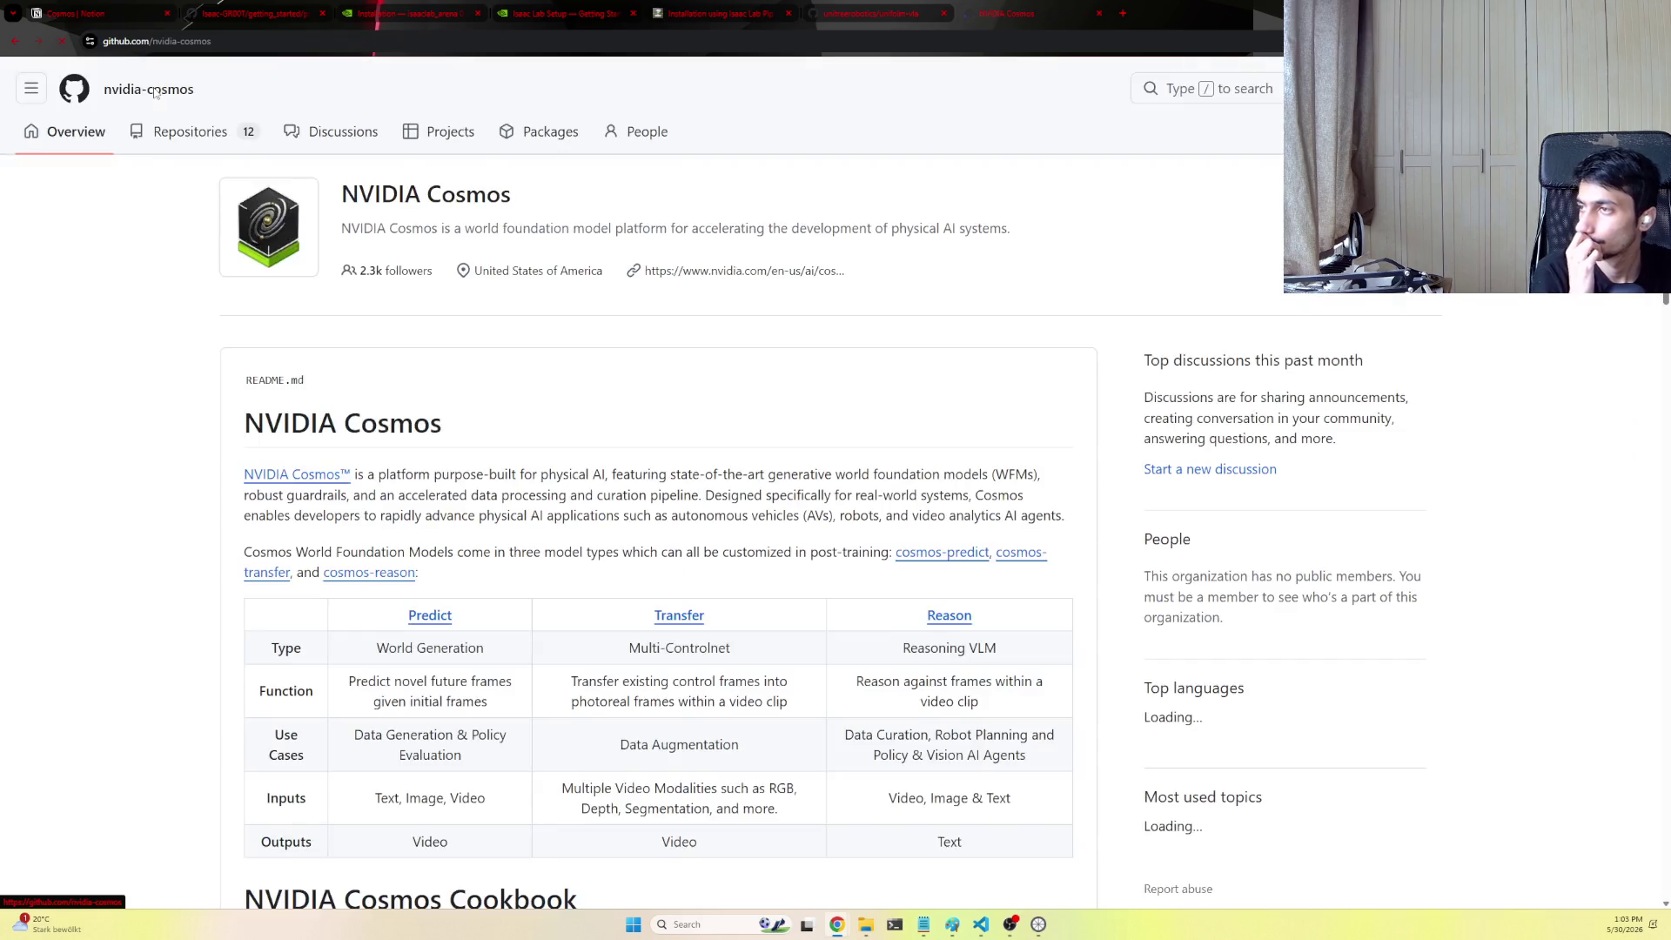
scroll(603, 502, "down", 2)
scroll(604, 502, "down", 3)
scroll(604, 502, "down", 4)
scroll(603, 501, "down", 4)
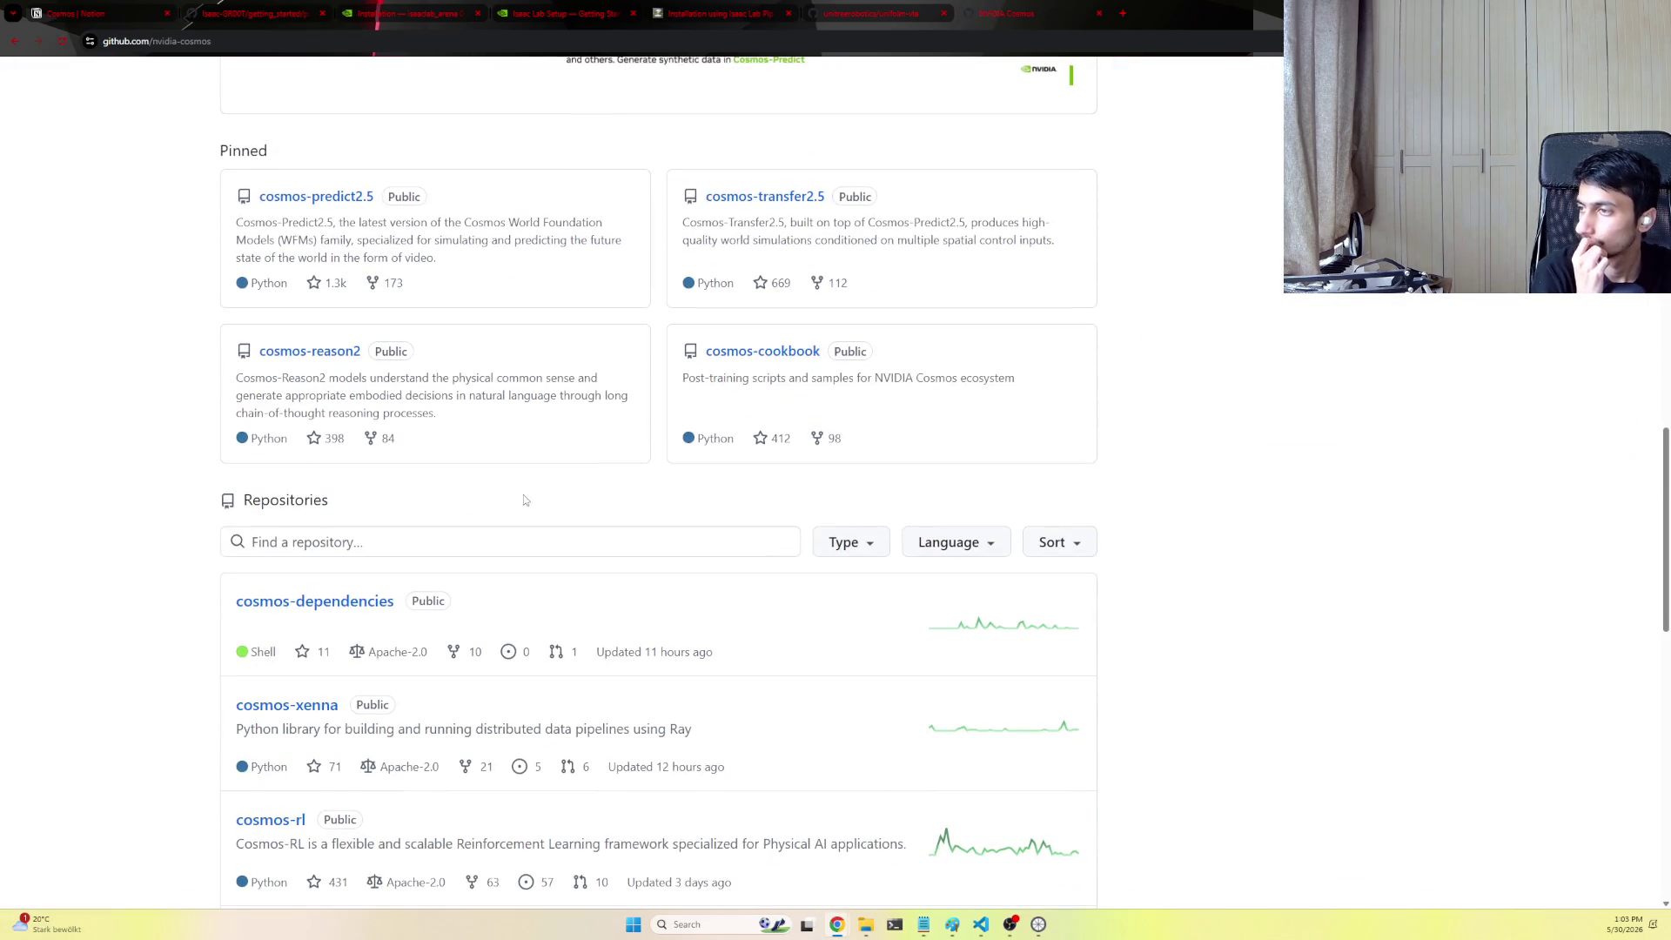
scroll(548, 453, "down", 2)
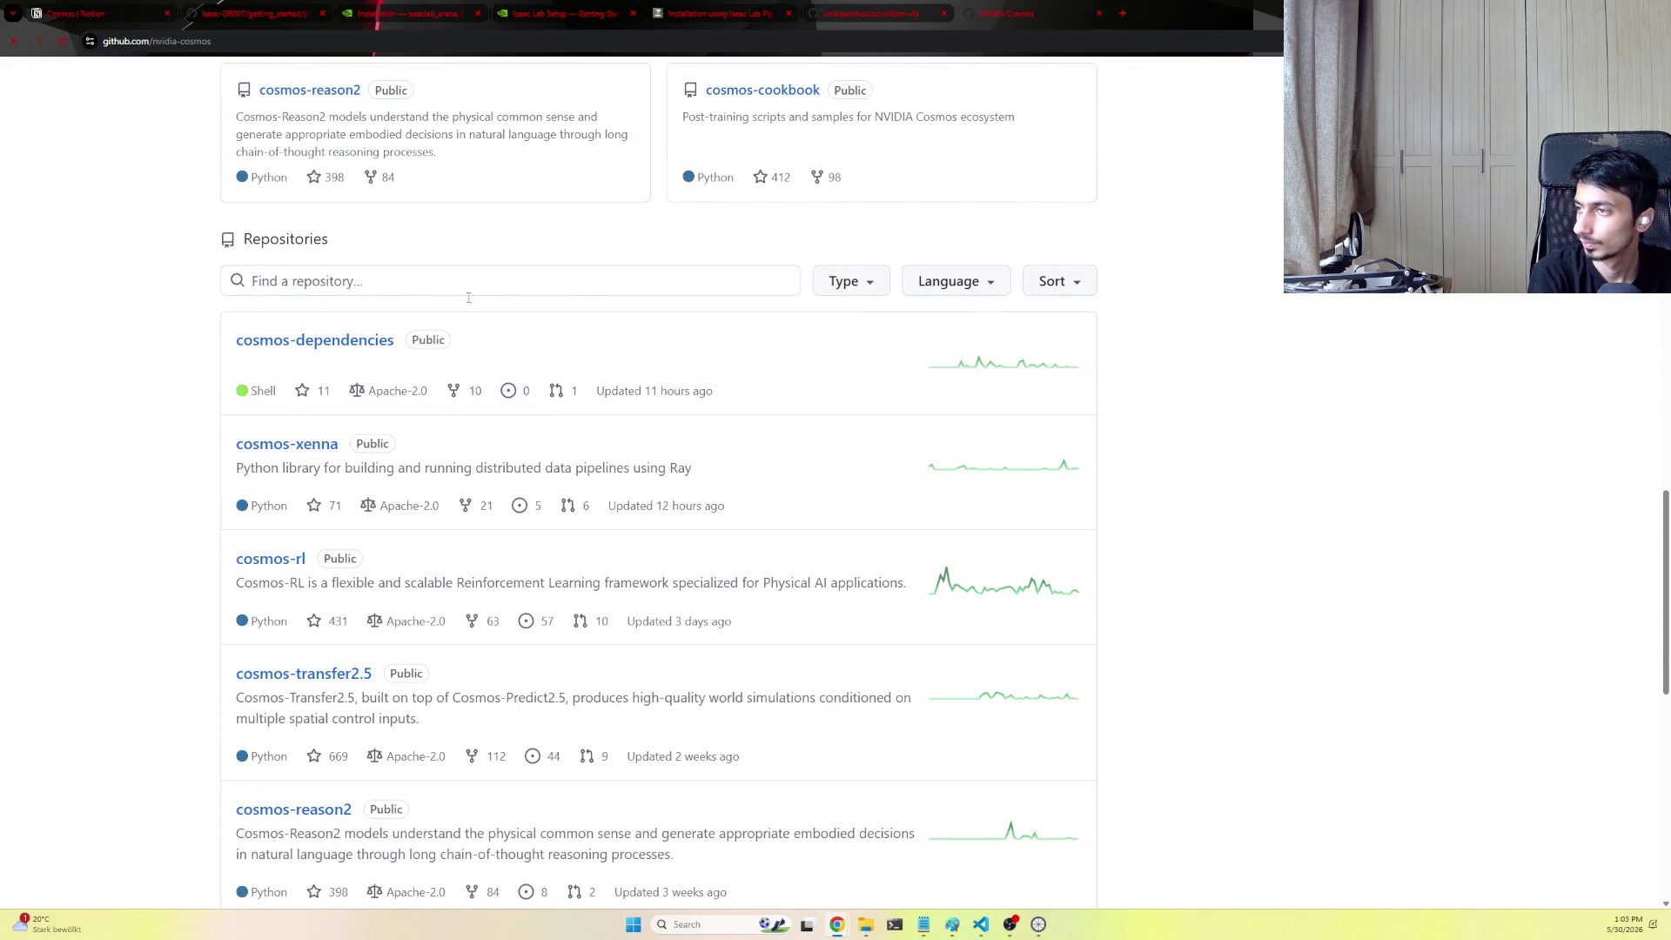
scroll(462, 287, "down", 1)
scroll(588, 522, "down", 6)
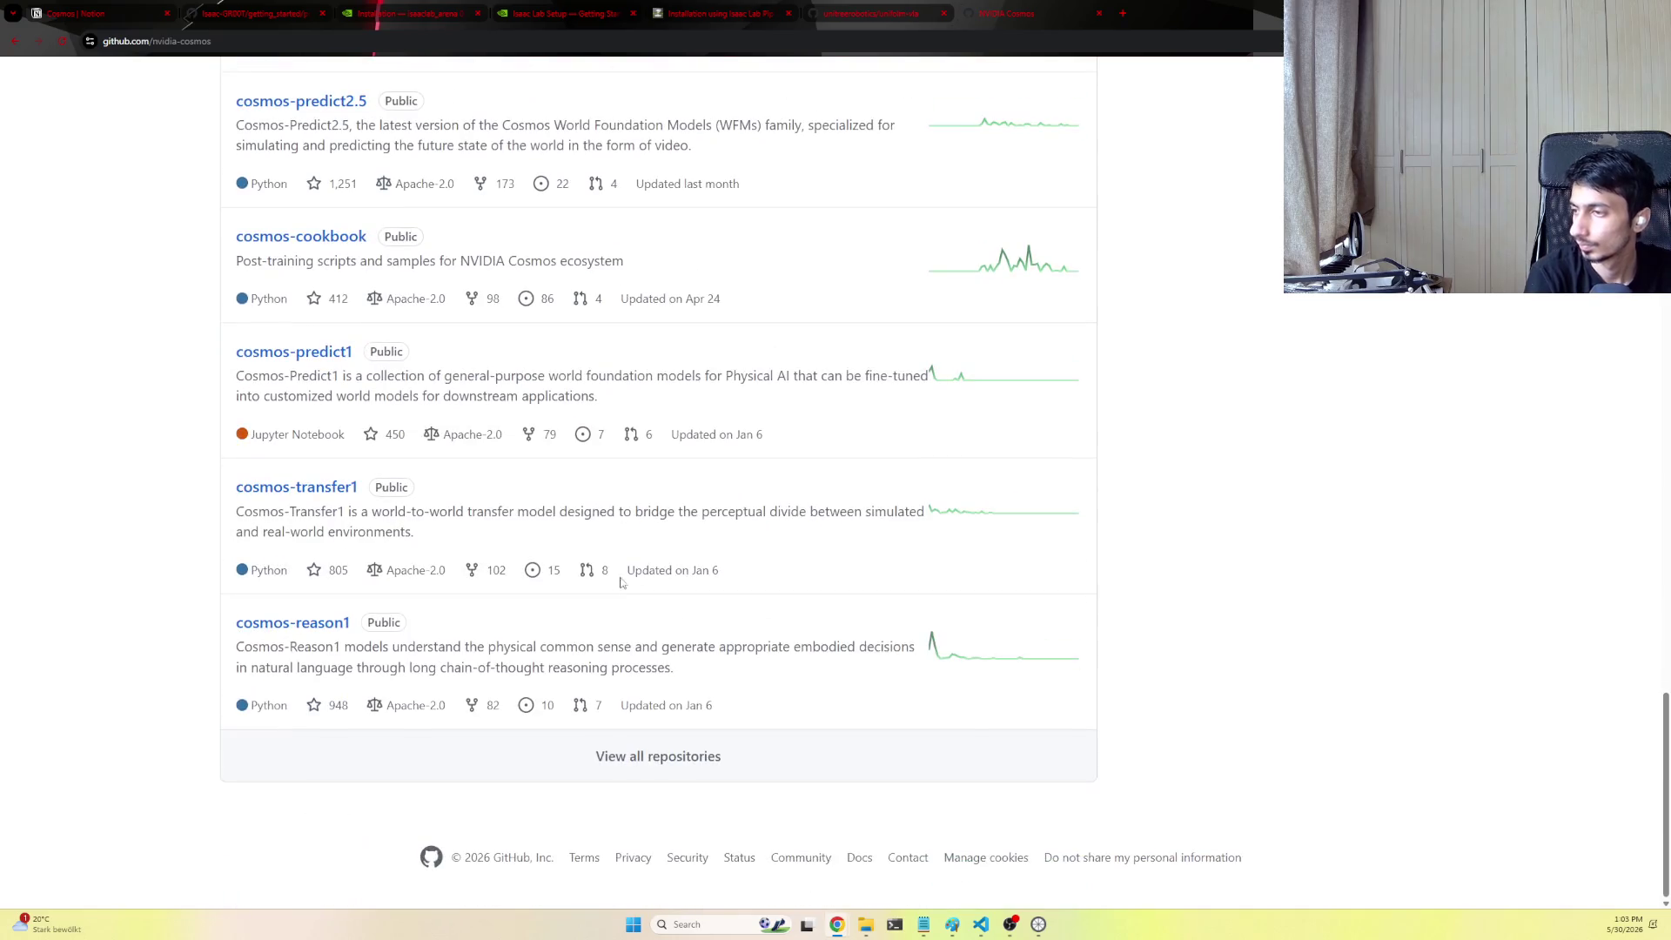
From the full repository list, browse cosmos-predict2 and reach its setup.md installation instructions
left_click(673, 759)
scroll(656, 699, "down", 3)
scroll(655, 698, "down", 2)
scroll(656, 699, "down", 1)
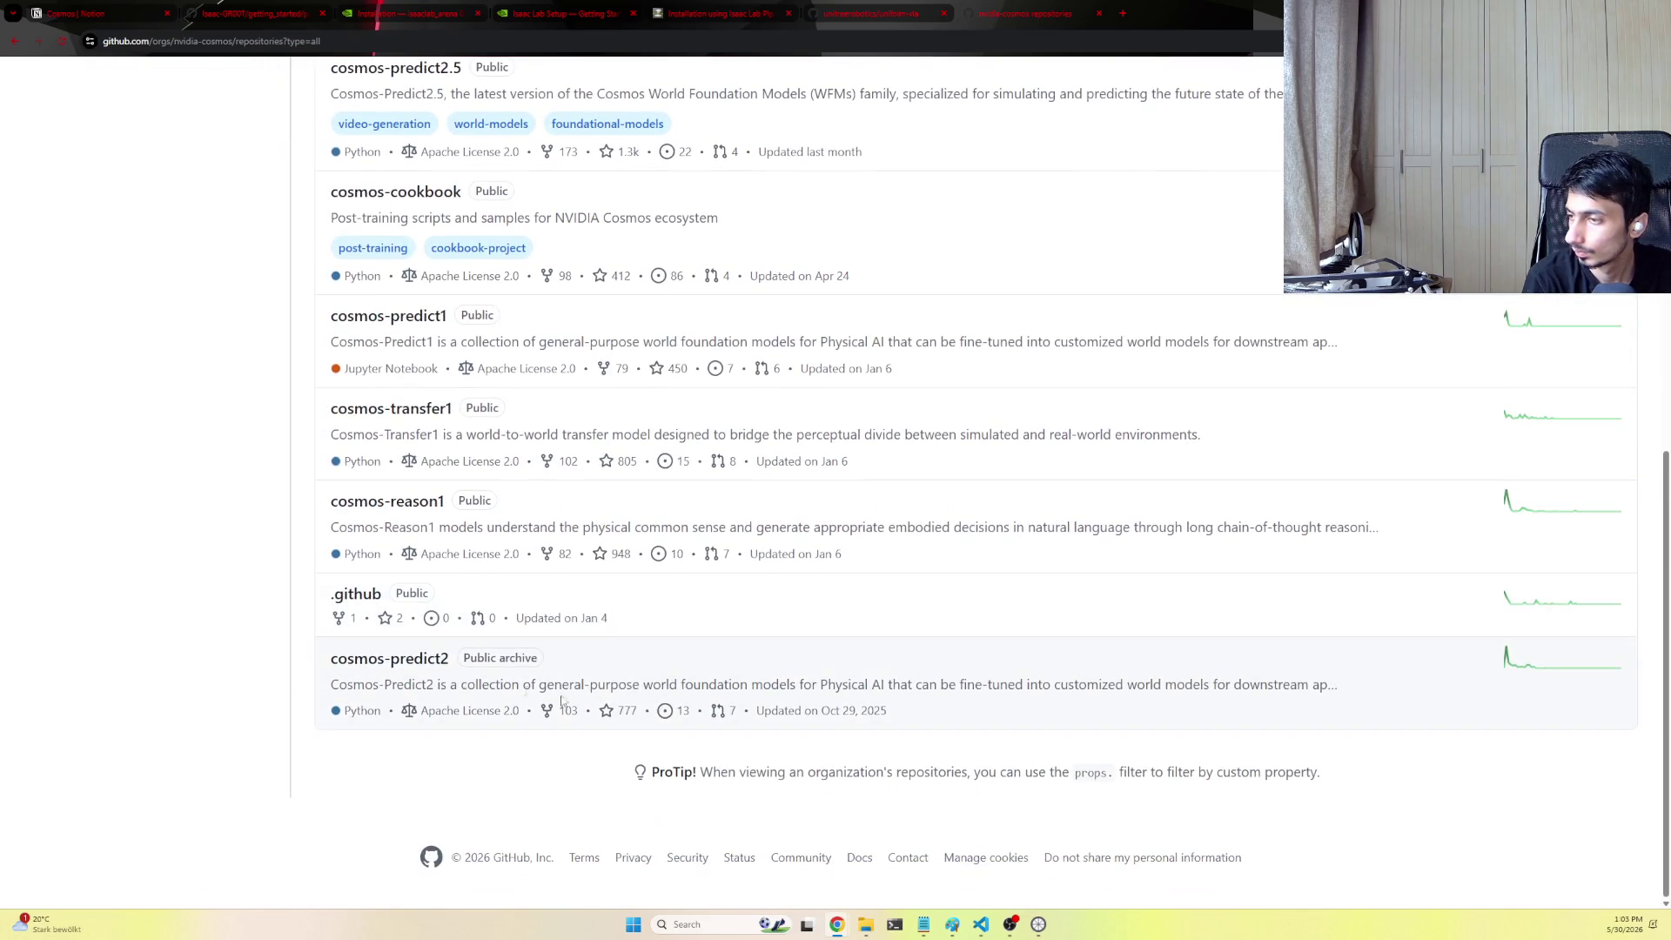
left_click(861, 669)
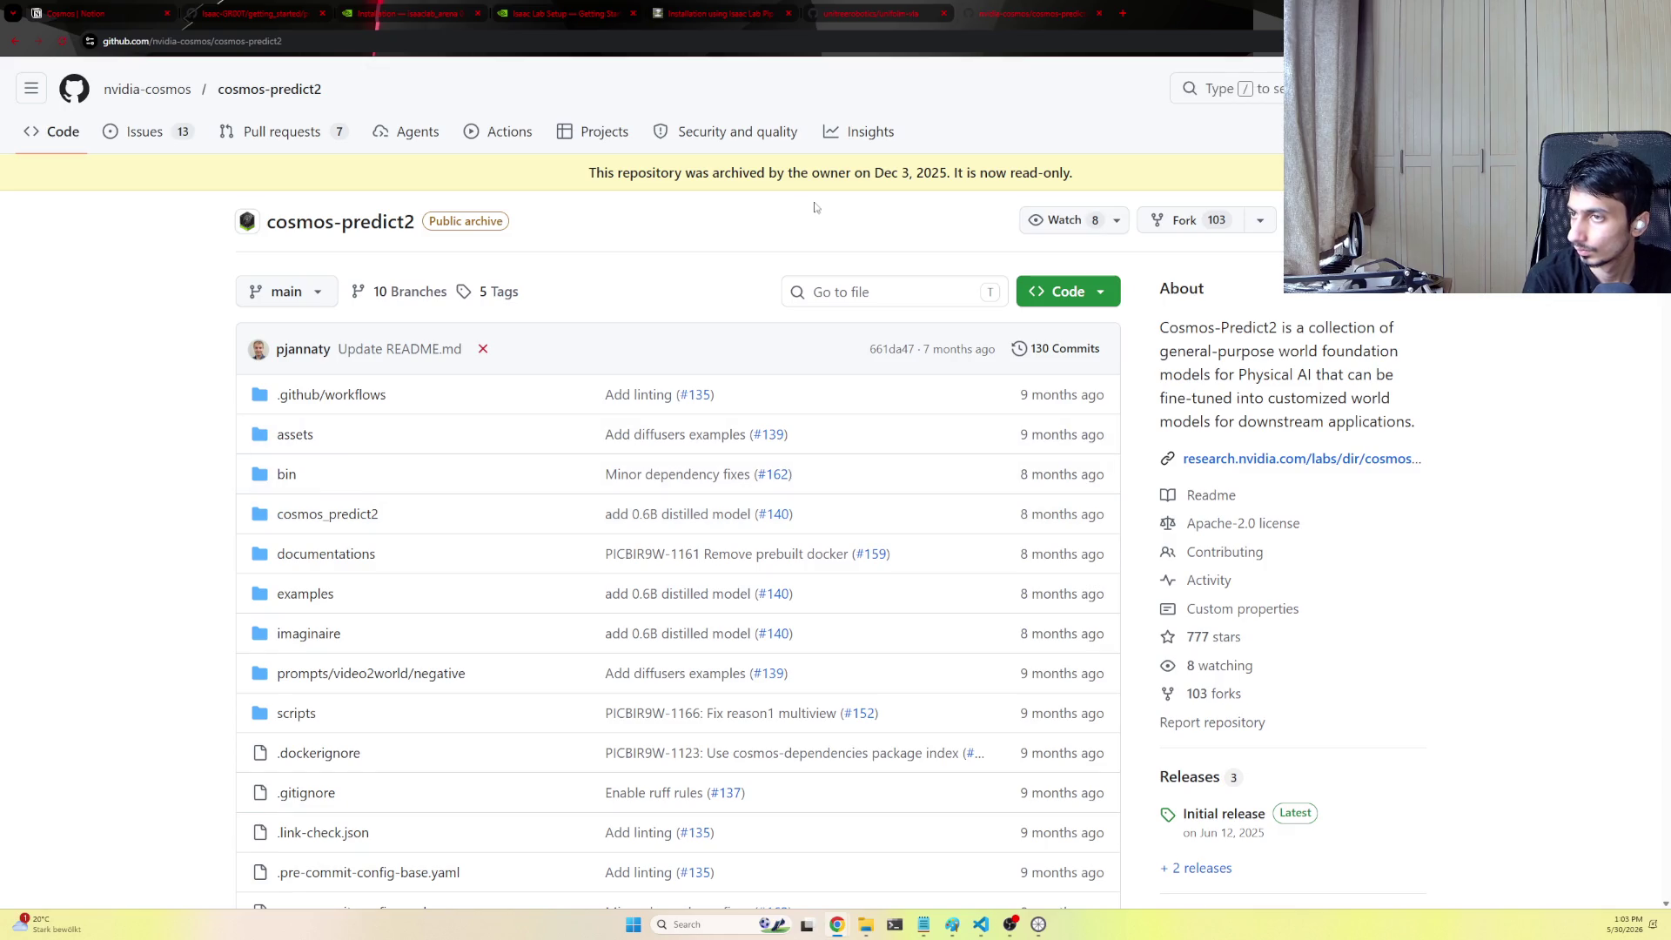
scroll(559, 320, "down", 1)
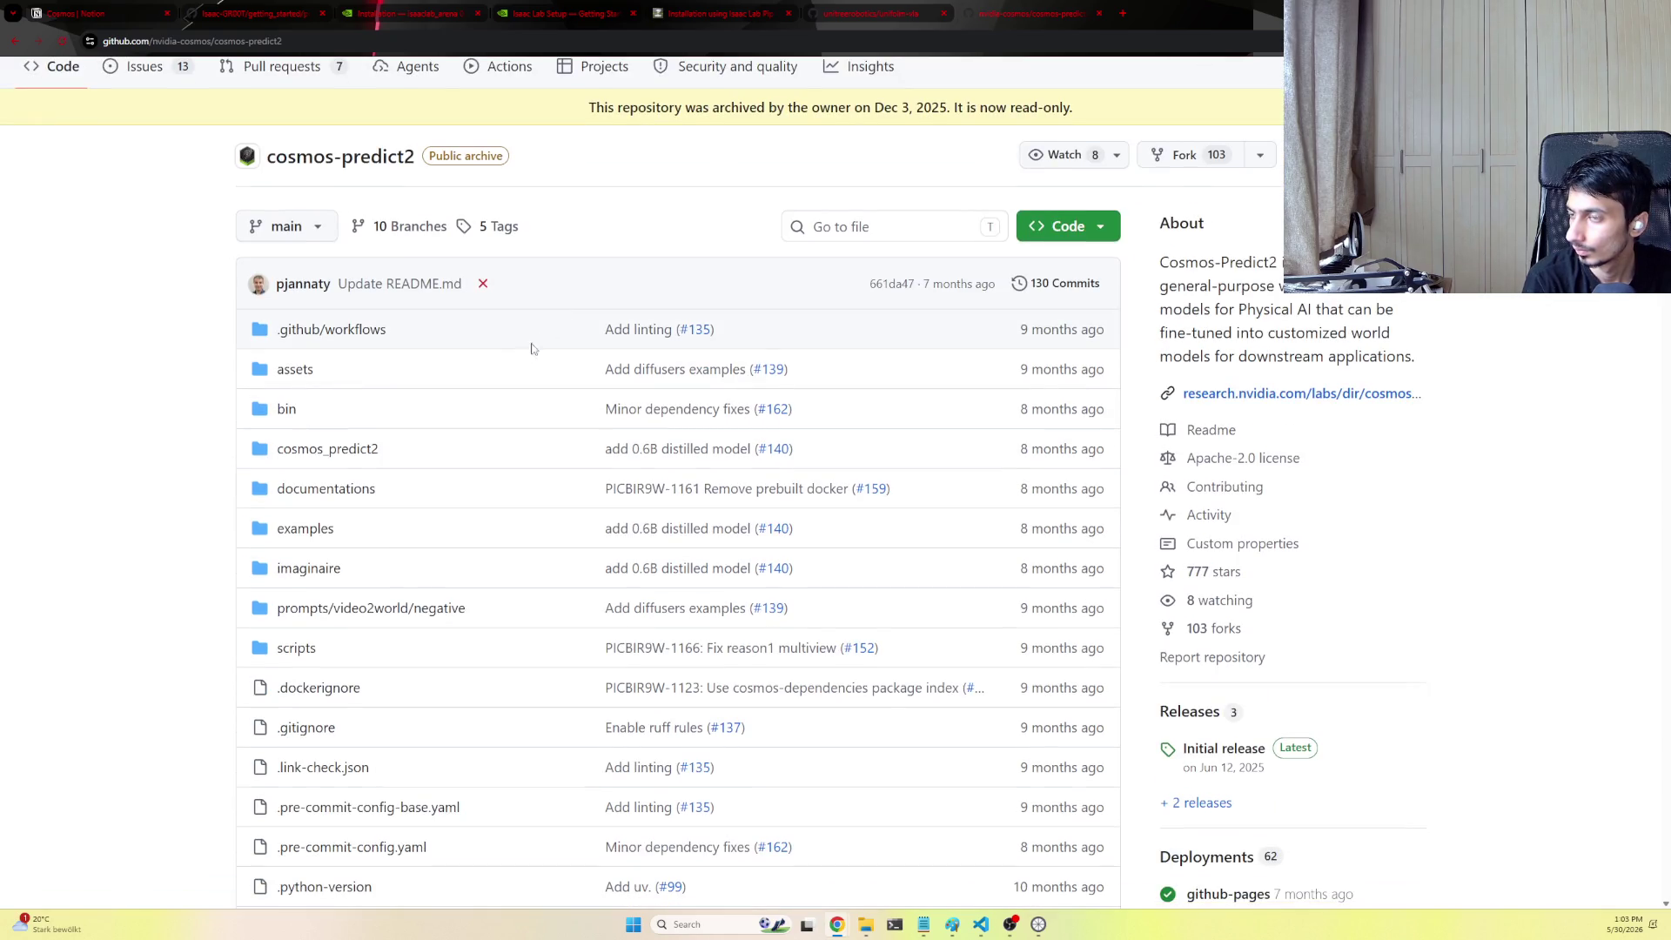
scroll(540, 341, "down", 1)
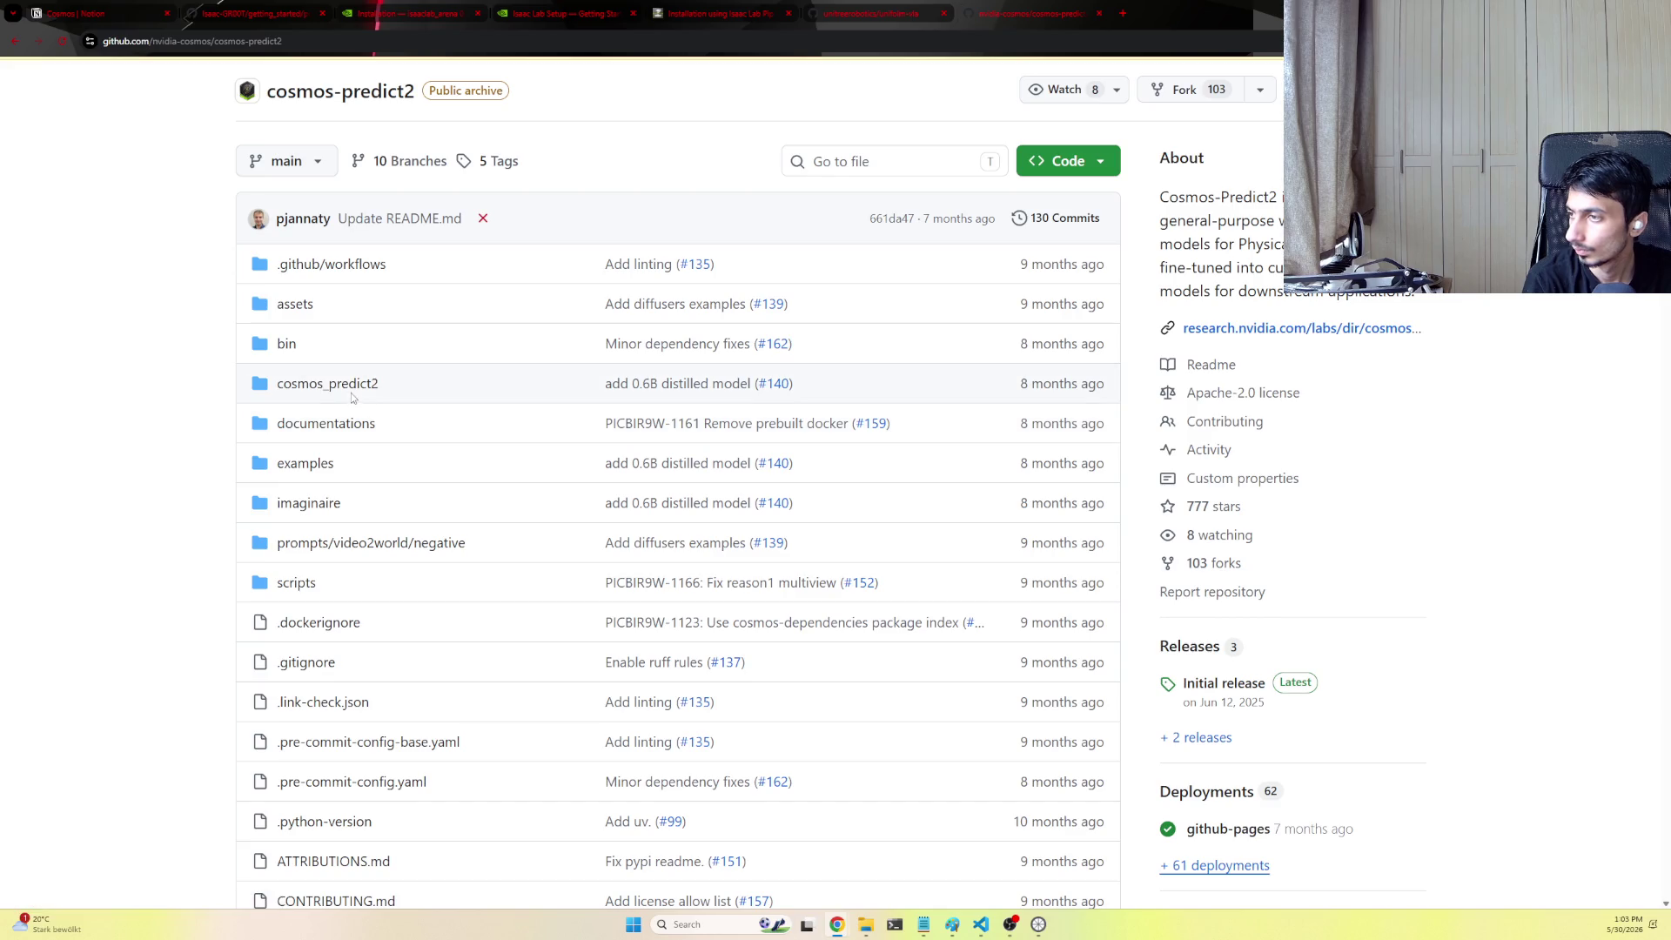
scroll(362, 388, "down", 3)
scroll(384, 473, "down", 3)
scroll(386, 487, "up", 3)
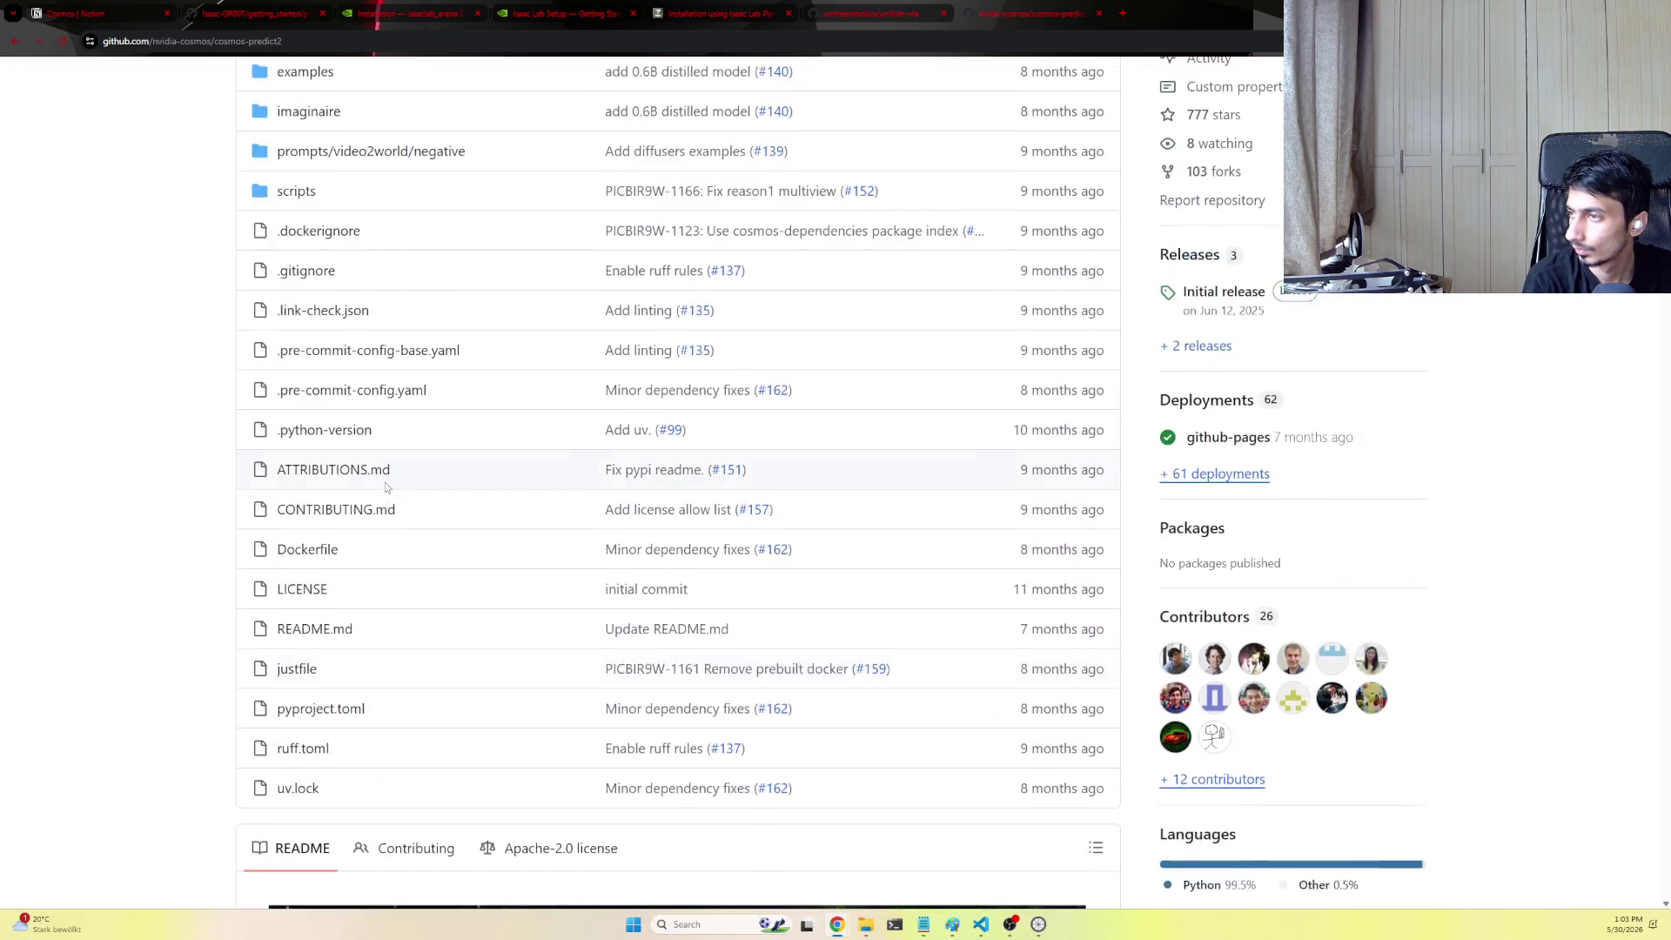
scroll(386, 487, "up", 2)
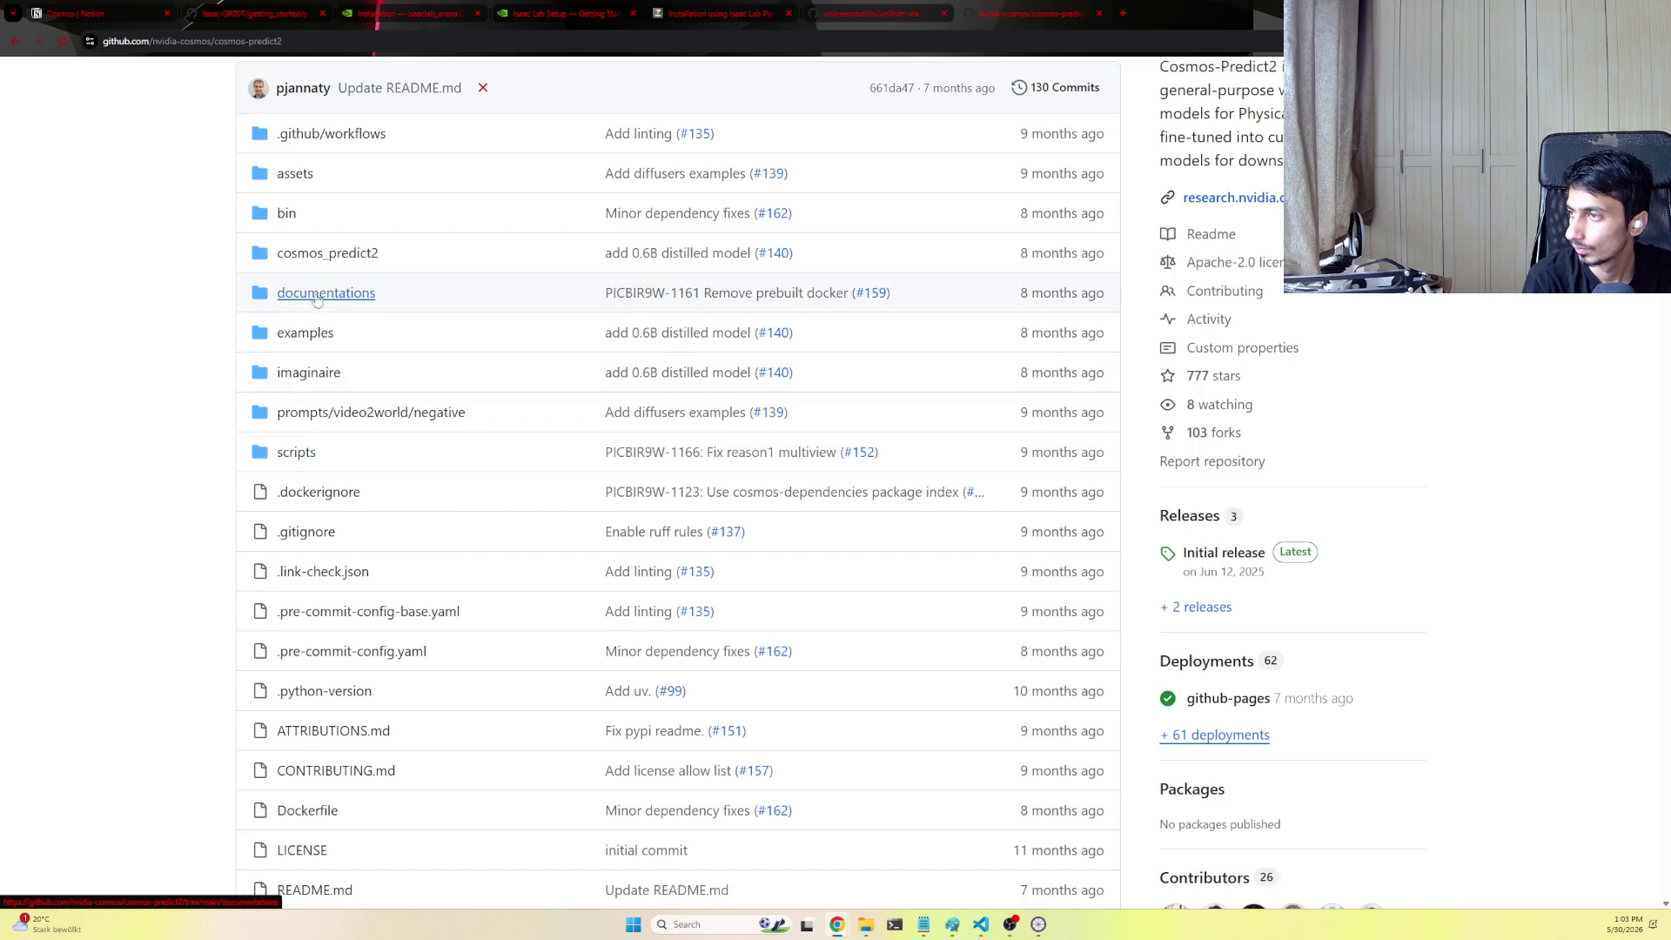
left_click(335, 254)
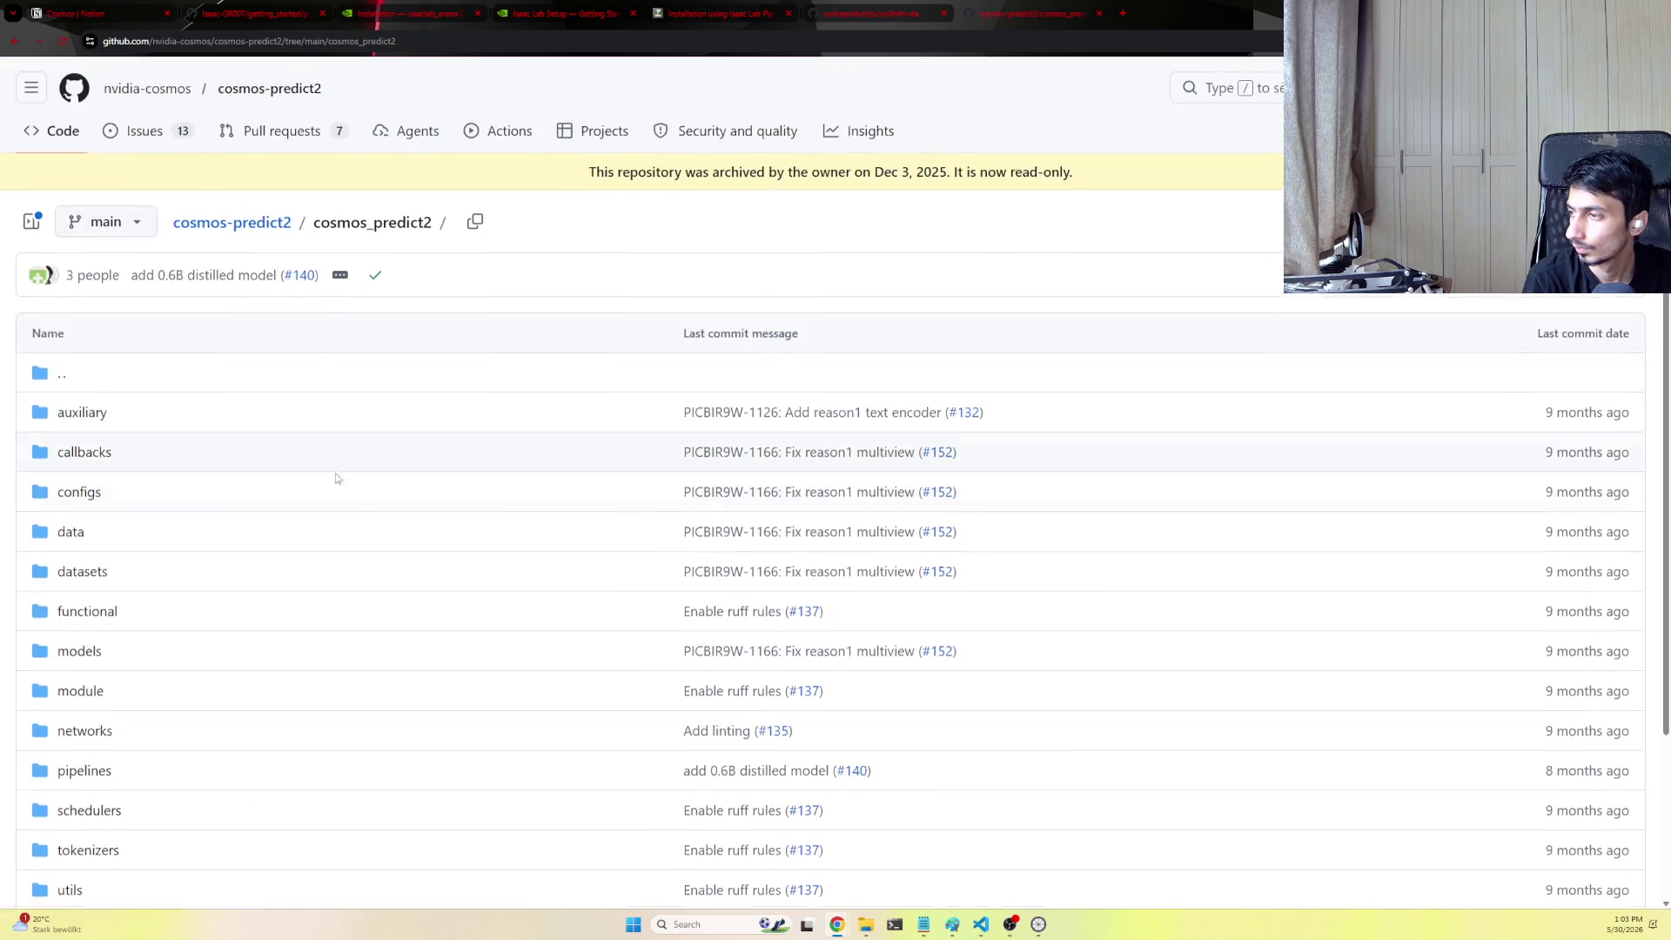
scroll(248, 482, "down", 2)
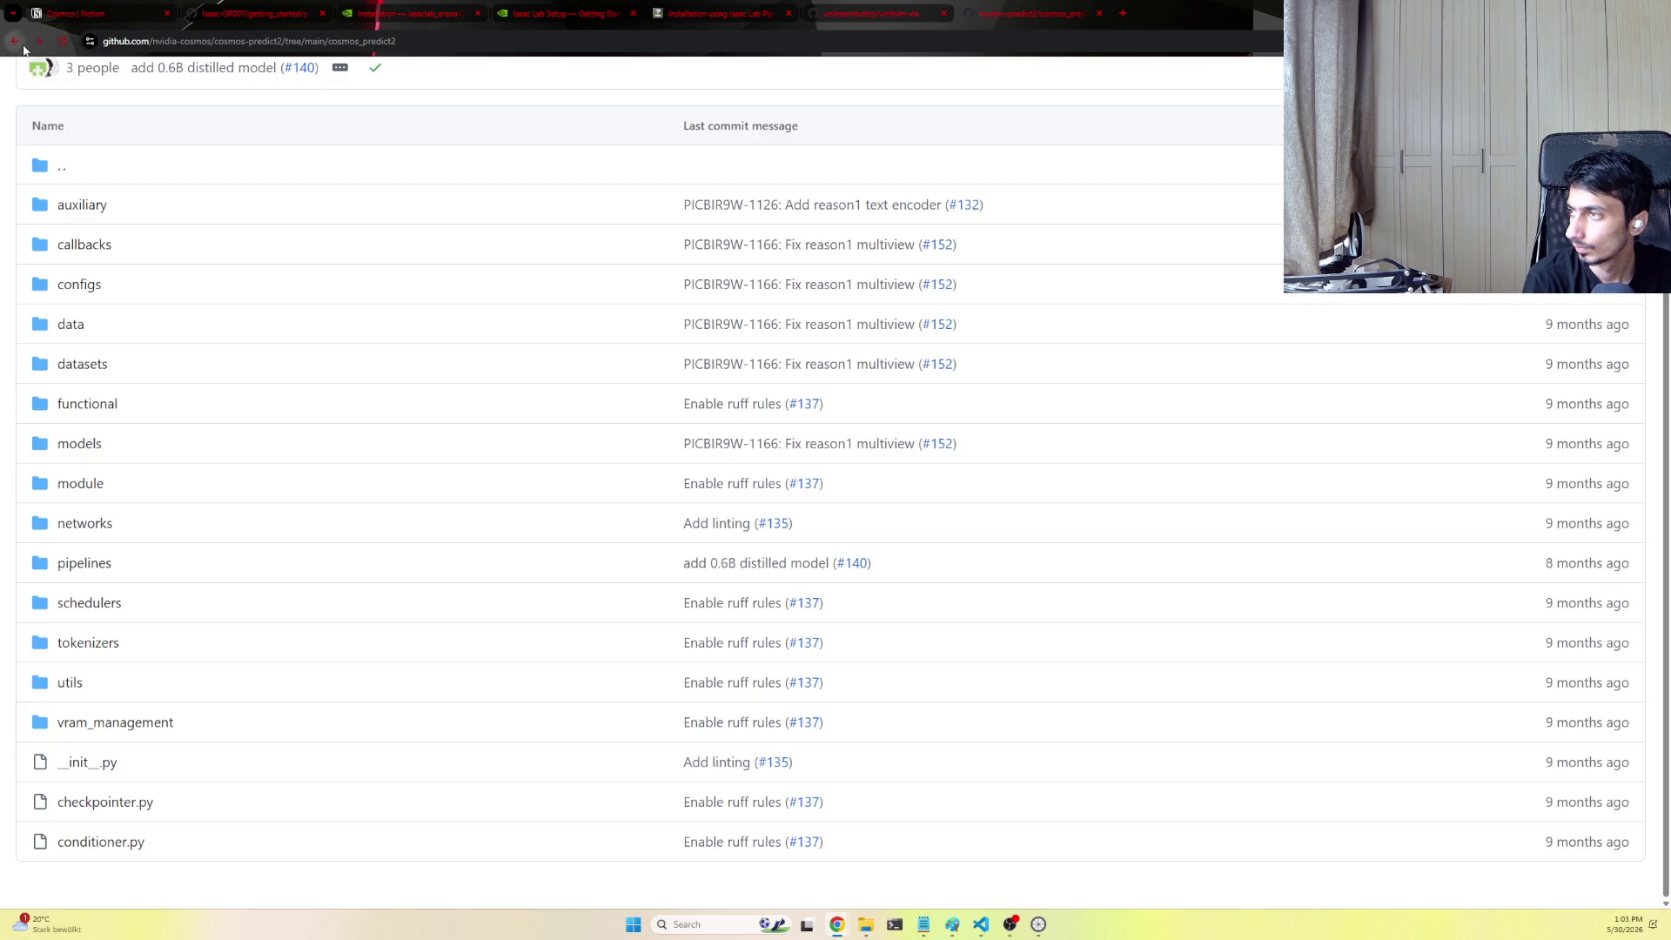
left_click(21, 42)
scroll(522, 352, "down", 3)
scroll(535, 561, "down", 5)
scroll(413, 635, "down", 10)
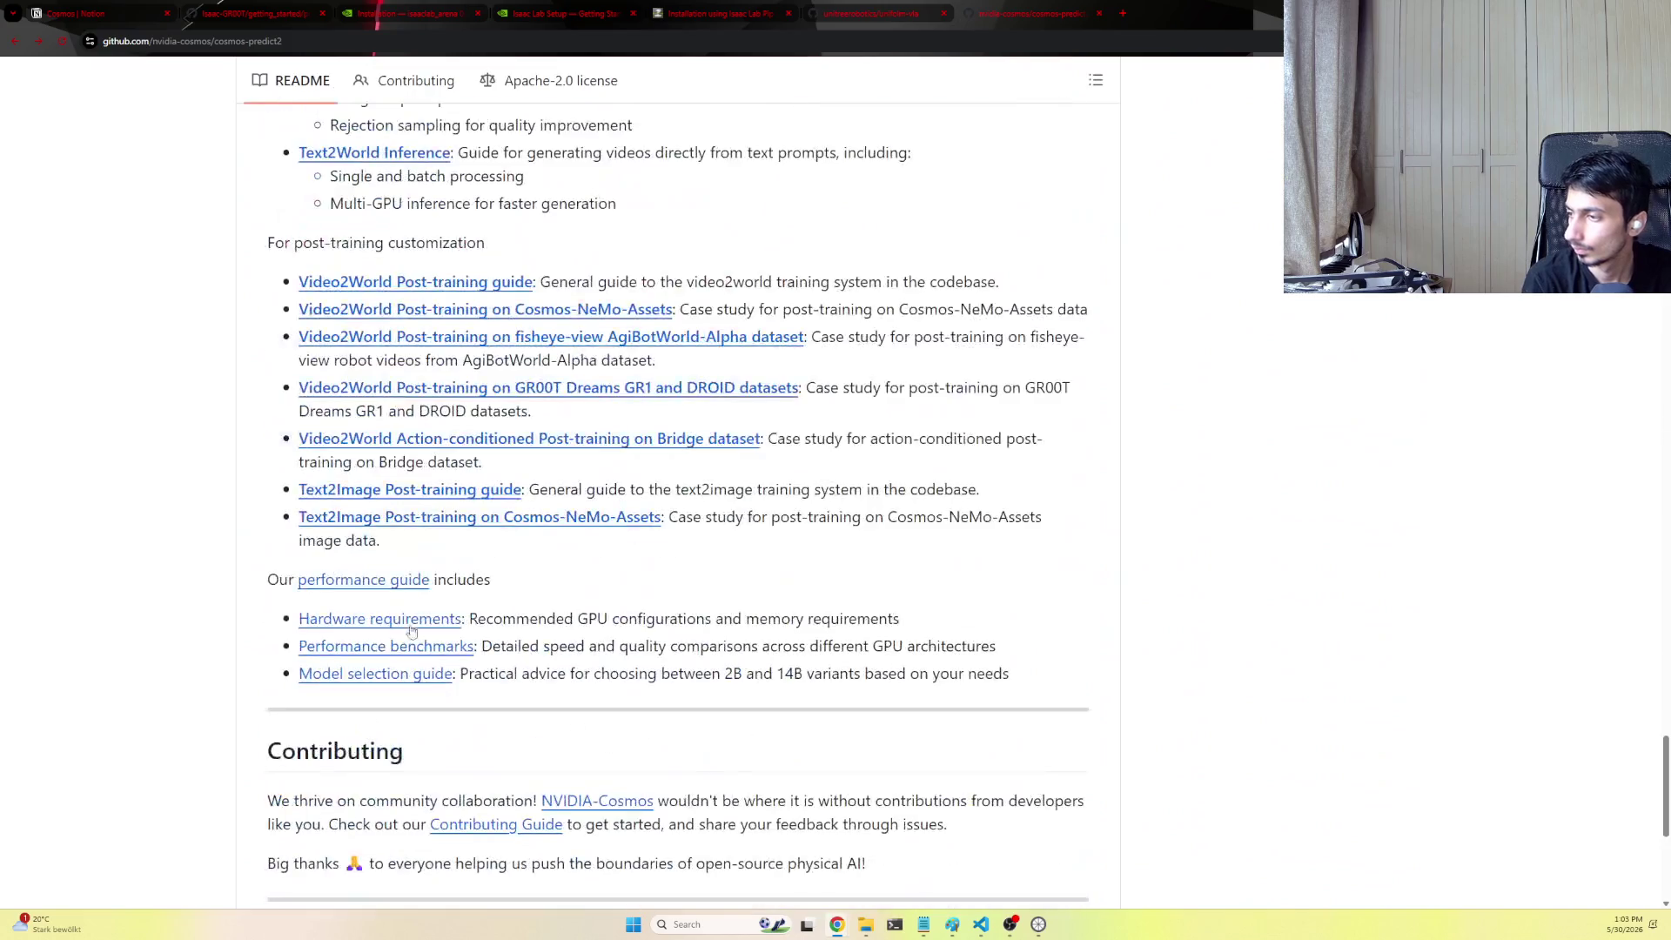
scroll(411, 634, "down", 4)
scroll(397, 591, "up", 7)
scroll(398, 591, "up", 1)
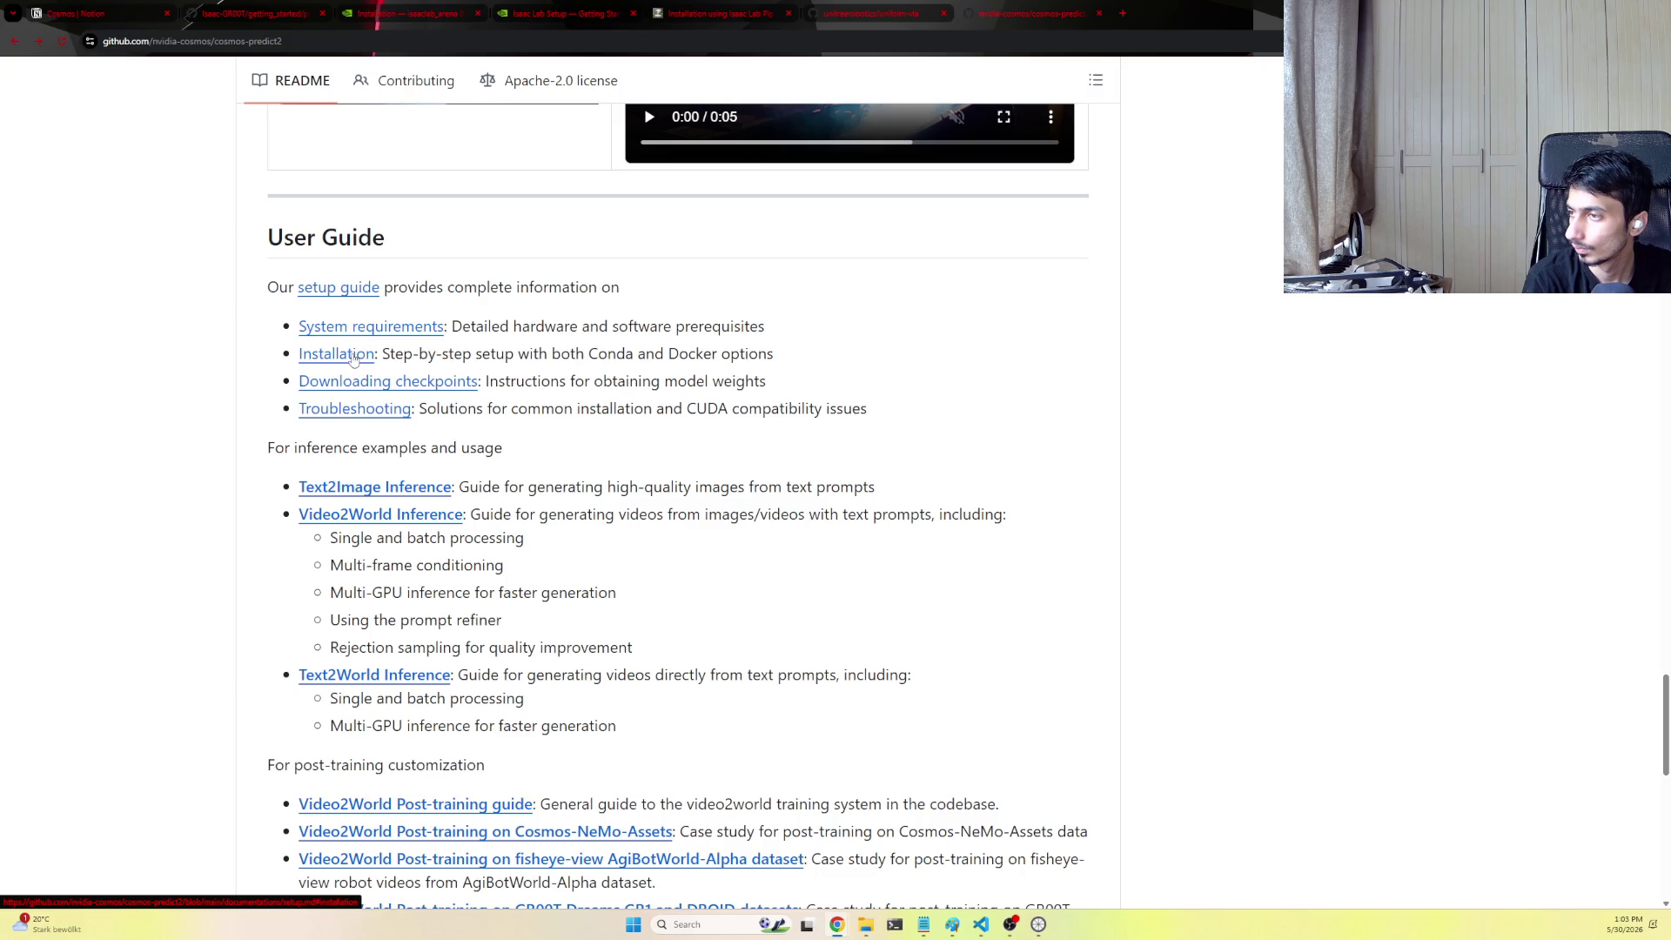
left_click(337, 355)
scroll(587, 305, "down", 2)
scroll(587, 309, "down", 2)
scroll(588, 308, "down", 2)
scroll(664, 419, "up", 1)
scroll(727, 469, "up", 1)
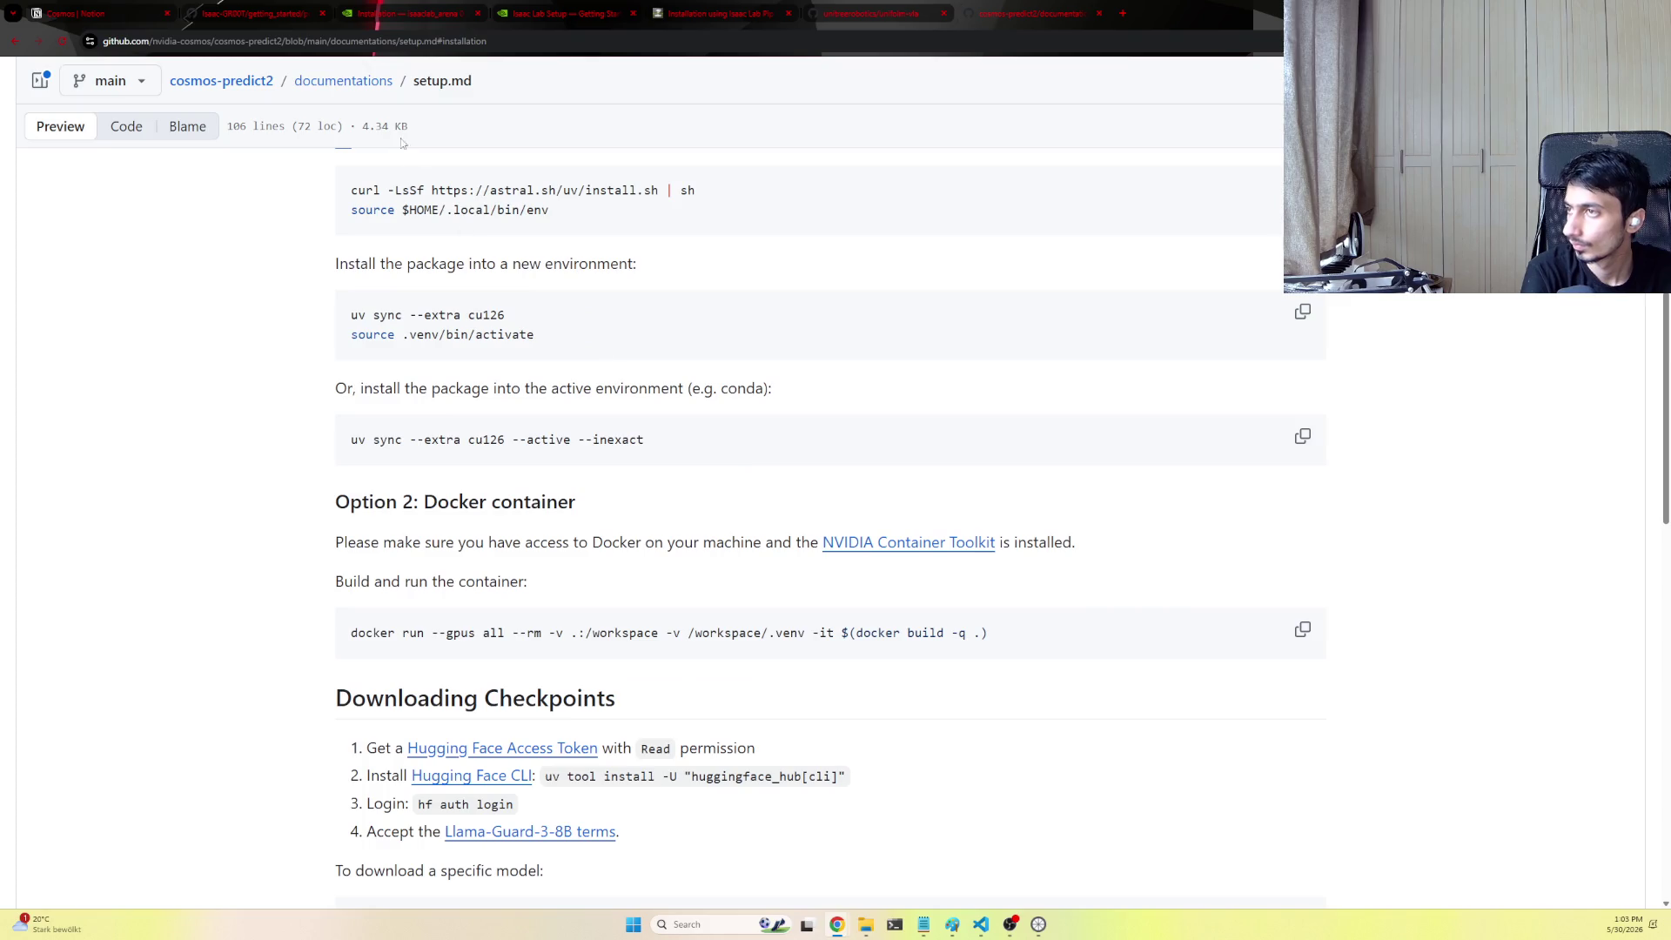
On the Notion Cosmos page, remove the old cosmos-predict2.5 bookmark above the Docker note
left_click(79, 14)
mouse_move(836, 284)
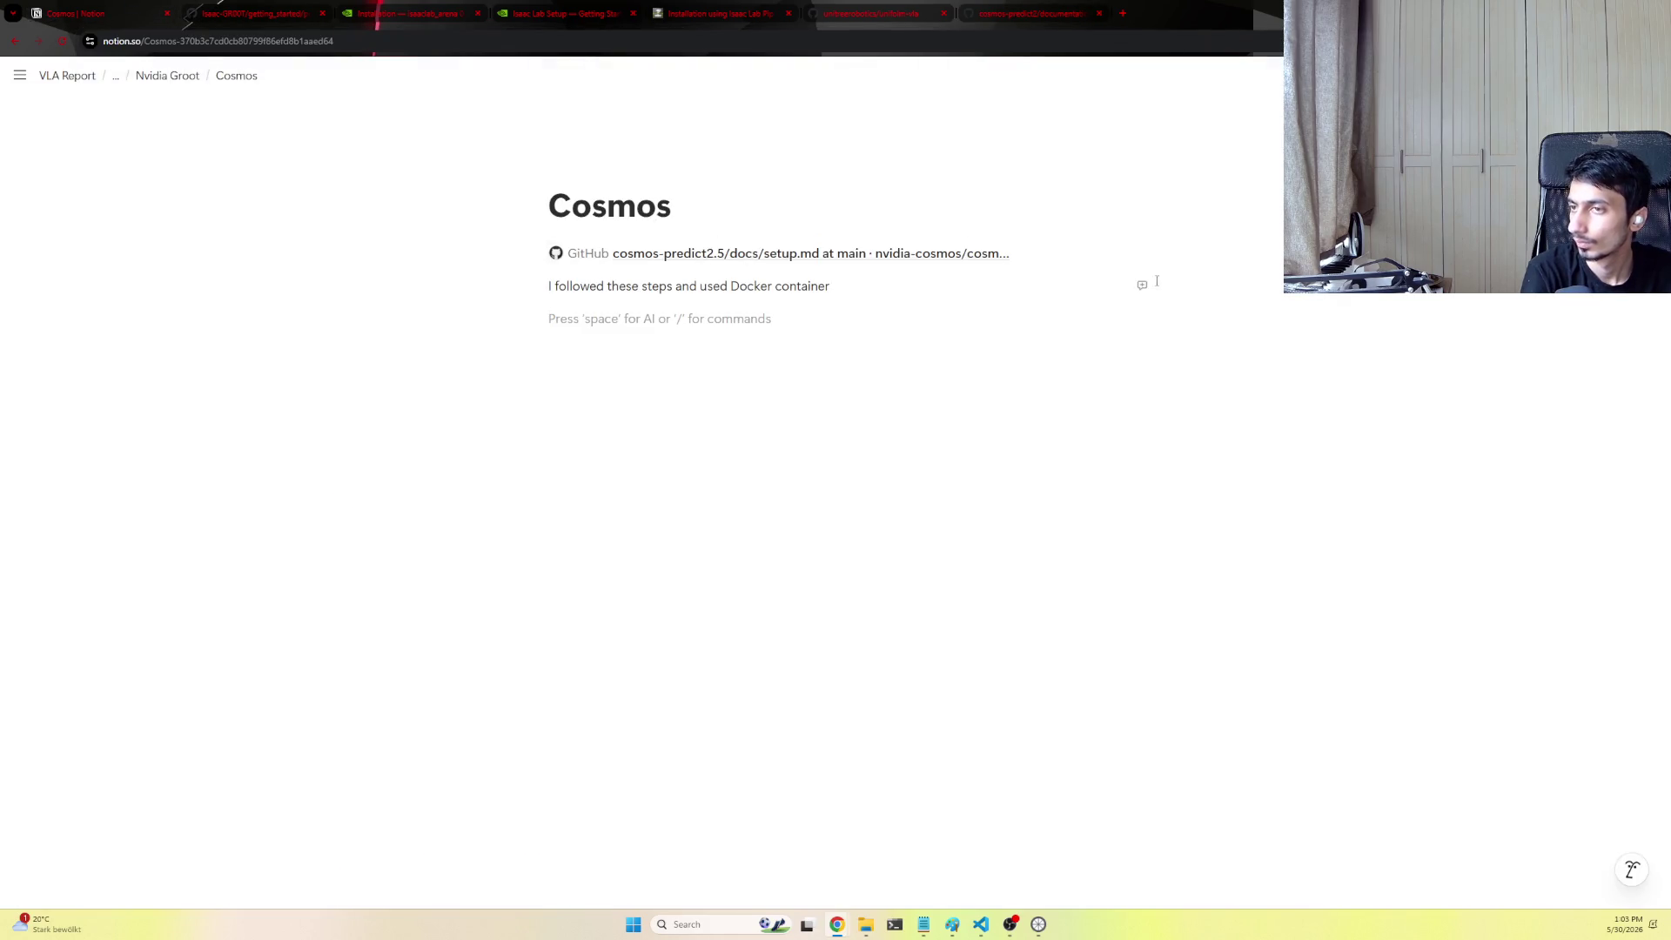
left_click_drag(579, 277, 575, 251)
left_click(561, 316)
left_click(554, 283)
key("Return")
left_click_drag(555, 284, 557, 239)
left_click(562, 284)
right_click(1141, 248)
key("Delete")
Add the cosmos-predict2 setup.md link as a bookmark and tidy the empty line, then return to GitHub
type("https://github.com/nvidia-cosmos/cosmos-predict2/blob/main/documentations/setup.md#installation")
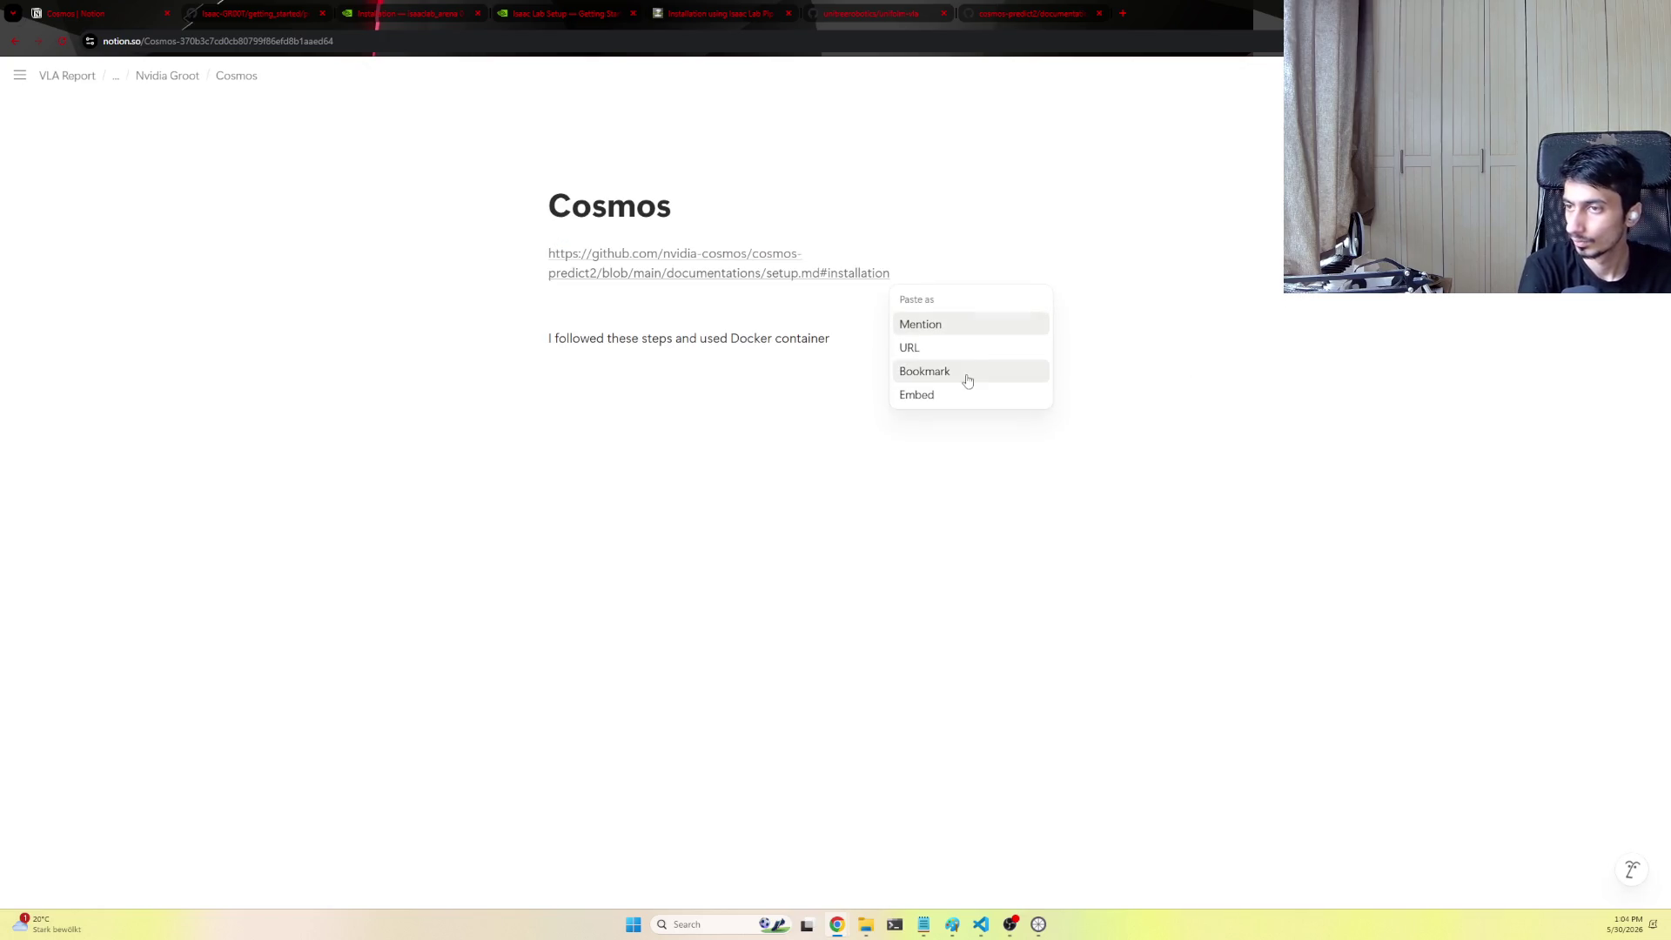
left_click(919, 322)
left_click(569, 293)
key("BackSpace")
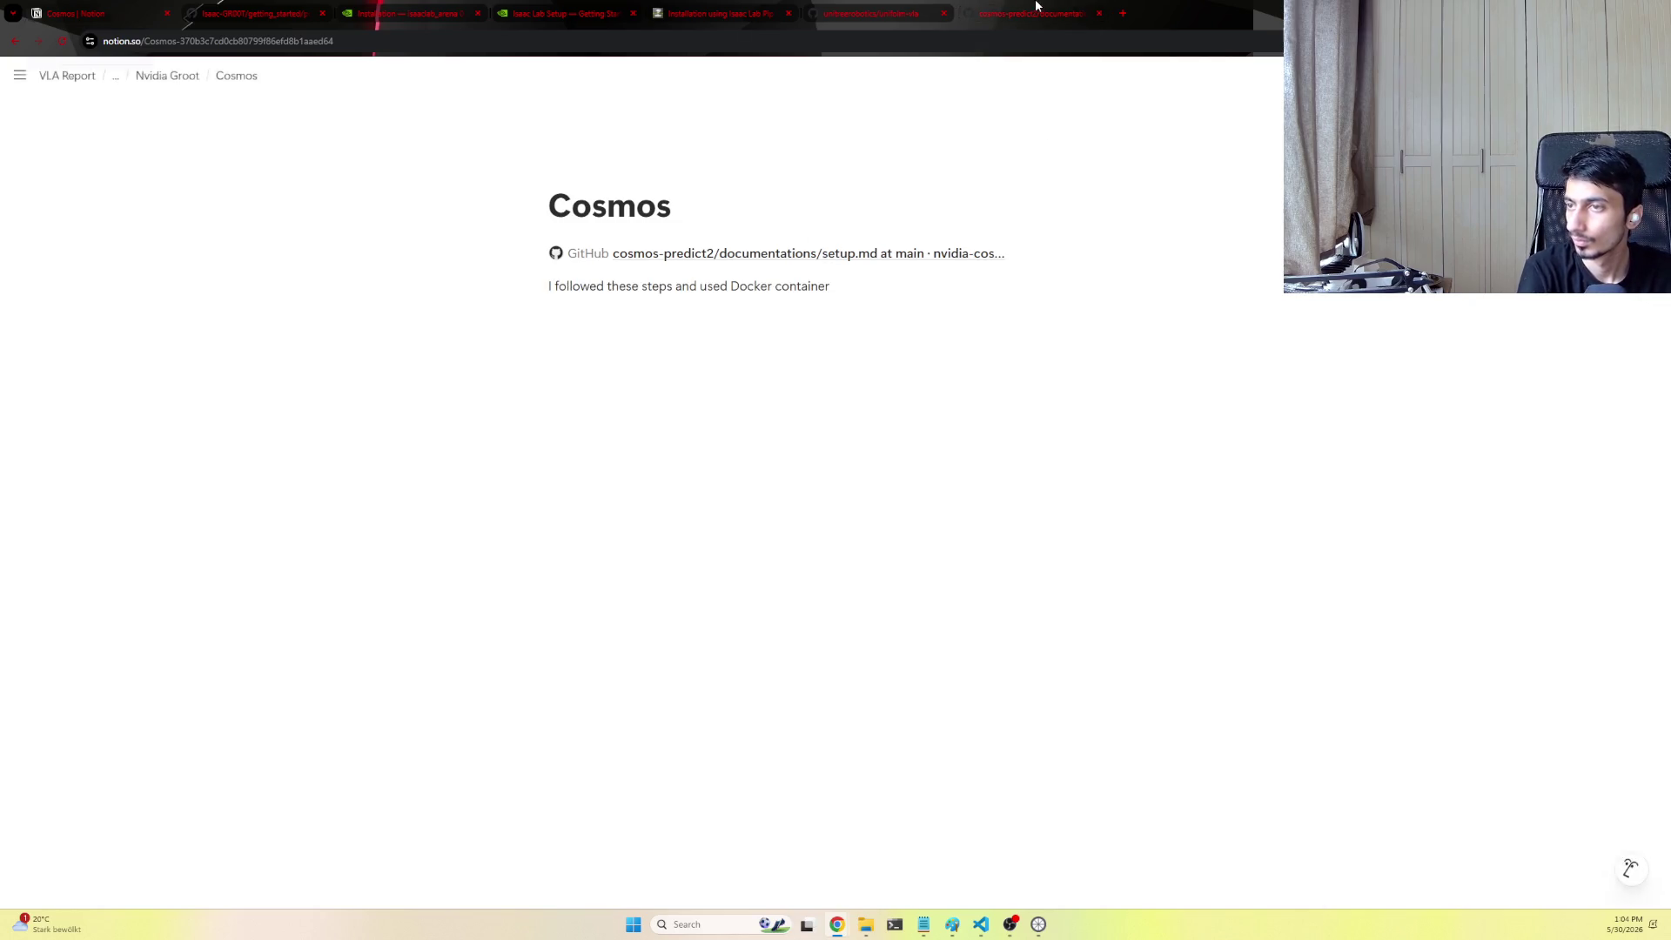
left_click(1036, 7)
scroll(666, 382, "down", 1)
scroll(665, 382, "up", 1)
scroll(666, 383, "down", 2)
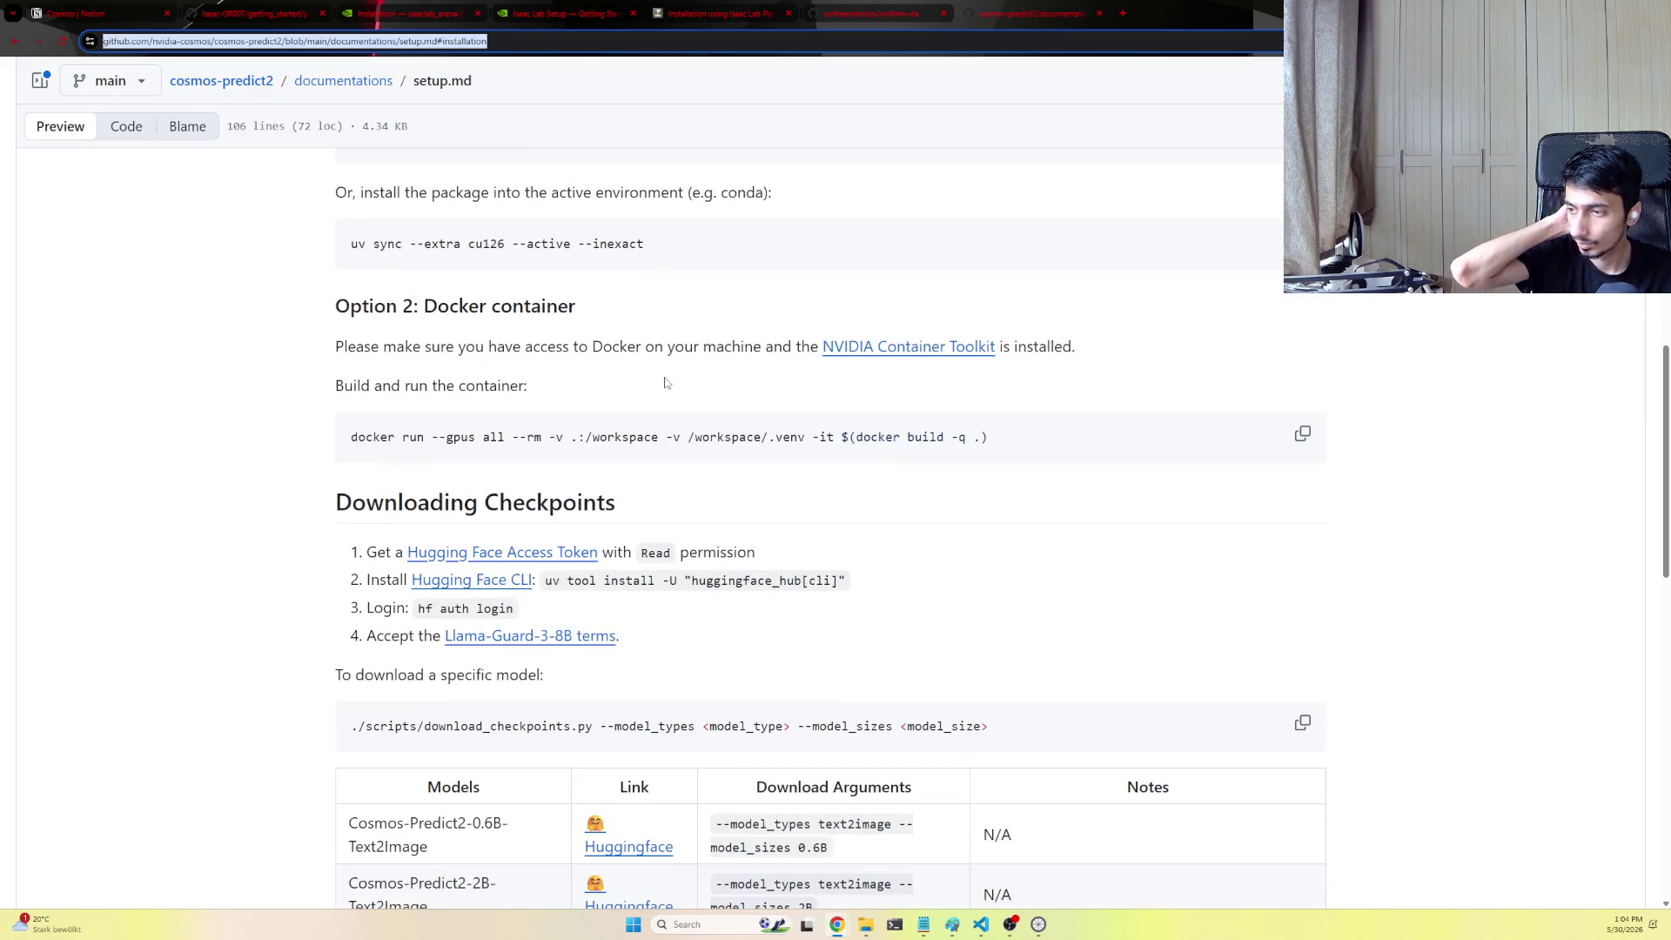
scroll(664, 381, "down", 2)
scroll(664, 382, "down", 2)
scroll(664, 381, "down", 1)
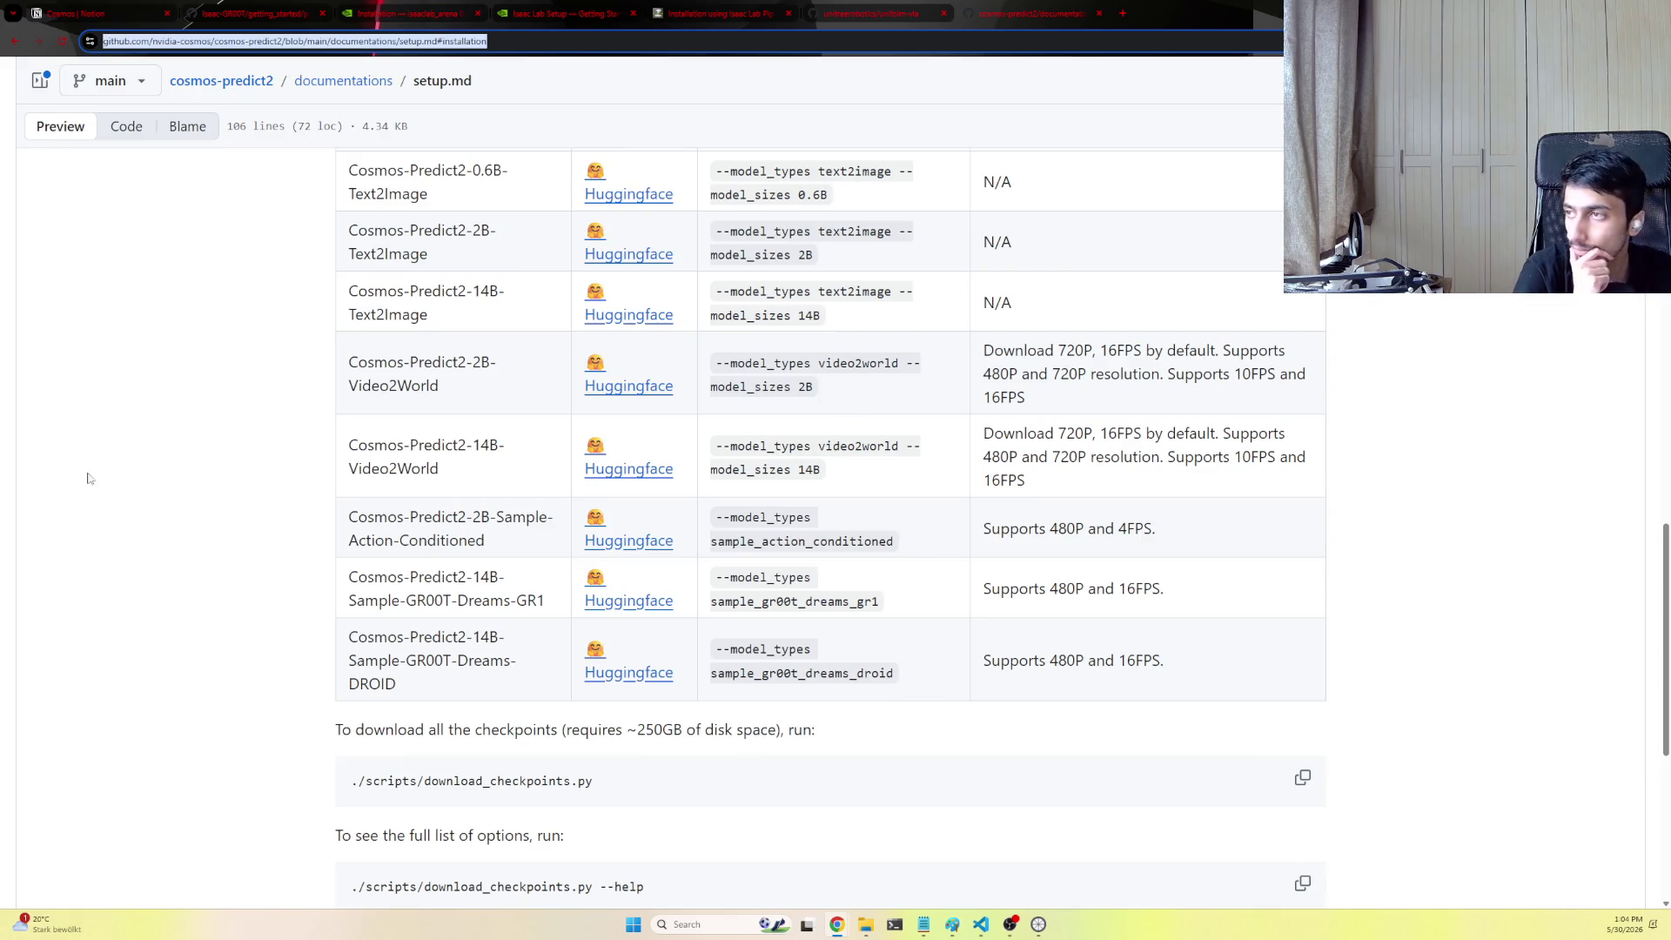
In the documentations folder, find and read the Video2World inference guide
left_click(343, 81)
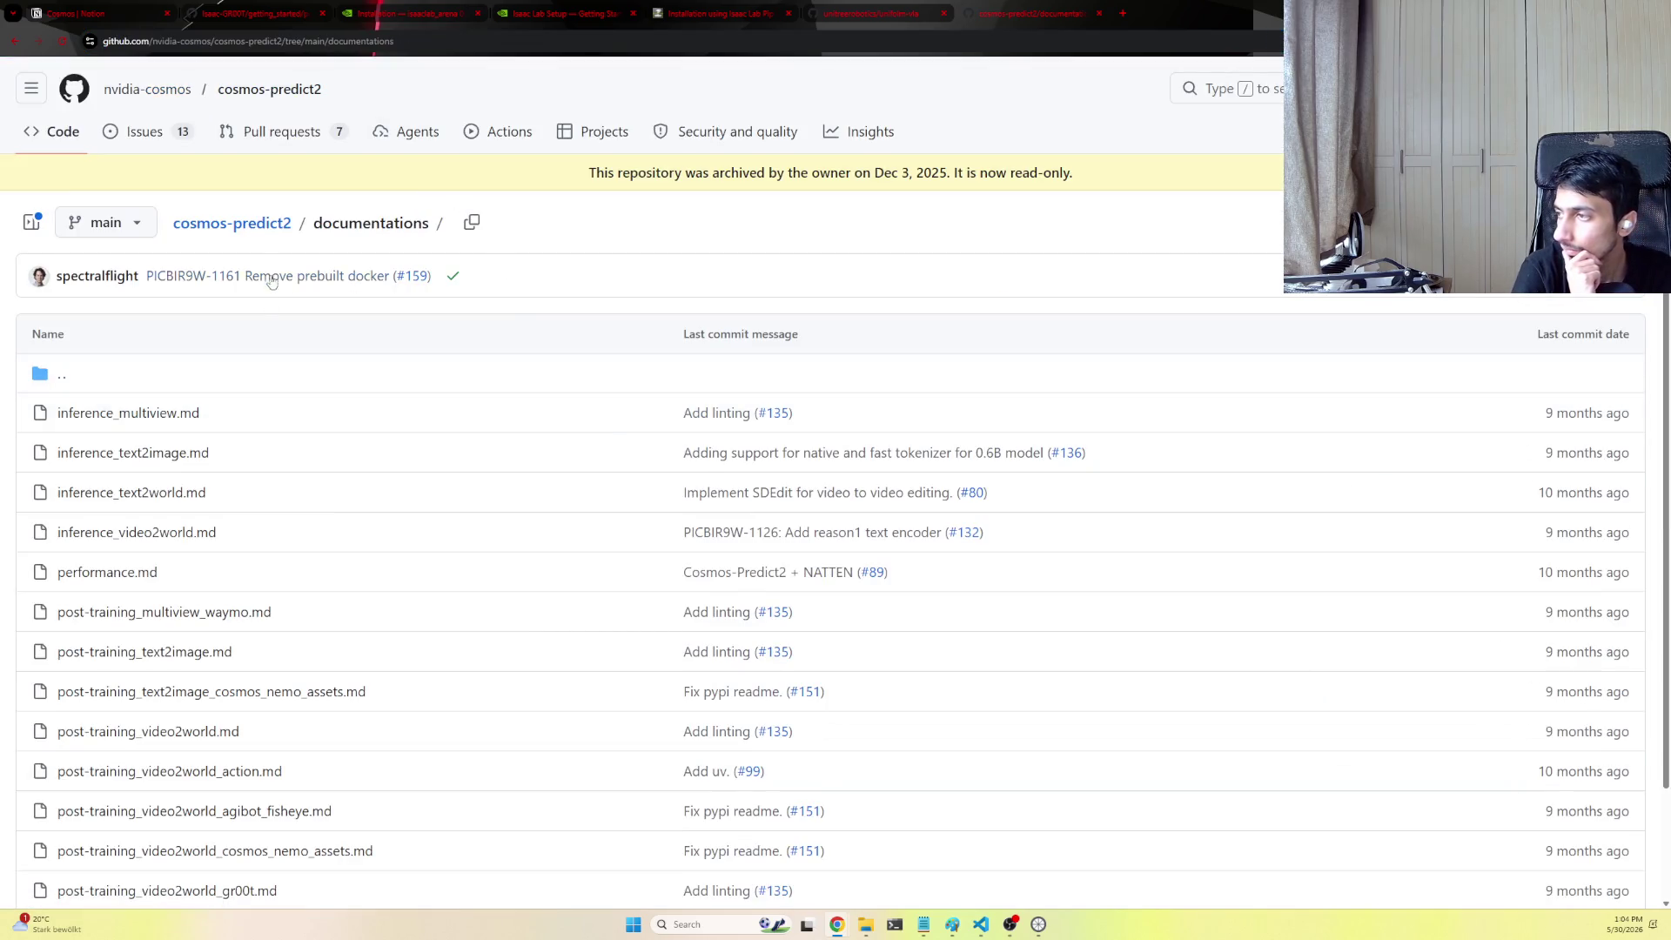
scroll(219, 459, "down", 1)
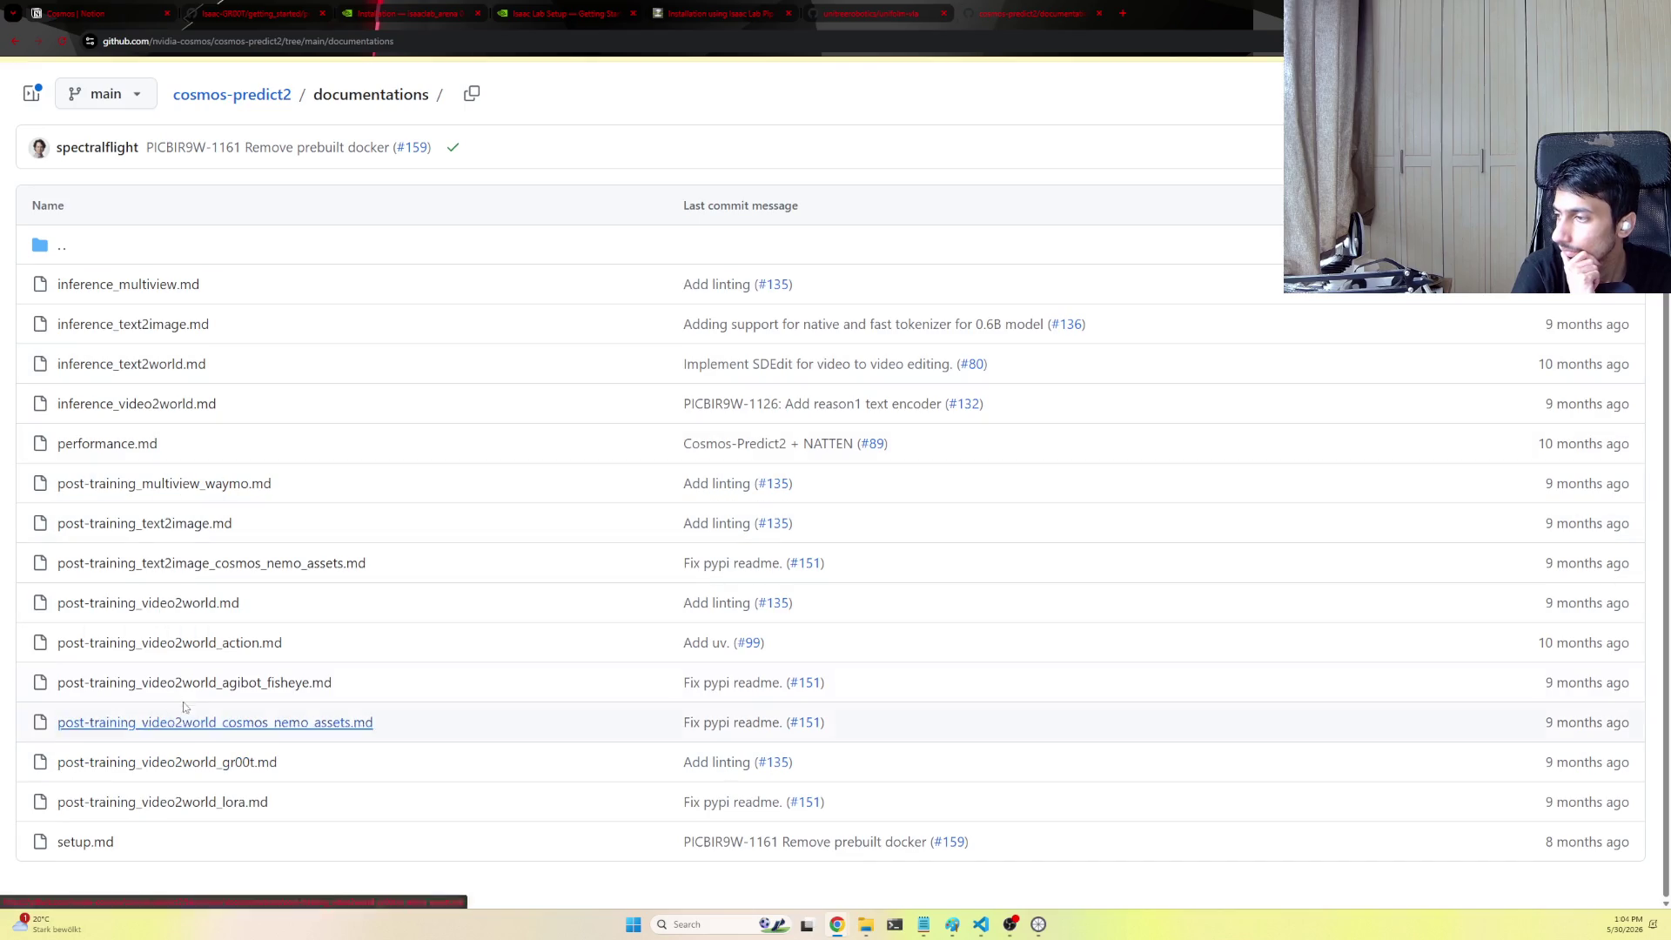
left_click(210, 608)
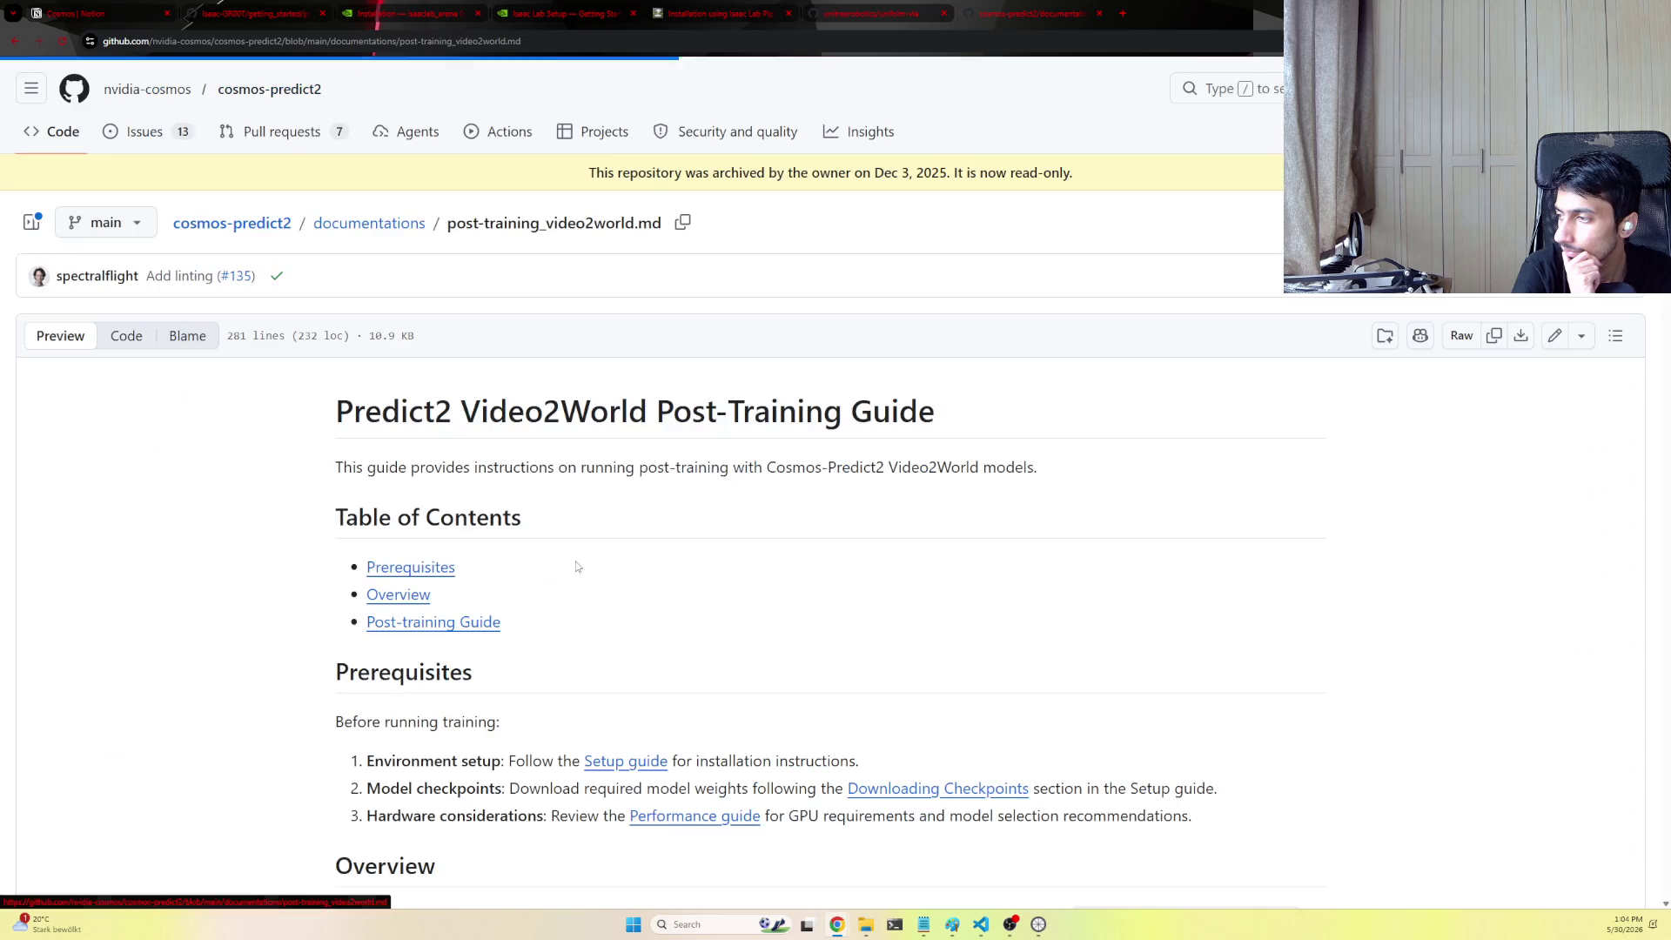
left_click(19, 40)
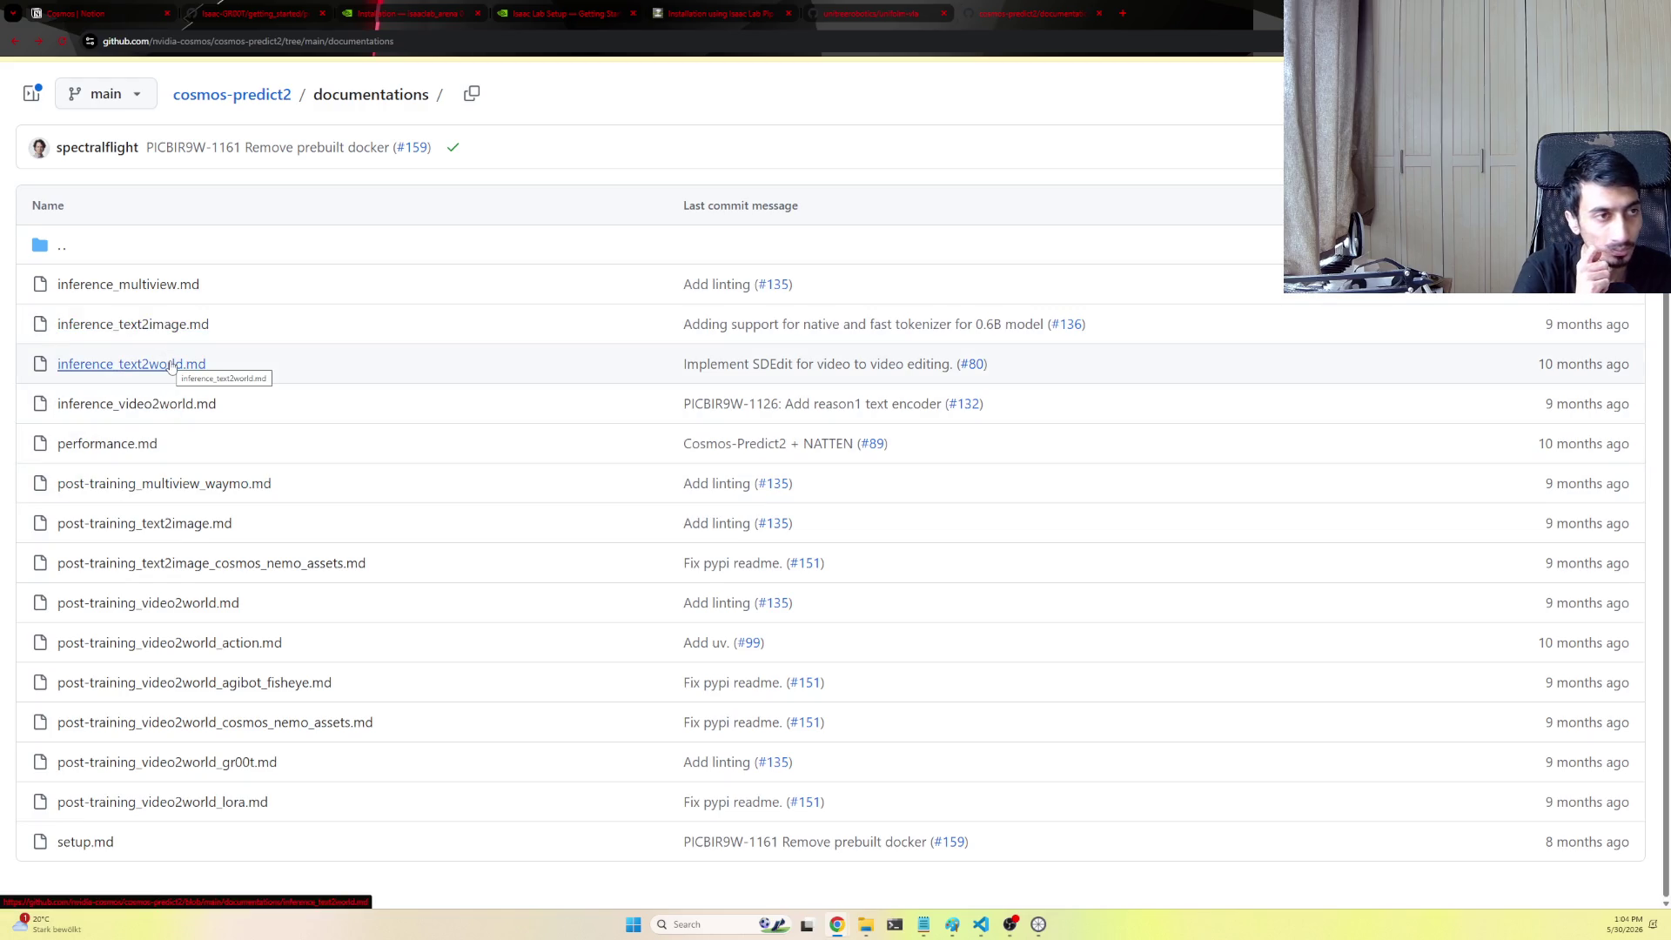
left_click(187, 406)
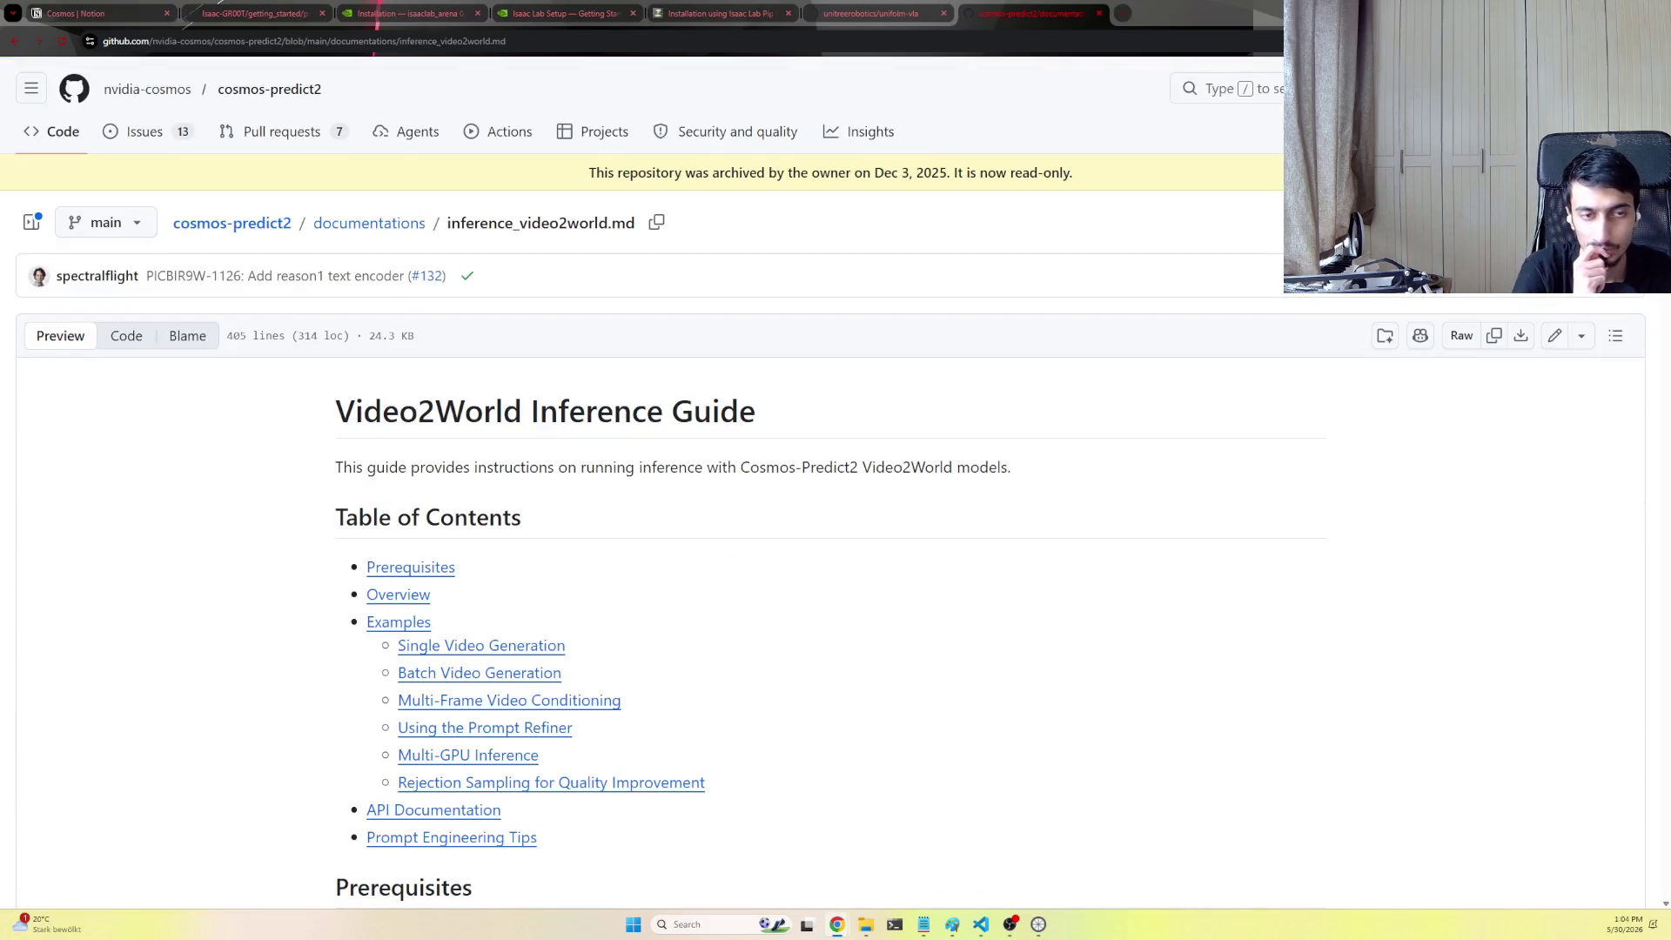
scroll(1171, 371, "down", 4)
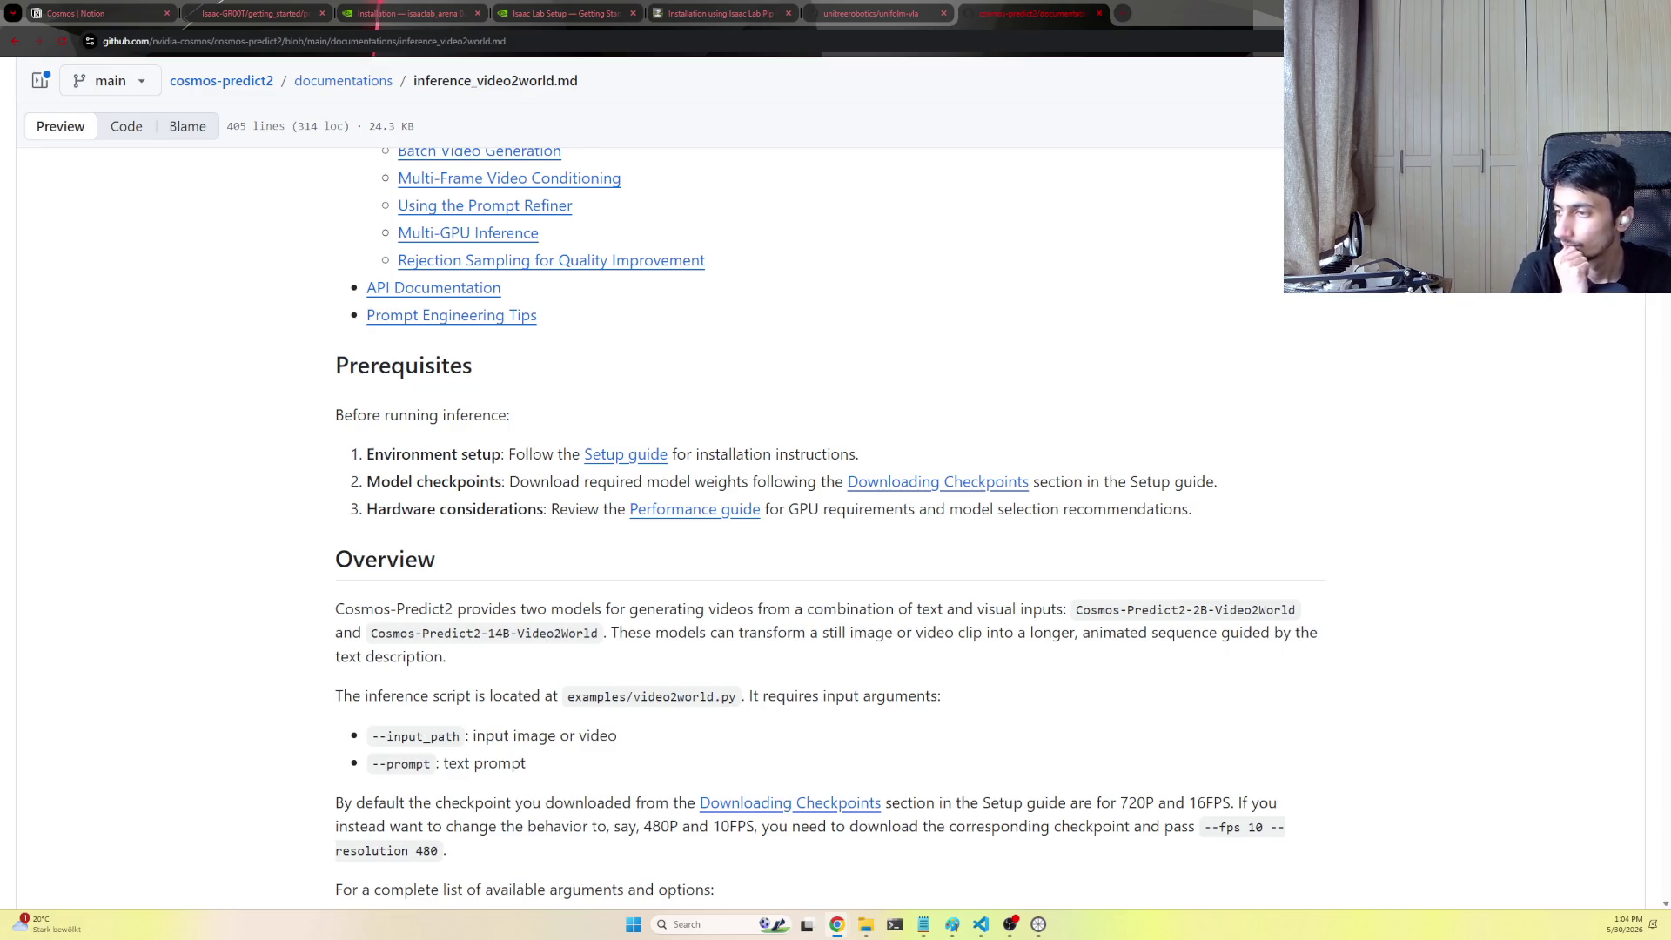
scroll(998, 599, "down", 1)
scroll(997, 600, "down", 3)
scroll(998, 600, "down", 2)
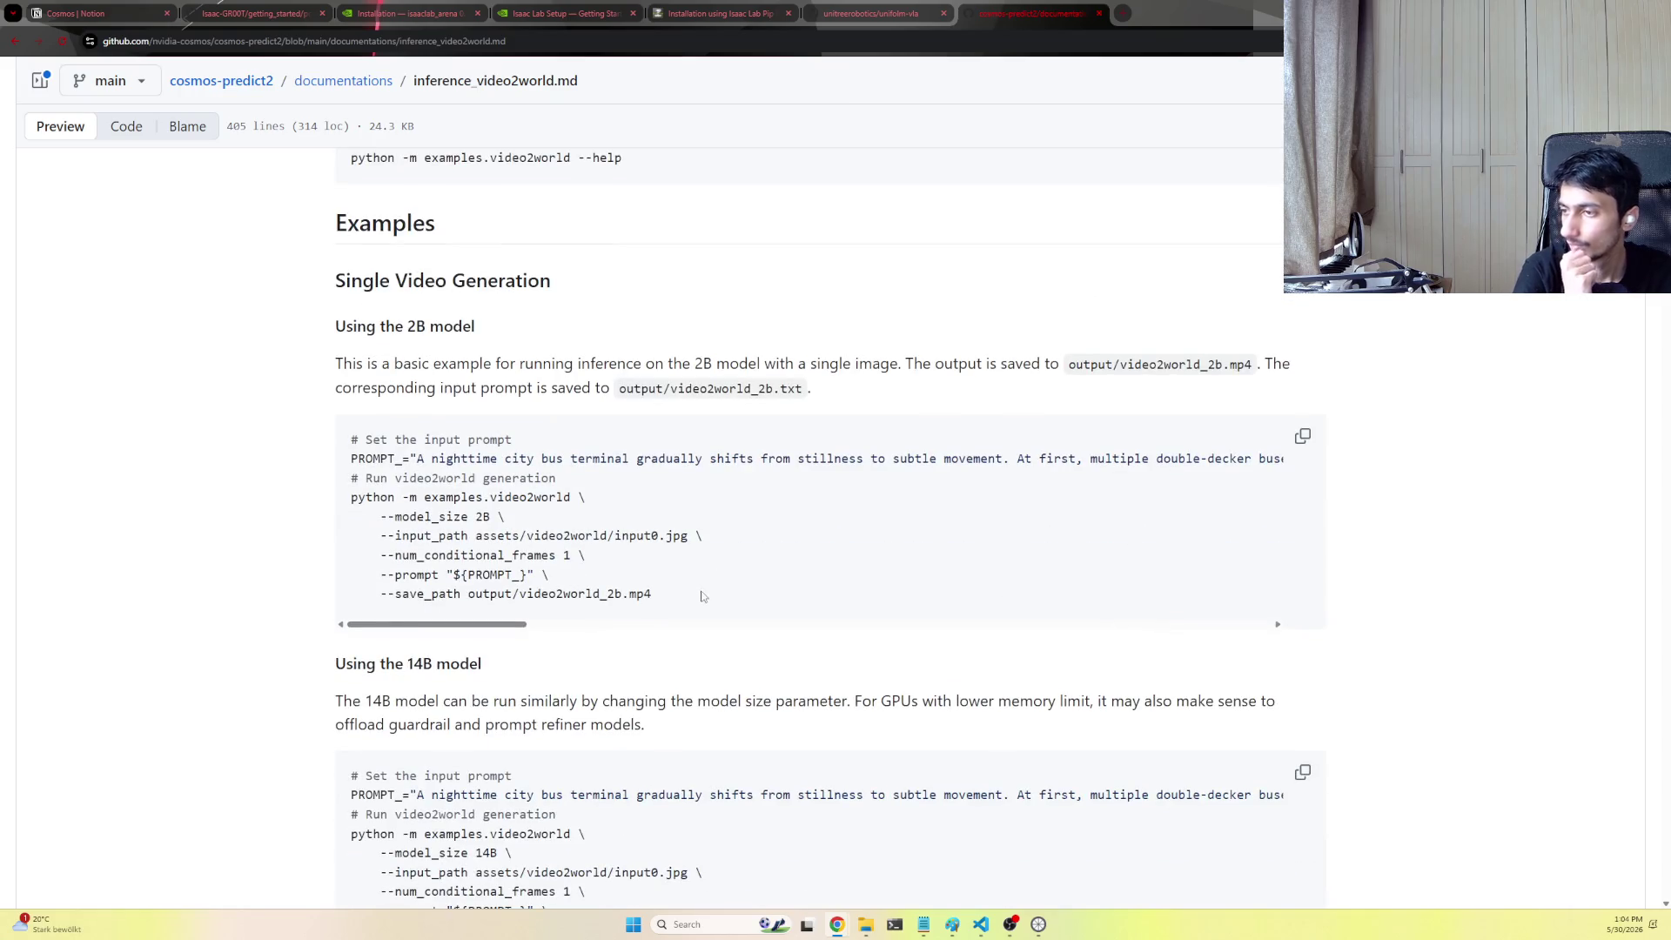
Copy the 2B model single-video example command and return to the Cosmos notes under the Docker note
left_click_drag(706, 594, 549, 535)
left_click(862, 13)
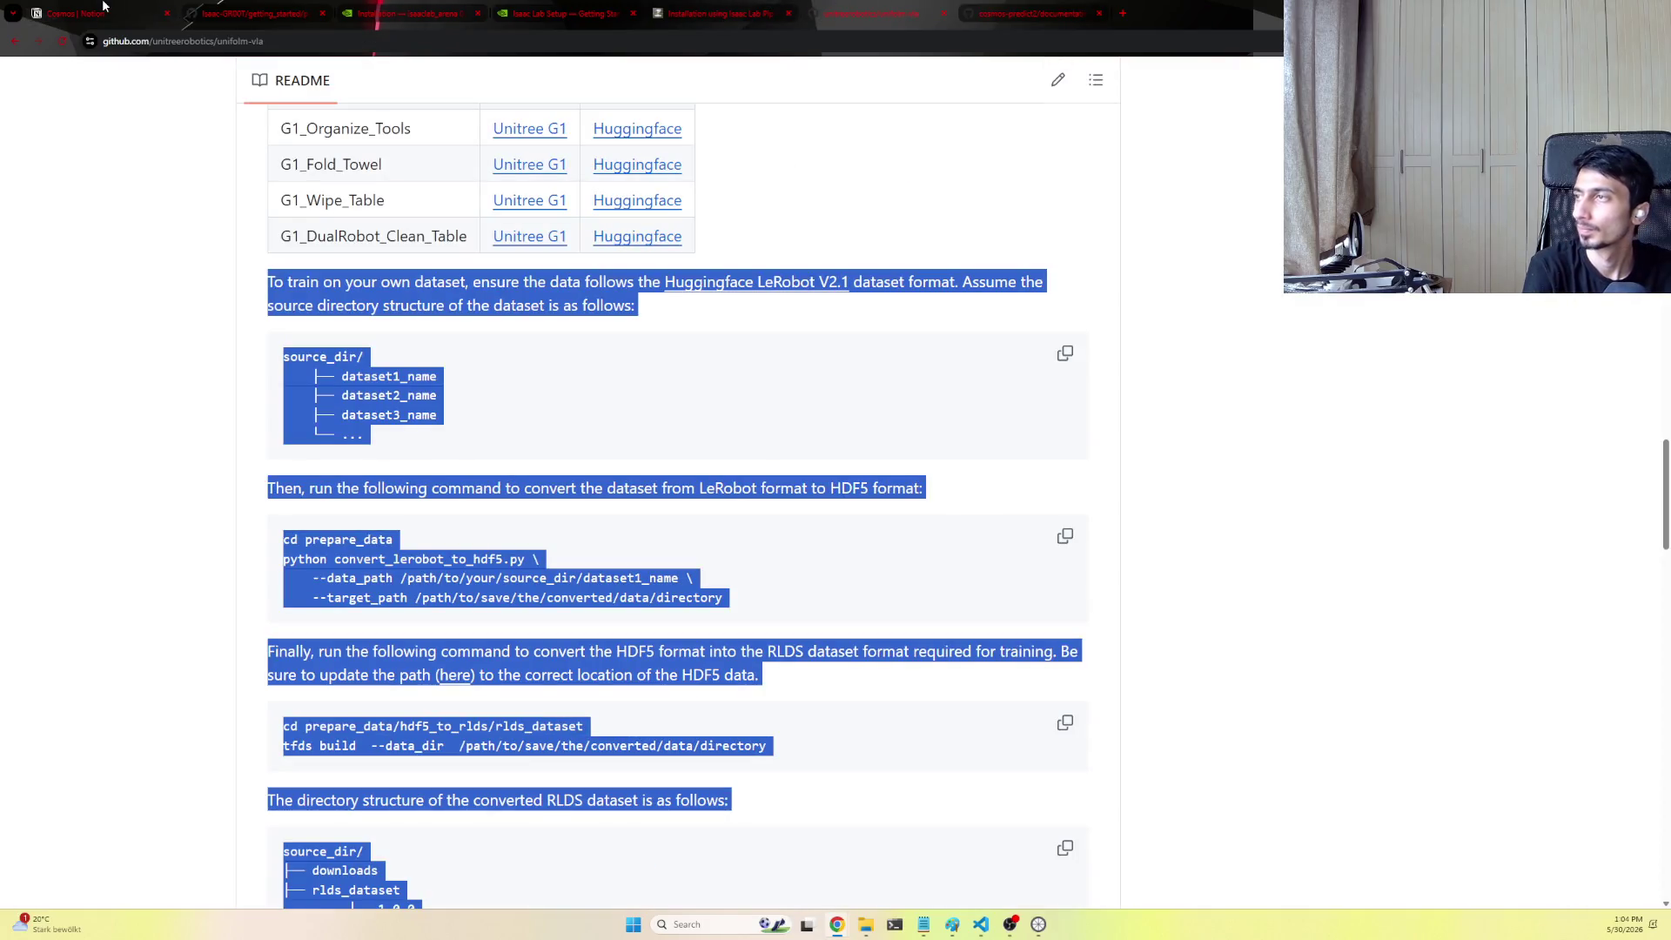
key("ctrl+1")
left_click(814, 328)
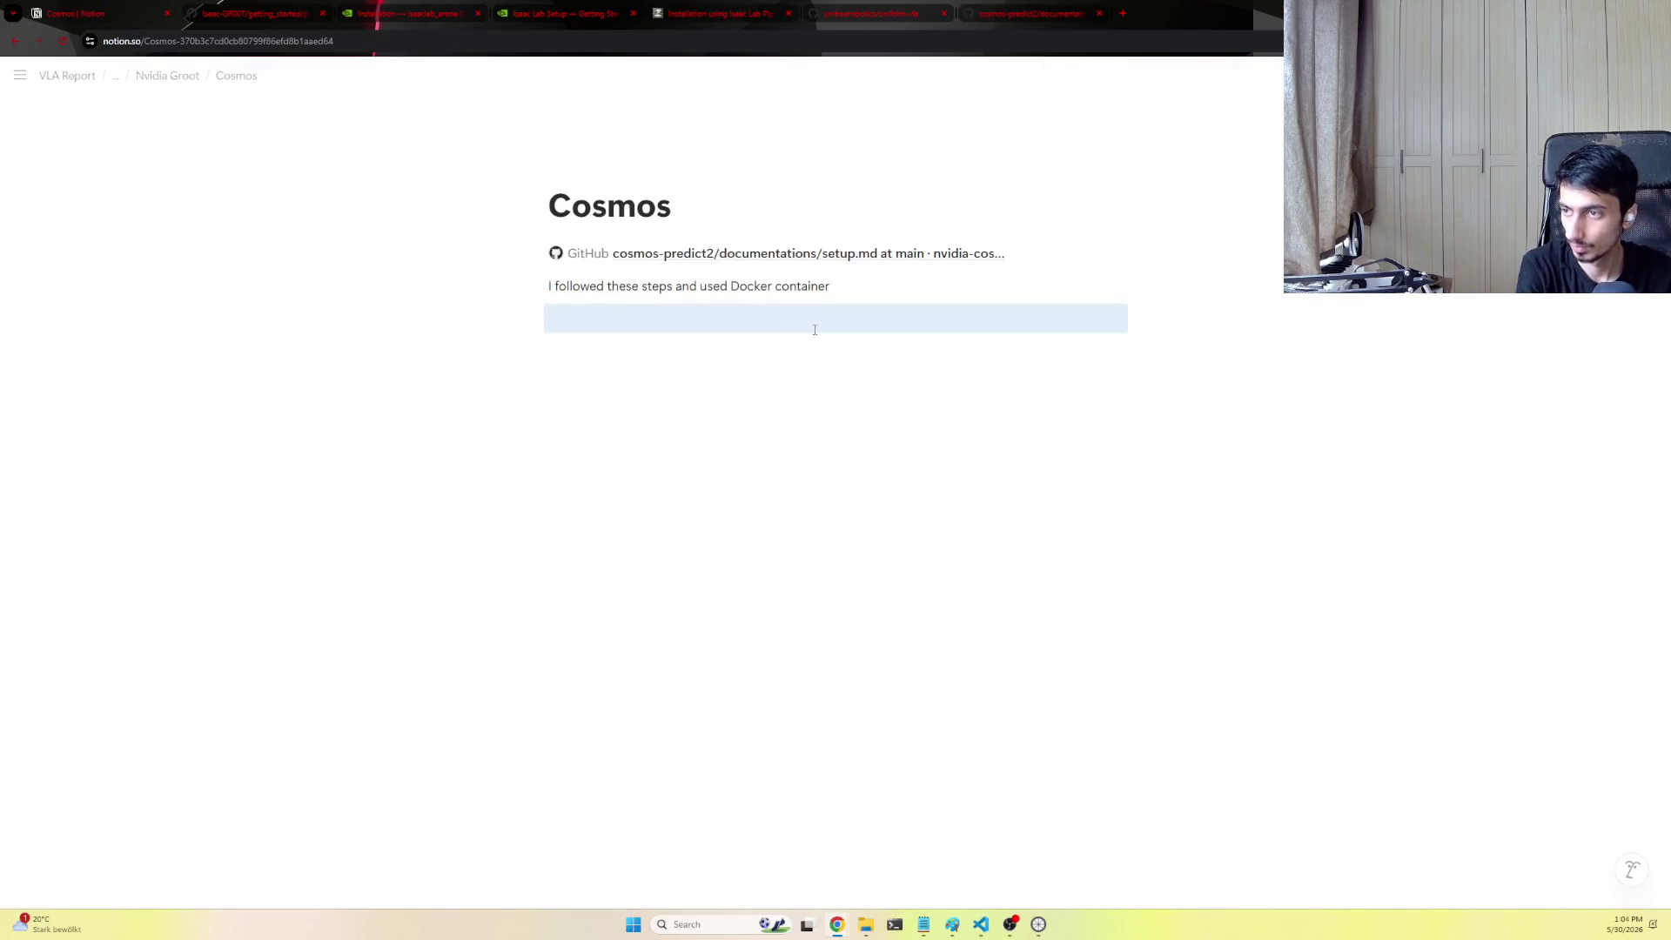
Extend the Docker note with ', inside the container I ran this command' and paste the video2world command into a new code block
left_click(844, 283)
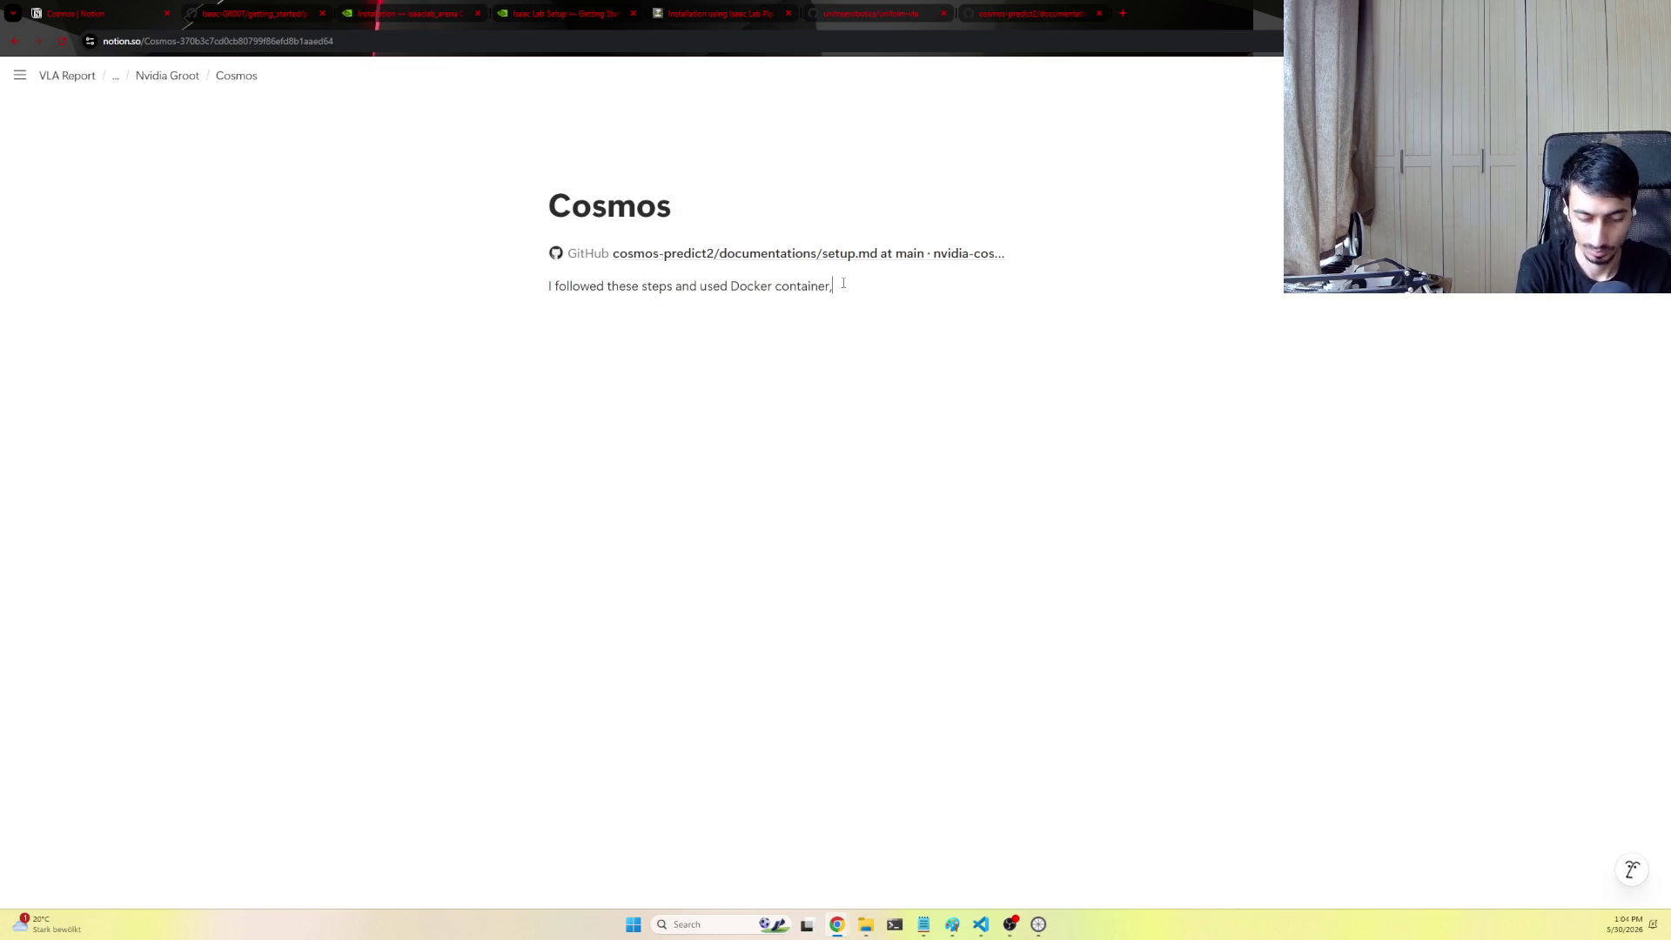
type(", inside the container I ran this command")
key("Return")
type("/code")
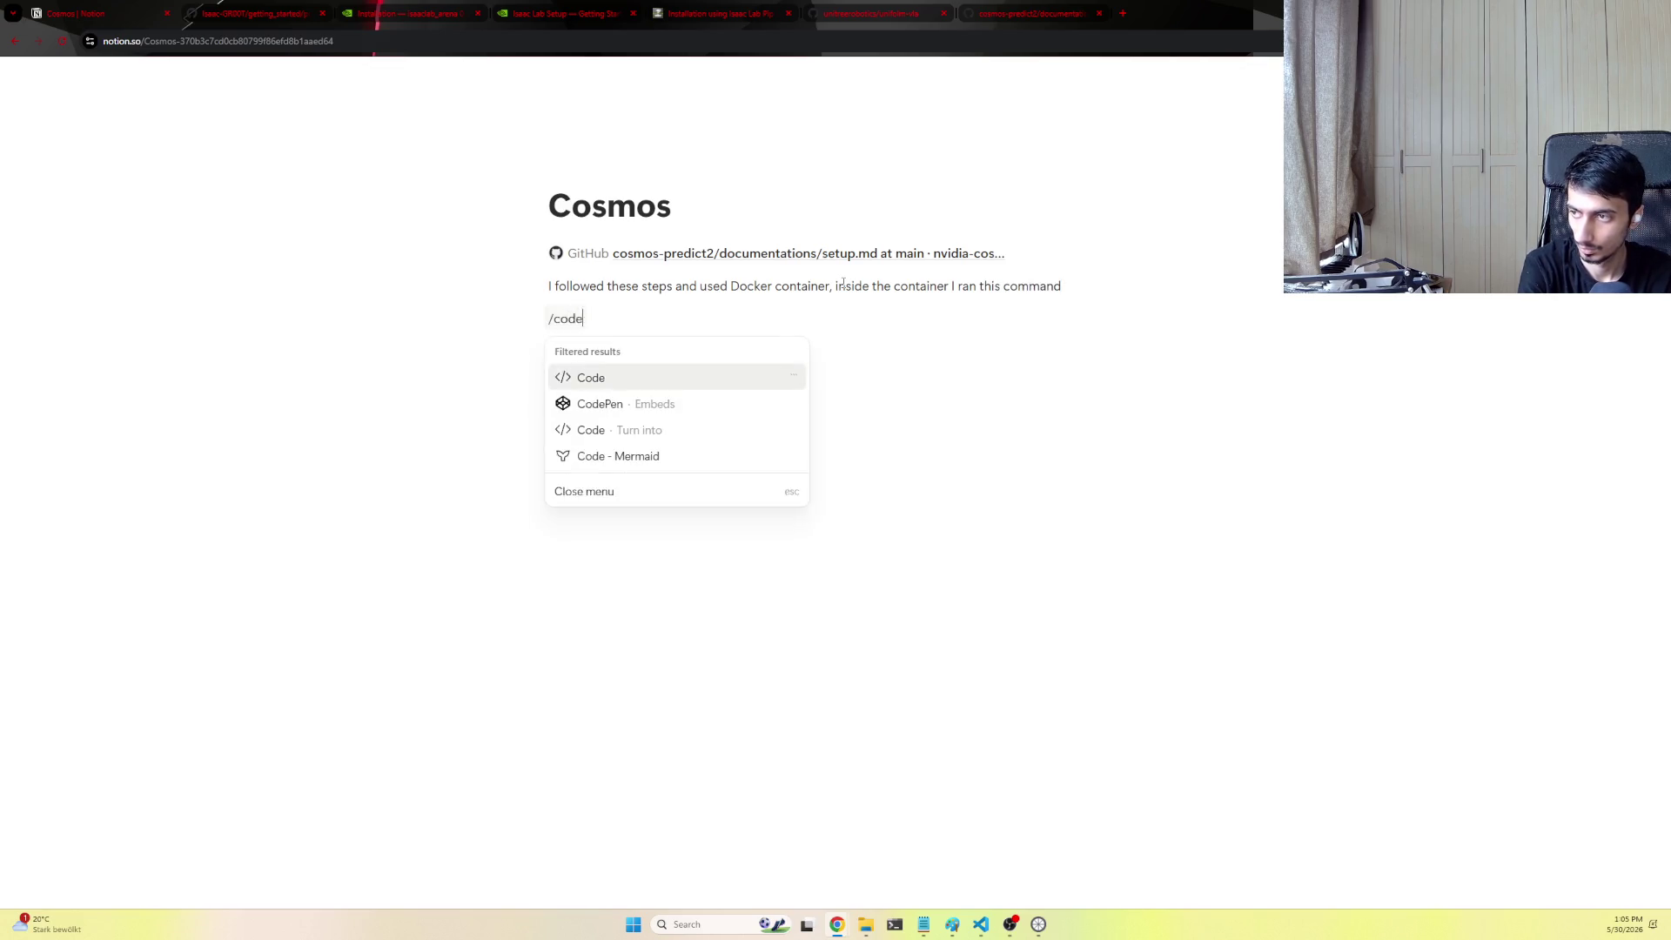
key("Return")
key("ctrl+v")
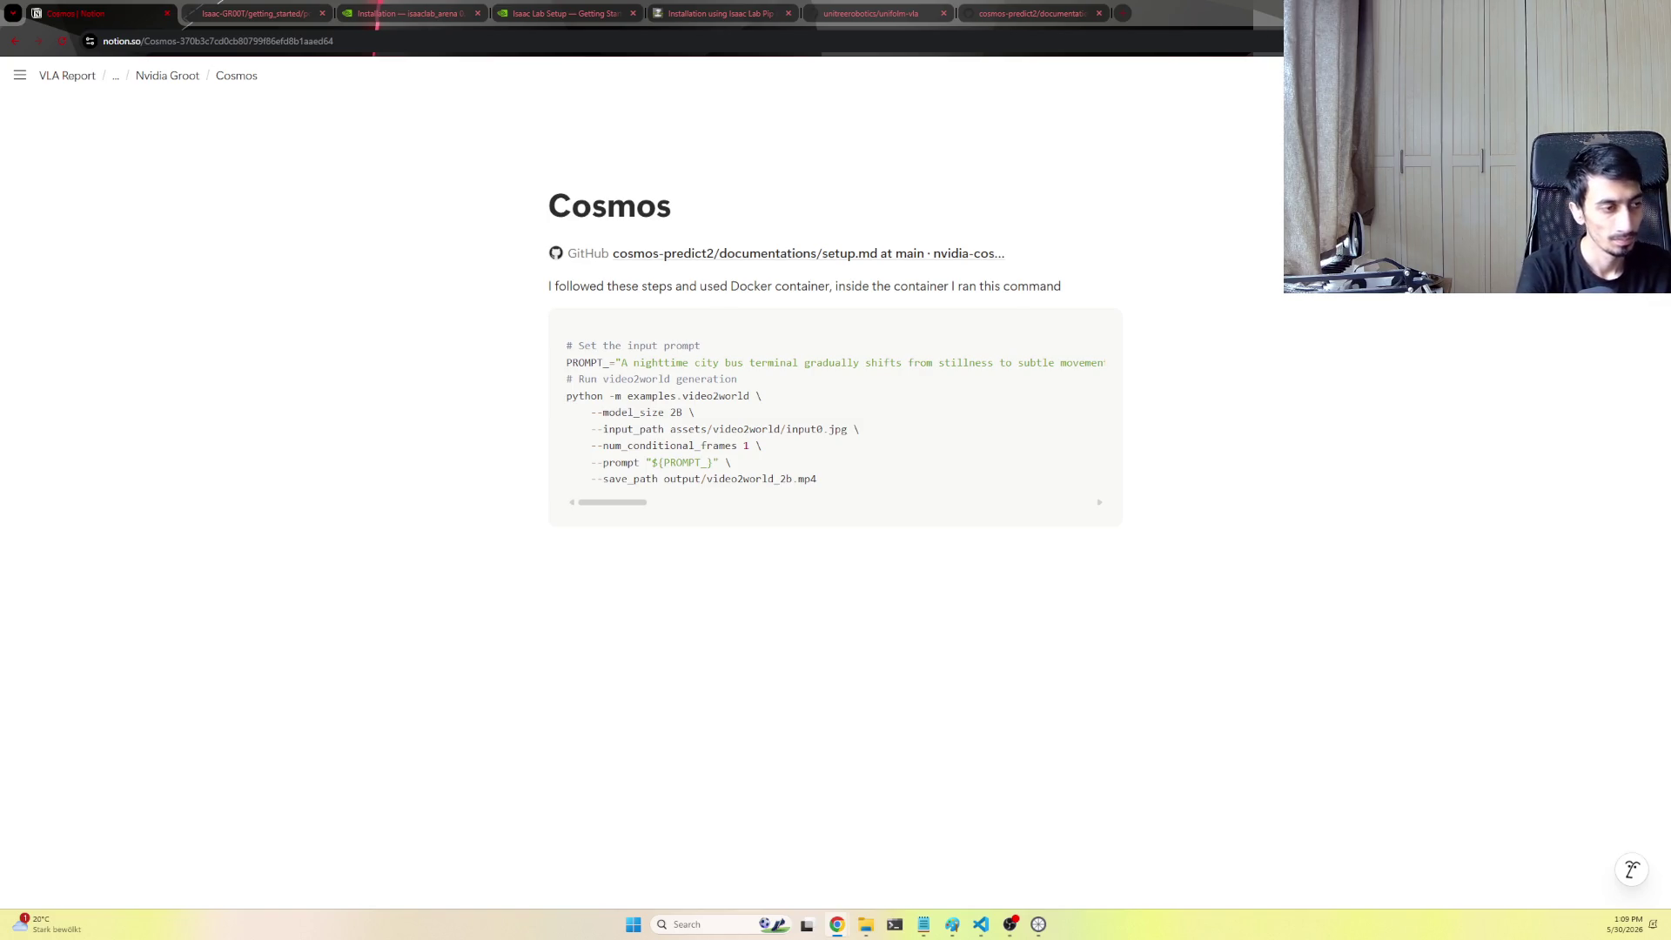
mouse_move(579, 352)
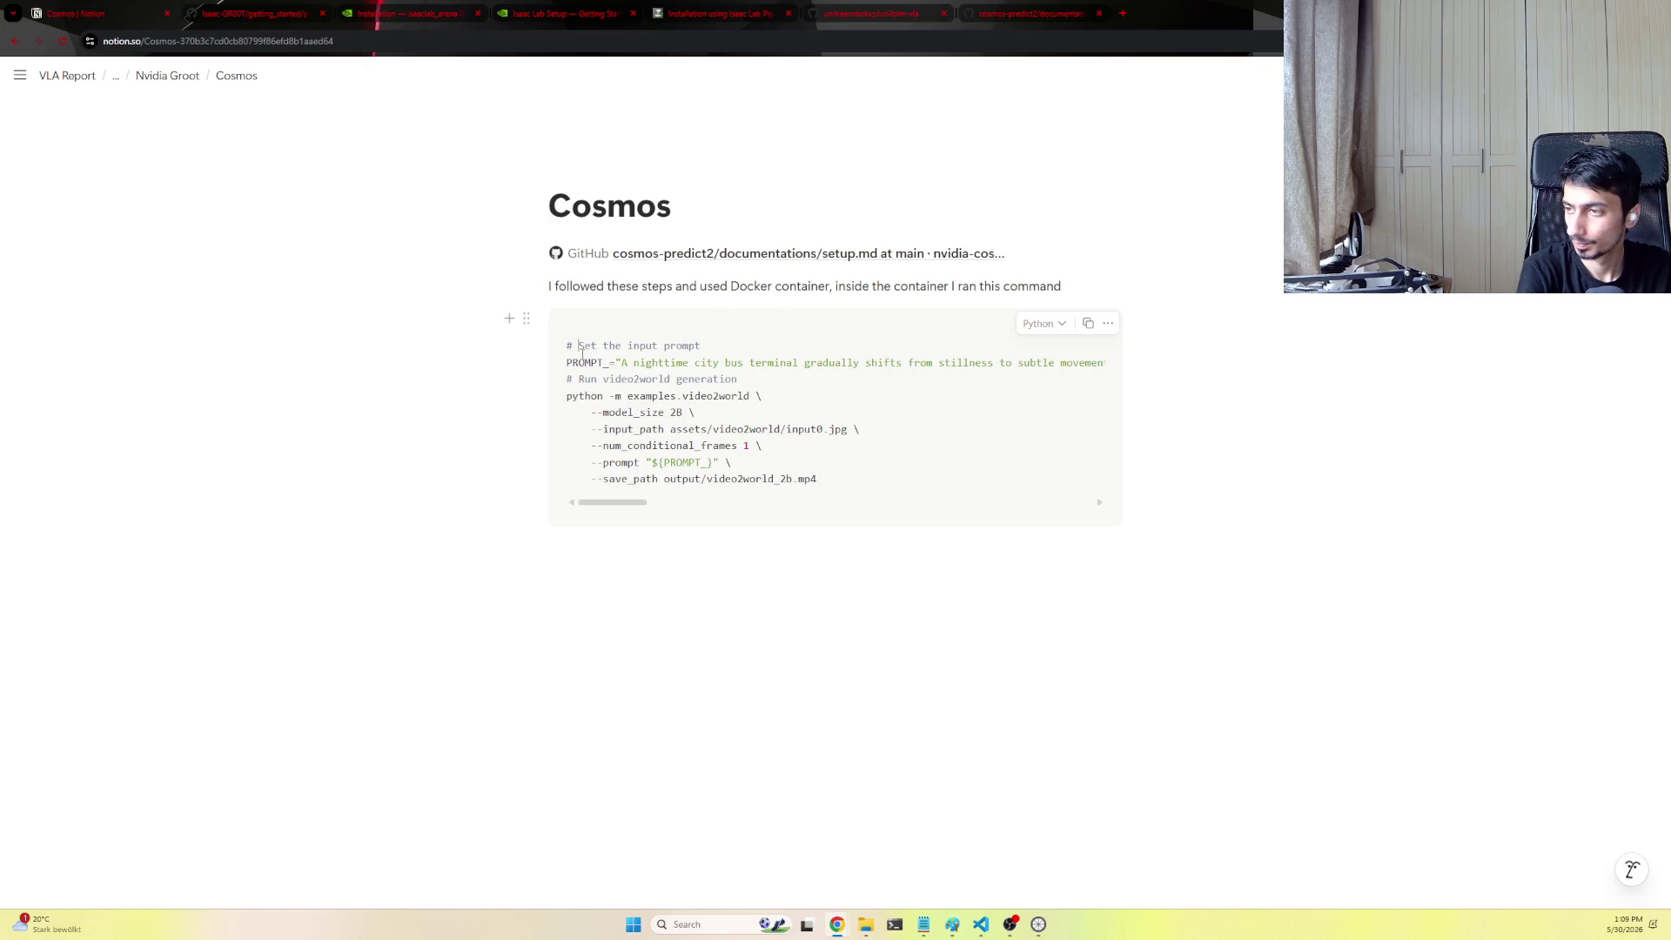
key("ctrl+a")
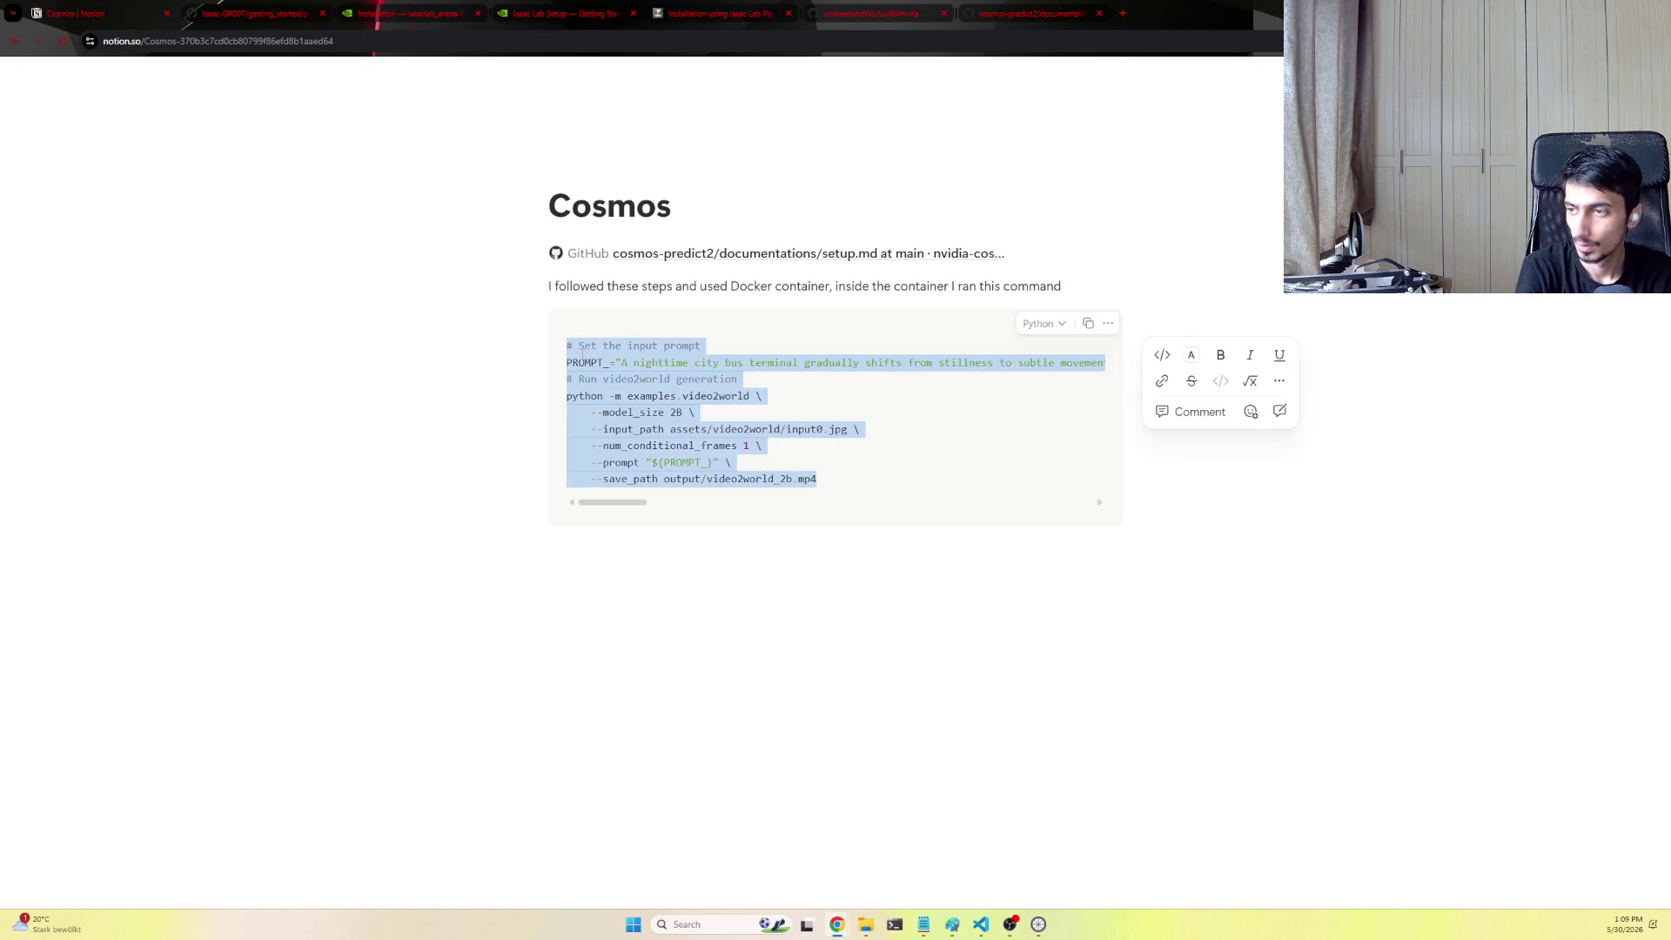
Add a first code line with PYTORCH_CUDA_ALLOC_CONF=expandable_segments:True CUDA_VISIBLE_DEVICES=1
left_click(582, 353)
key("Return")
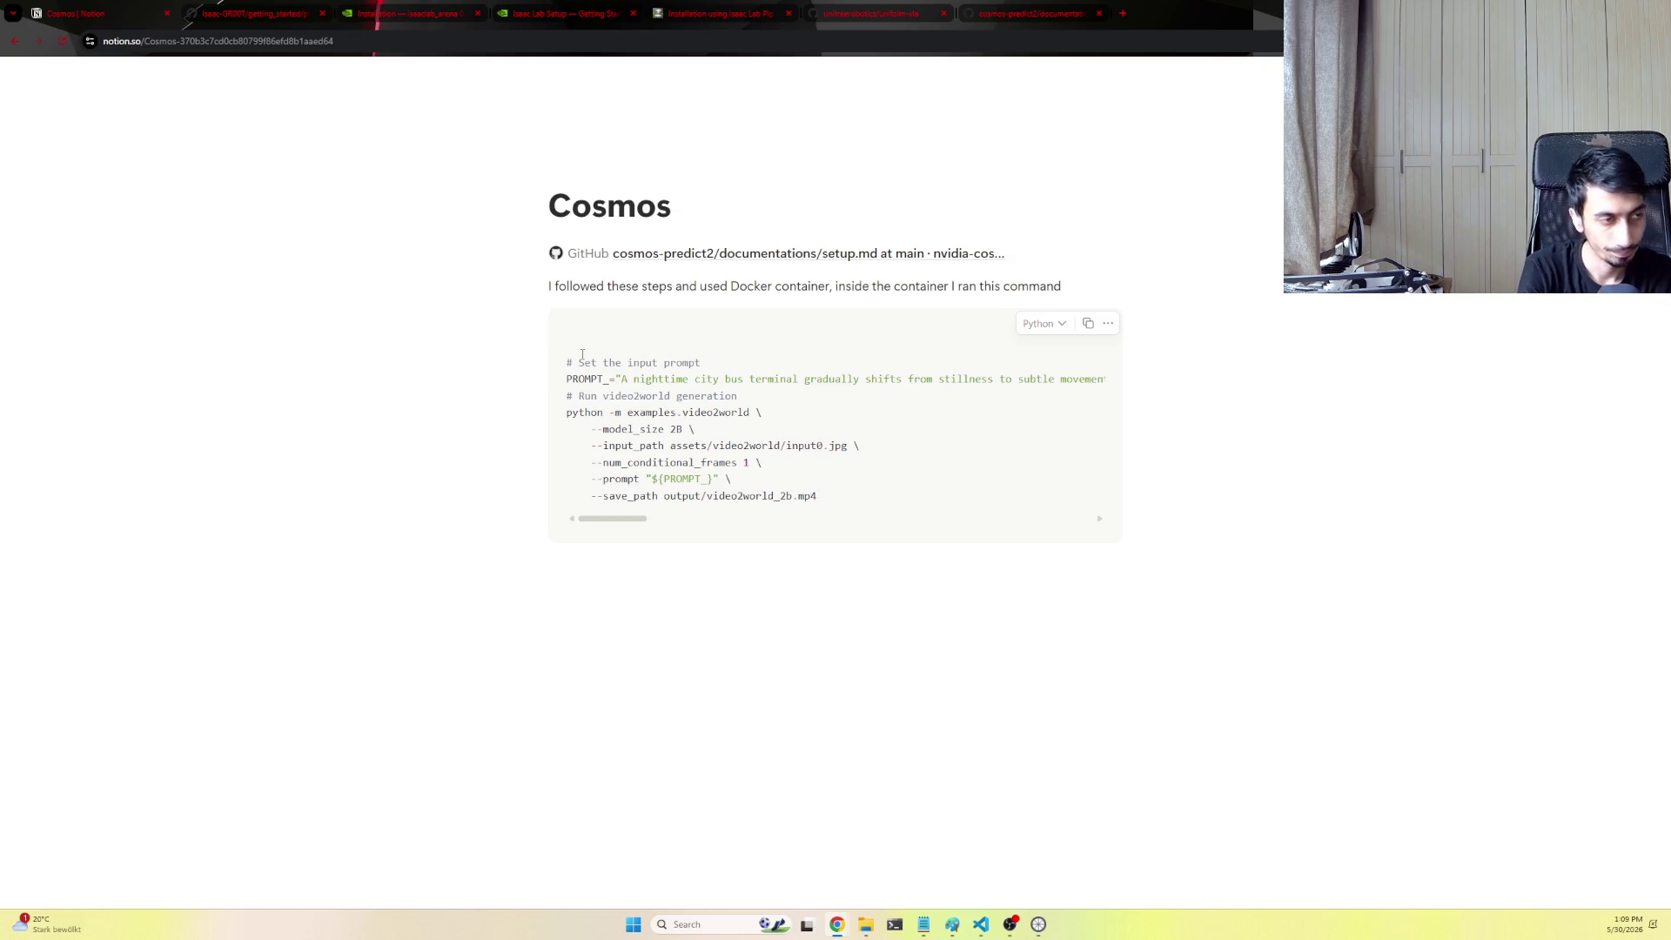
type("PYTORC")
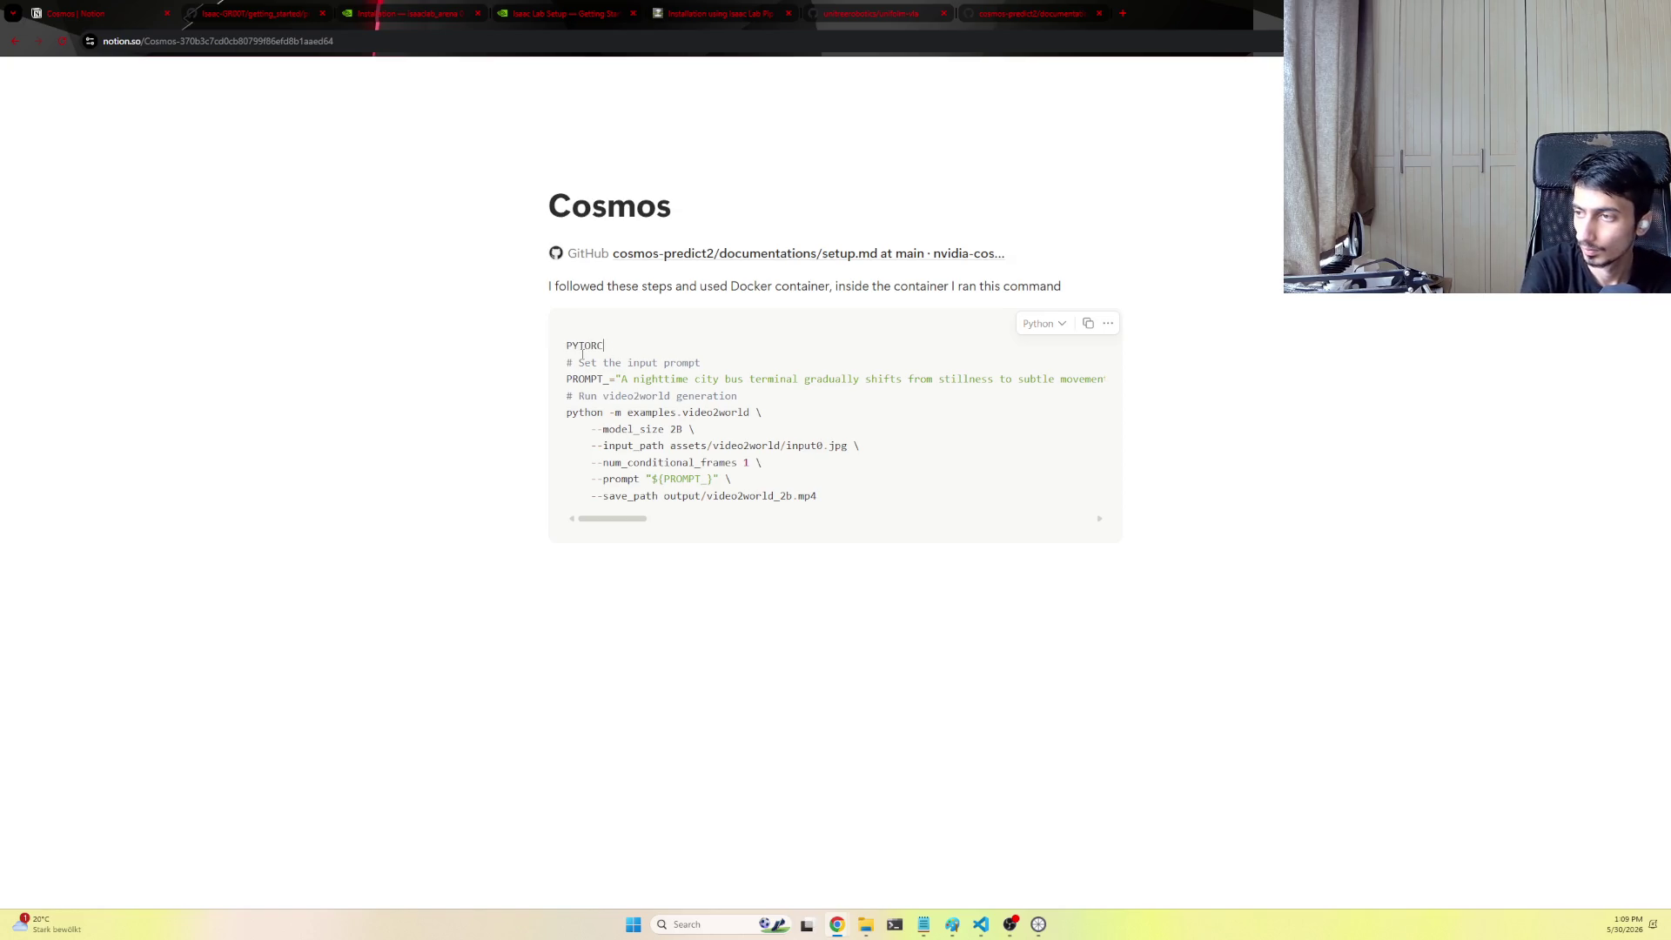
type("H_CUDA_A")
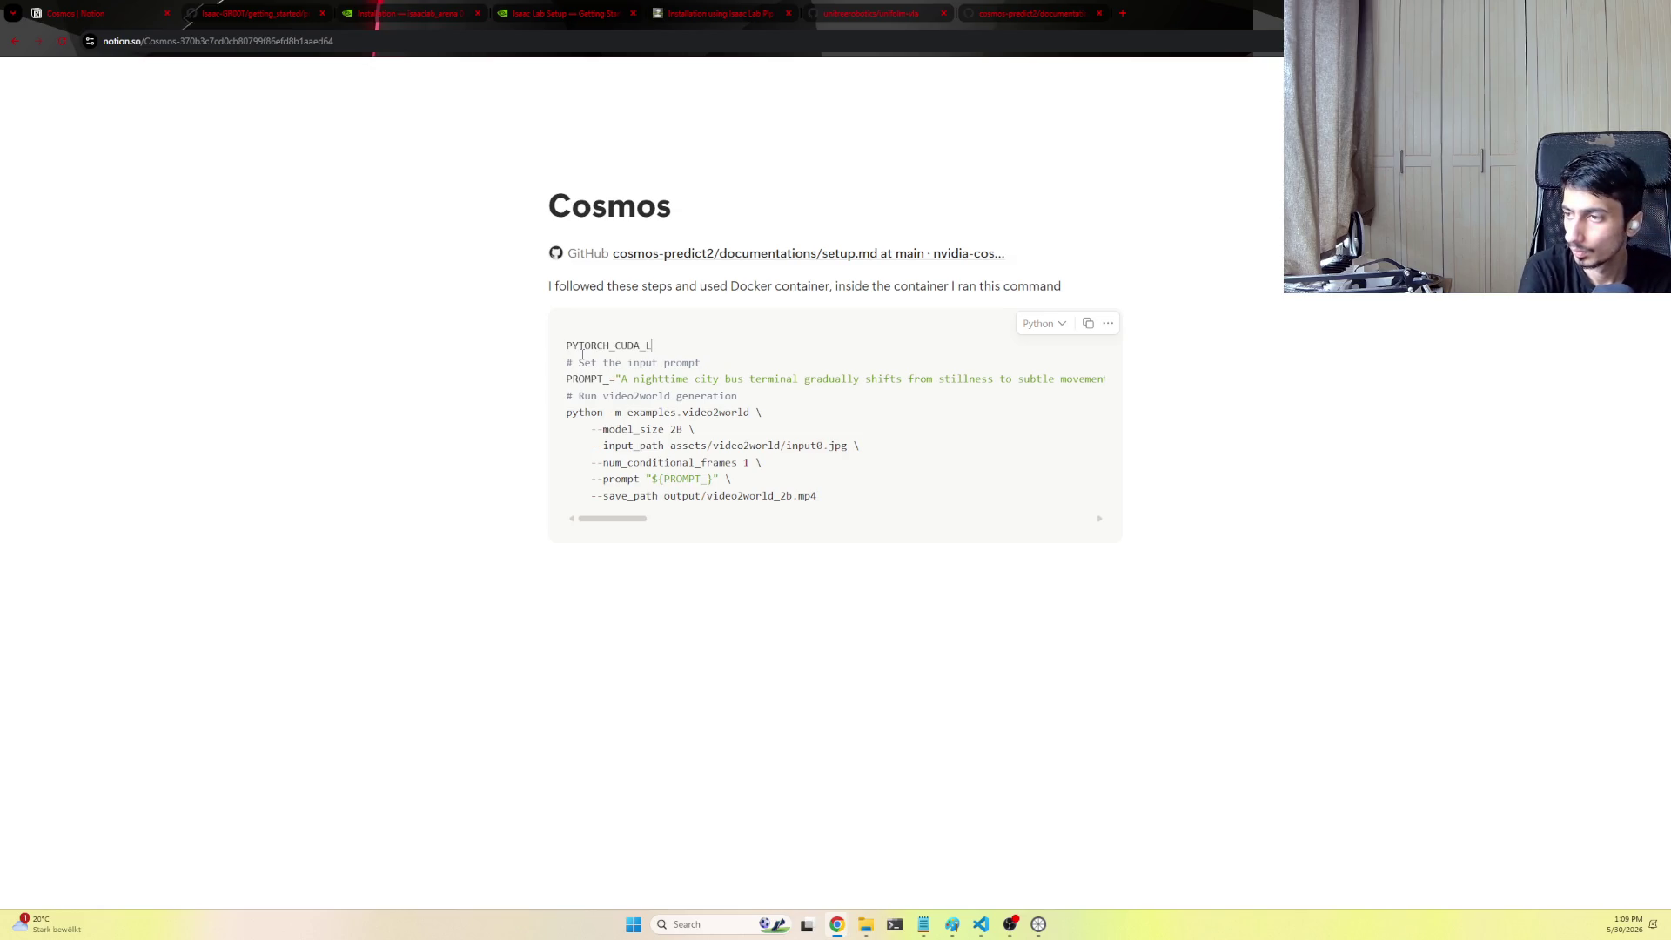
type("LLOC_")
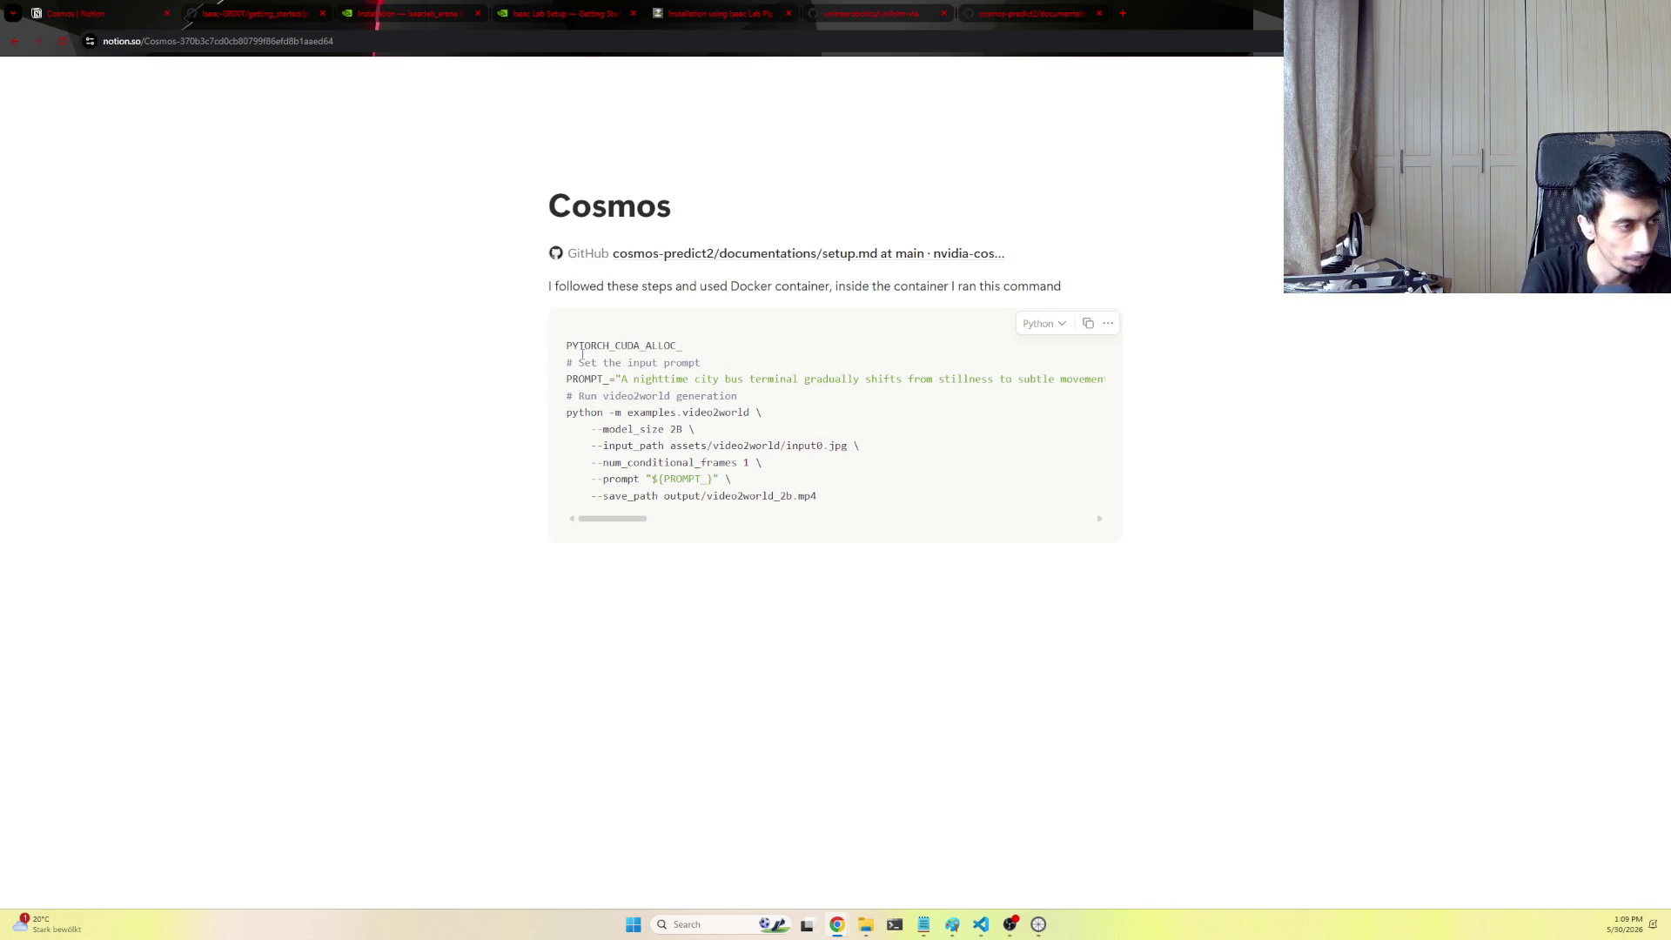
type("CONF=")
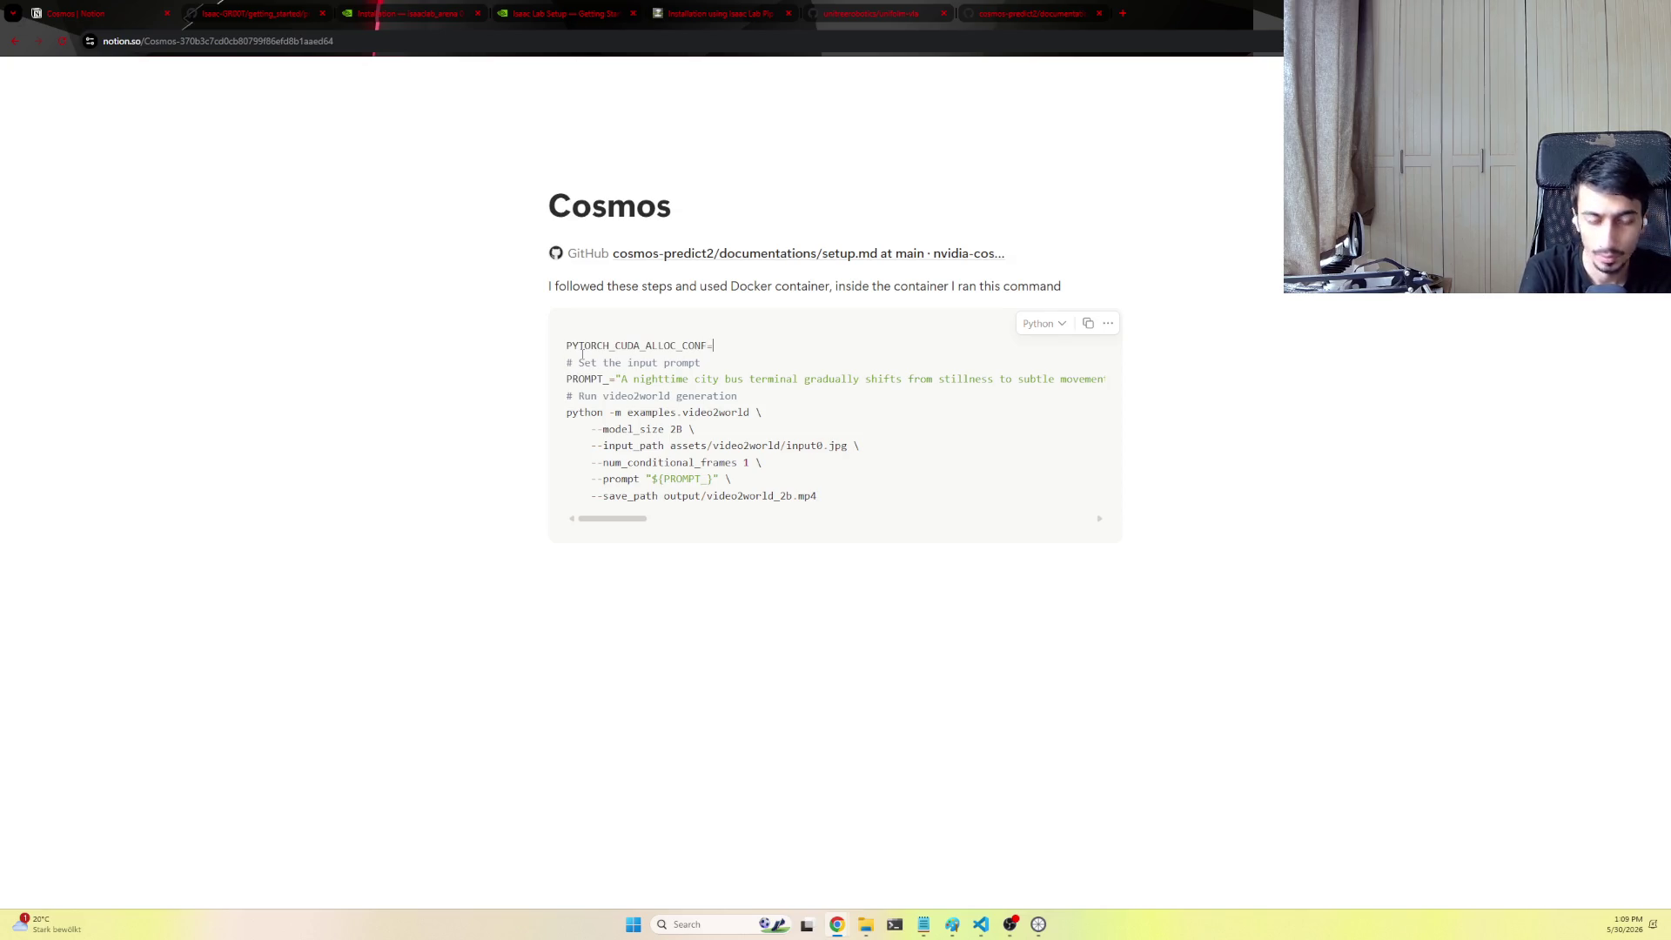
type("expandable_segments:True CUDA_VISIBLE_DEVICES=1 p")
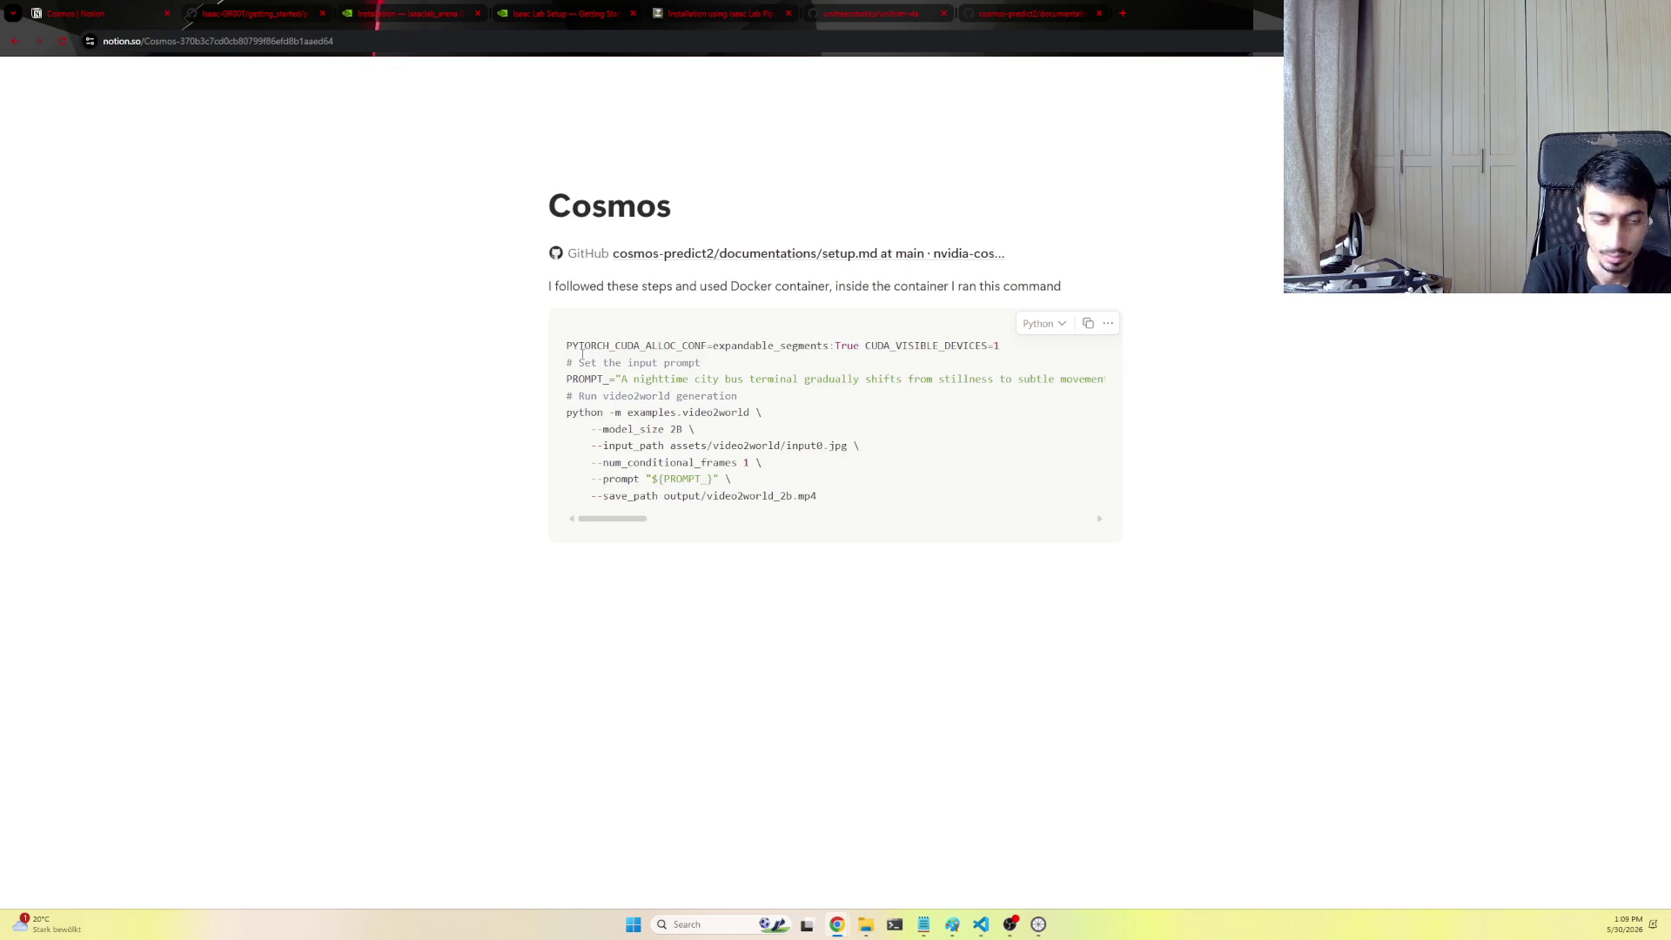
type("ython")
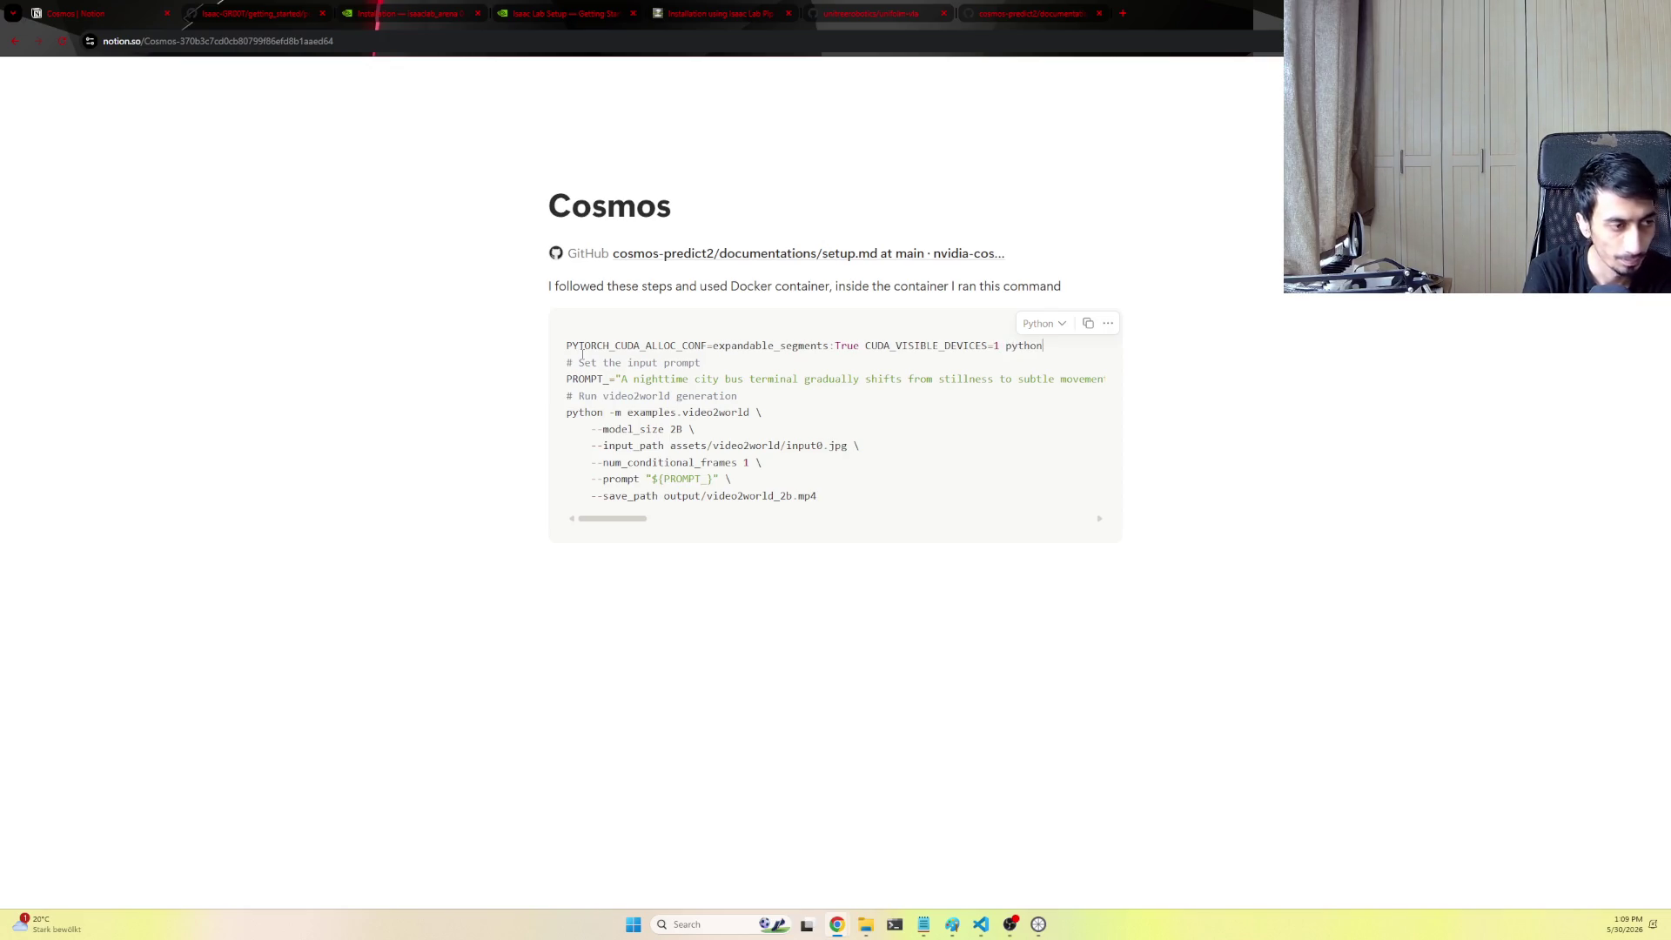
key("ctrl+BackSpace")
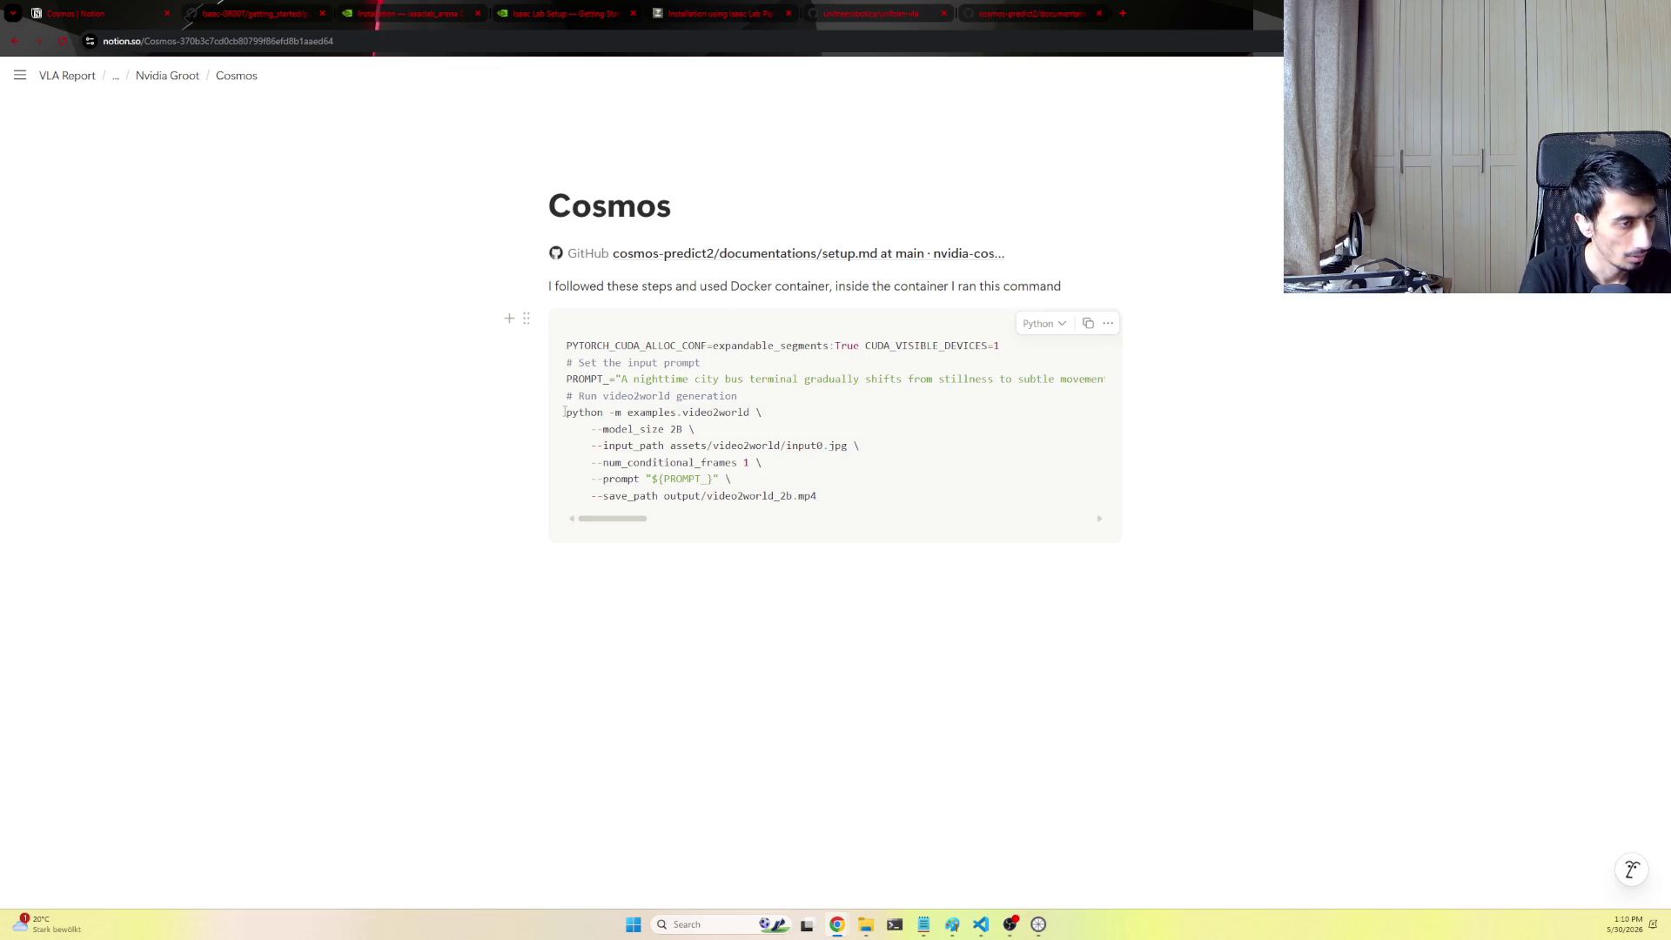
key("Escape")
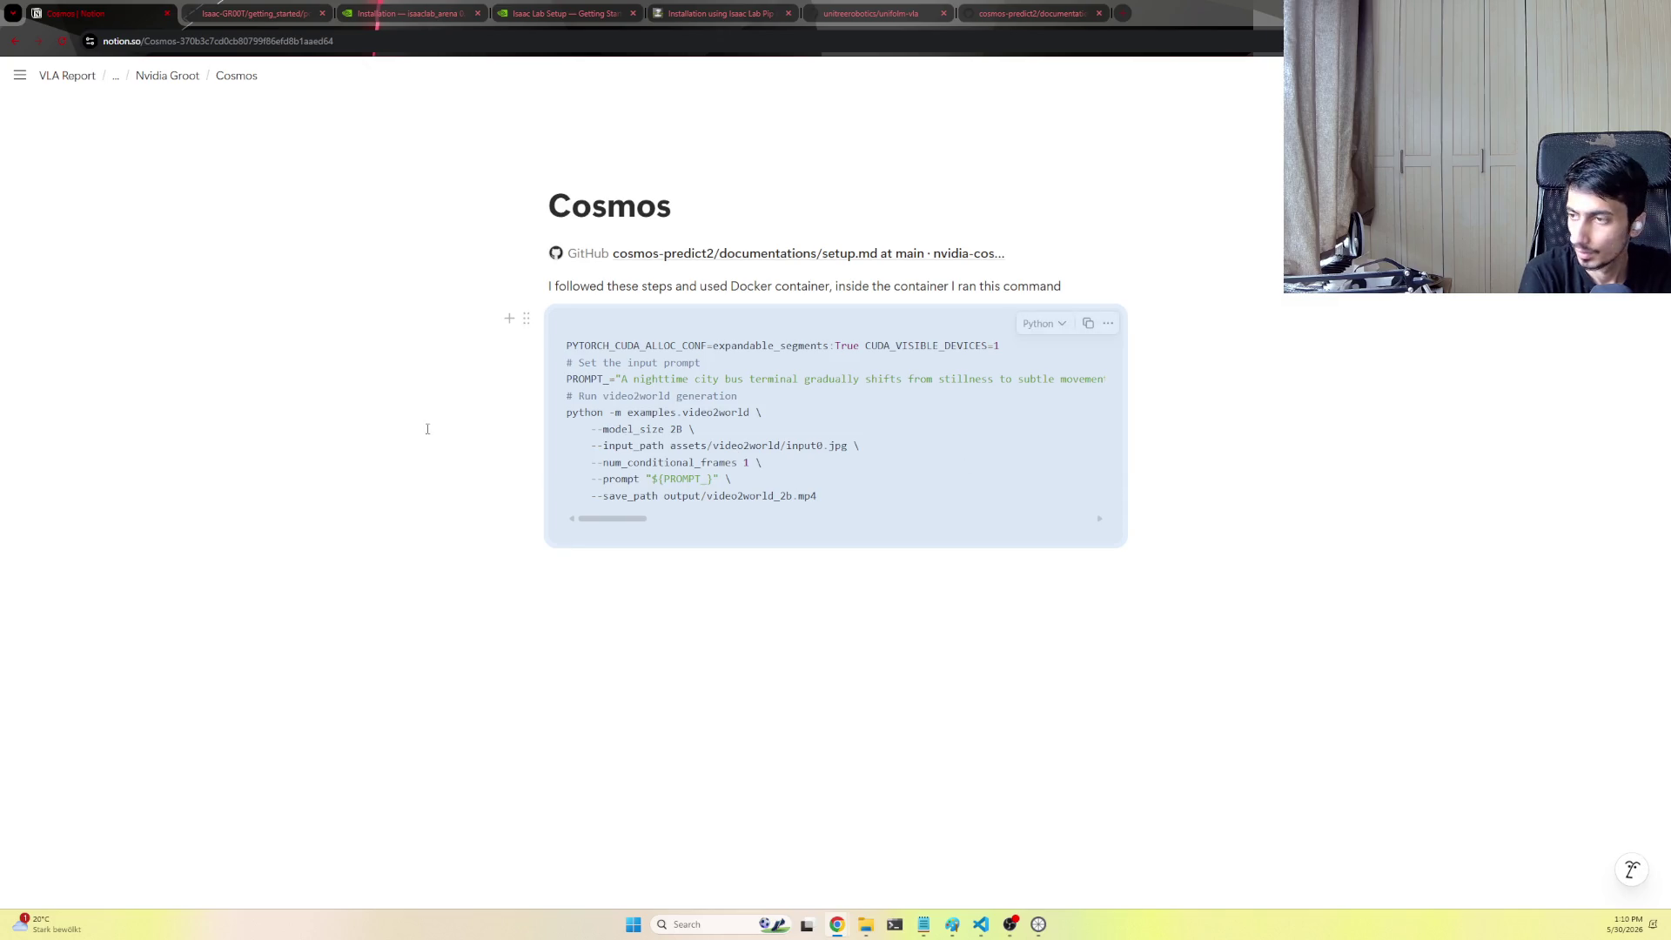
left_click(659, 412)
Move the python video2world command lines to sit directly under the environment-variable line
left_click_drag(571, 412, 881, 496)
left_click(881, 496)
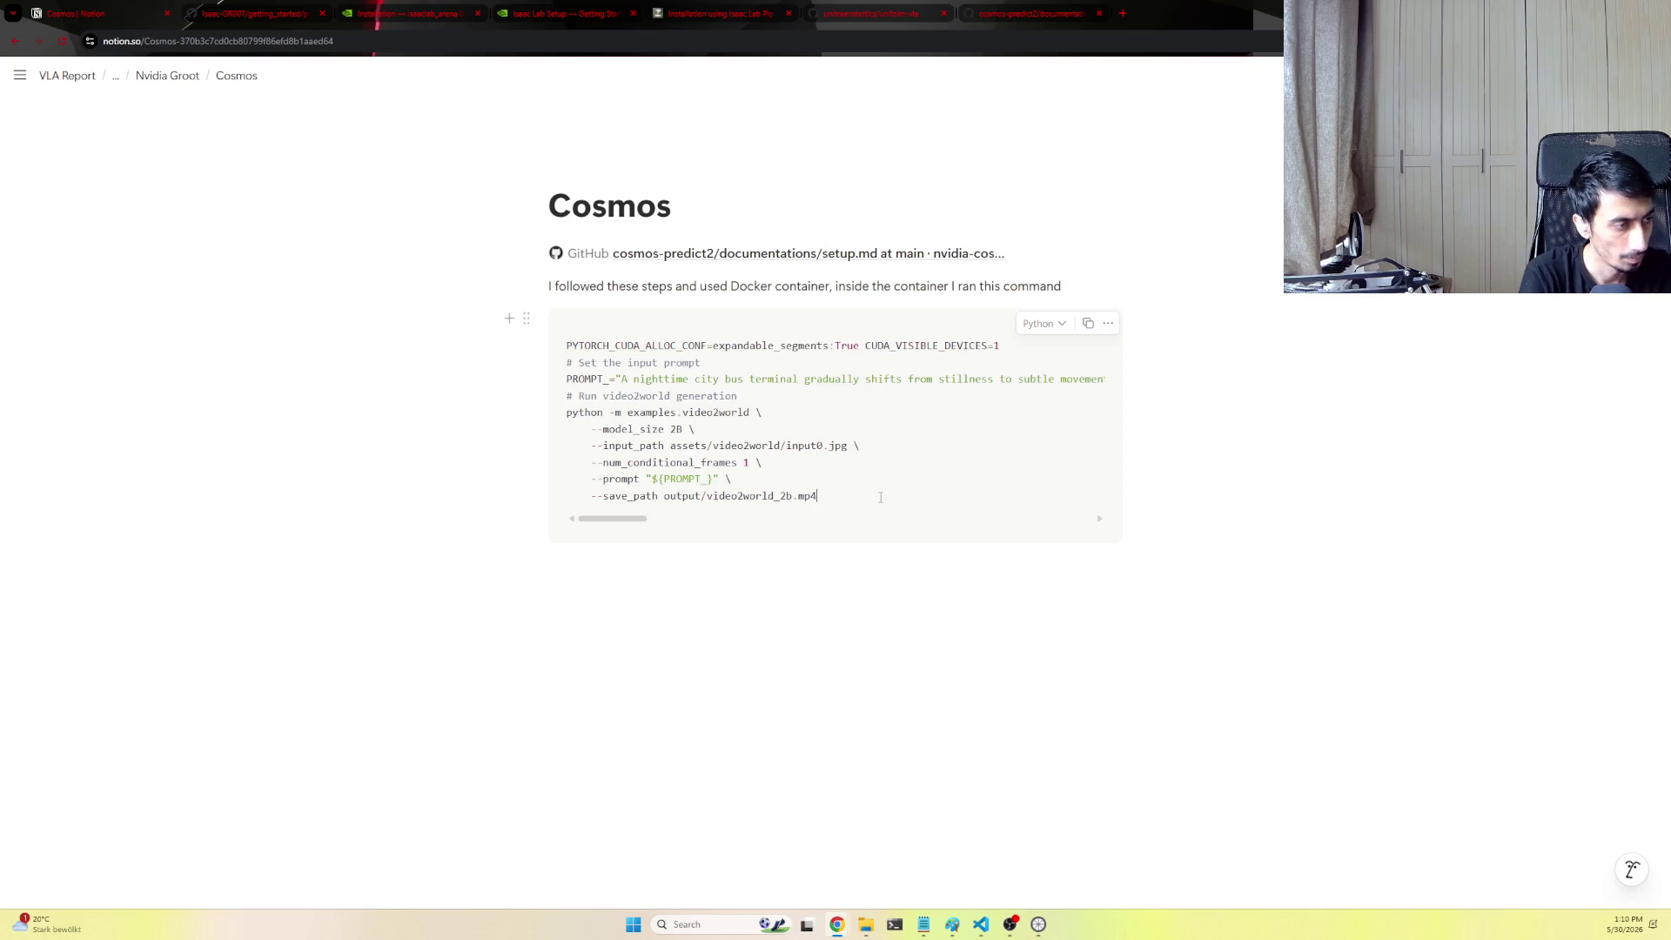
left_click_drag(882, 496, 564, 412)
key("BackSpace")
left_click(1012, 350)
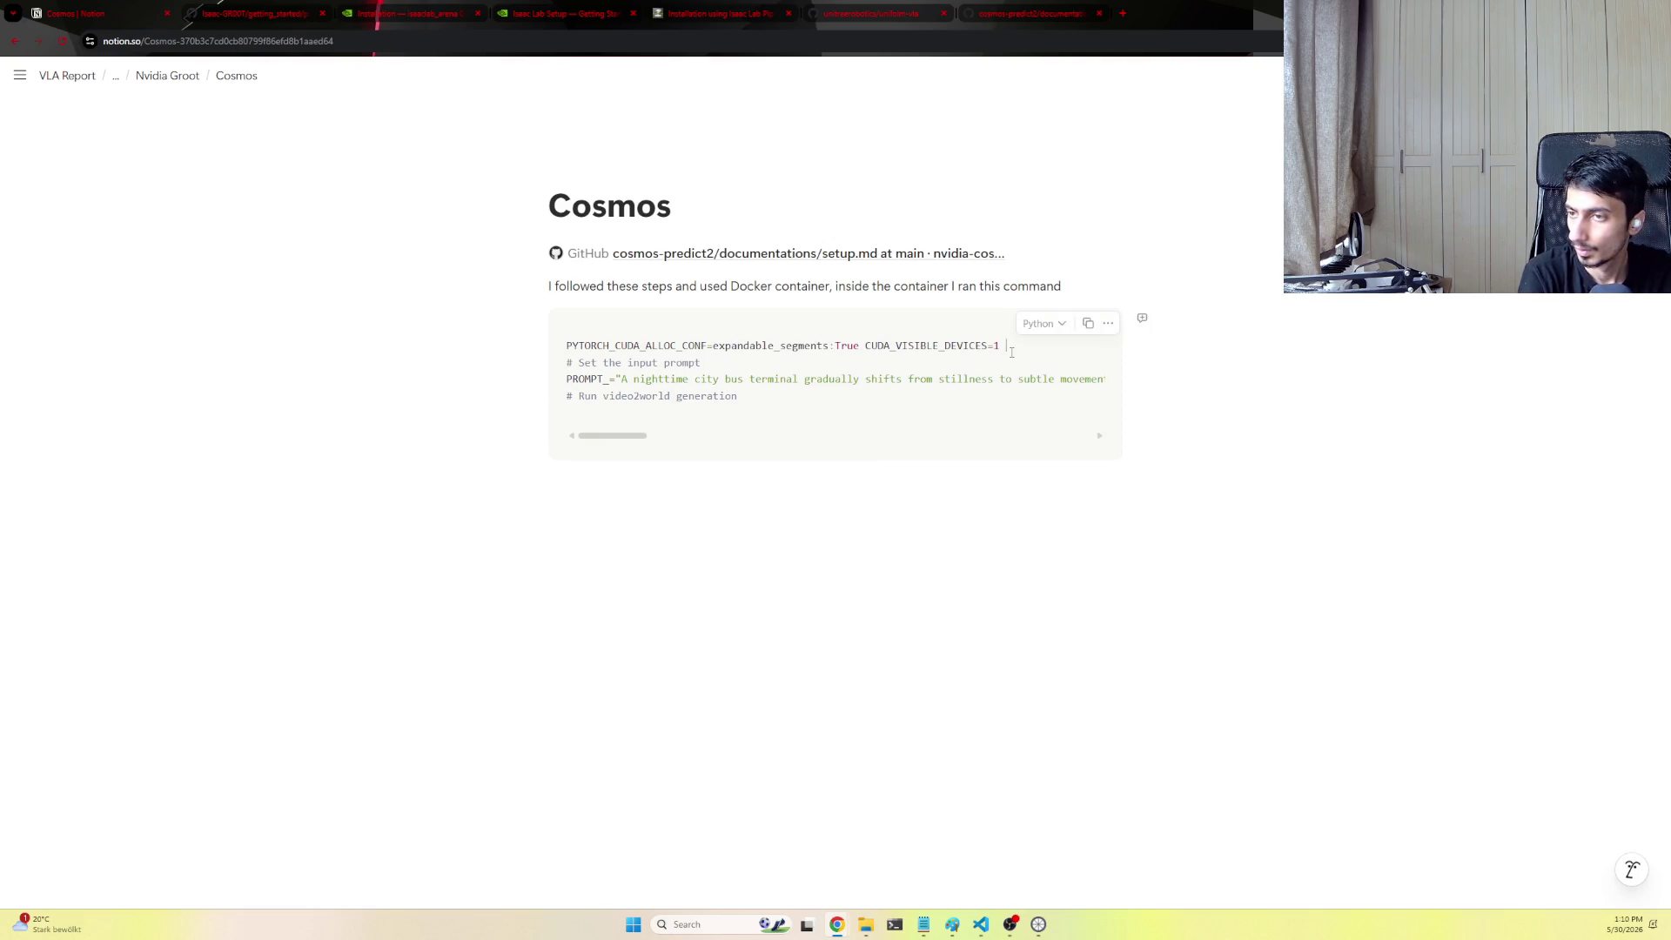
key("BackSpace")
key("Return")
key("BackSpace")
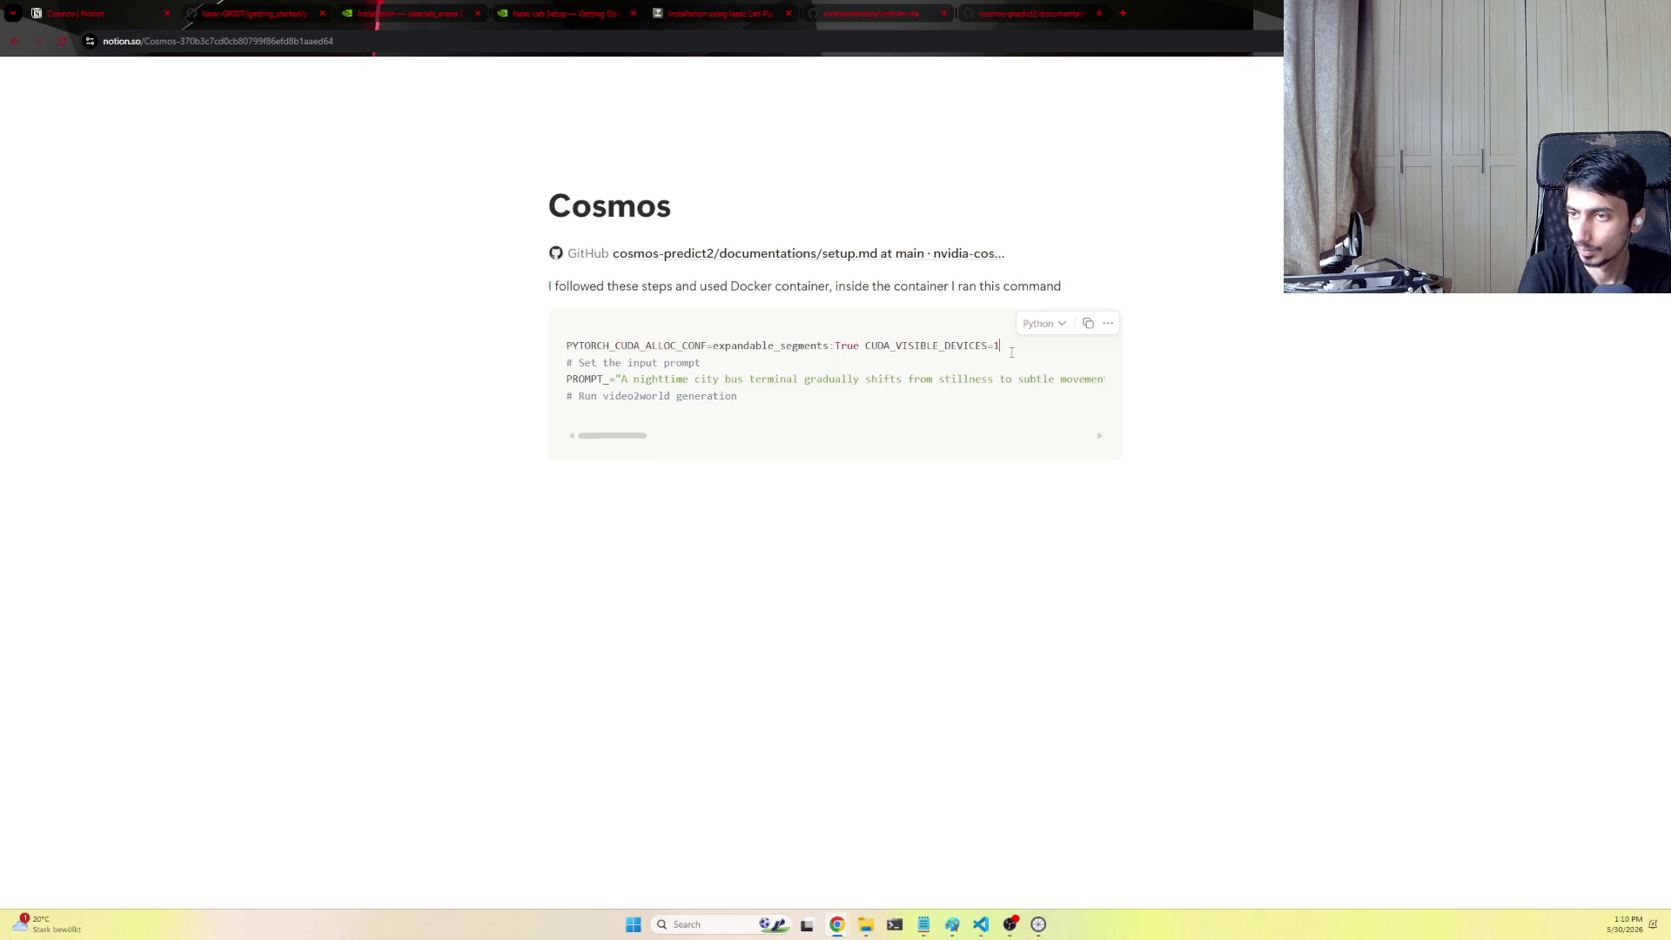
key("ctrl+z")
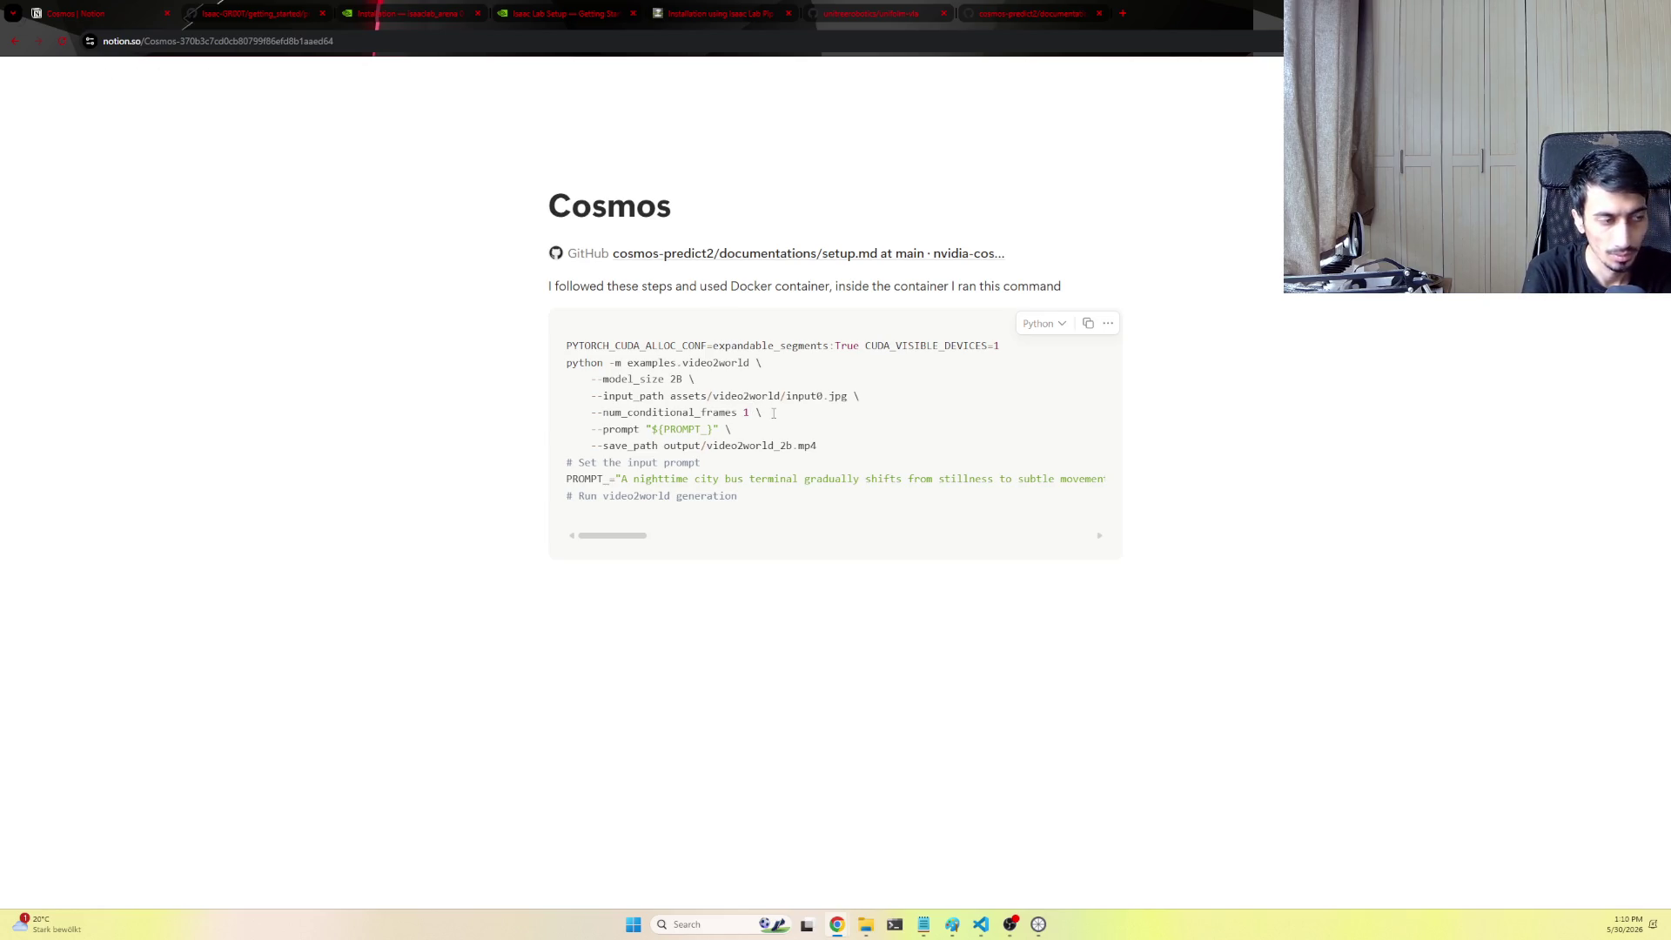
Add --resolution 480 and --aspect_ratio 16:9 flag lines after the prompt flag
key("Return")
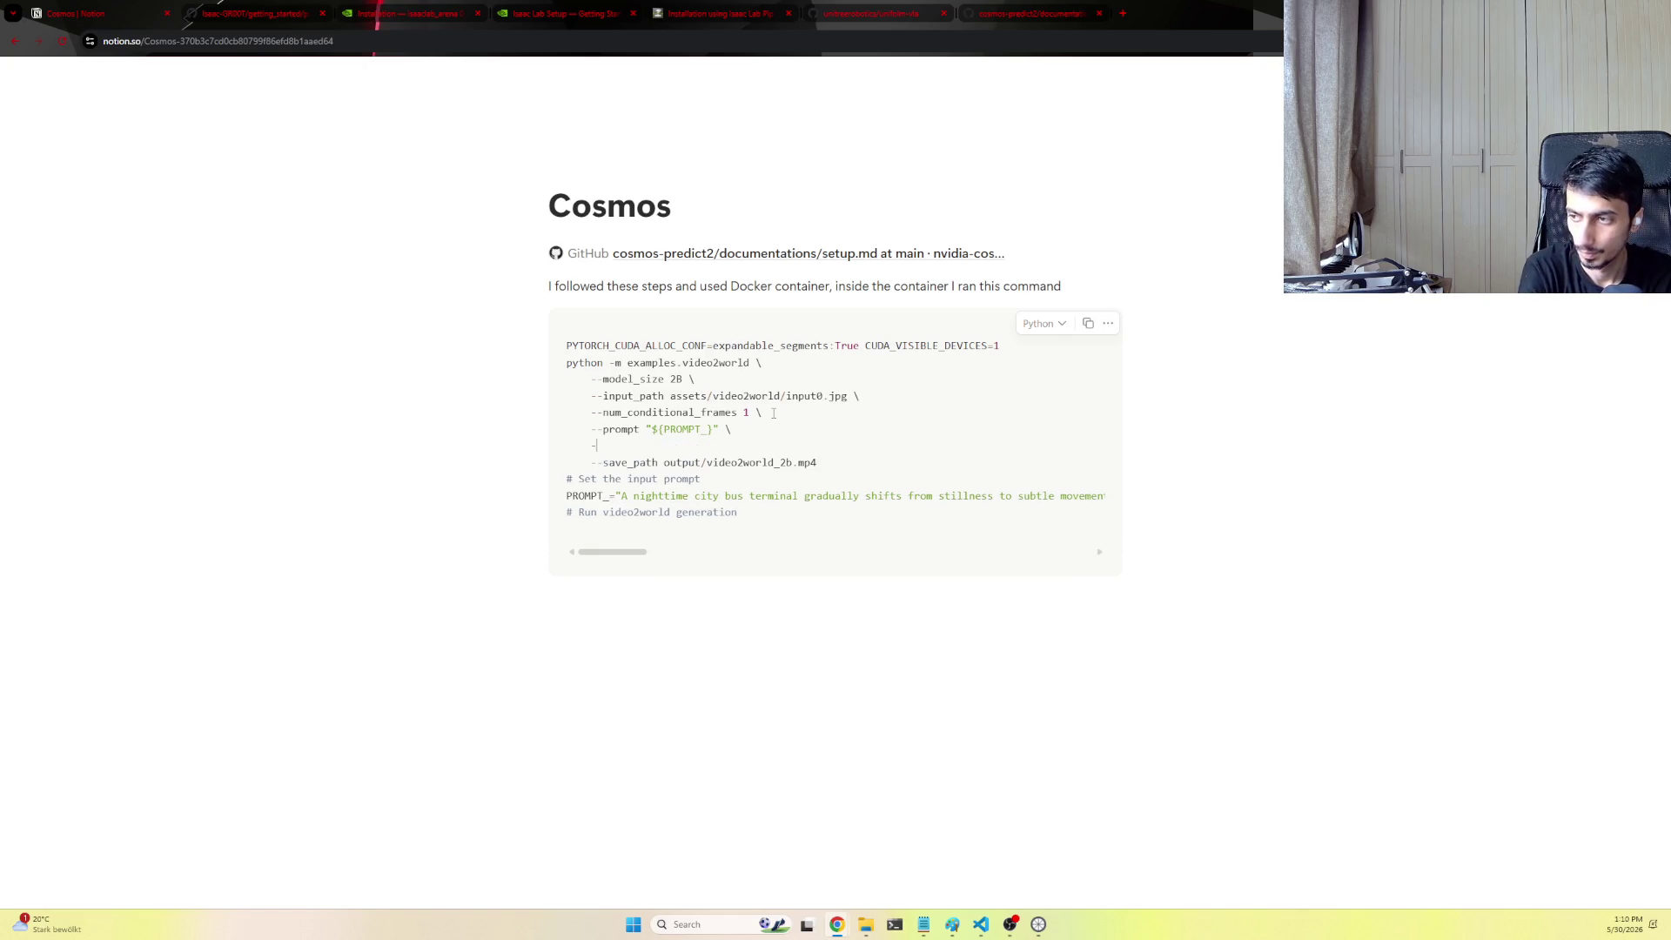
type("--re")
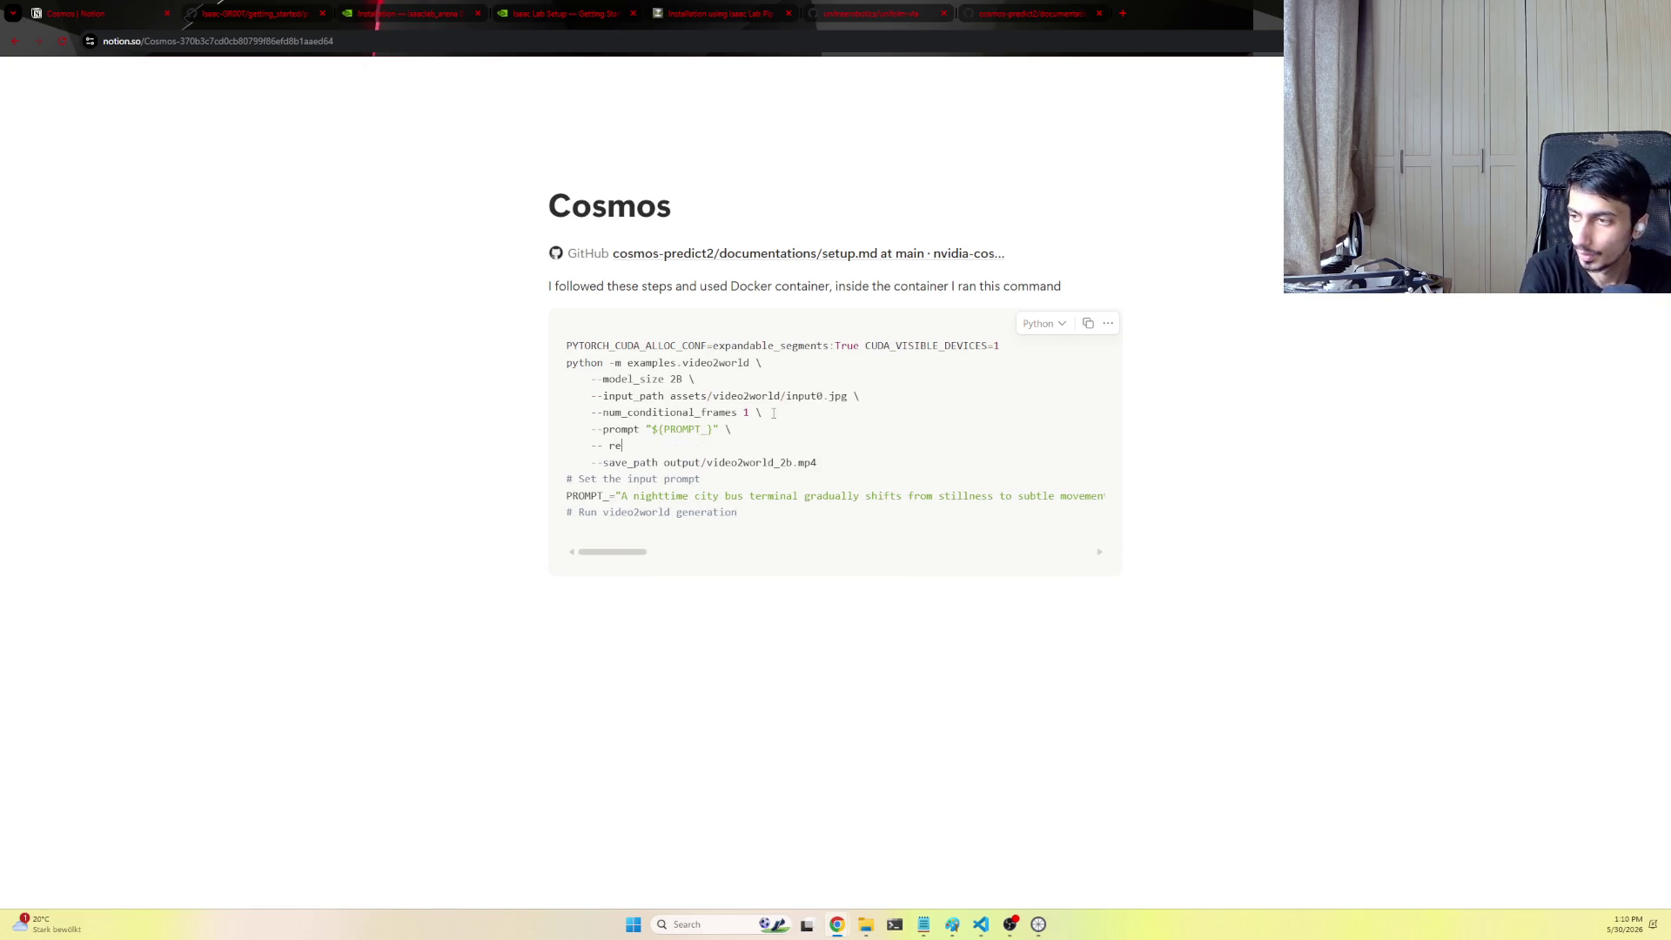
type("solution ")
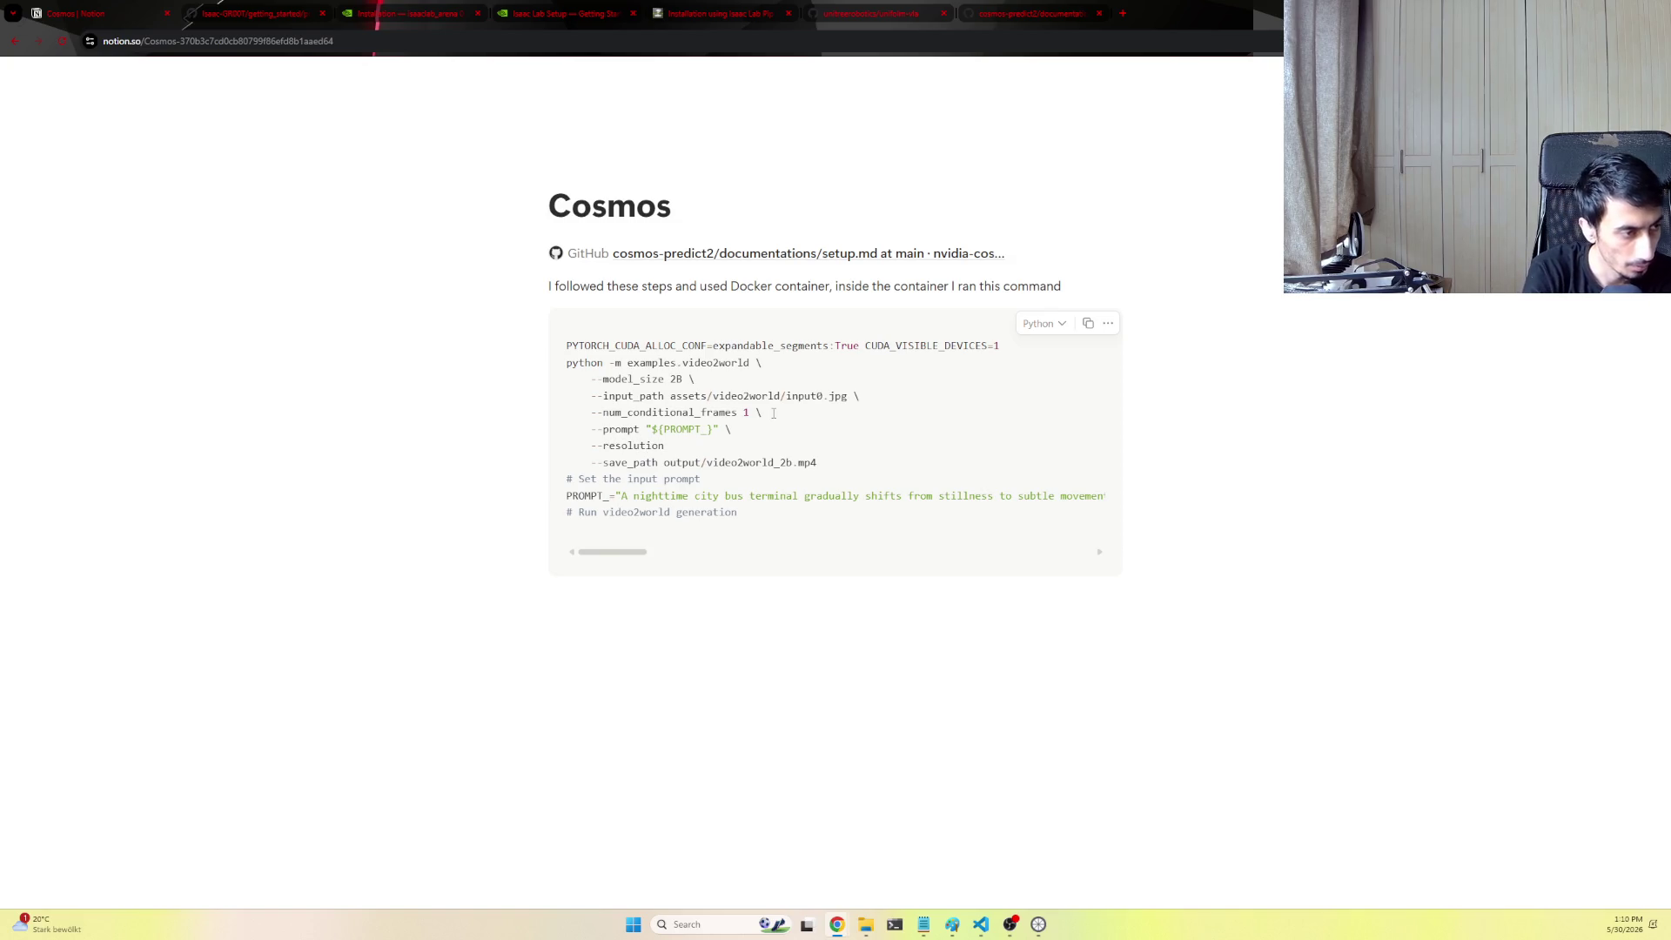
type("480")
key("Return")
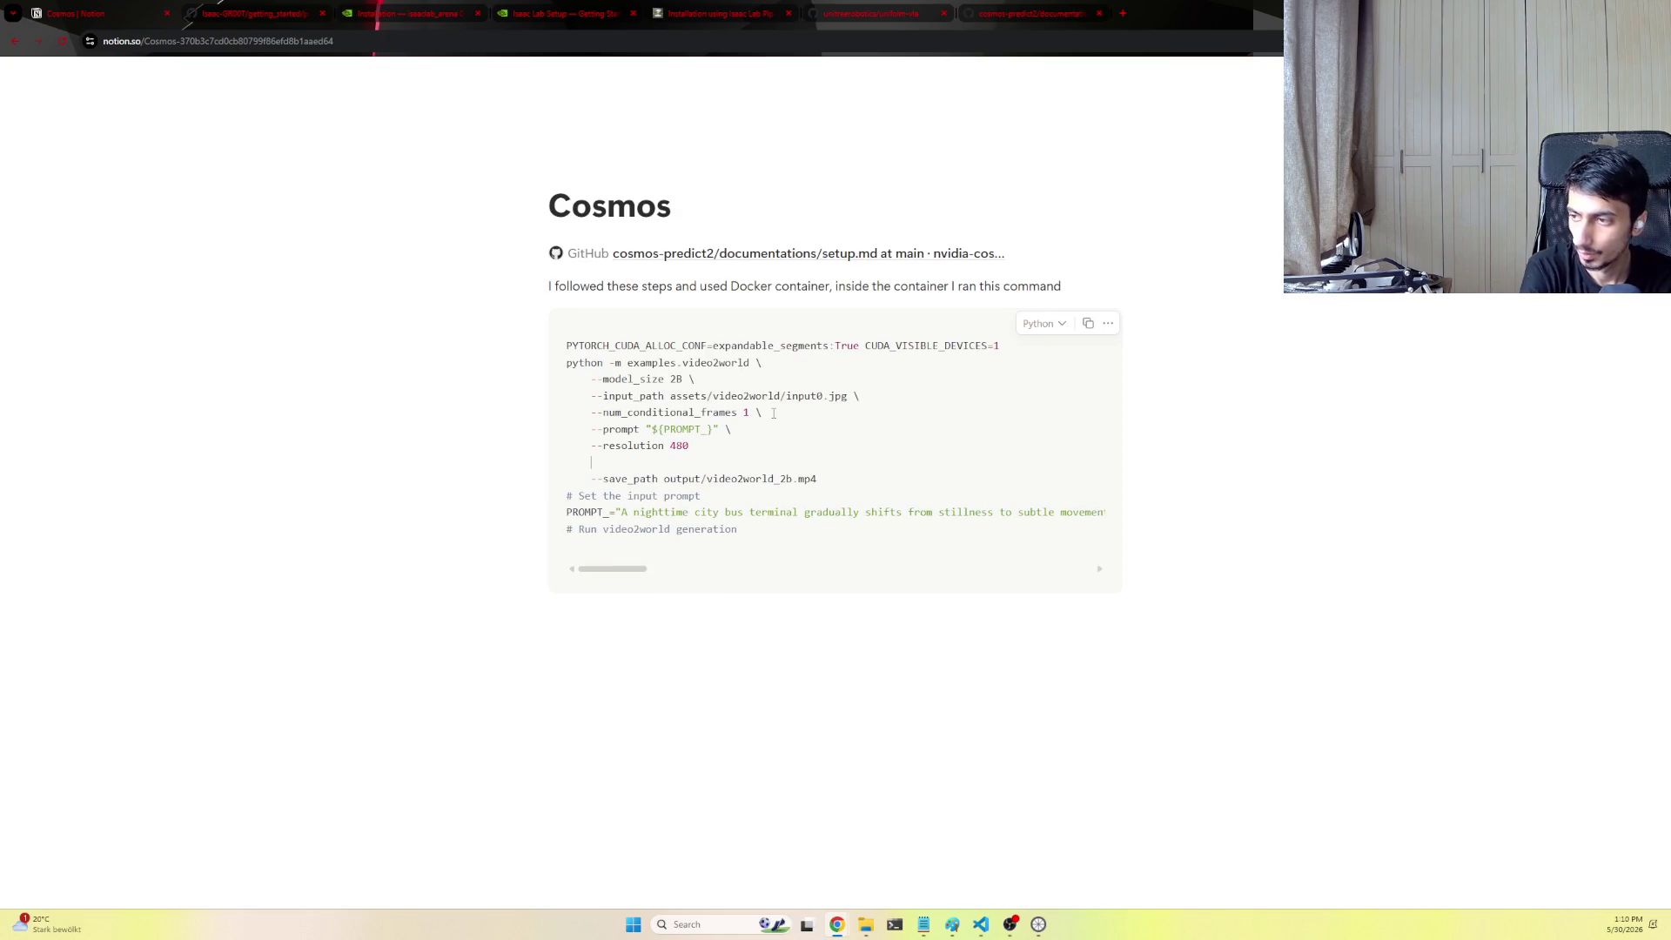
type("--aspect")
key("BackSpace")
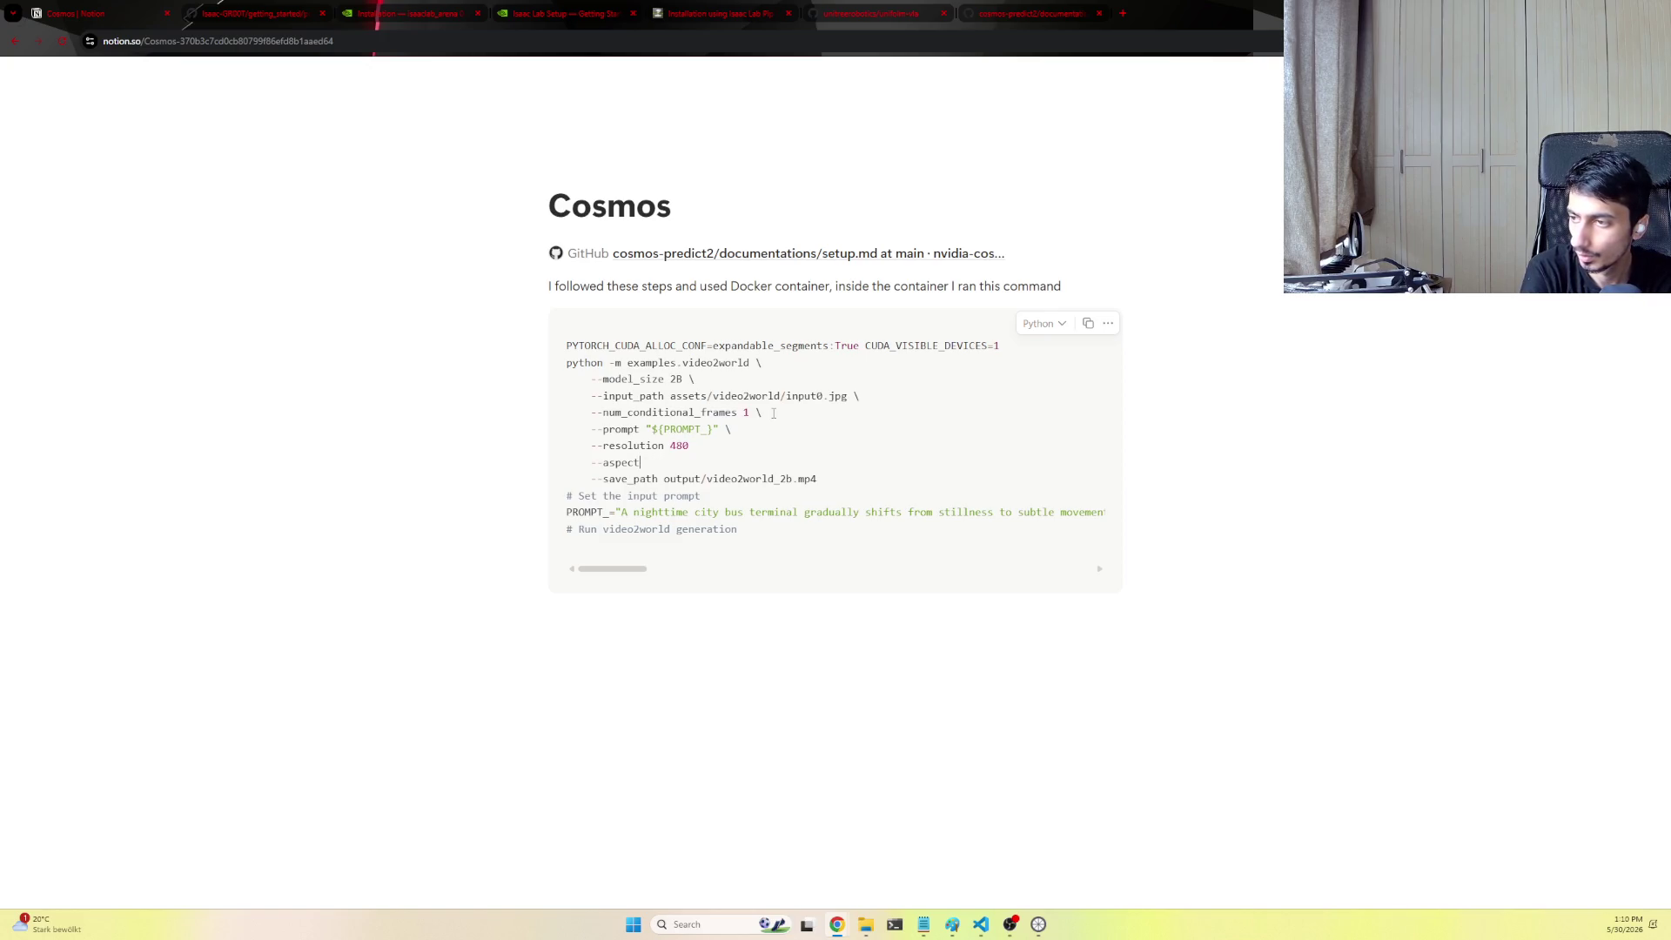
type("_ratio ")
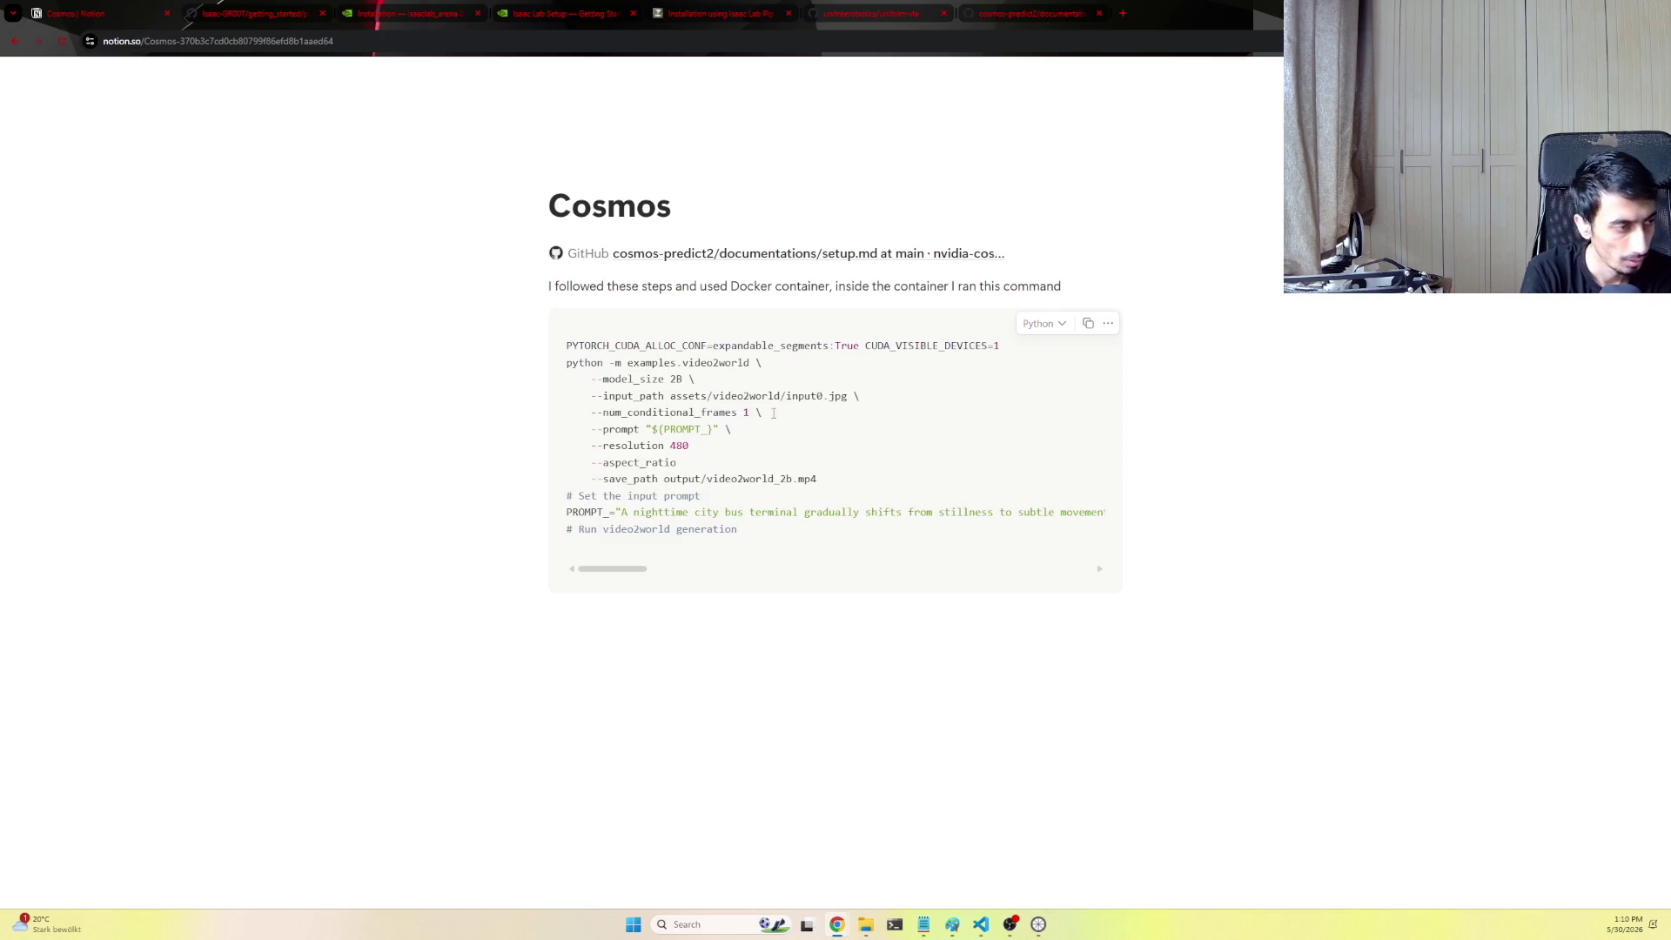
type("16:9")
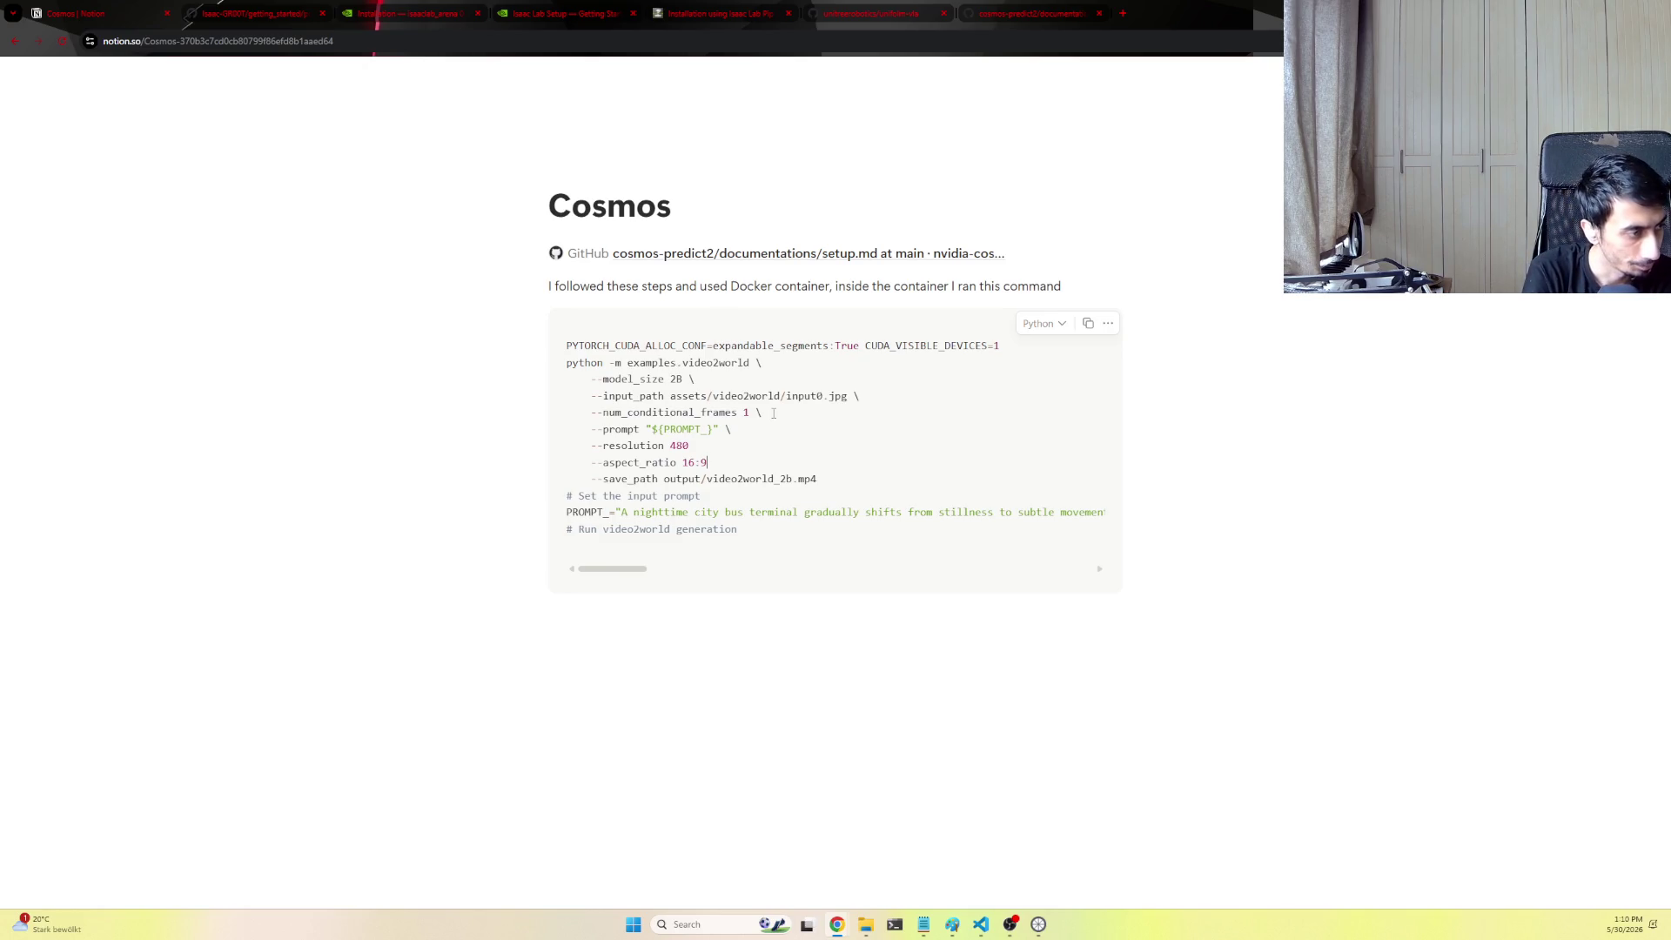
key("Return")
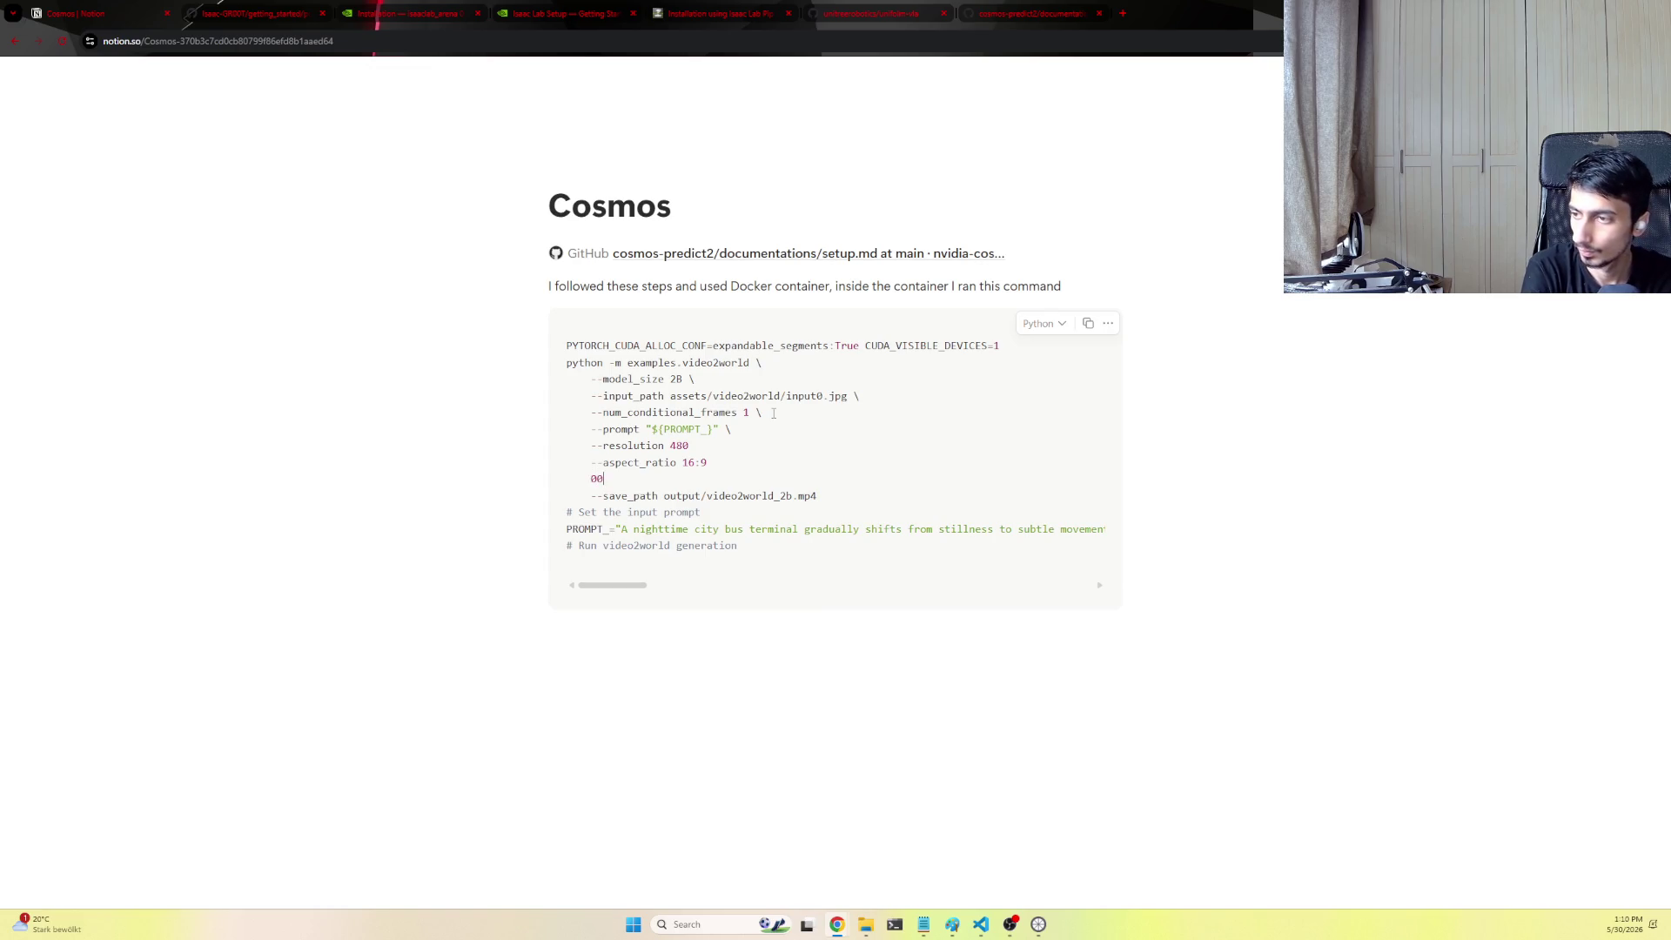
type("num")
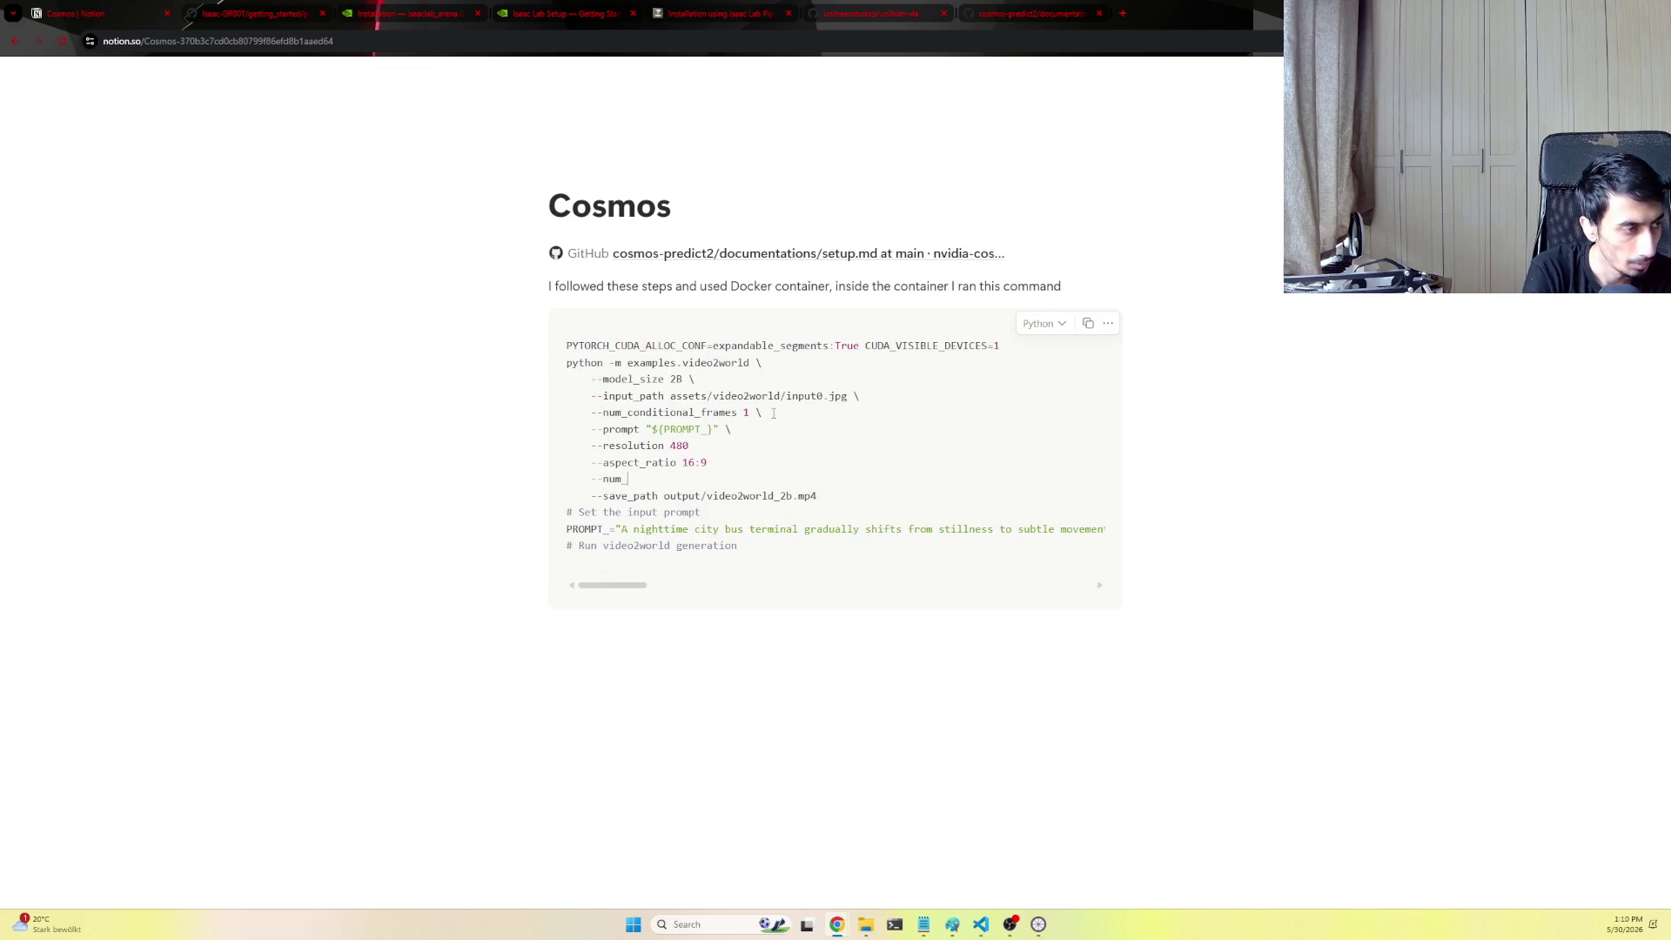
type("_gpus 1")
Add --num_gpus 1, --disable_guardrail, --disable_prompt_refiner, --offload_text_encoder and --downcast_text_encoder flag lines
key("Return")
type("--disable_guardrail")
key("Return")
type("--diable")
key("BackSpace")
key("BackSpace")
key("BackSpace")
key("BackSpace")
type("sable")
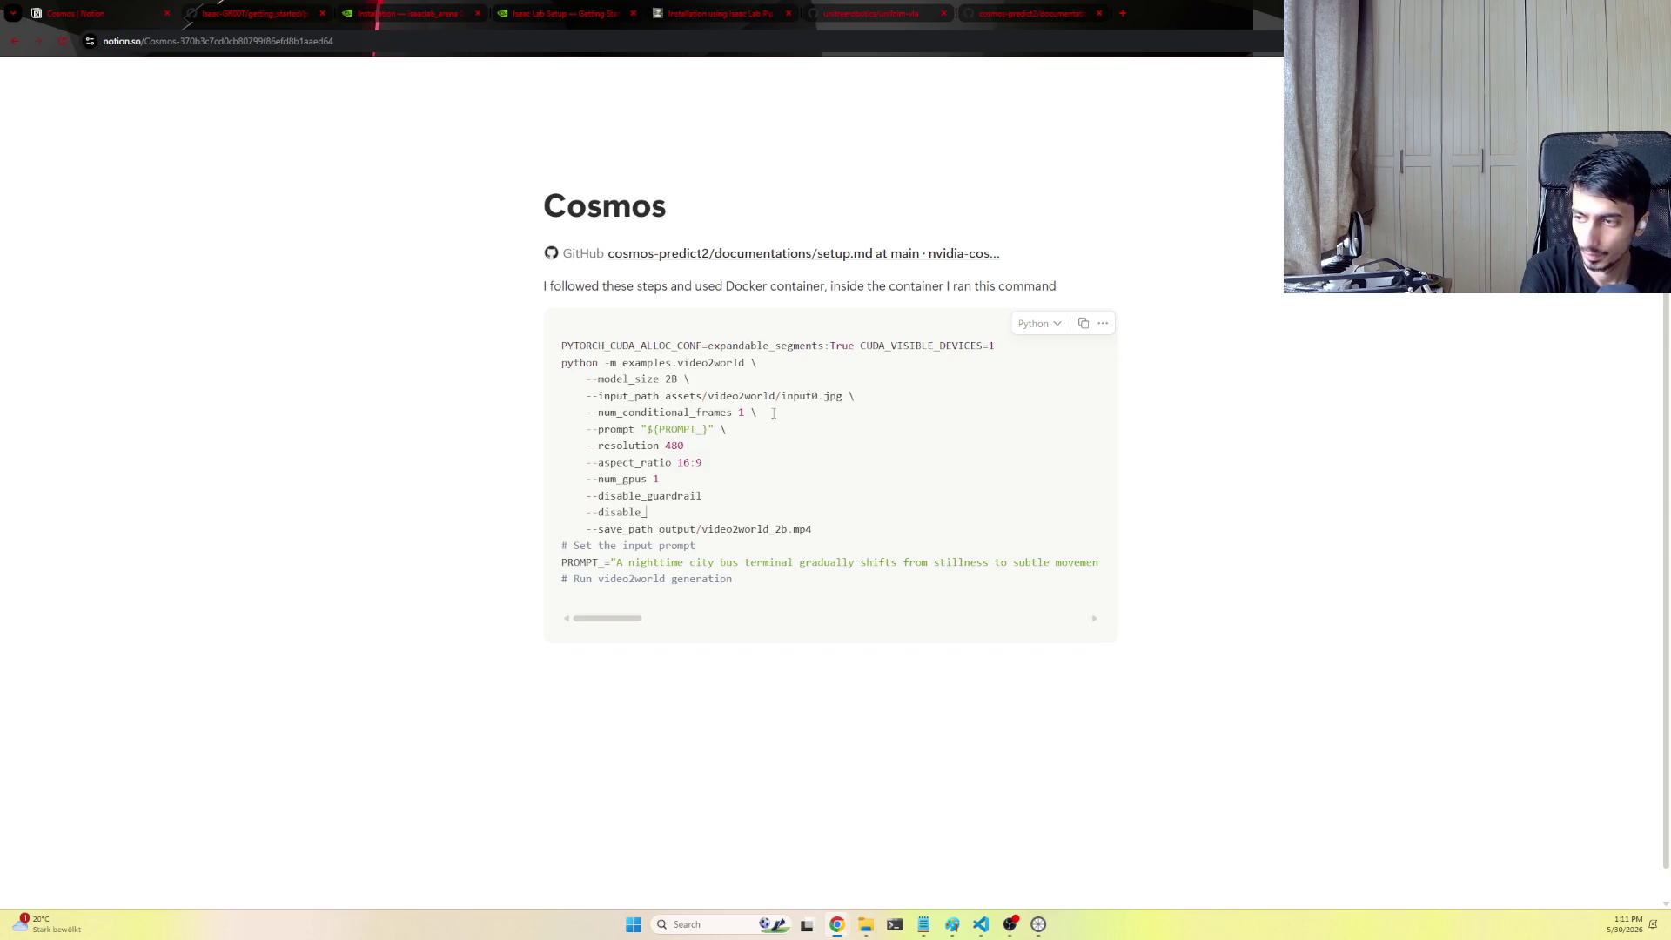
type("_prompt_refiner")
key("Return")
type("--")
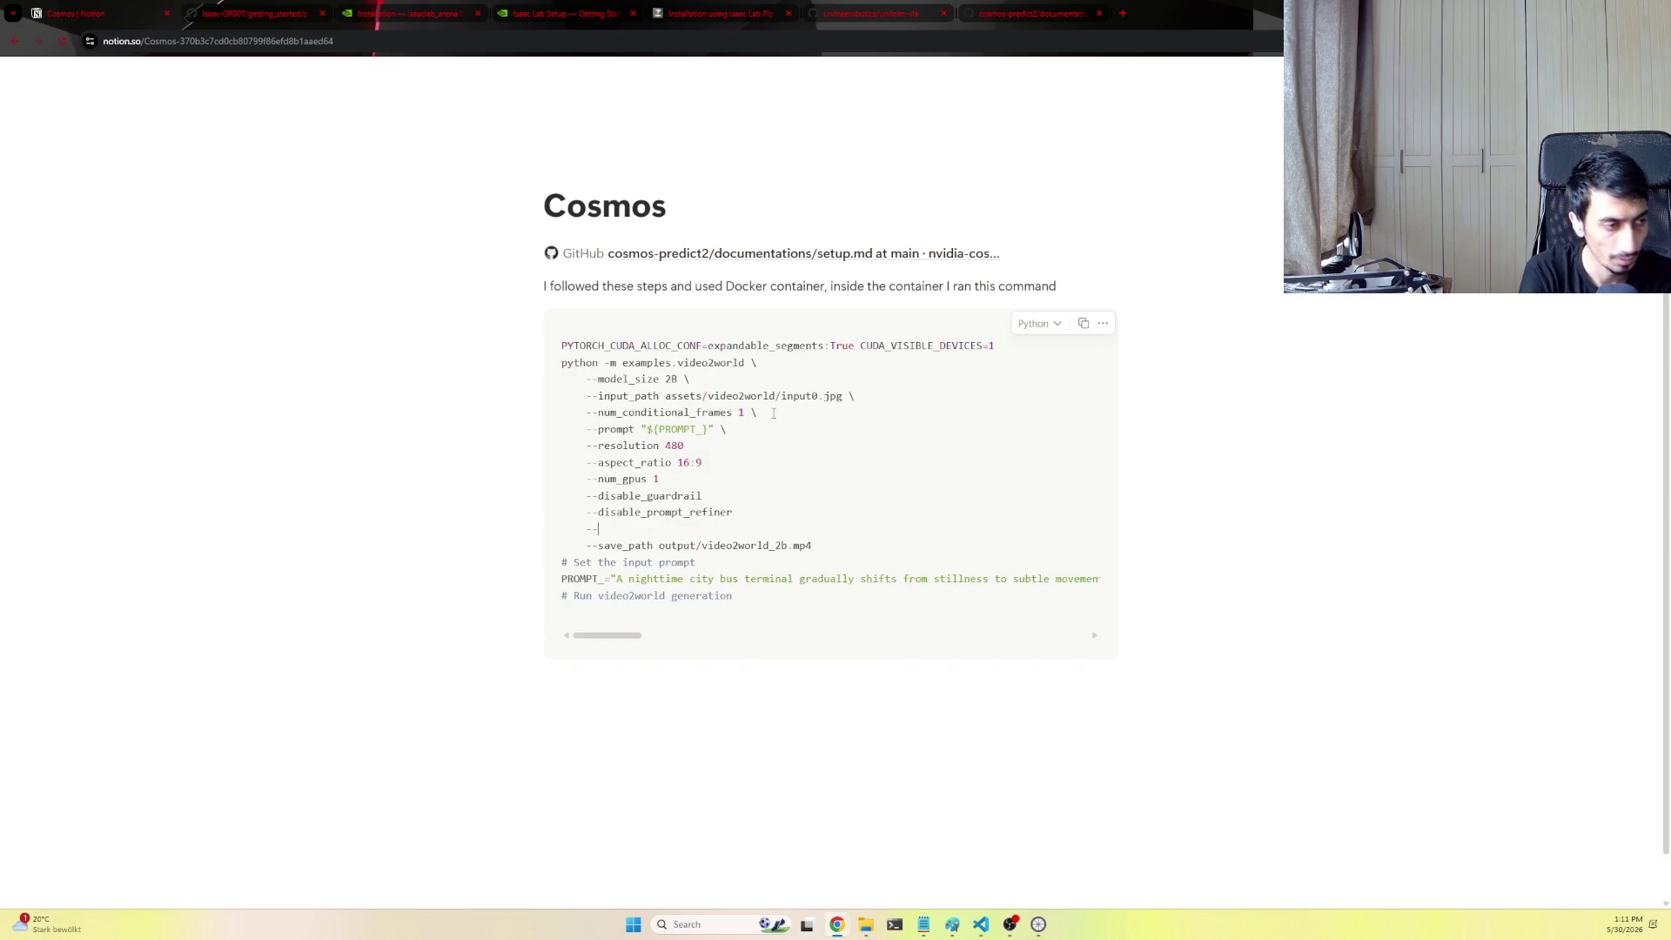
key("BackSpace")
key("BackSpace")
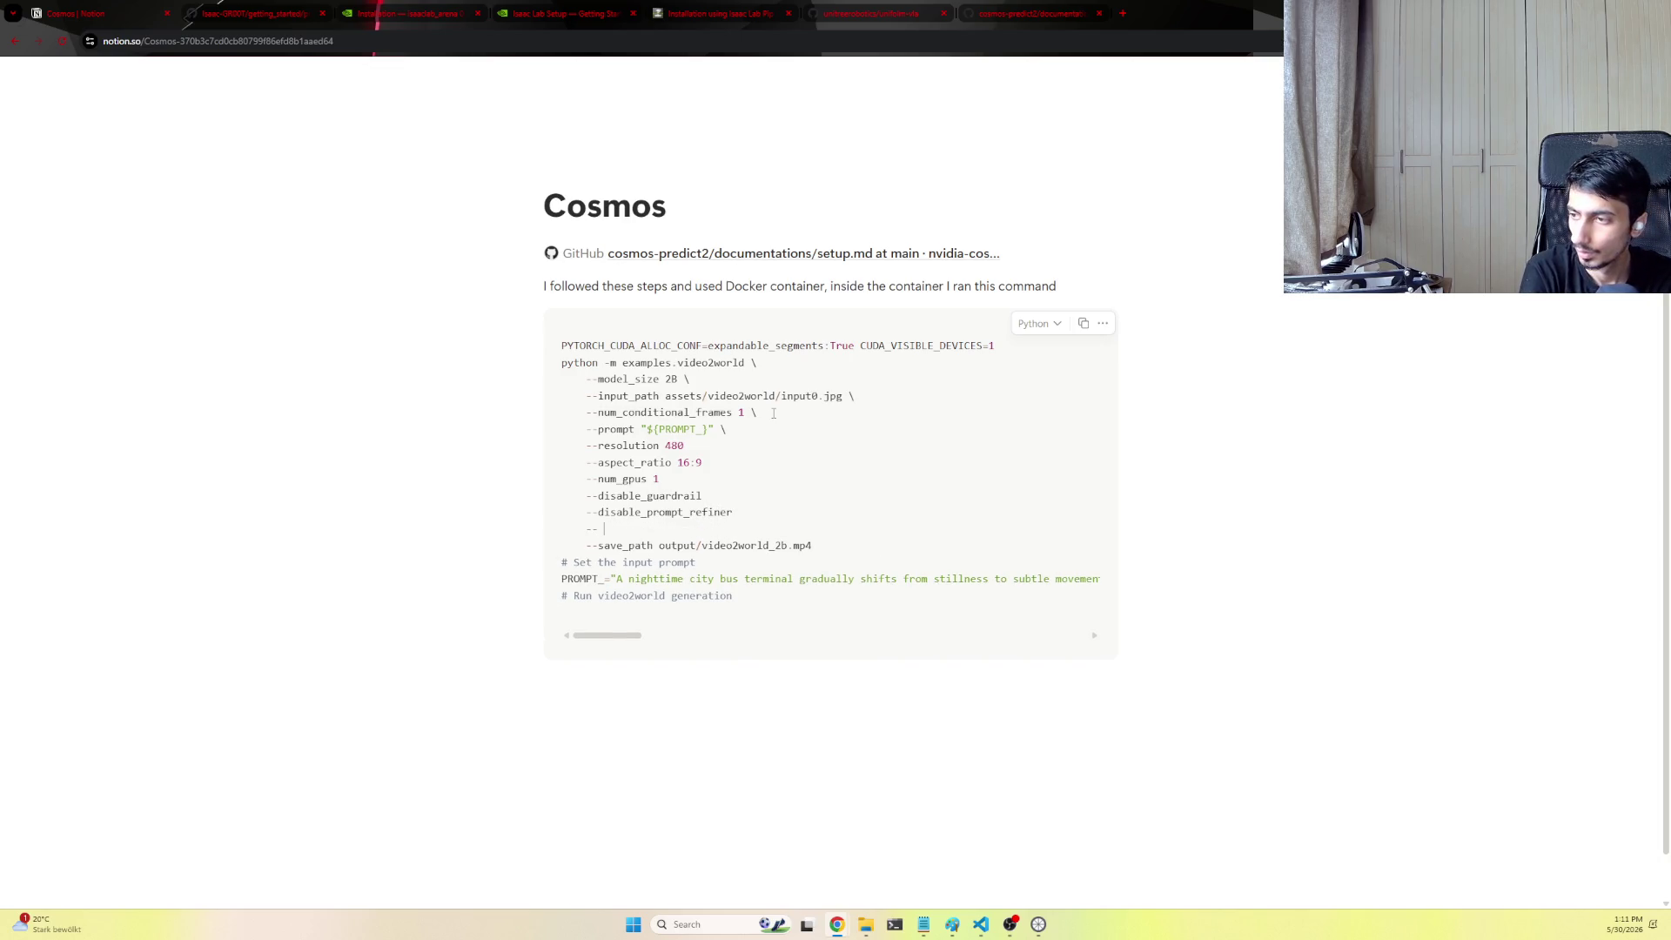
type("offload_text_encoder")
key("Return")
type("--")
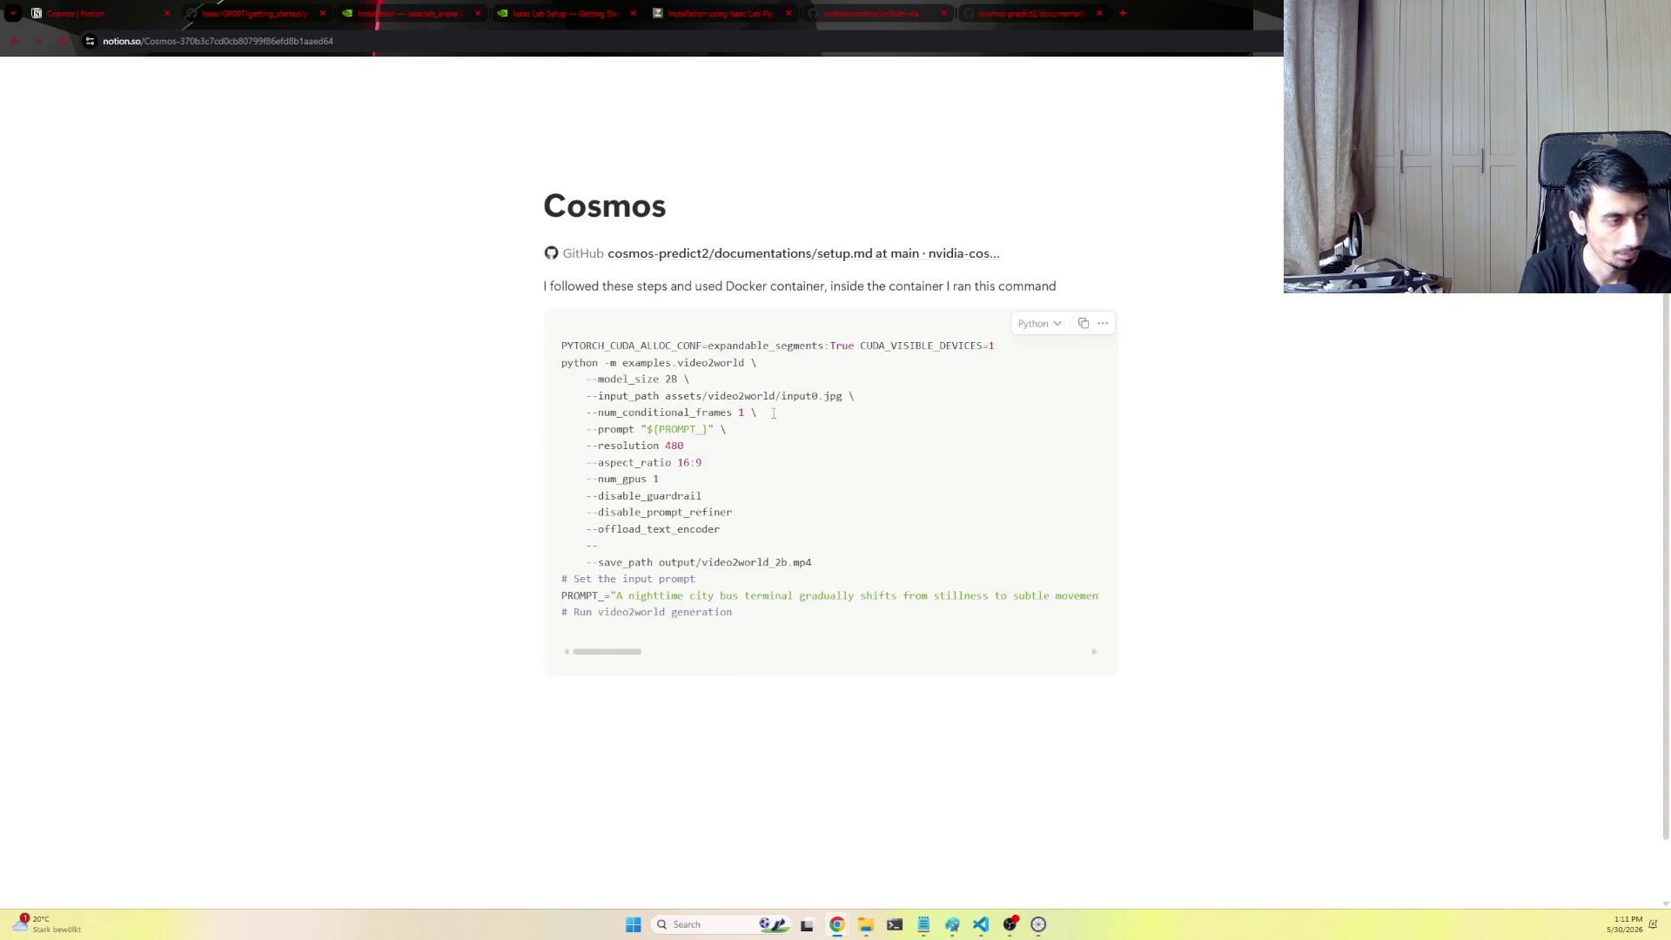
type("do")
type("ow")
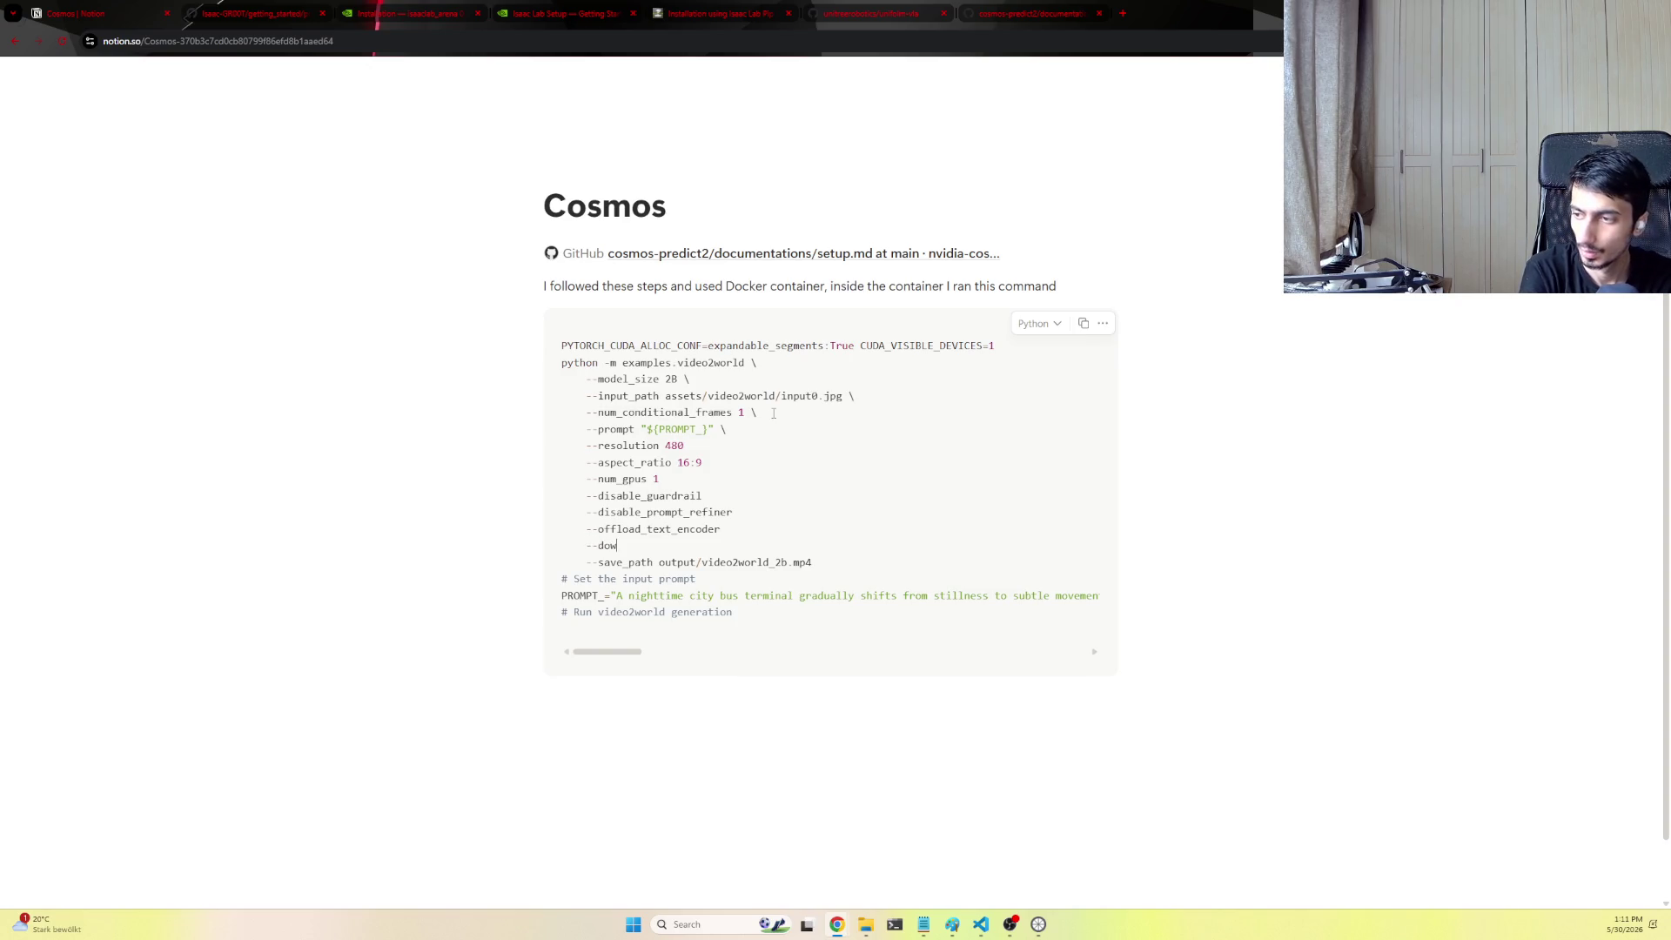
type("ncast_text_encoder")
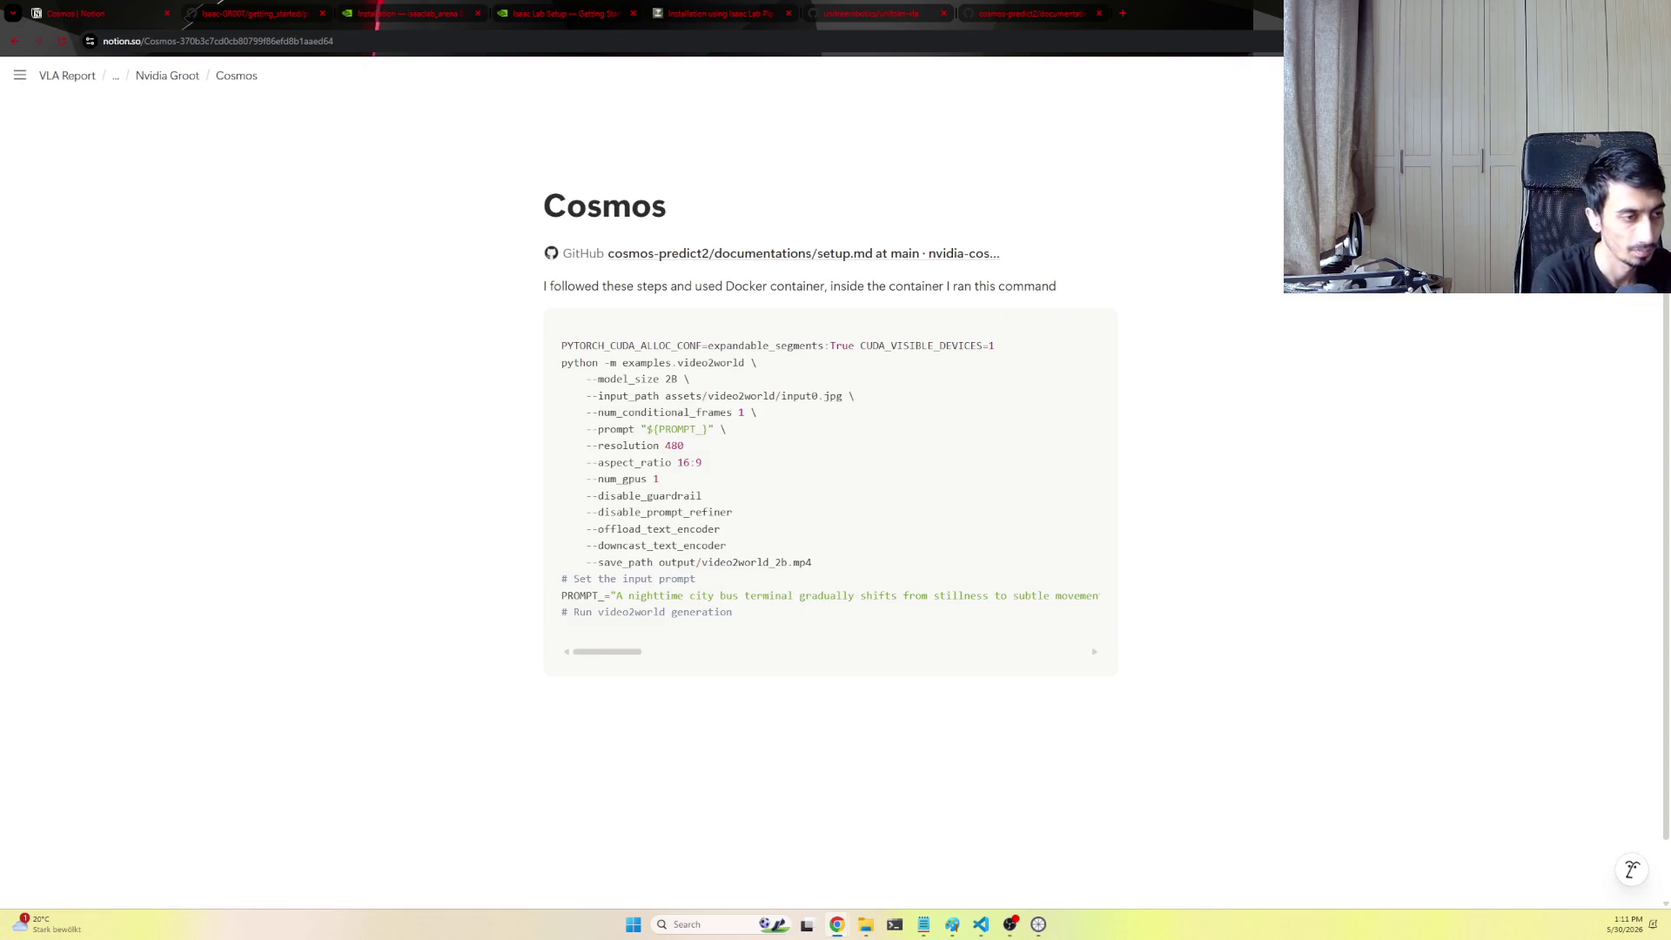
mouse_move(810, 584)
left_click_drag(815, 561, 561, 563)
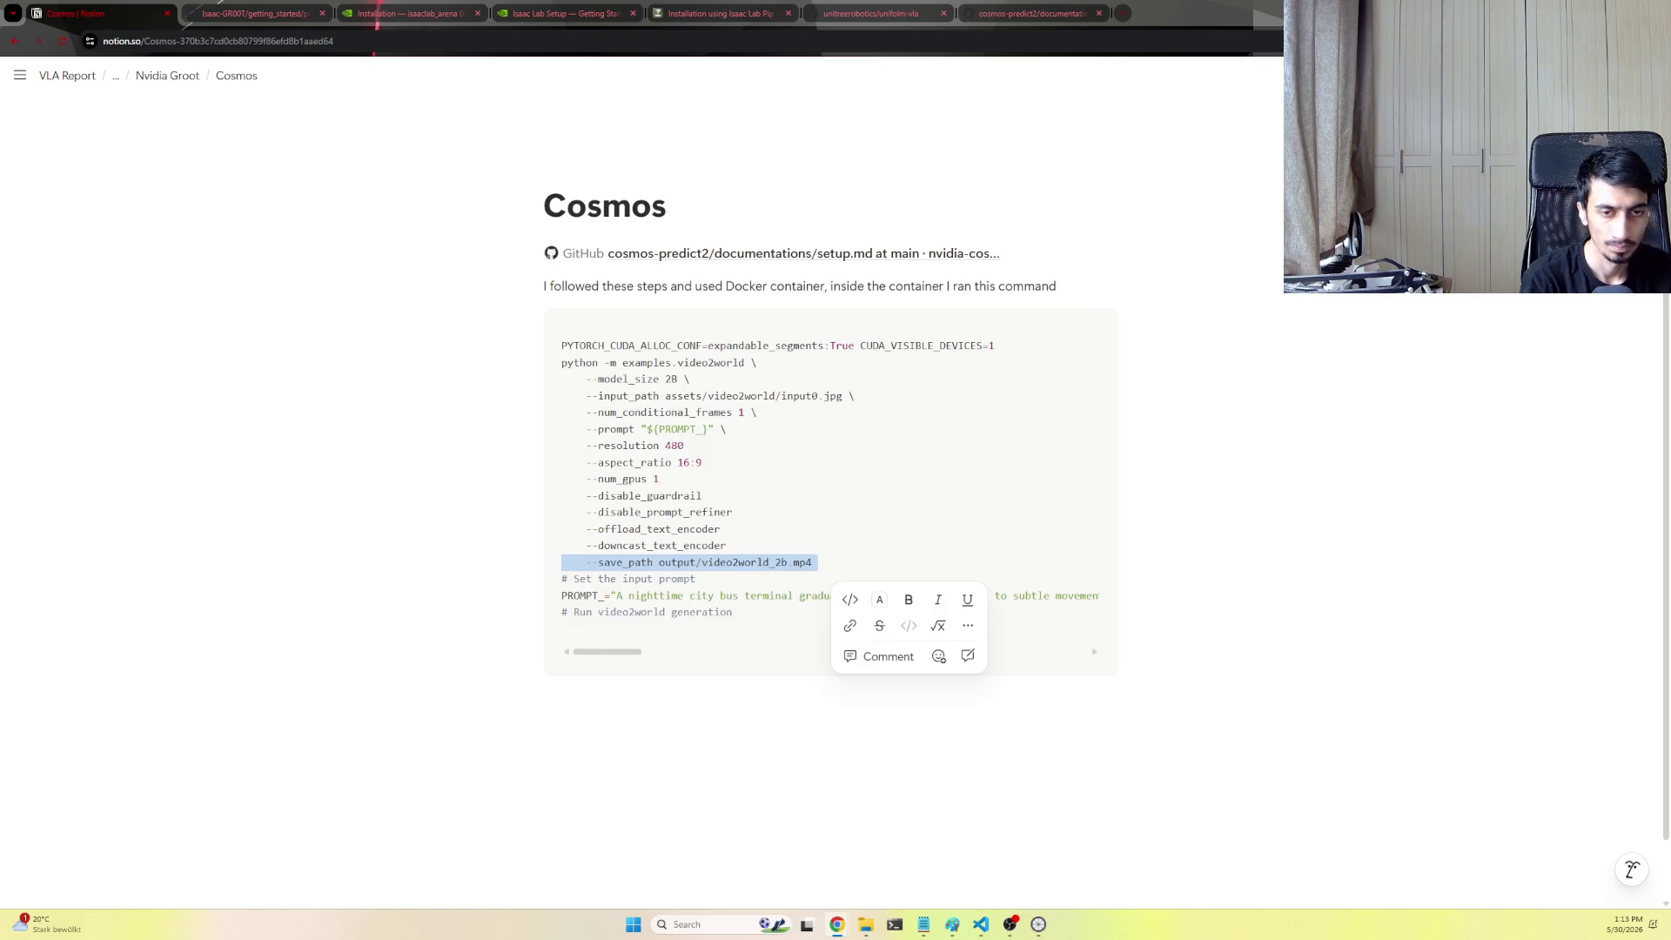
mouse_move(831, 490)
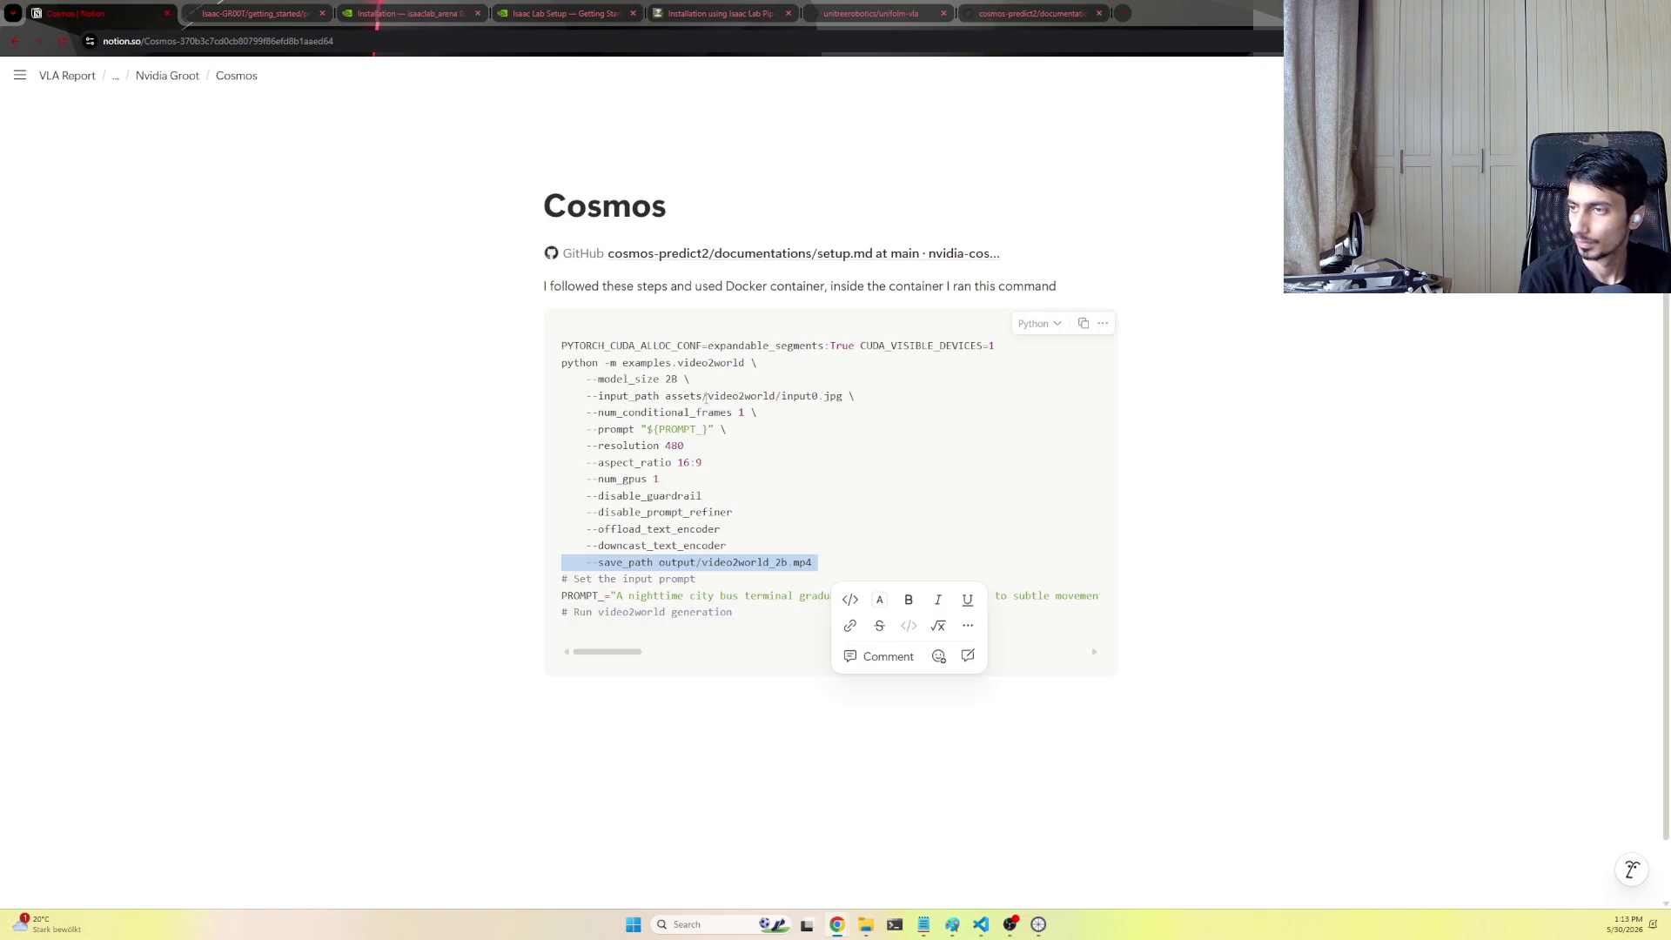
left_click(708, 396)
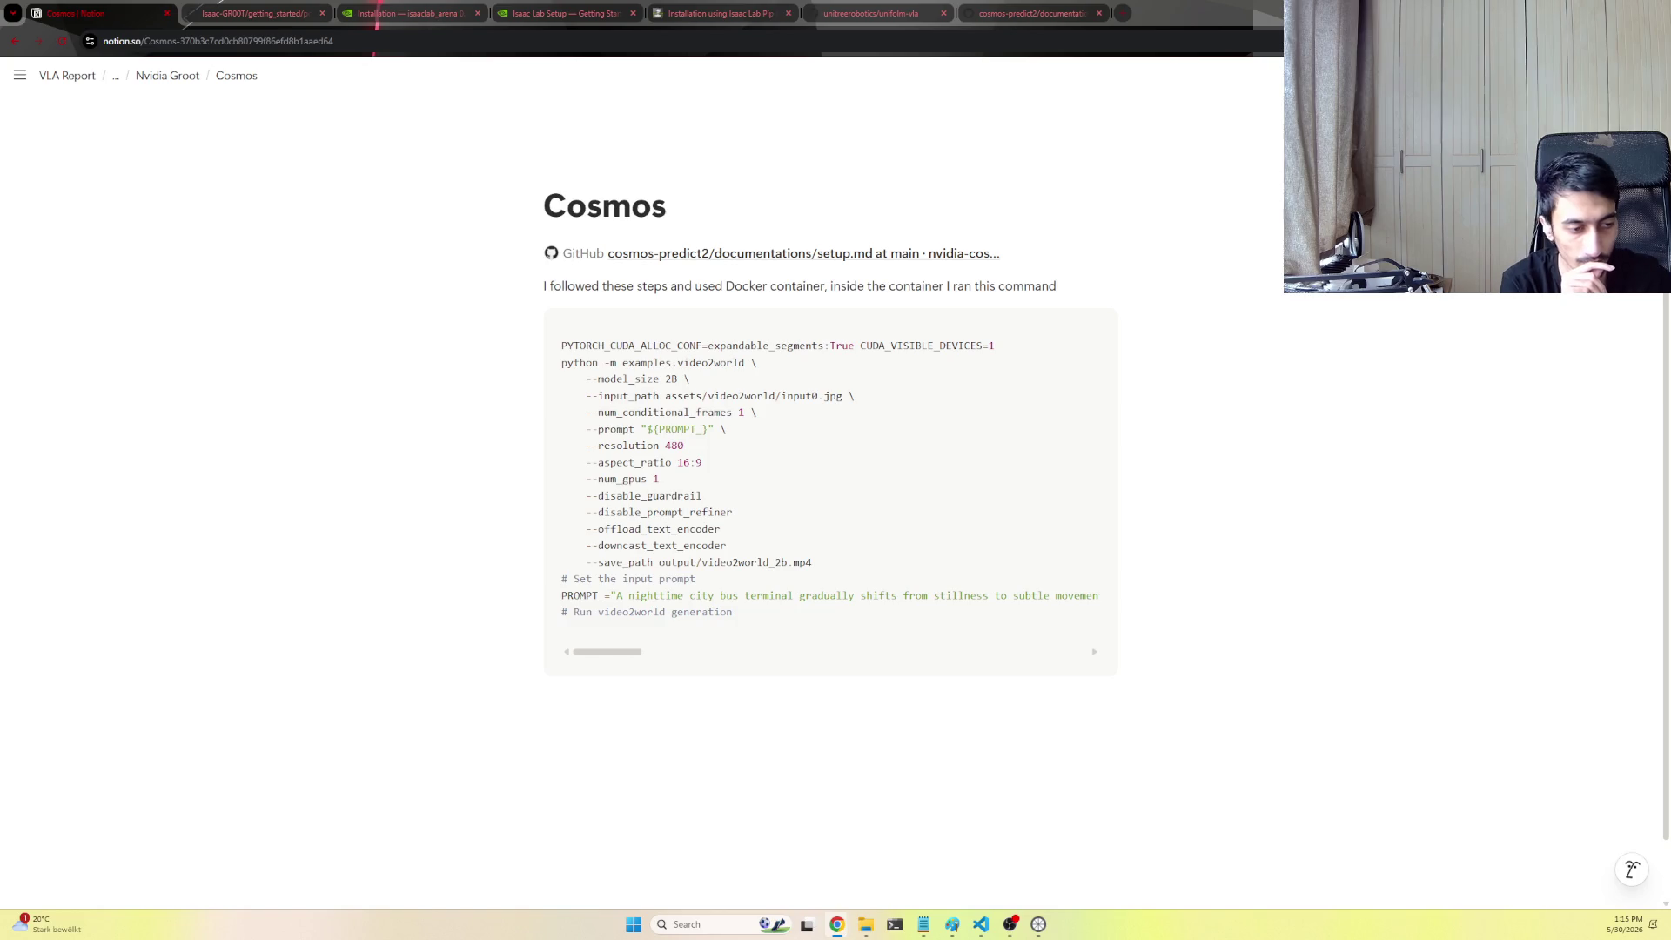
In a new VS Code bash terminal, go to the home folder and list its contents, including hidden files with ls -la
key("alt+Tab")
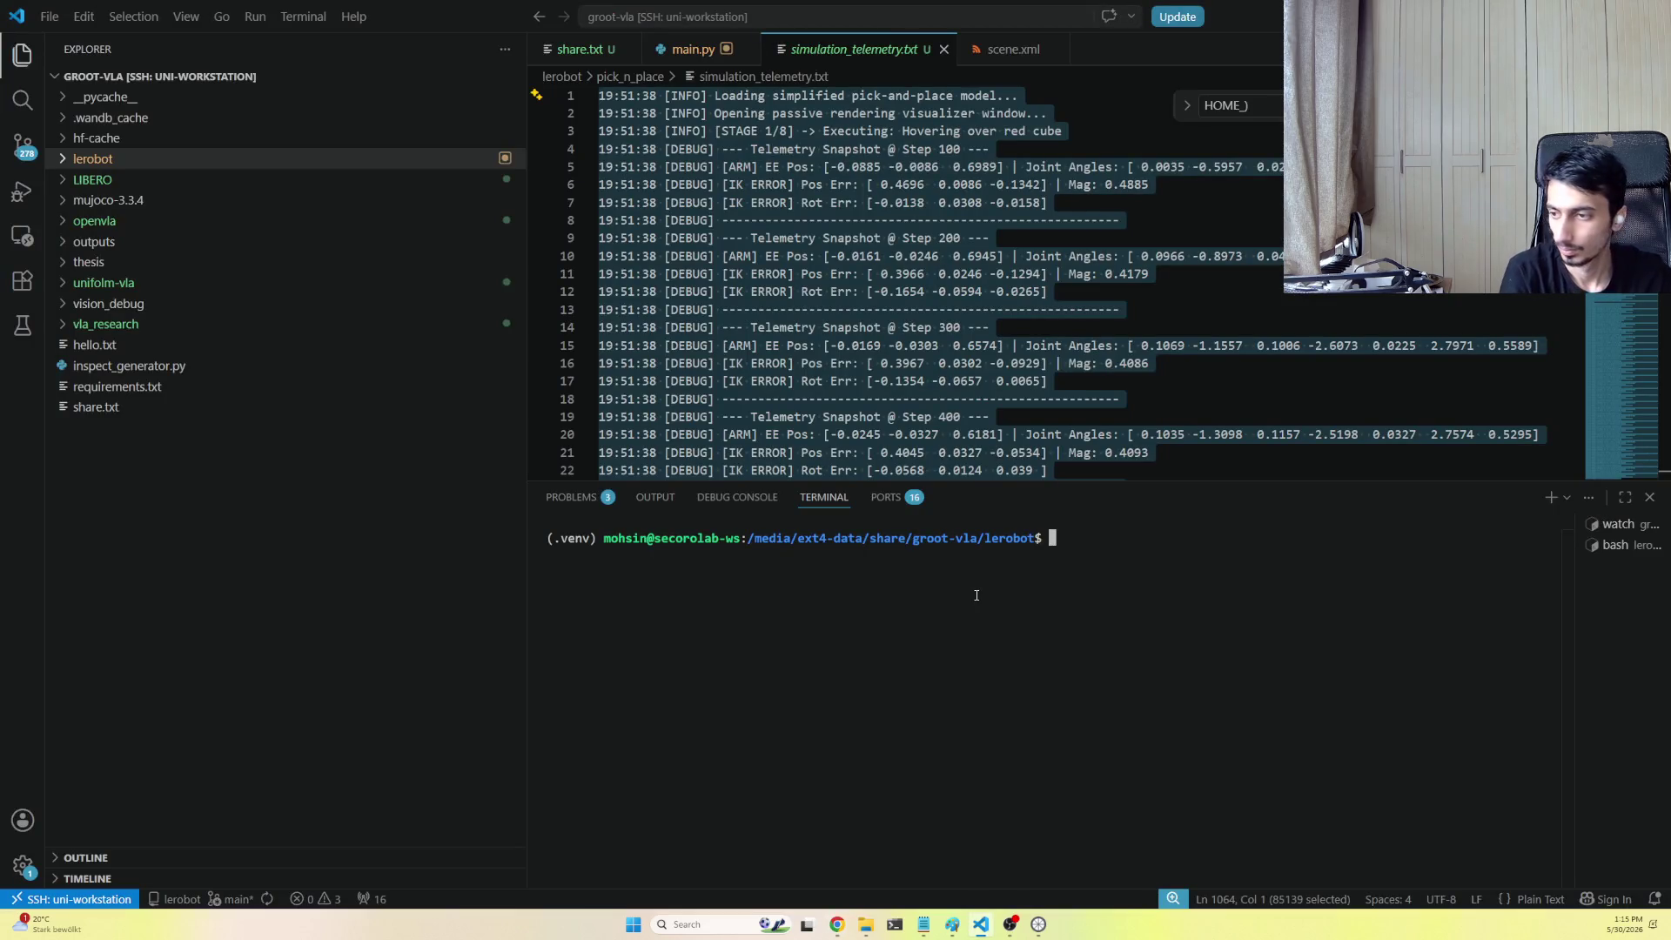
left_click(1566, 498)
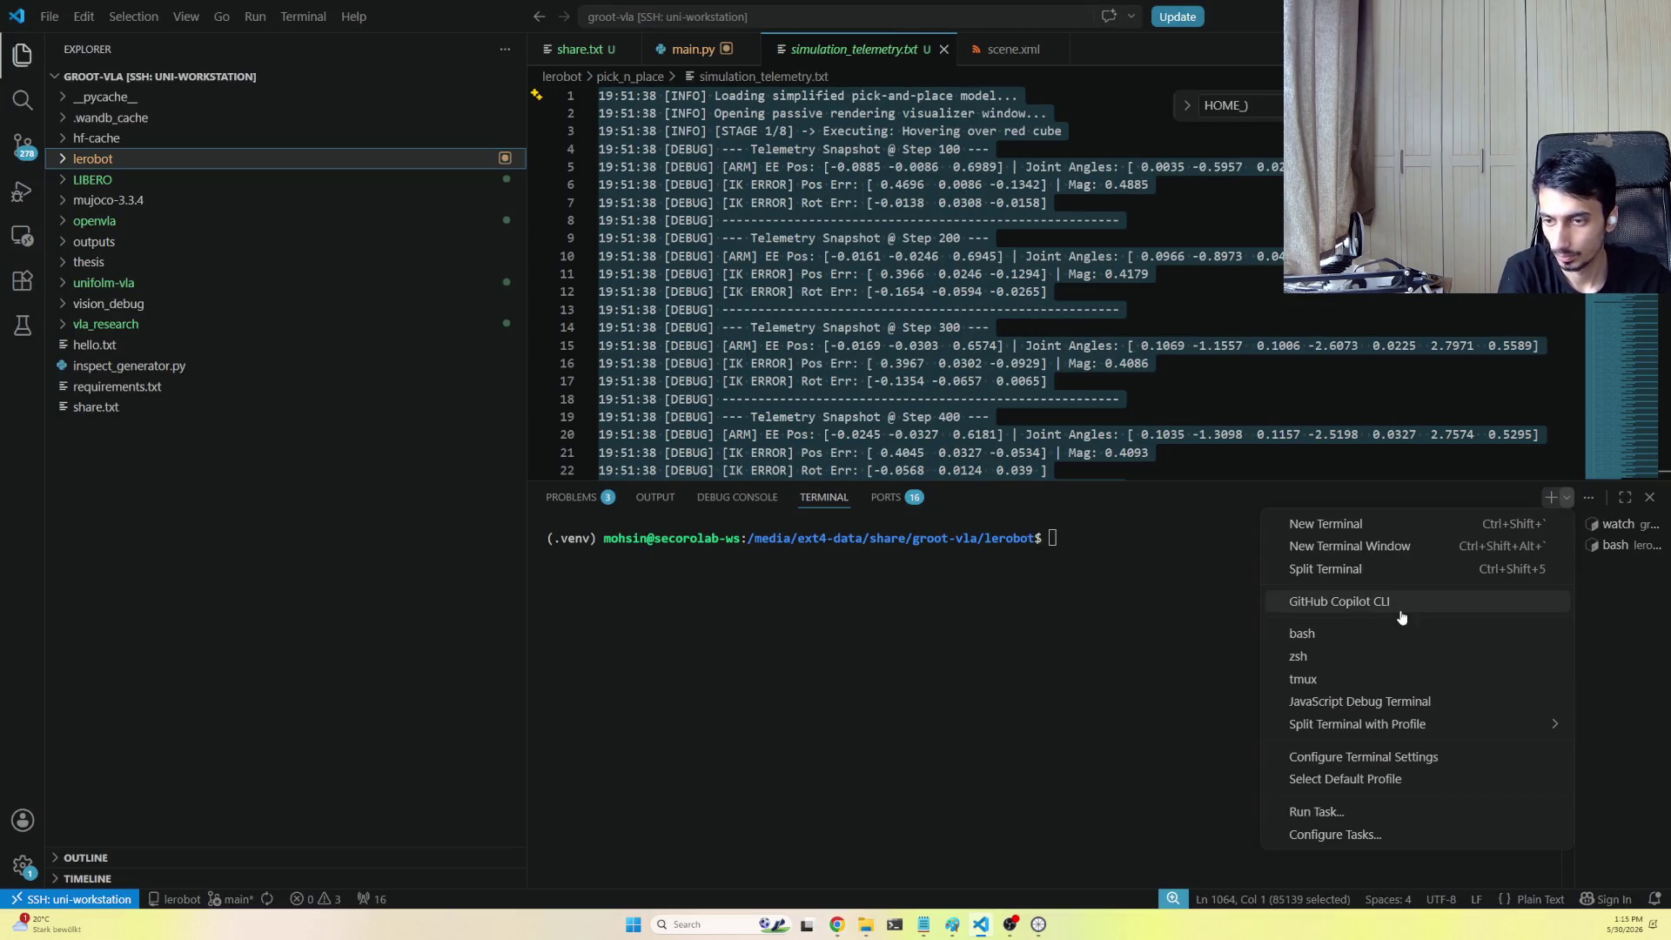
left_click(1371, 524)
type("cd")
key("Return")
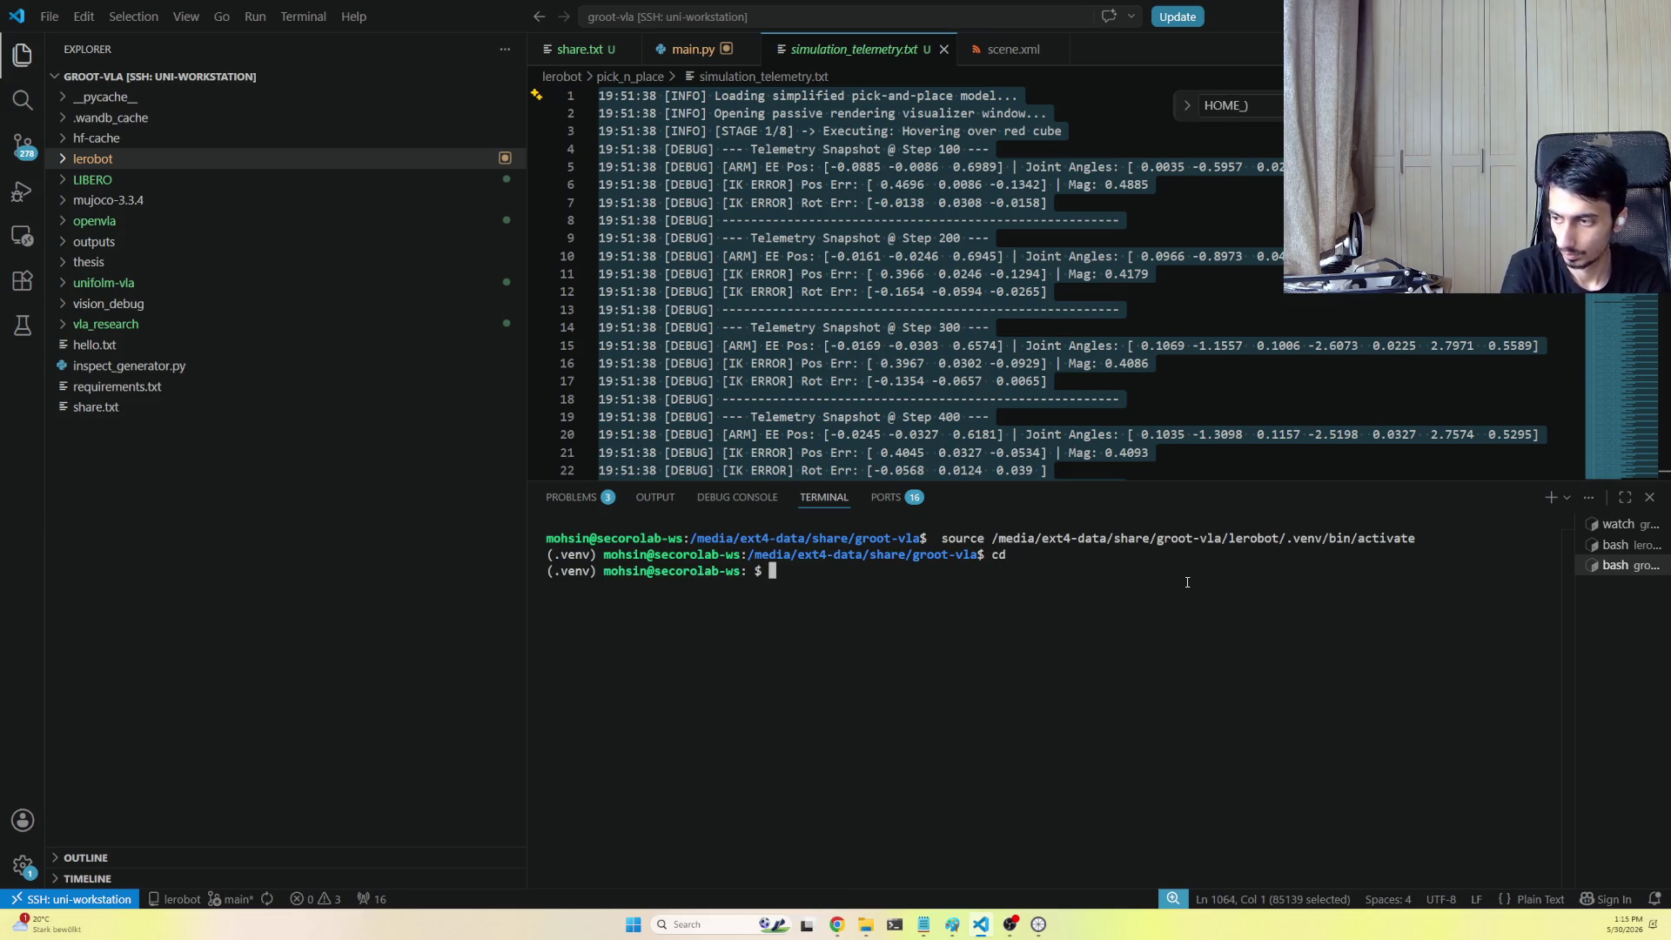
type("ls")
key("Return")
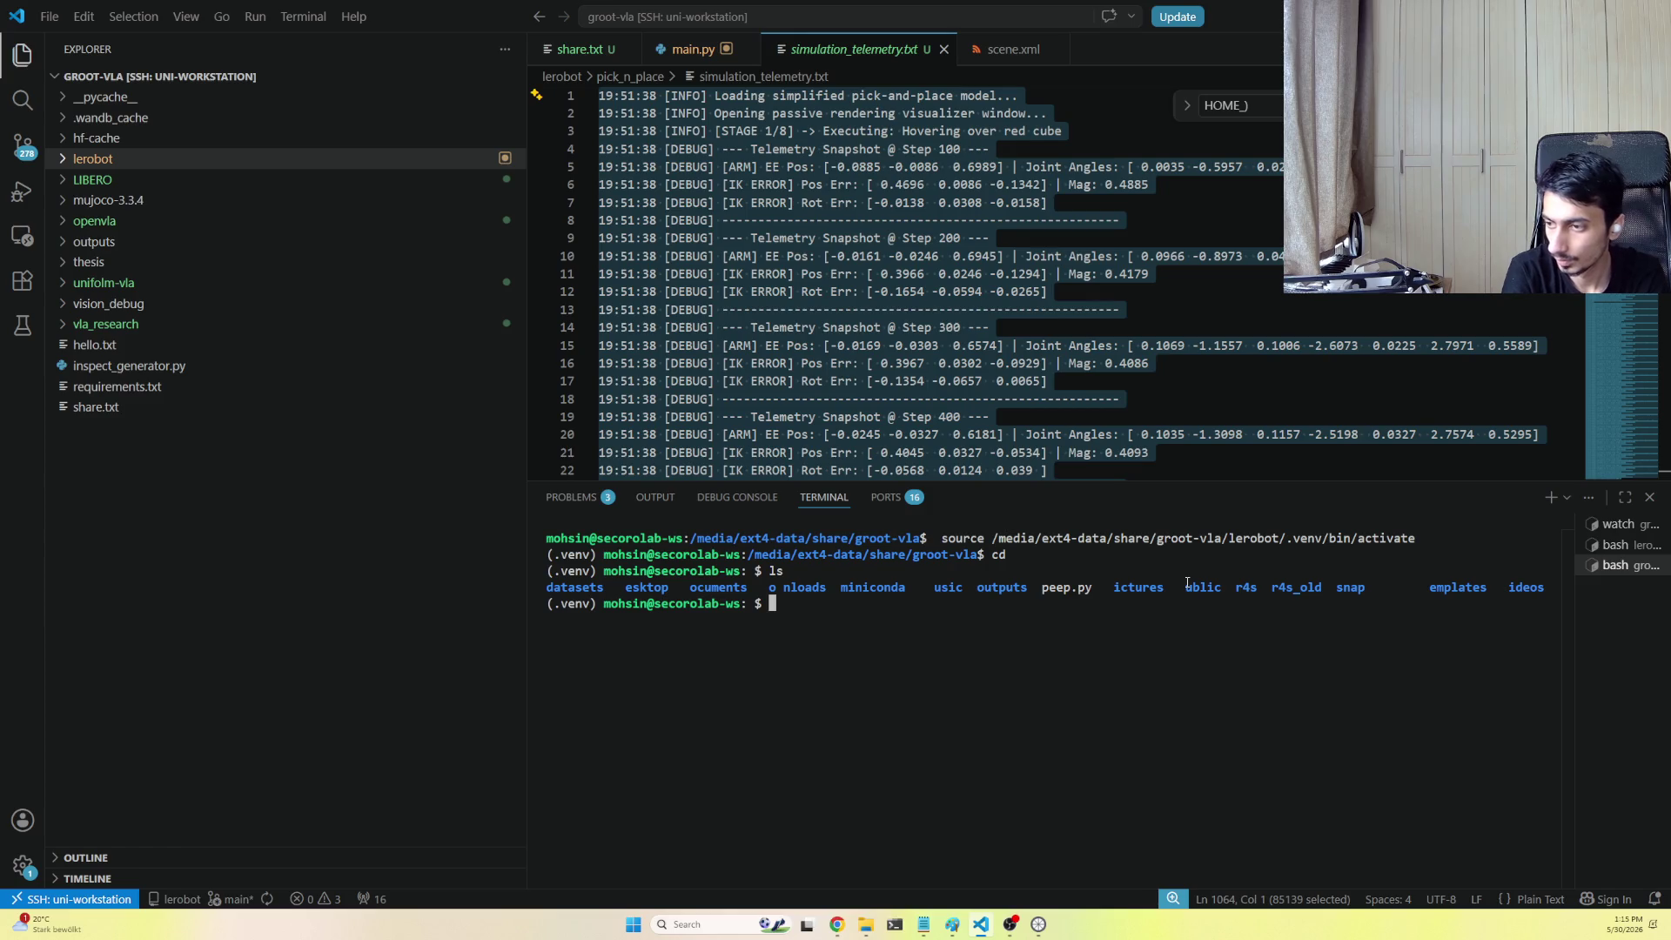
type("clear")
key("Return")
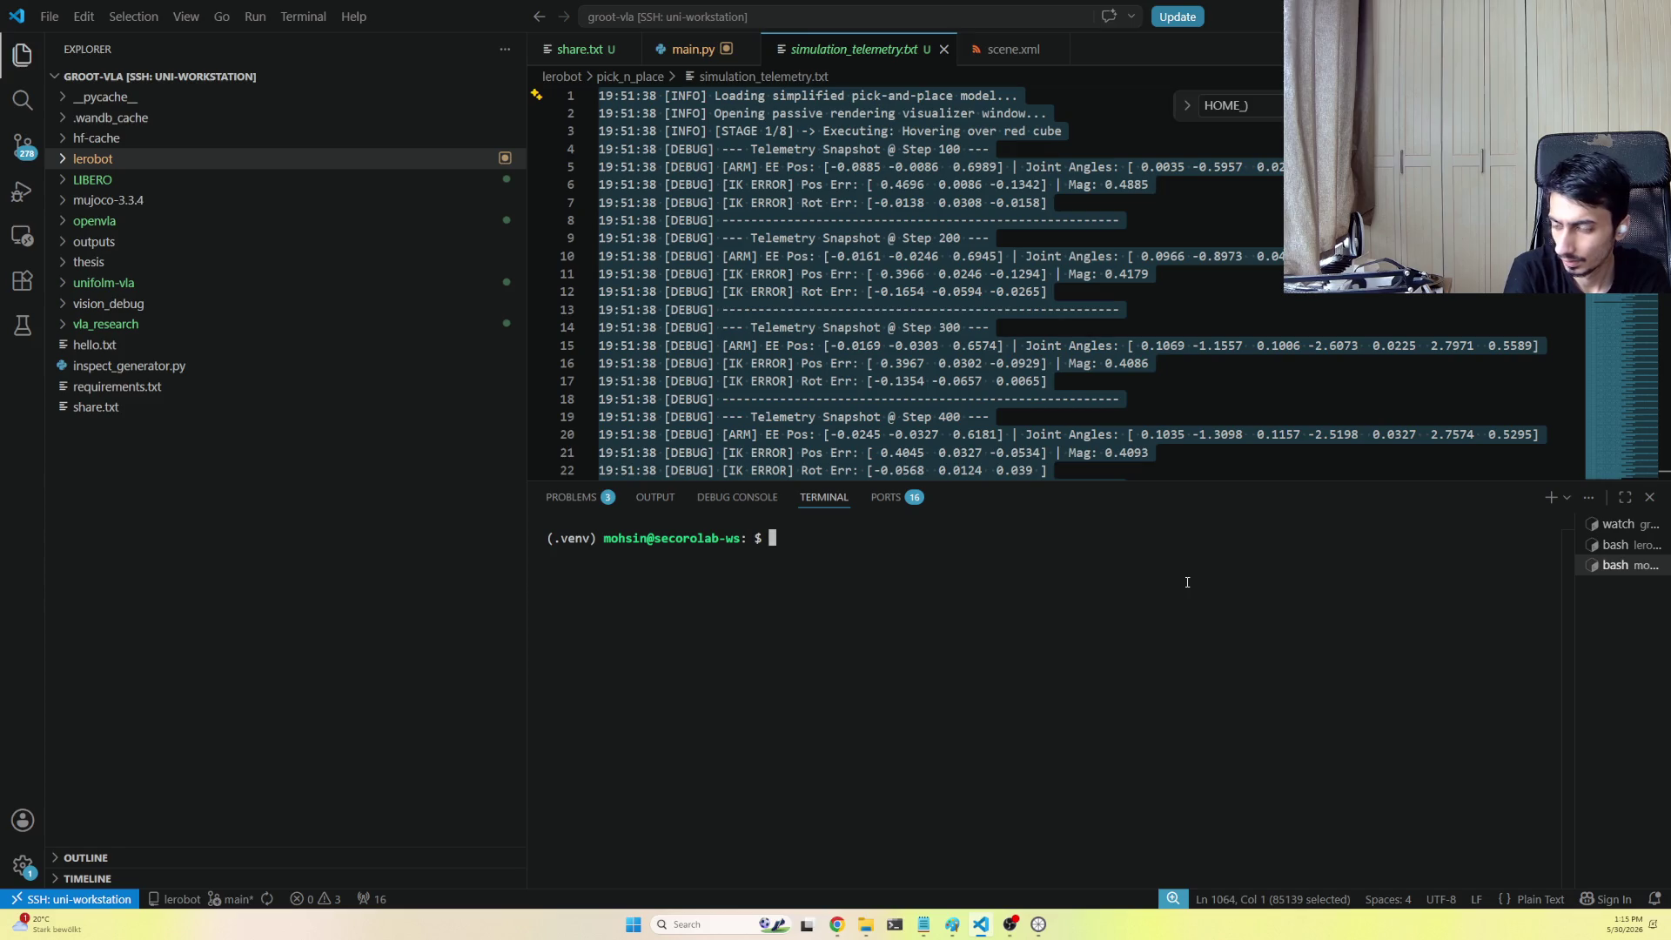
type("ls")
key("Return")
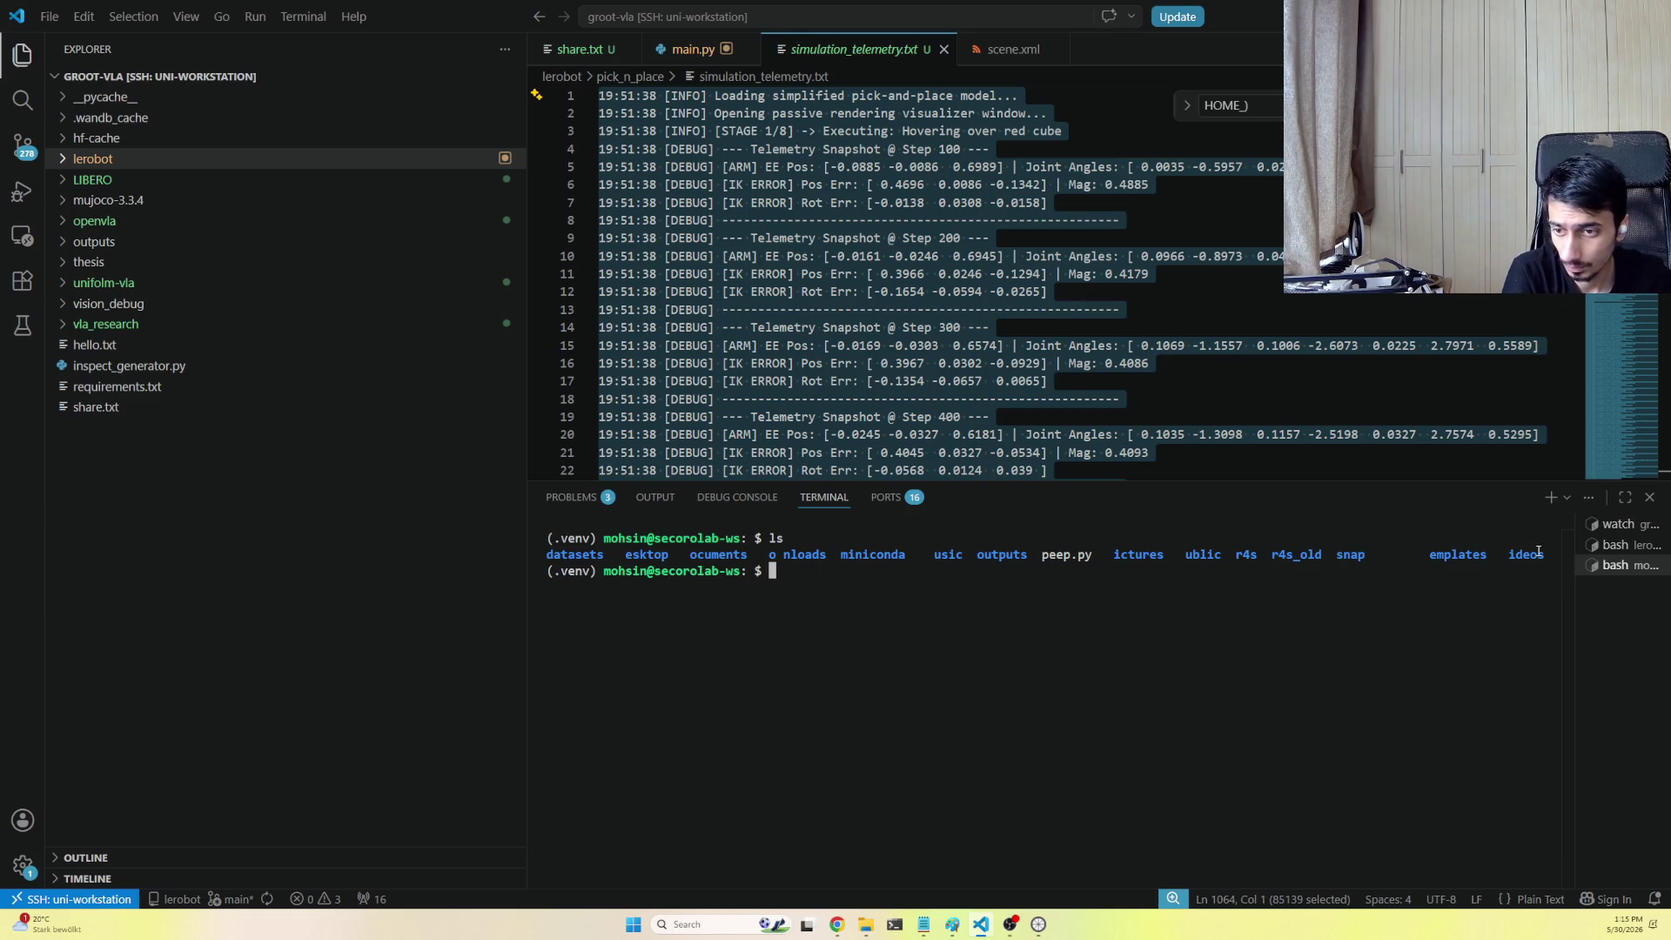
type("ls -la")
key("Return")
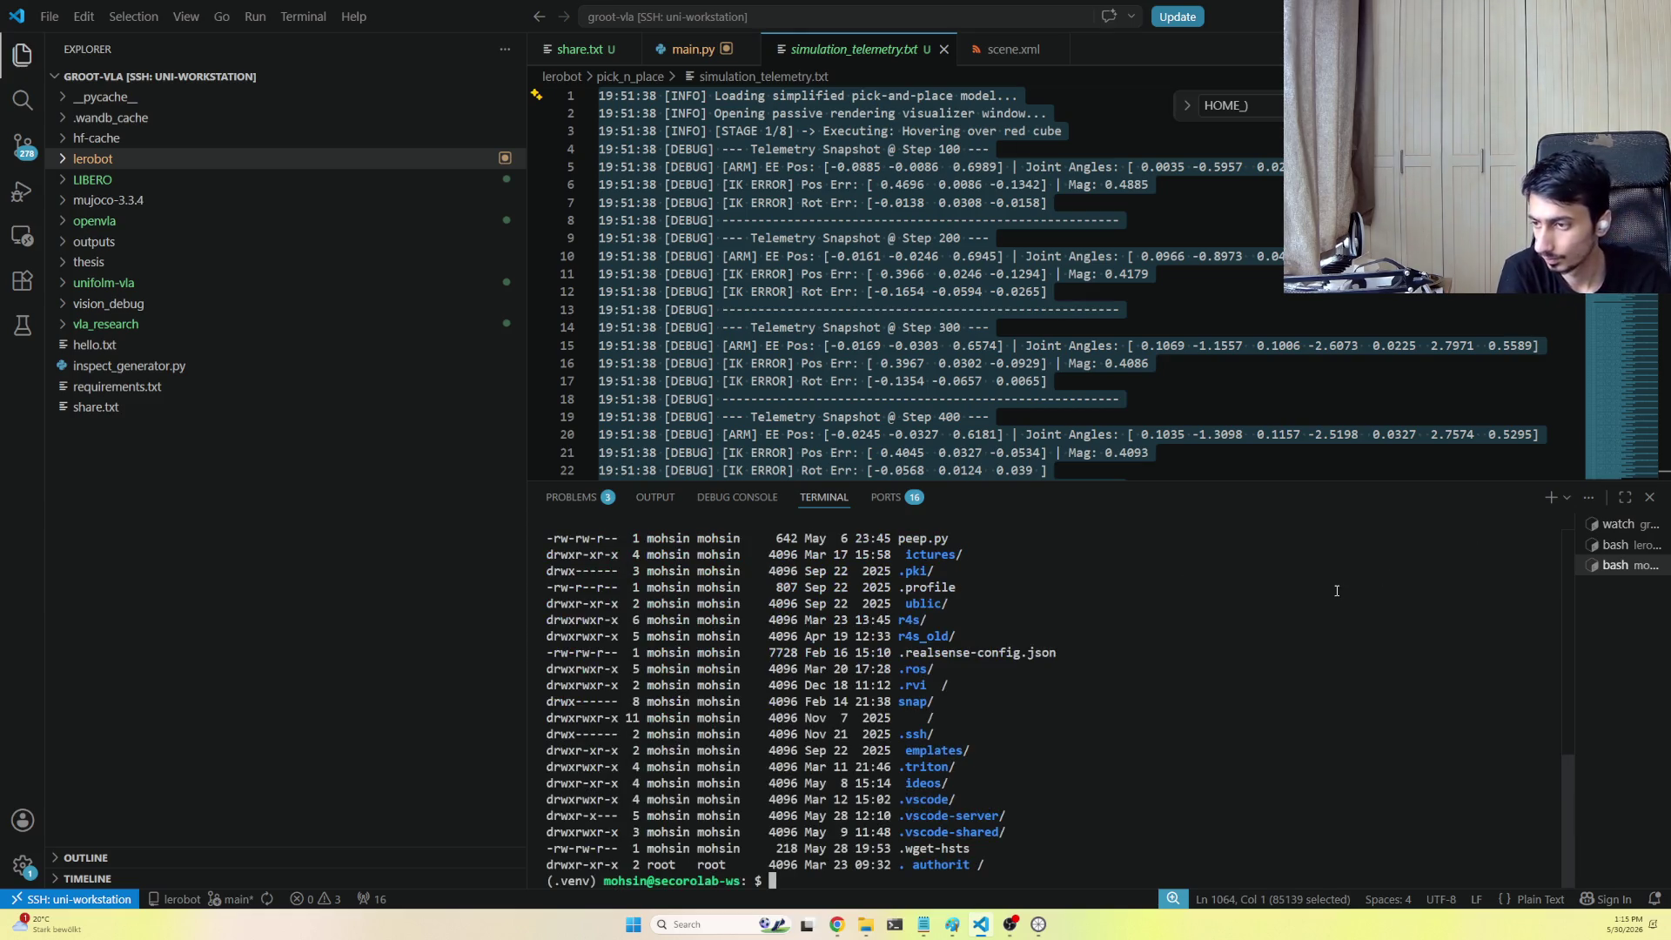
scroll(891, 806, "up", 3)
scroll(891, 807, "up", 3)
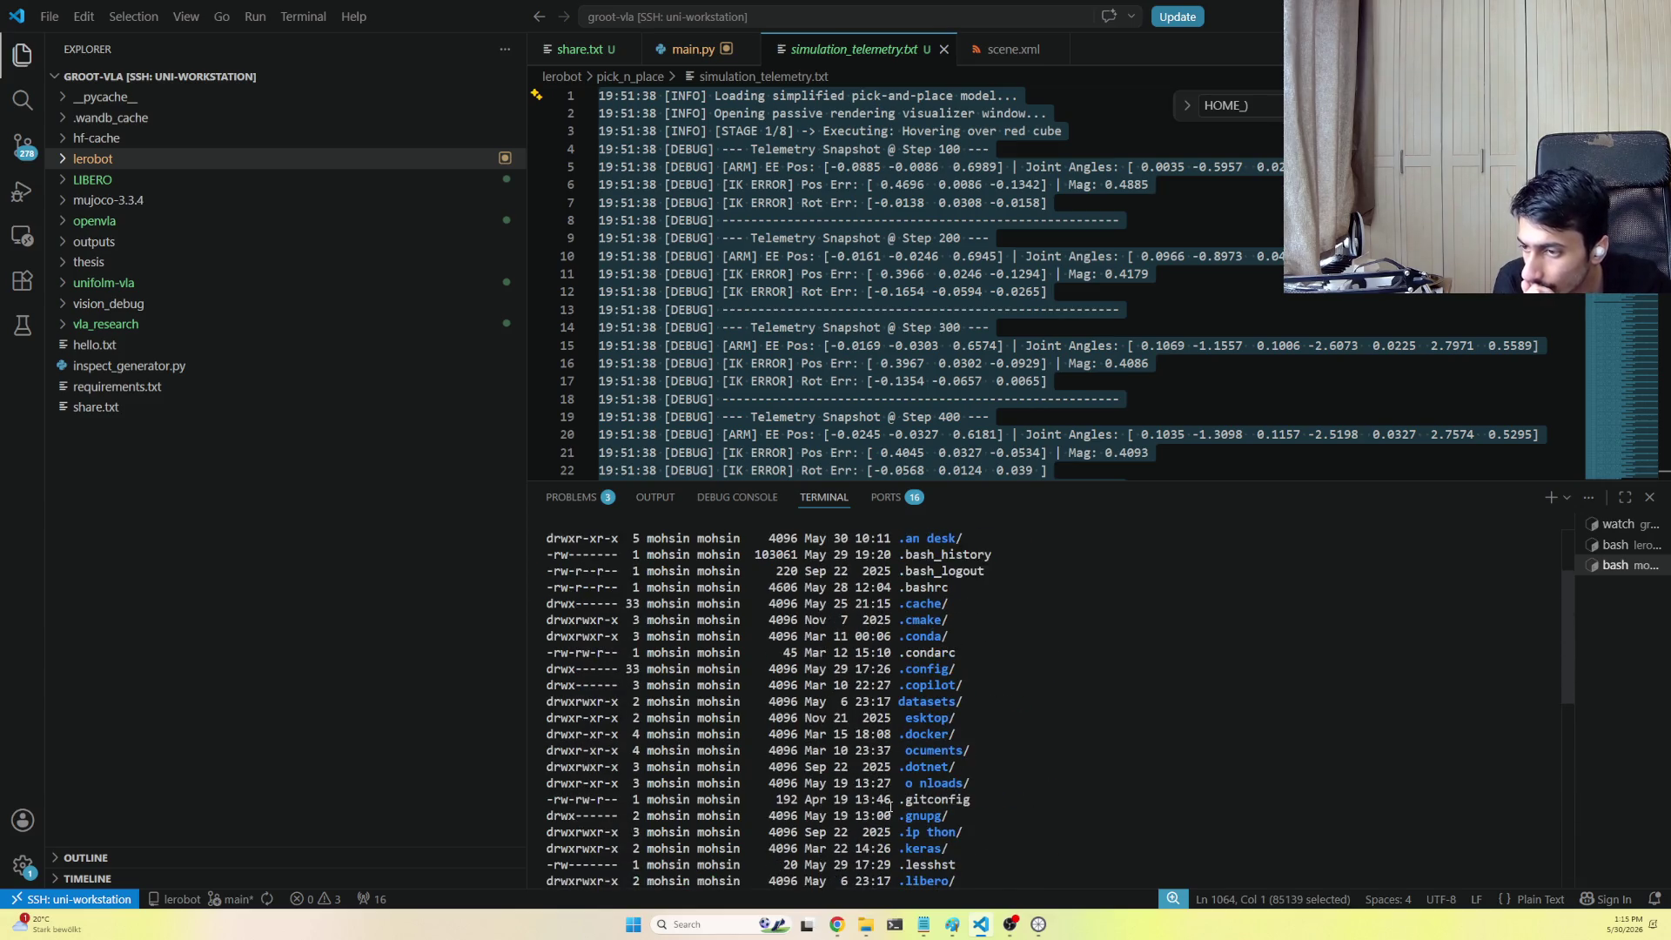
scroll(892, 807, "up", 3)
scroll(936, 735, "down", 1)
scroll(935, 734, "down", 1)
scroll(934, 737, "down", 1)
scroll(934, 734, "down", 3)
scroll(934, 735, "down", 4)
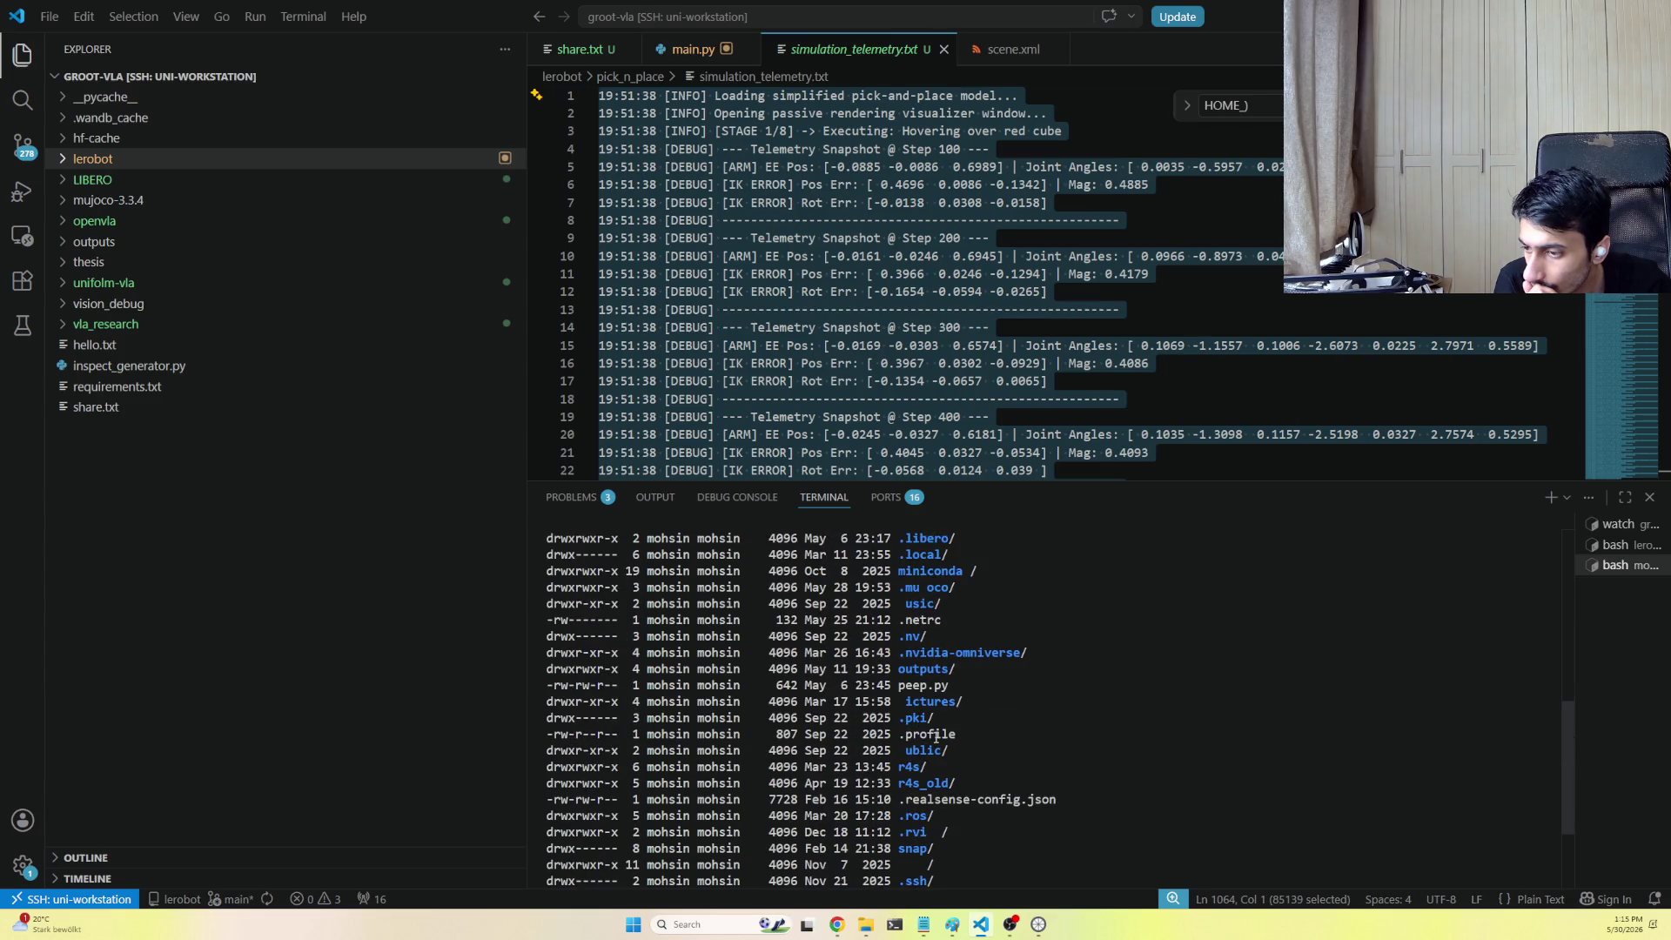
Note the nvidia-omniverse folder in the listing, then kill the extra terminal
left_click_drag(899, 653, 1028, 653)
scroll(1161, 682, "up", 6)
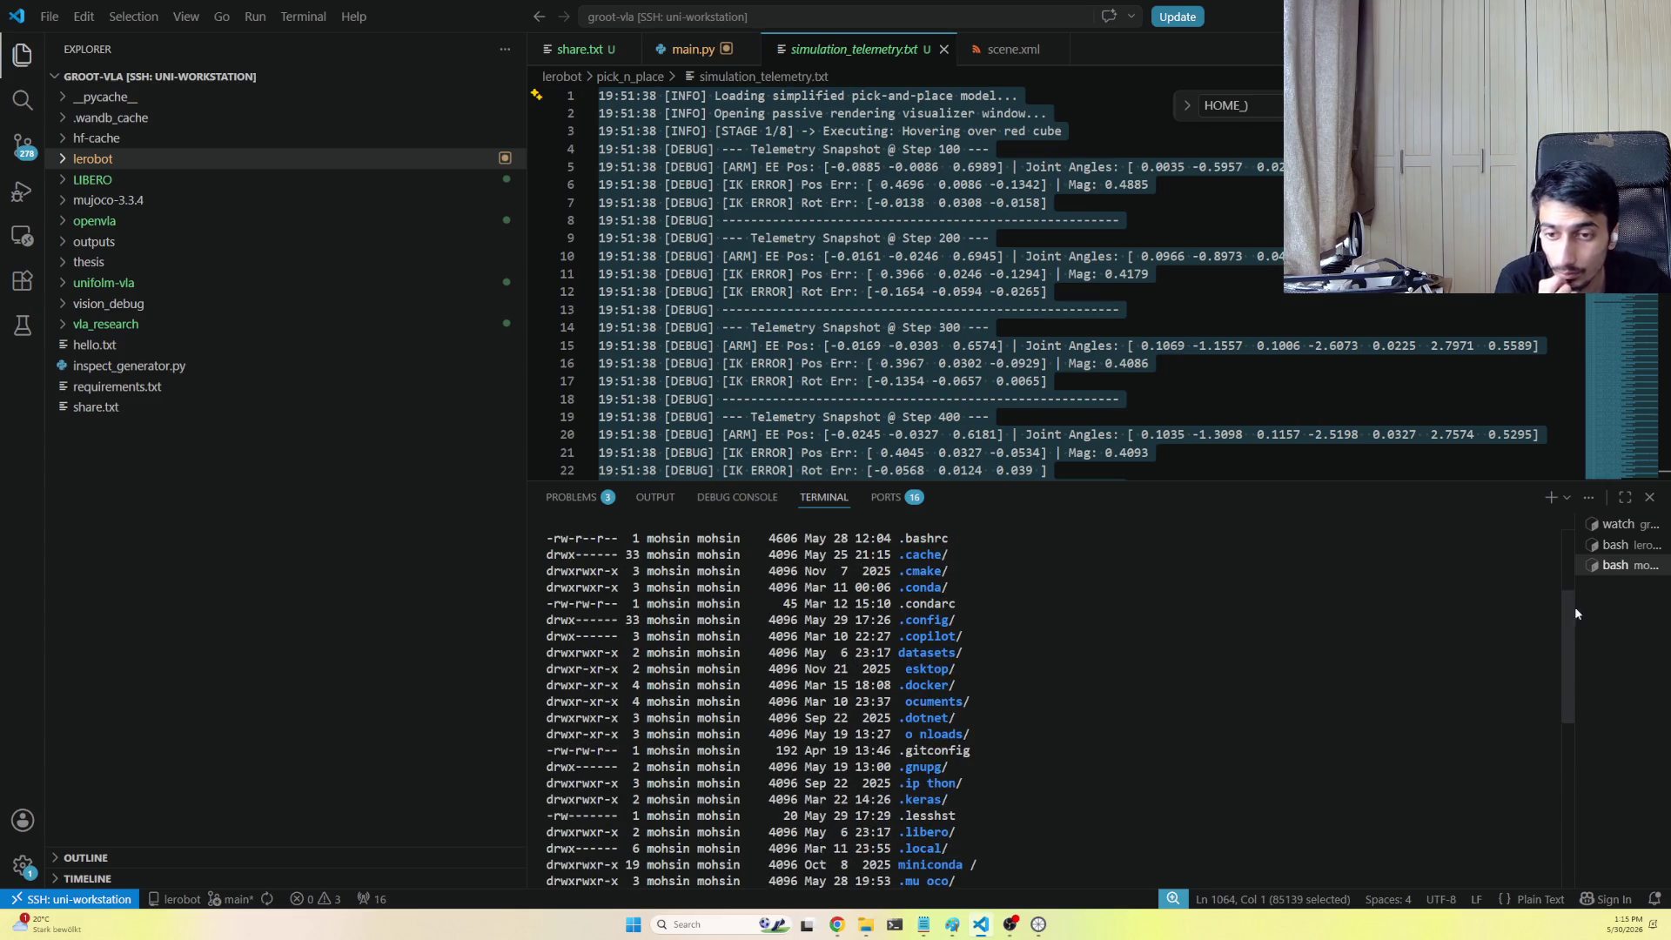
right_click(1620, 571)
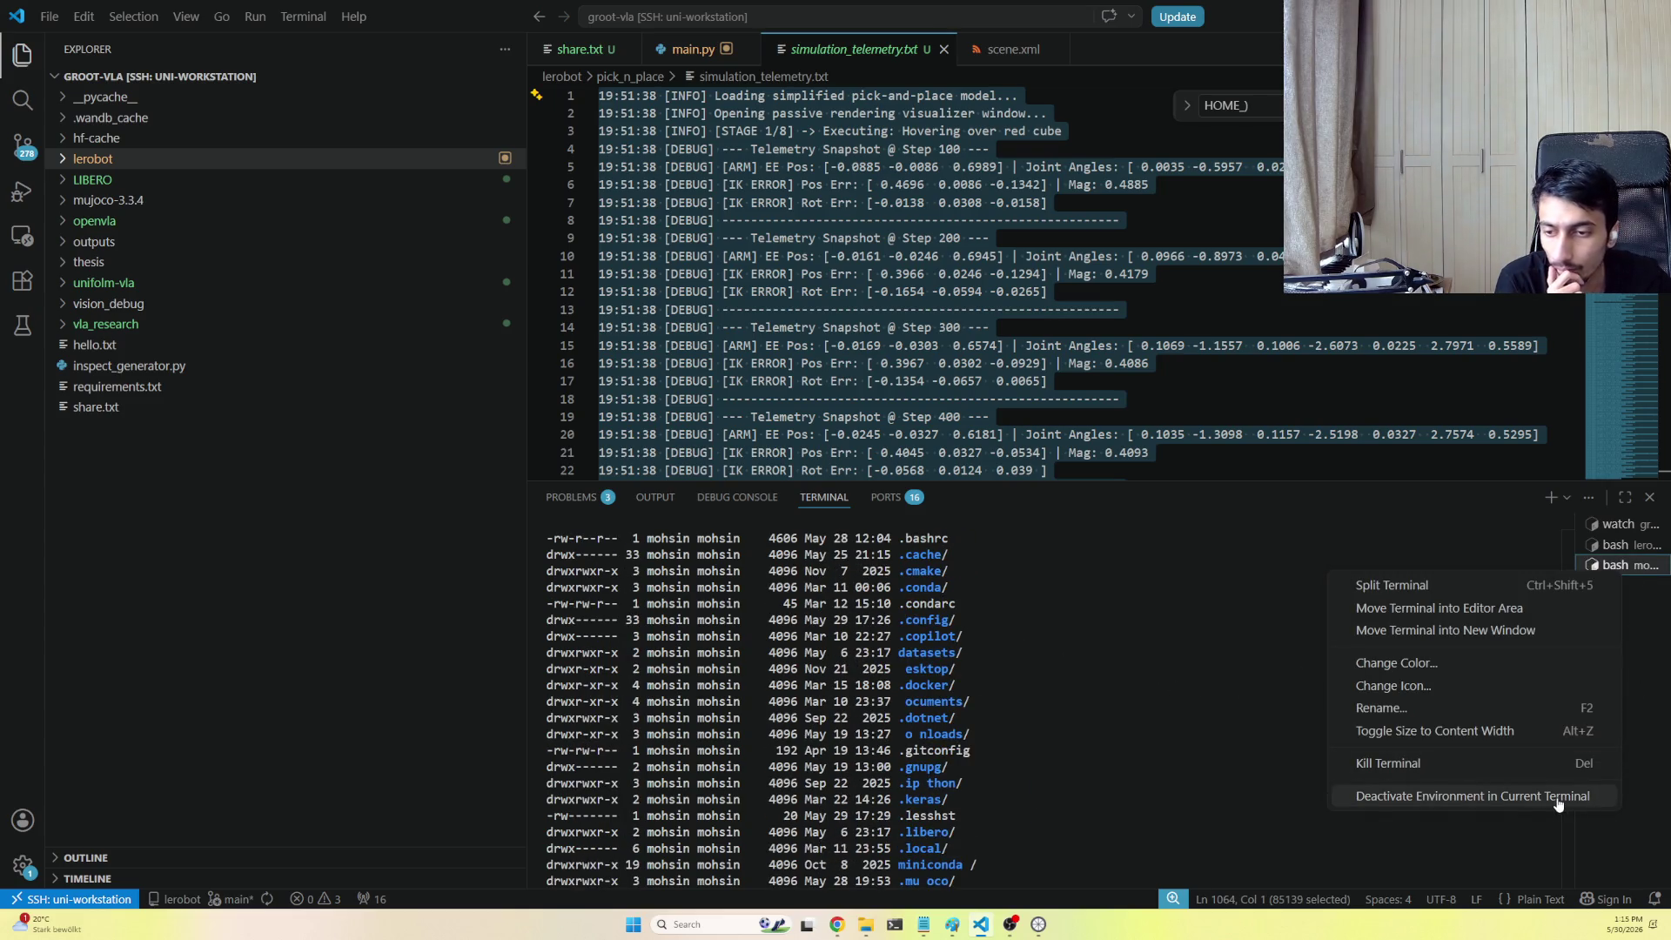
left_click(1557, 763)
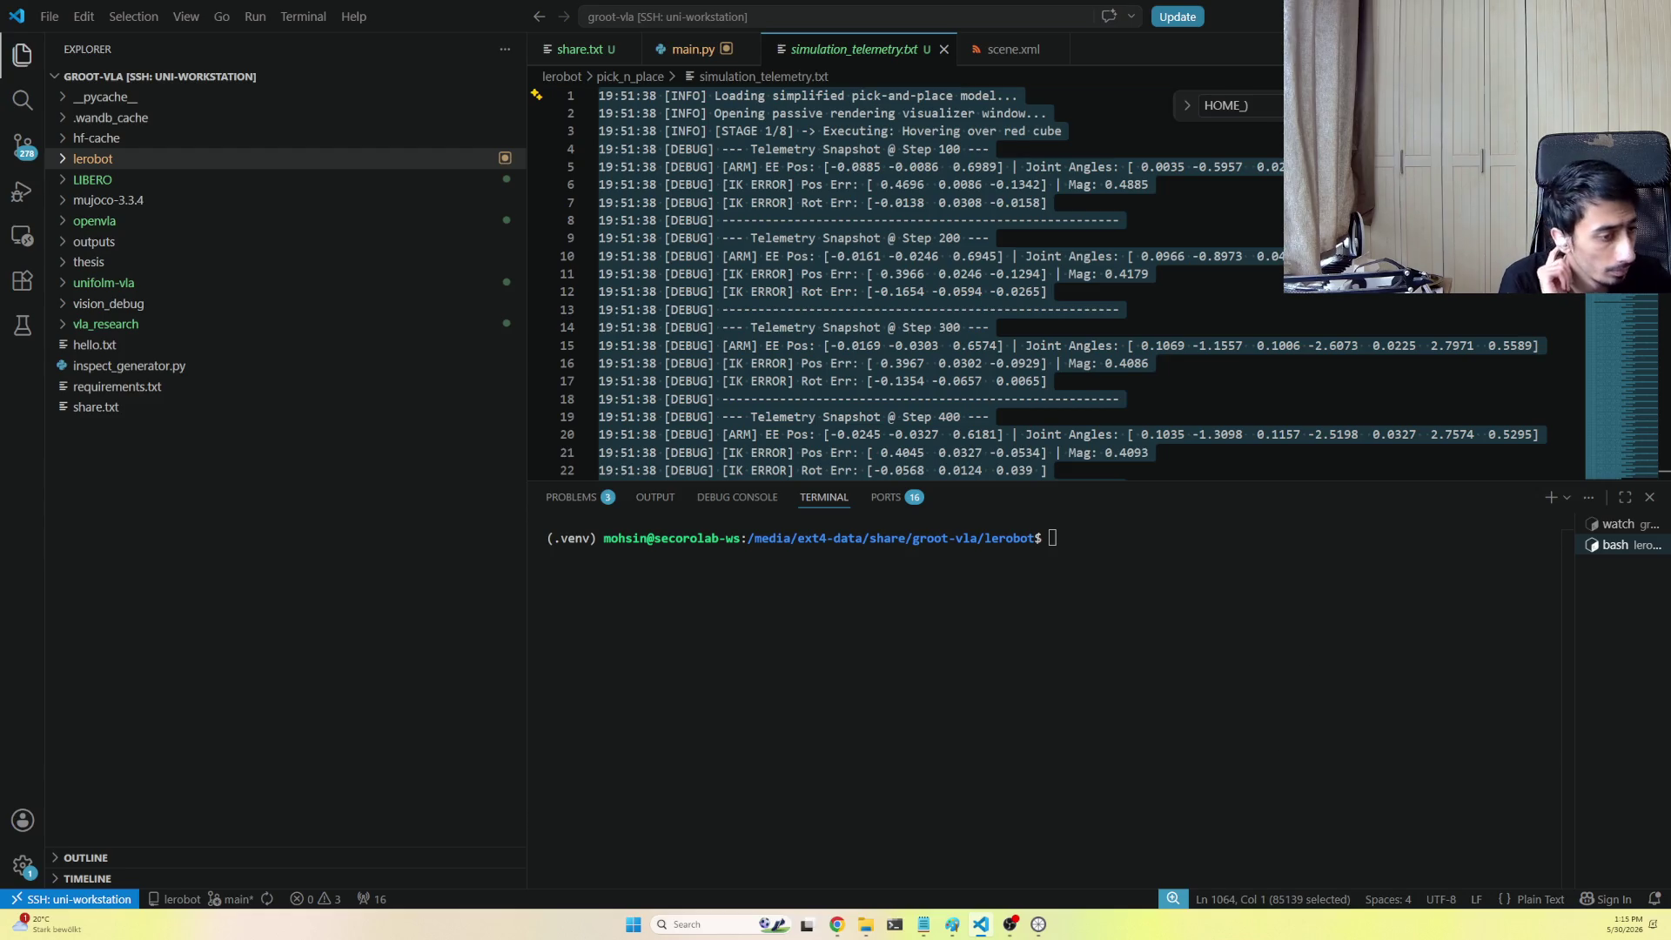
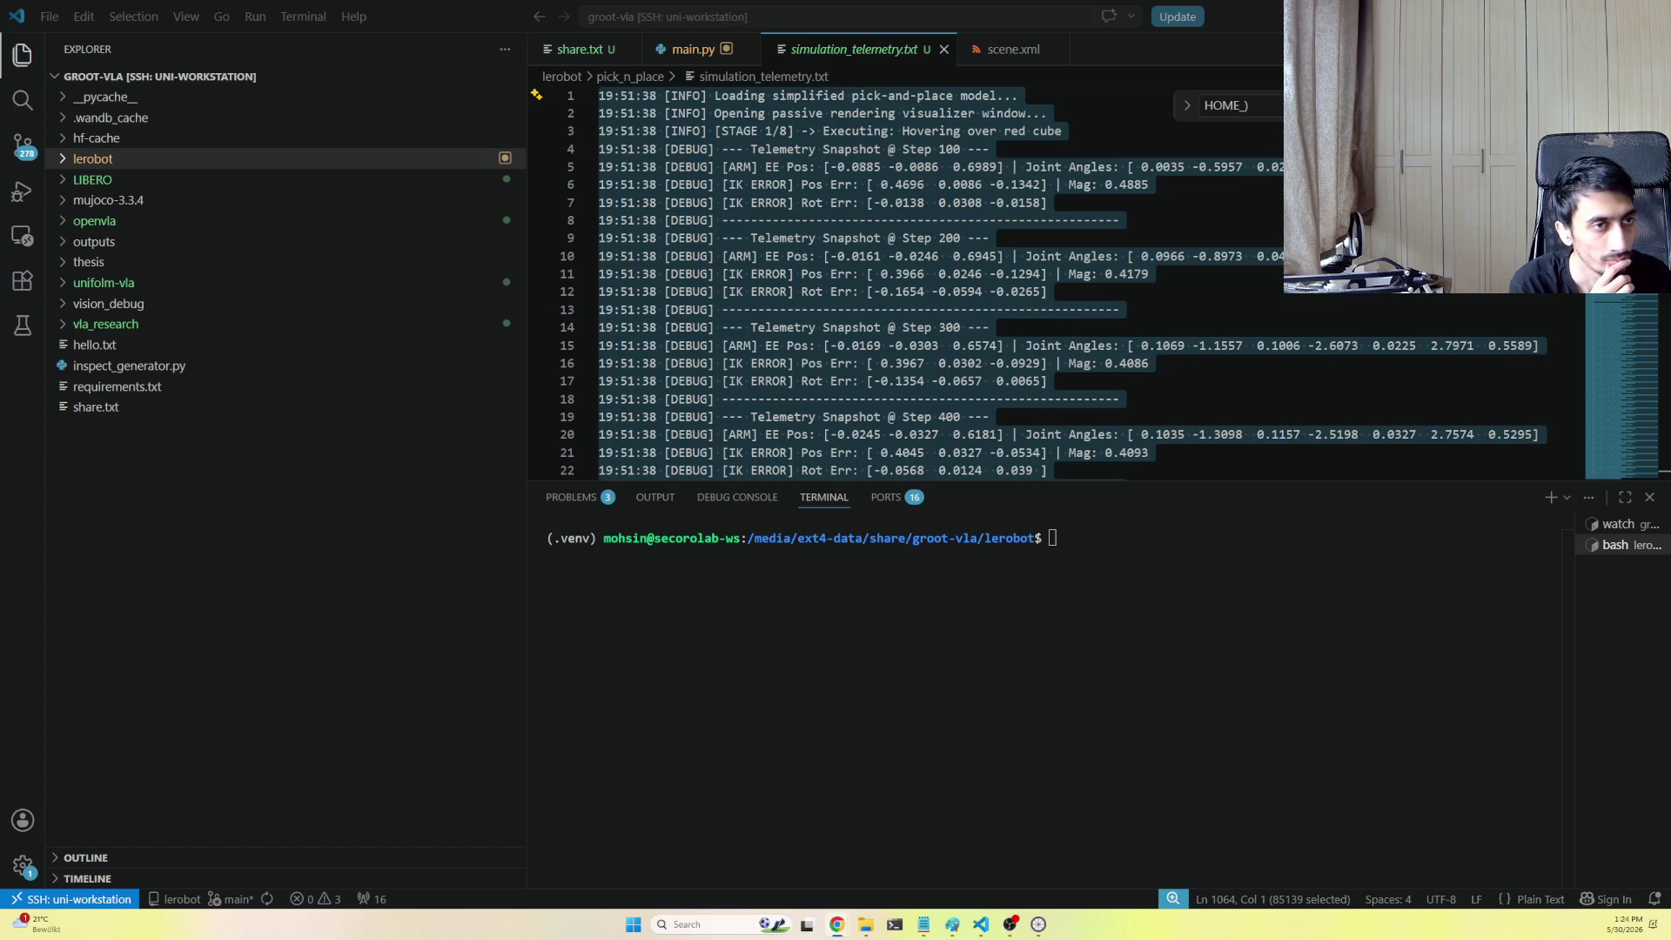
Toggle between the desktop and the editor, then expand the vla_research folder in the explorer
left_click(1260, 709)
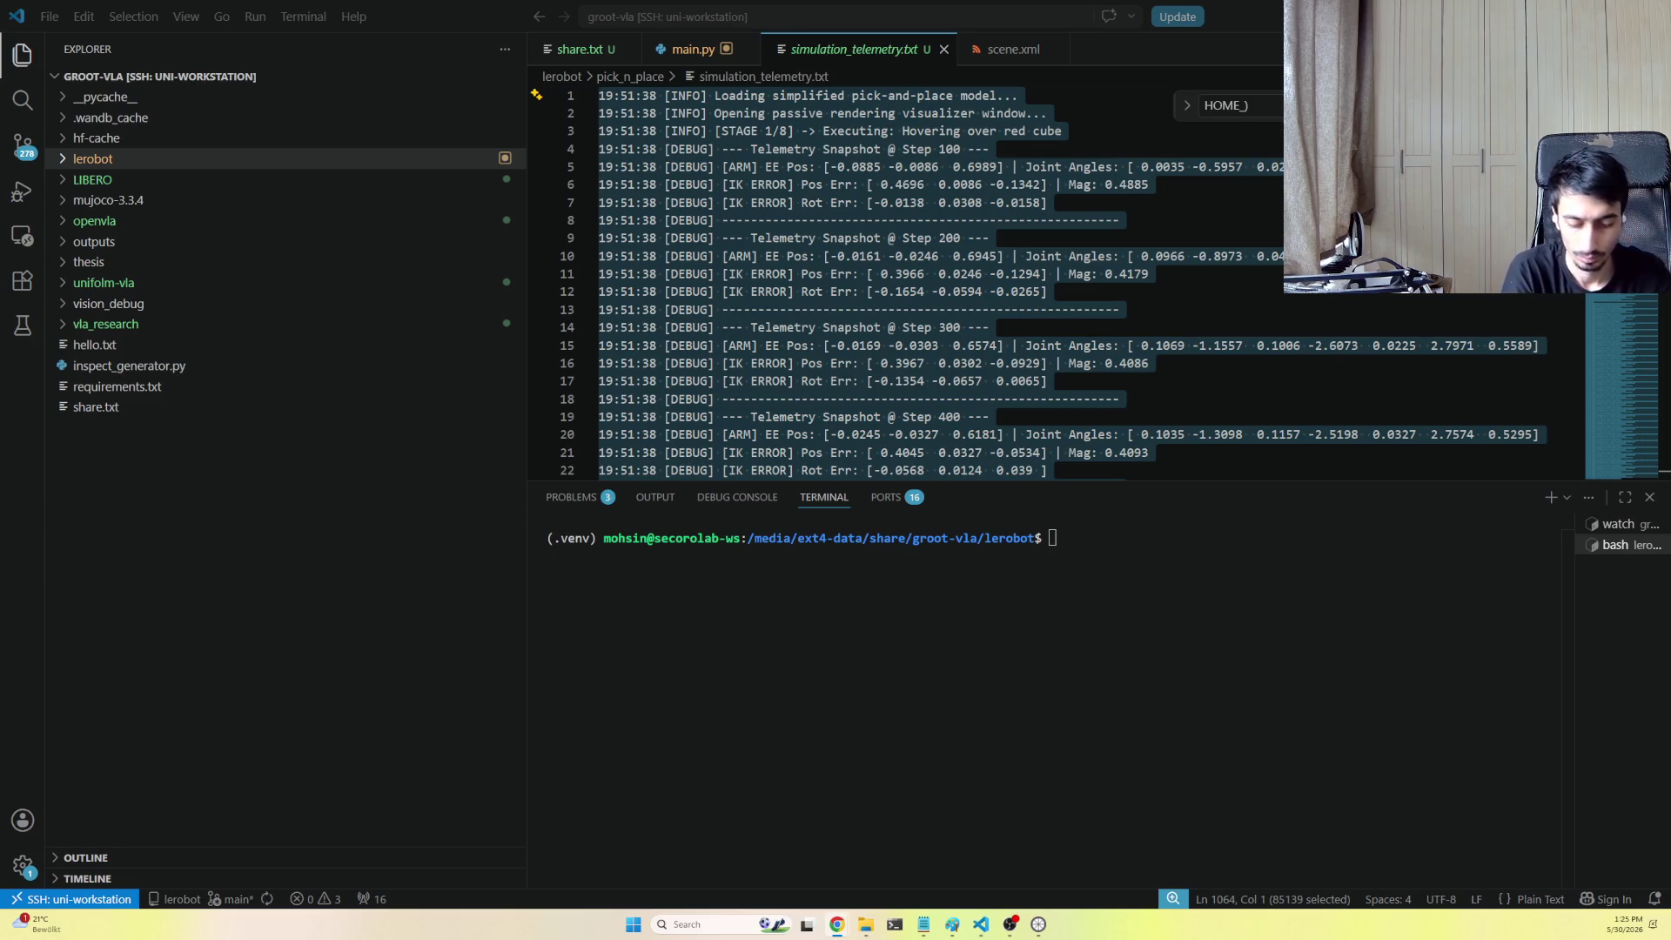
left_click(1368, 764)
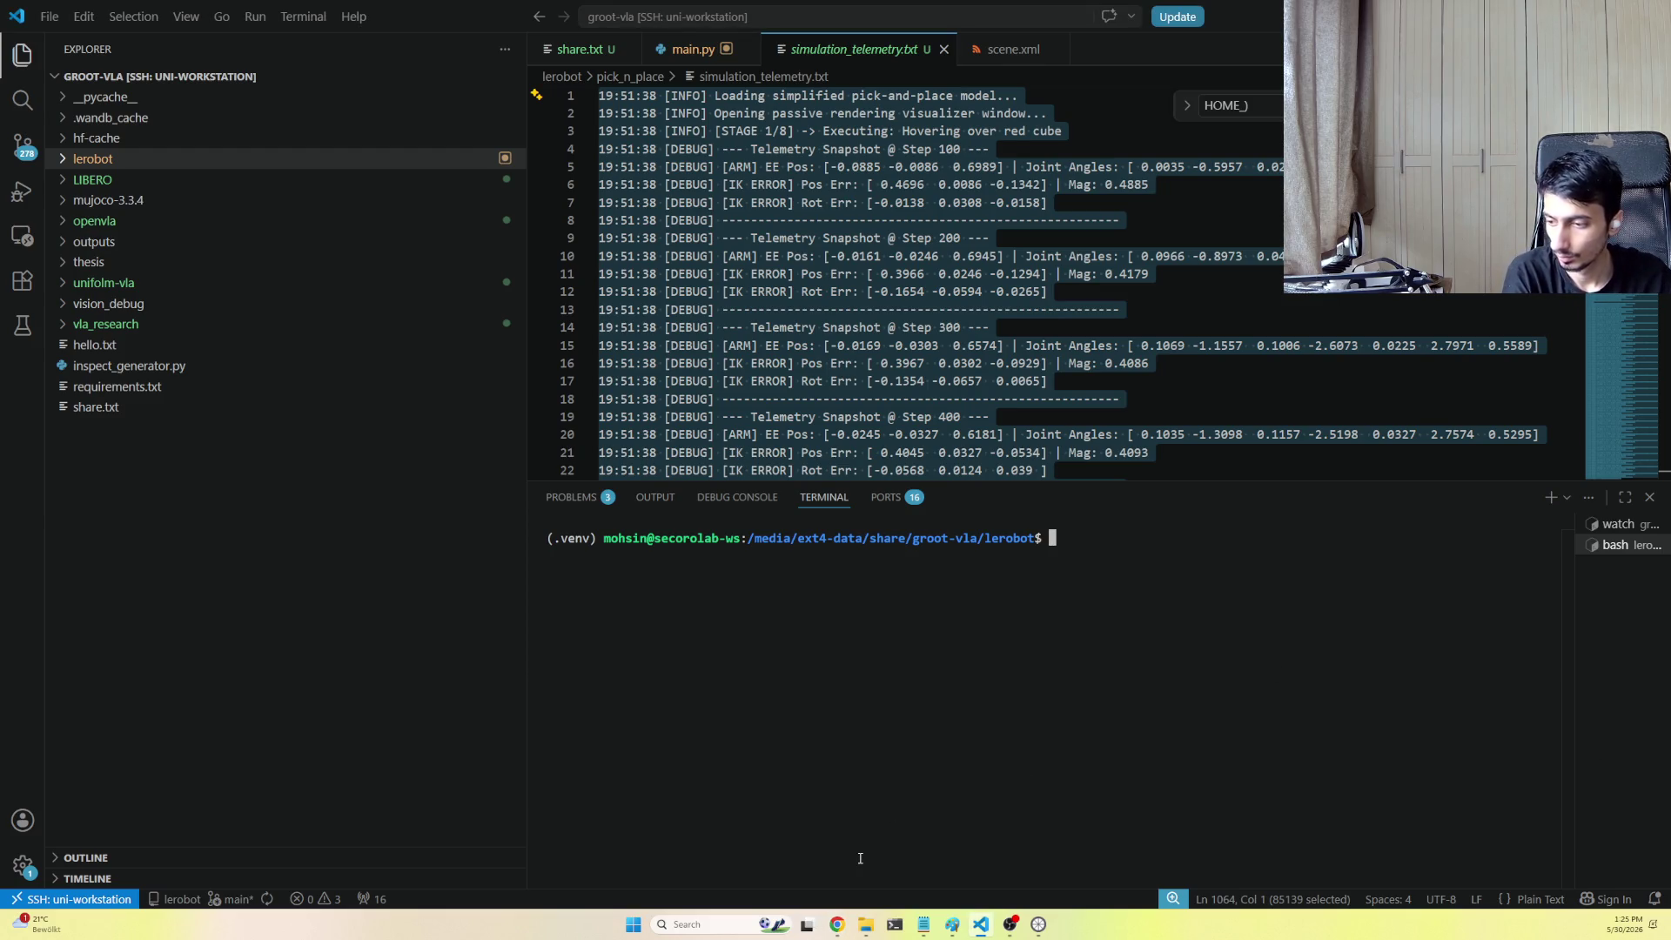
left_click(893, 925)
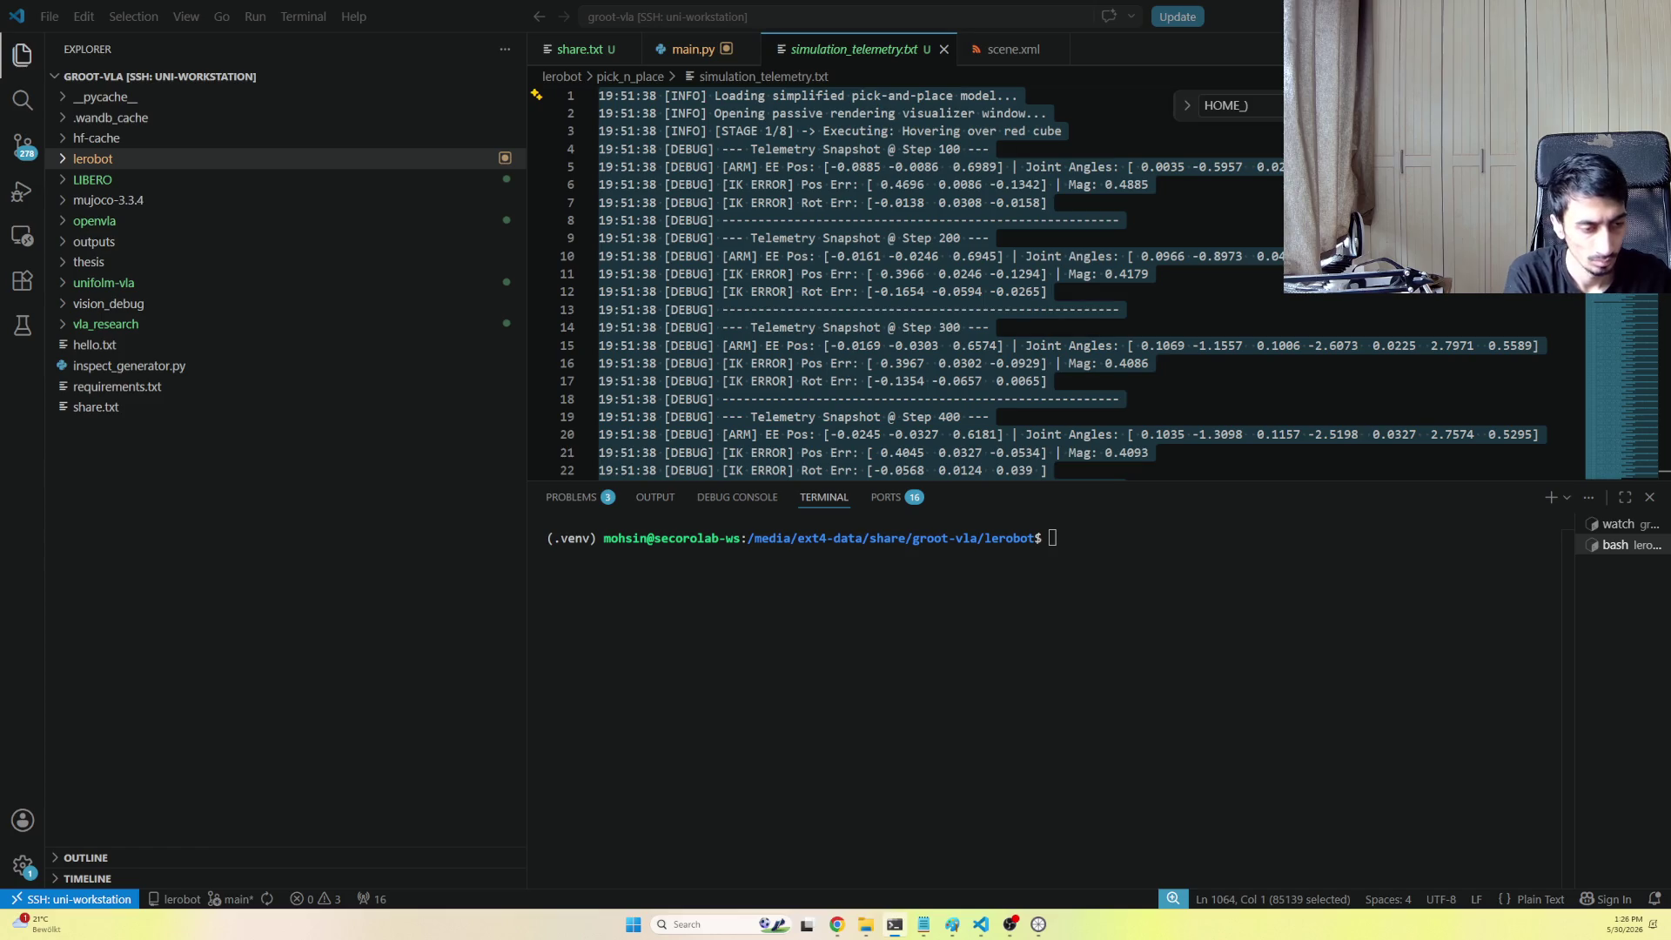
key("super+d")
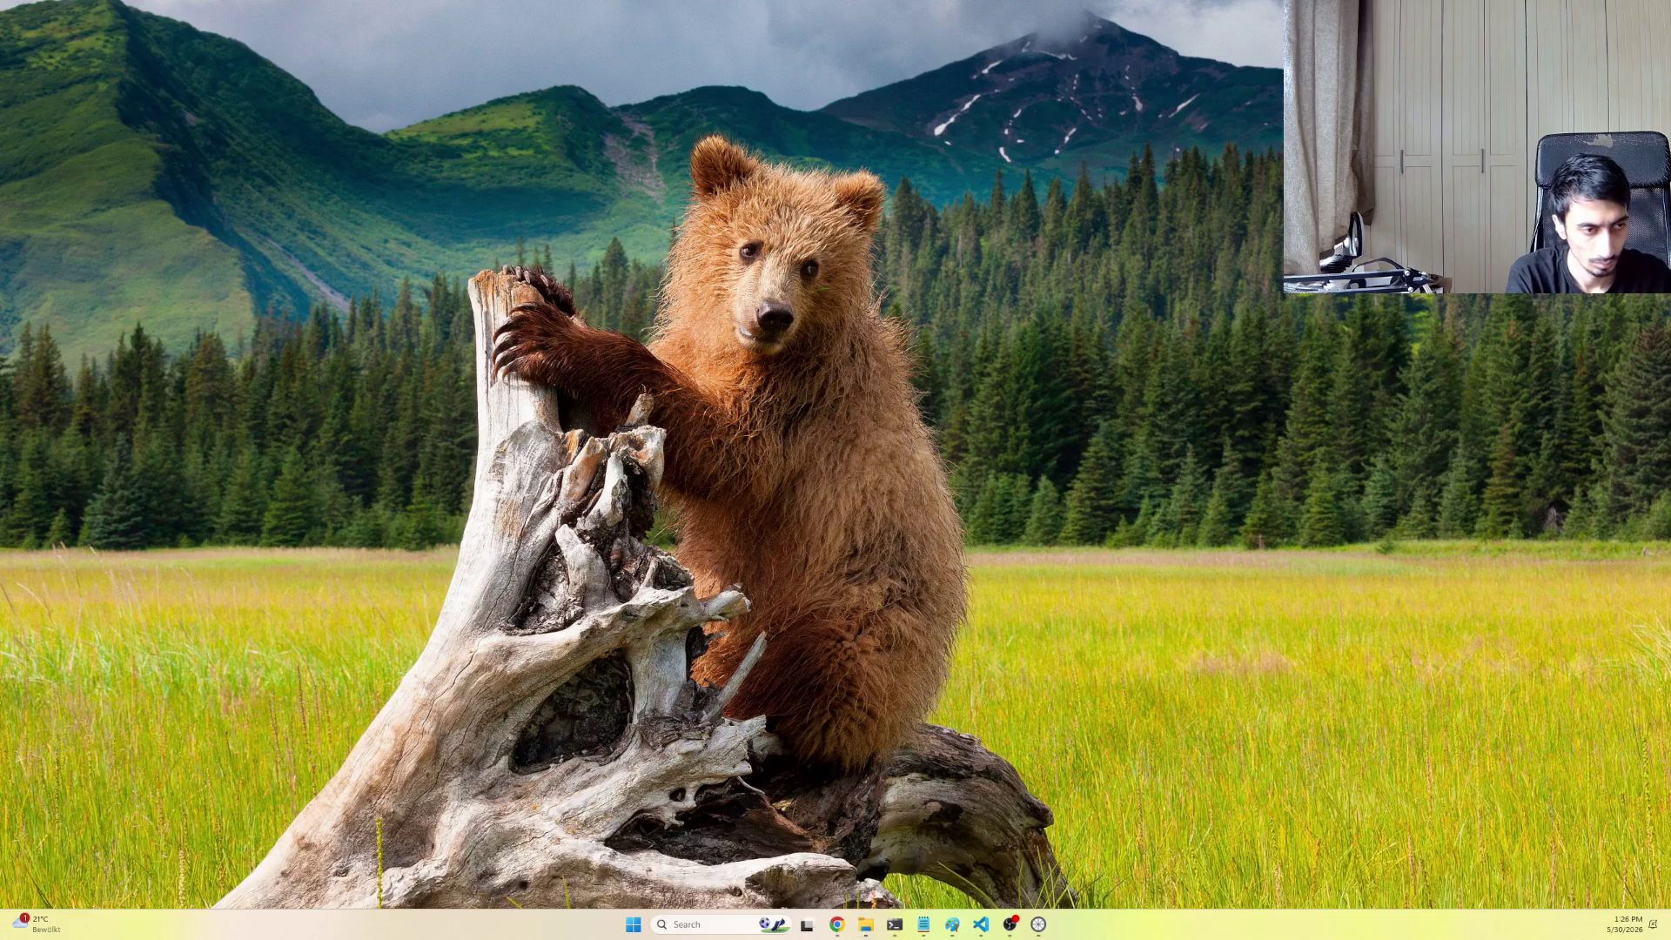
key("super+d")
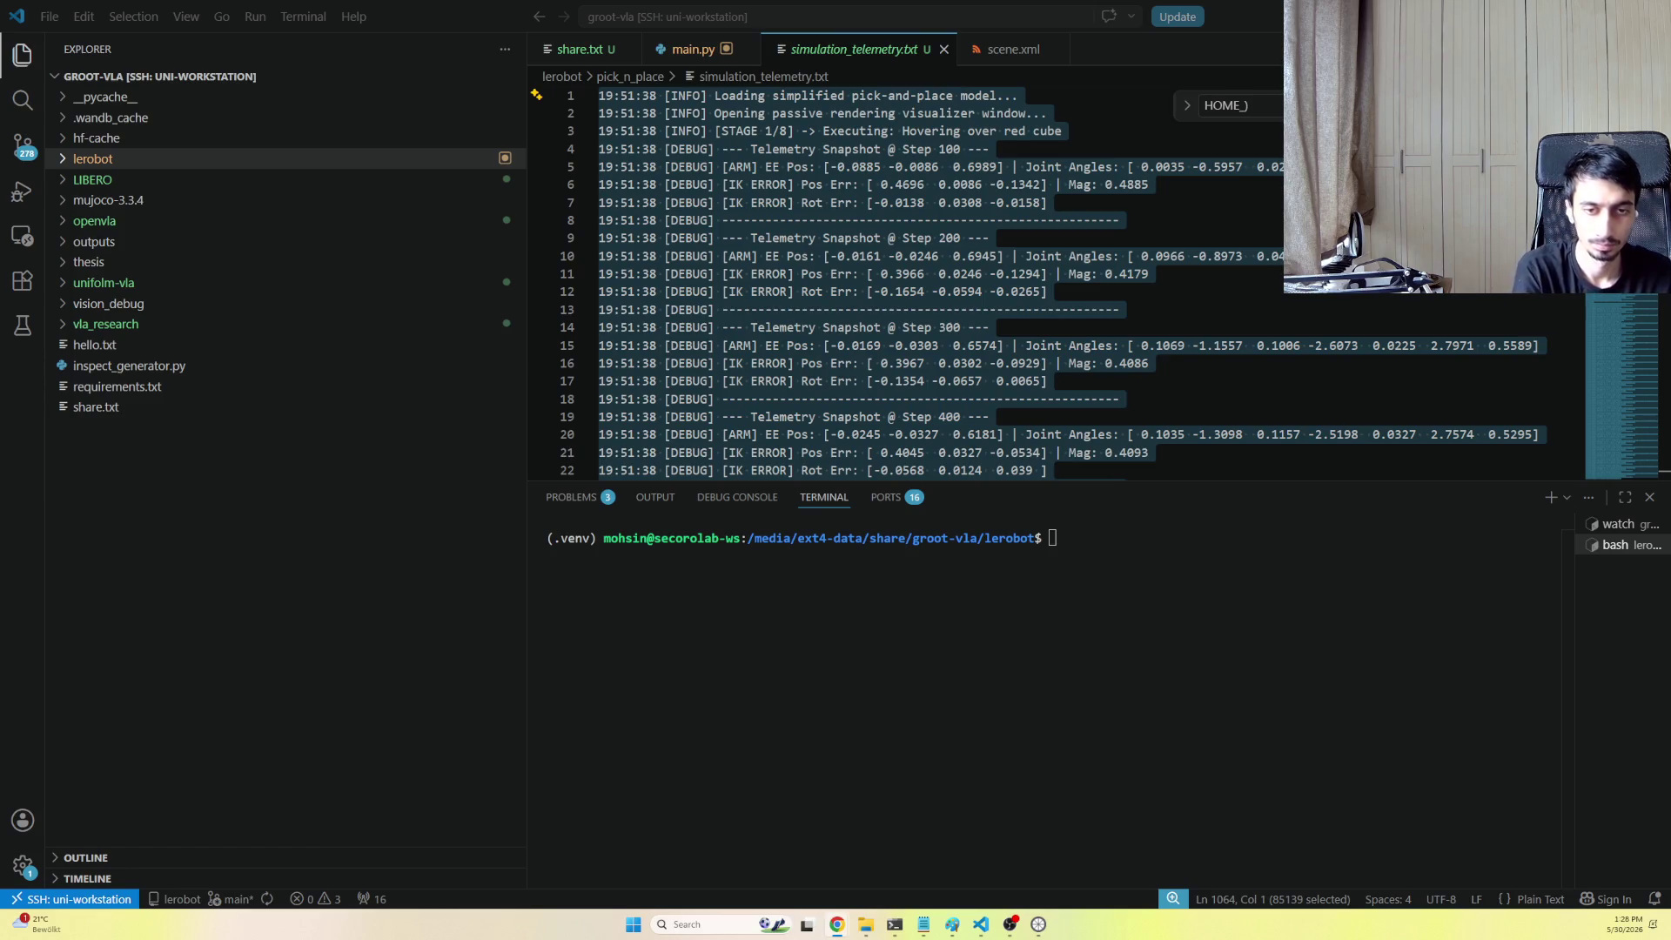
mouse_move(137, 307)
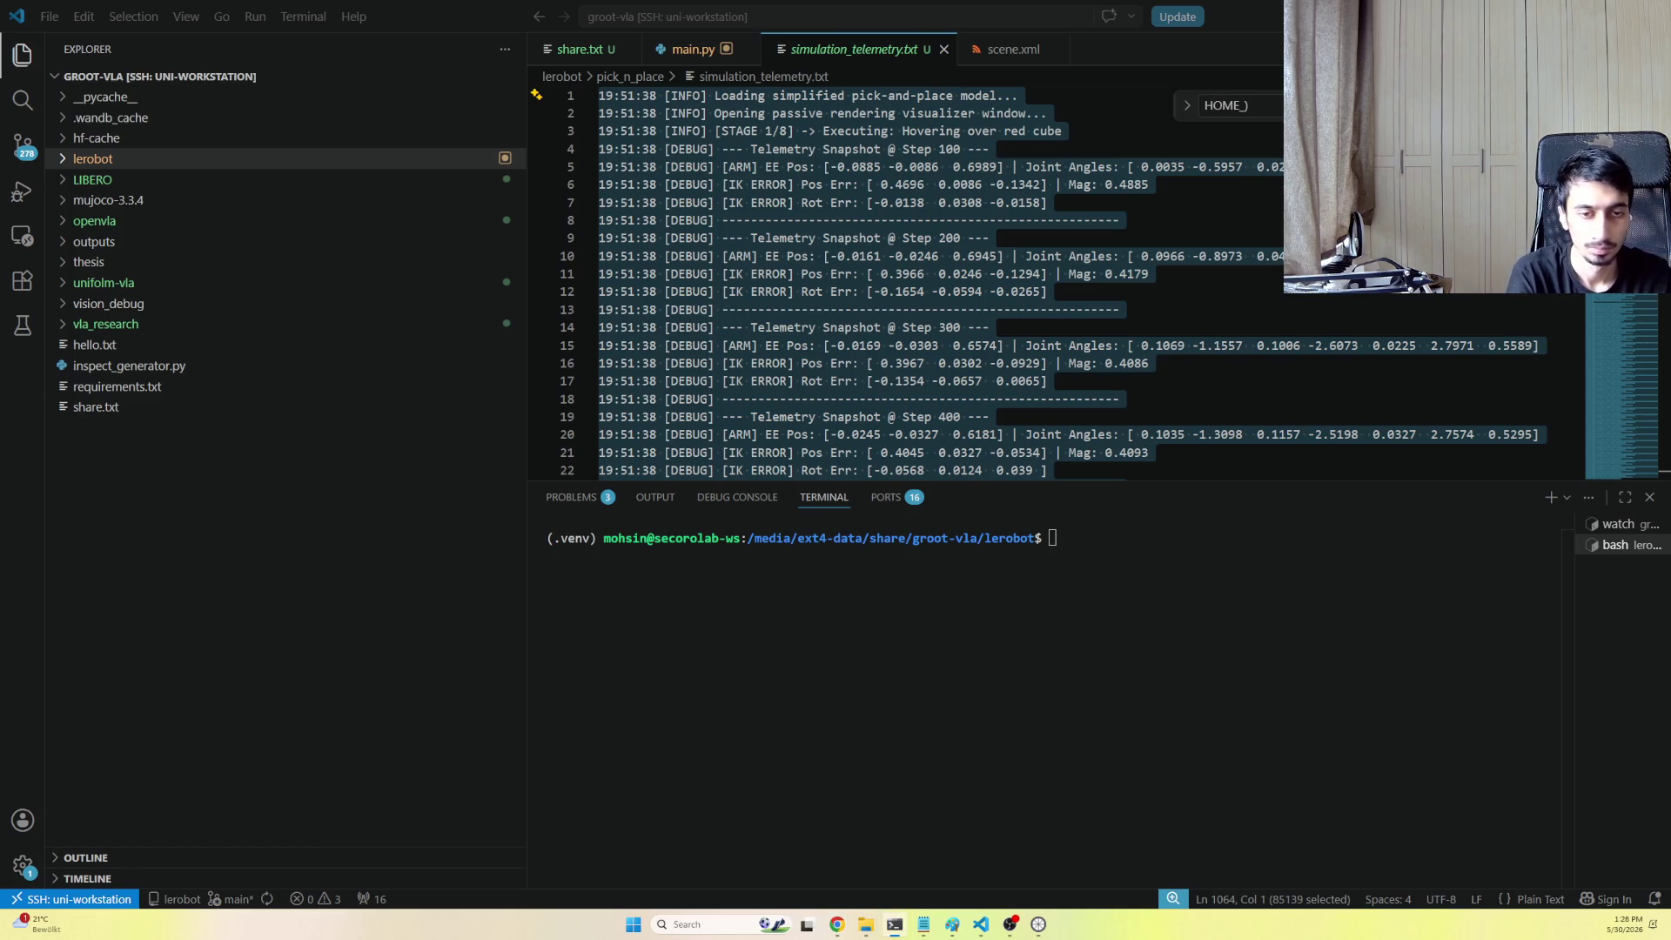
key("super+d")
key("super+d")
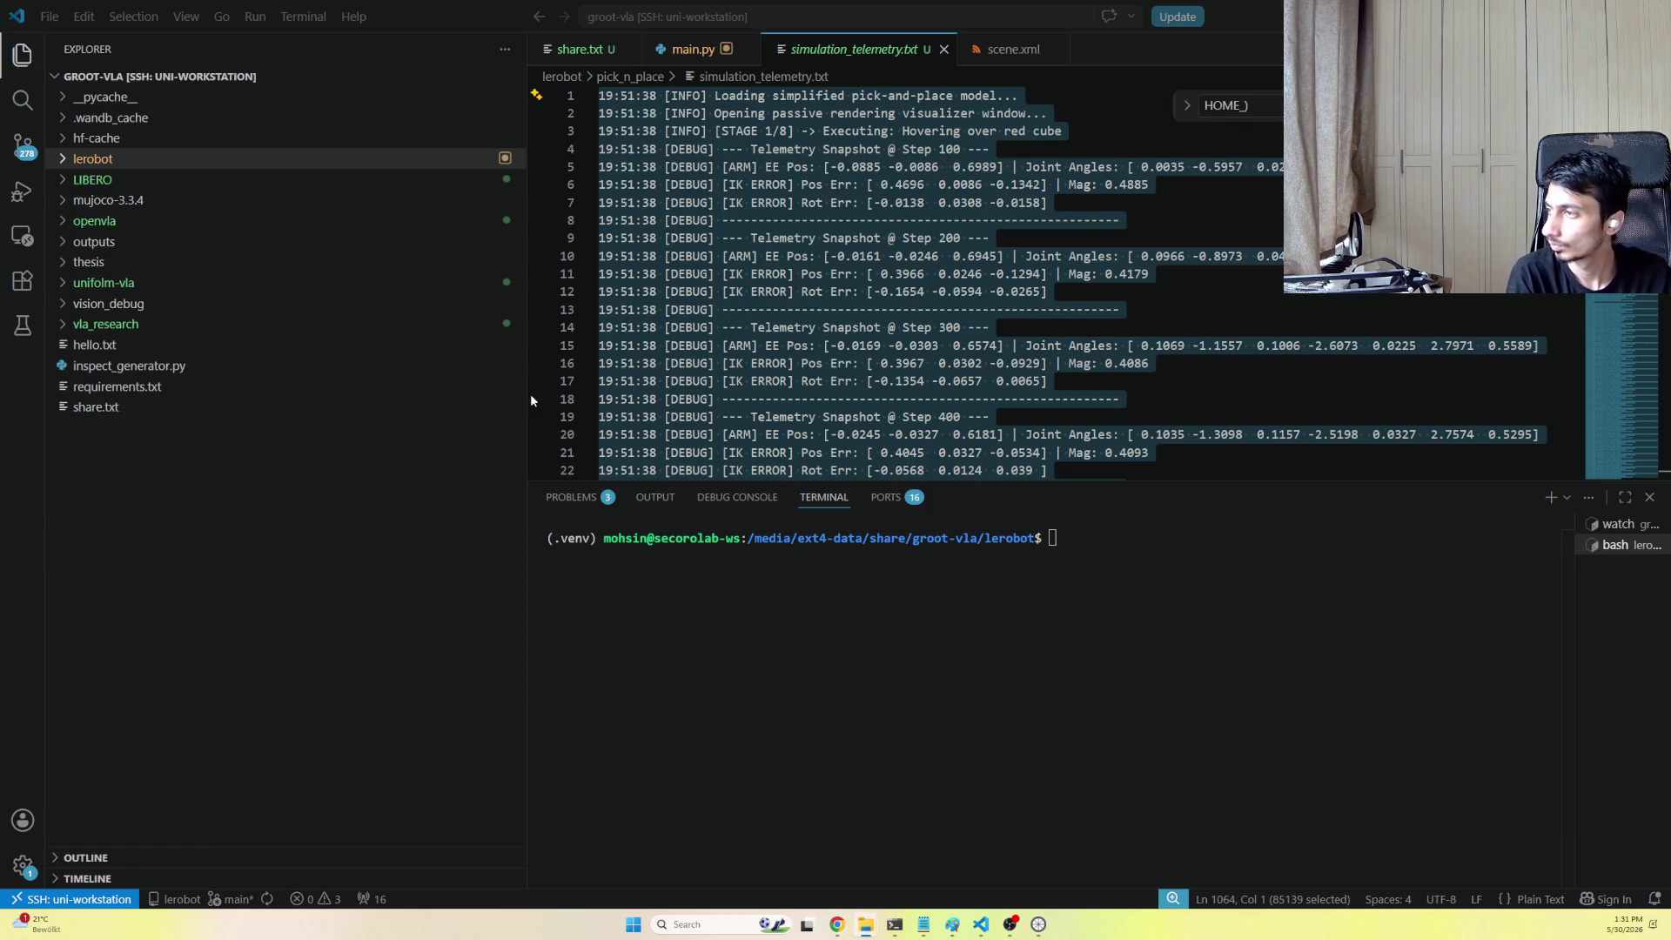
left_click(107, 325)
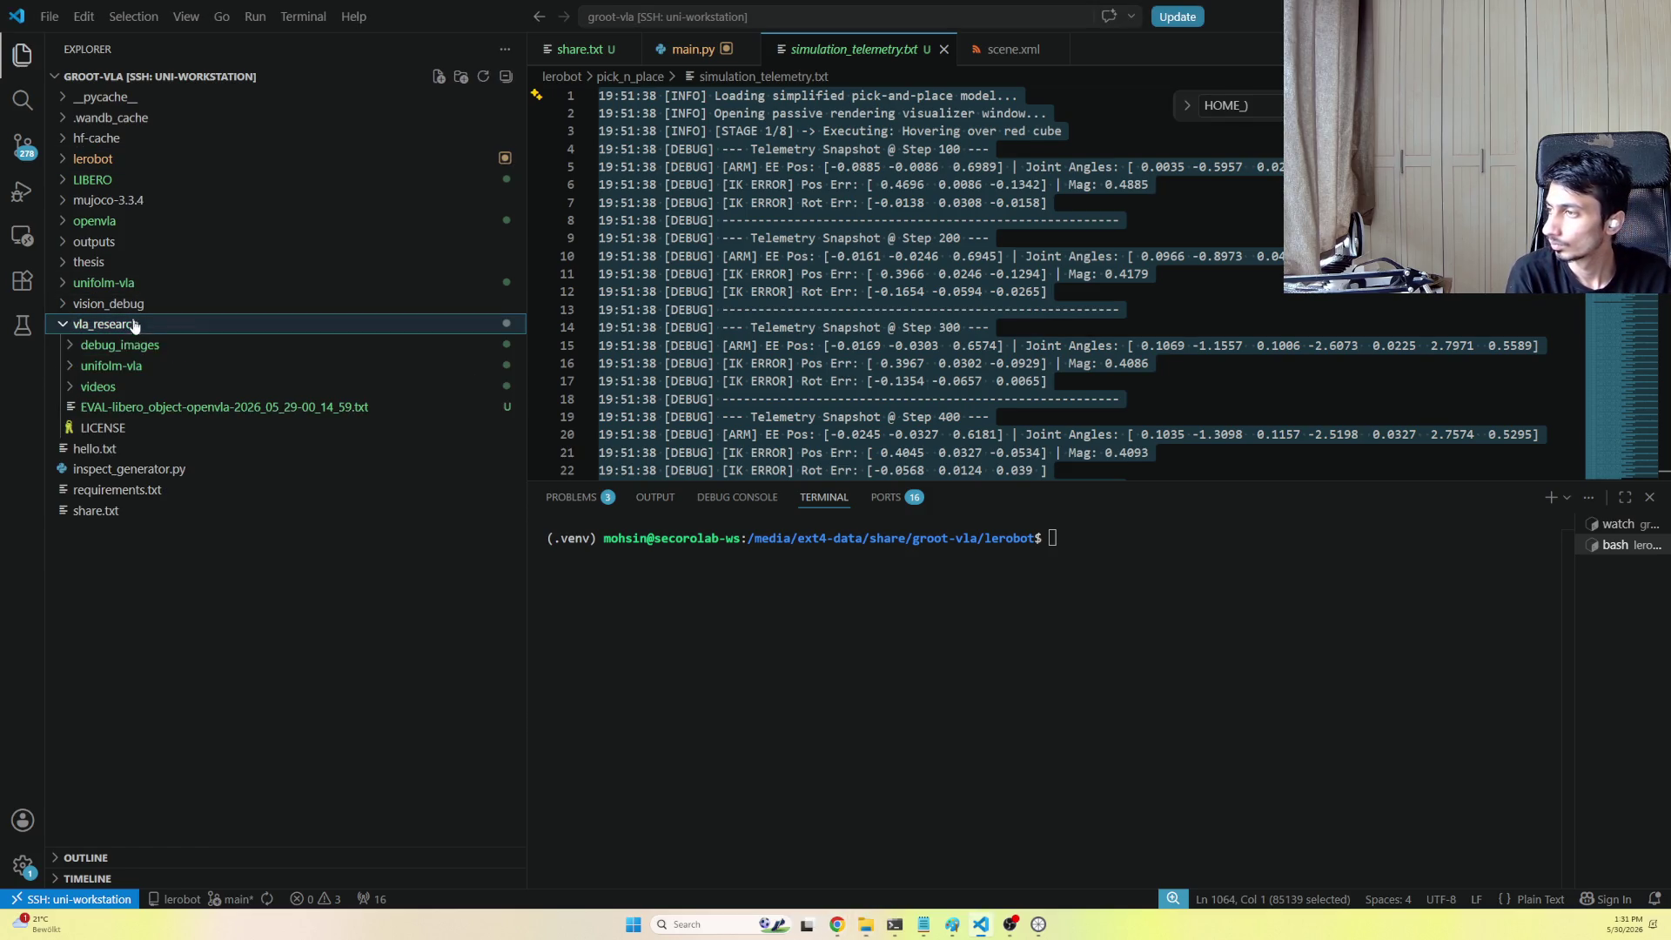
Create an Nvidia_Groot folder under videos with a Cosmos subfolder inside it
left_click(124, 388)
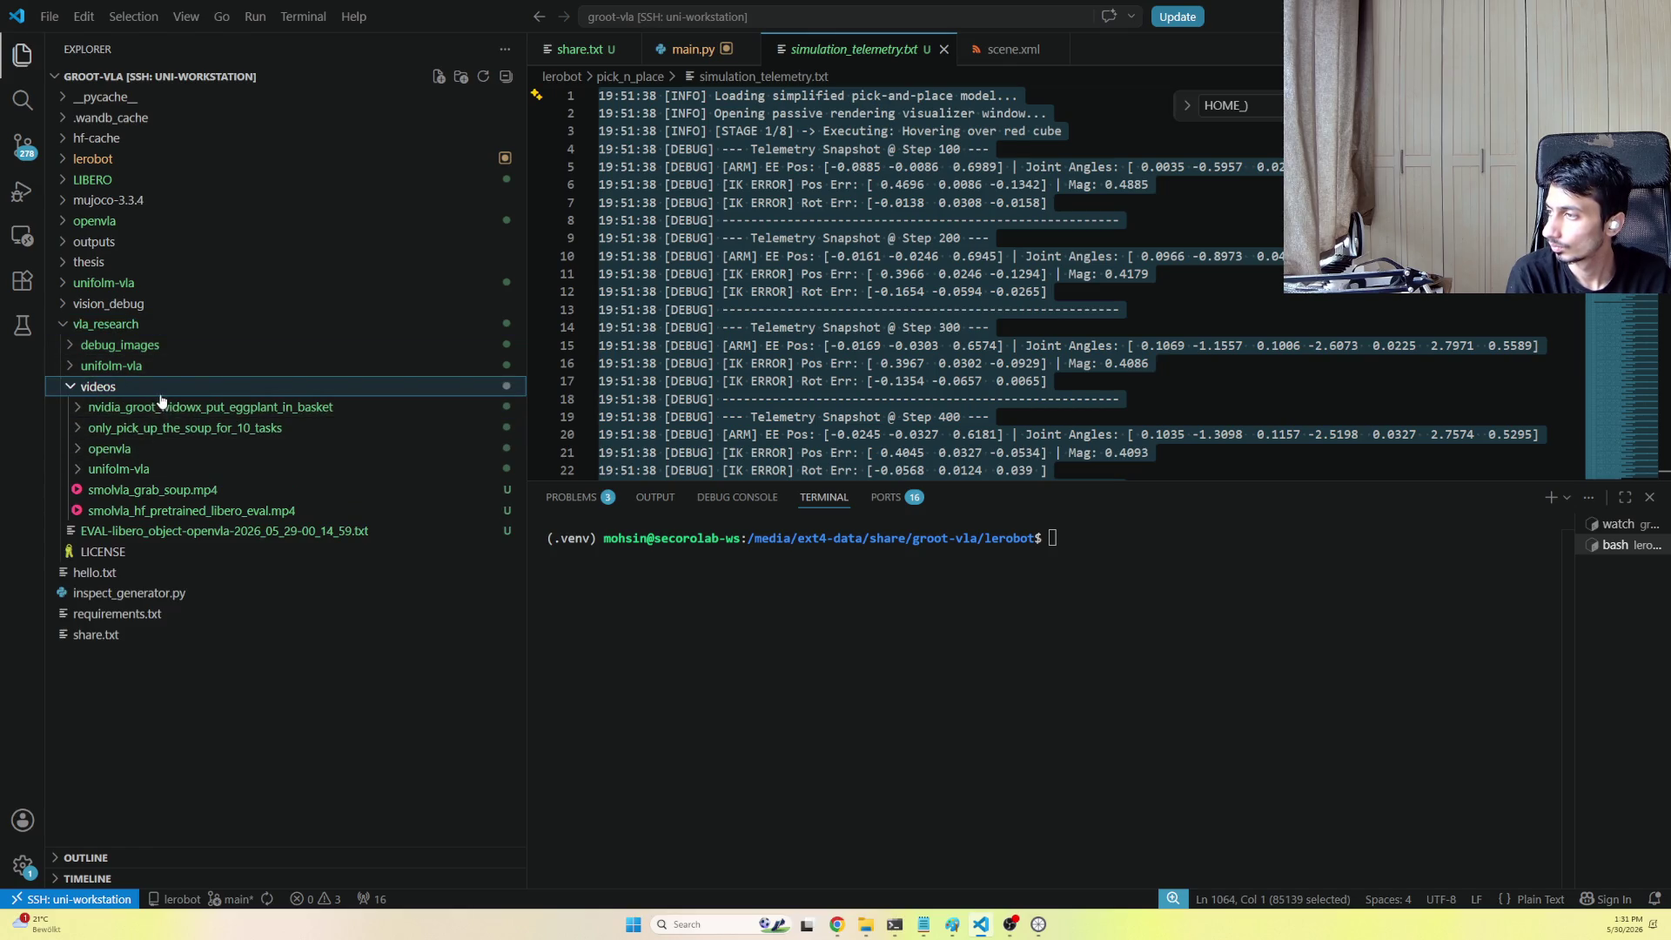
right_click(159, 389)
left_click(265, 419)
type("Nvidia_Groot")
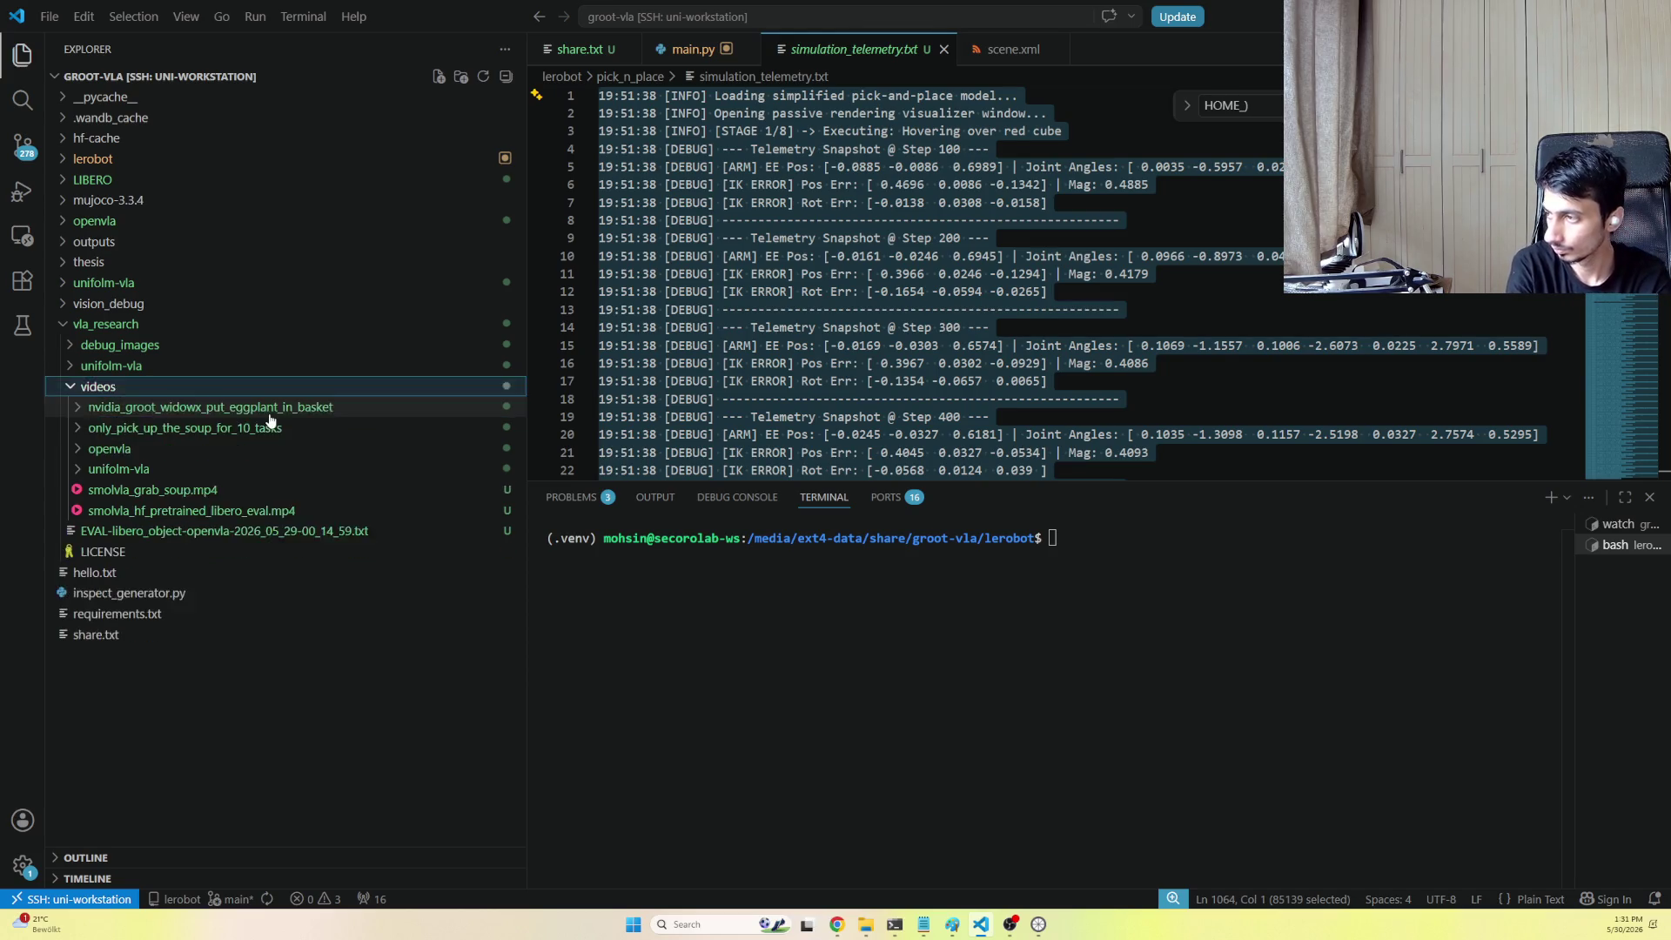
key("Return")
right_click(277, 411)
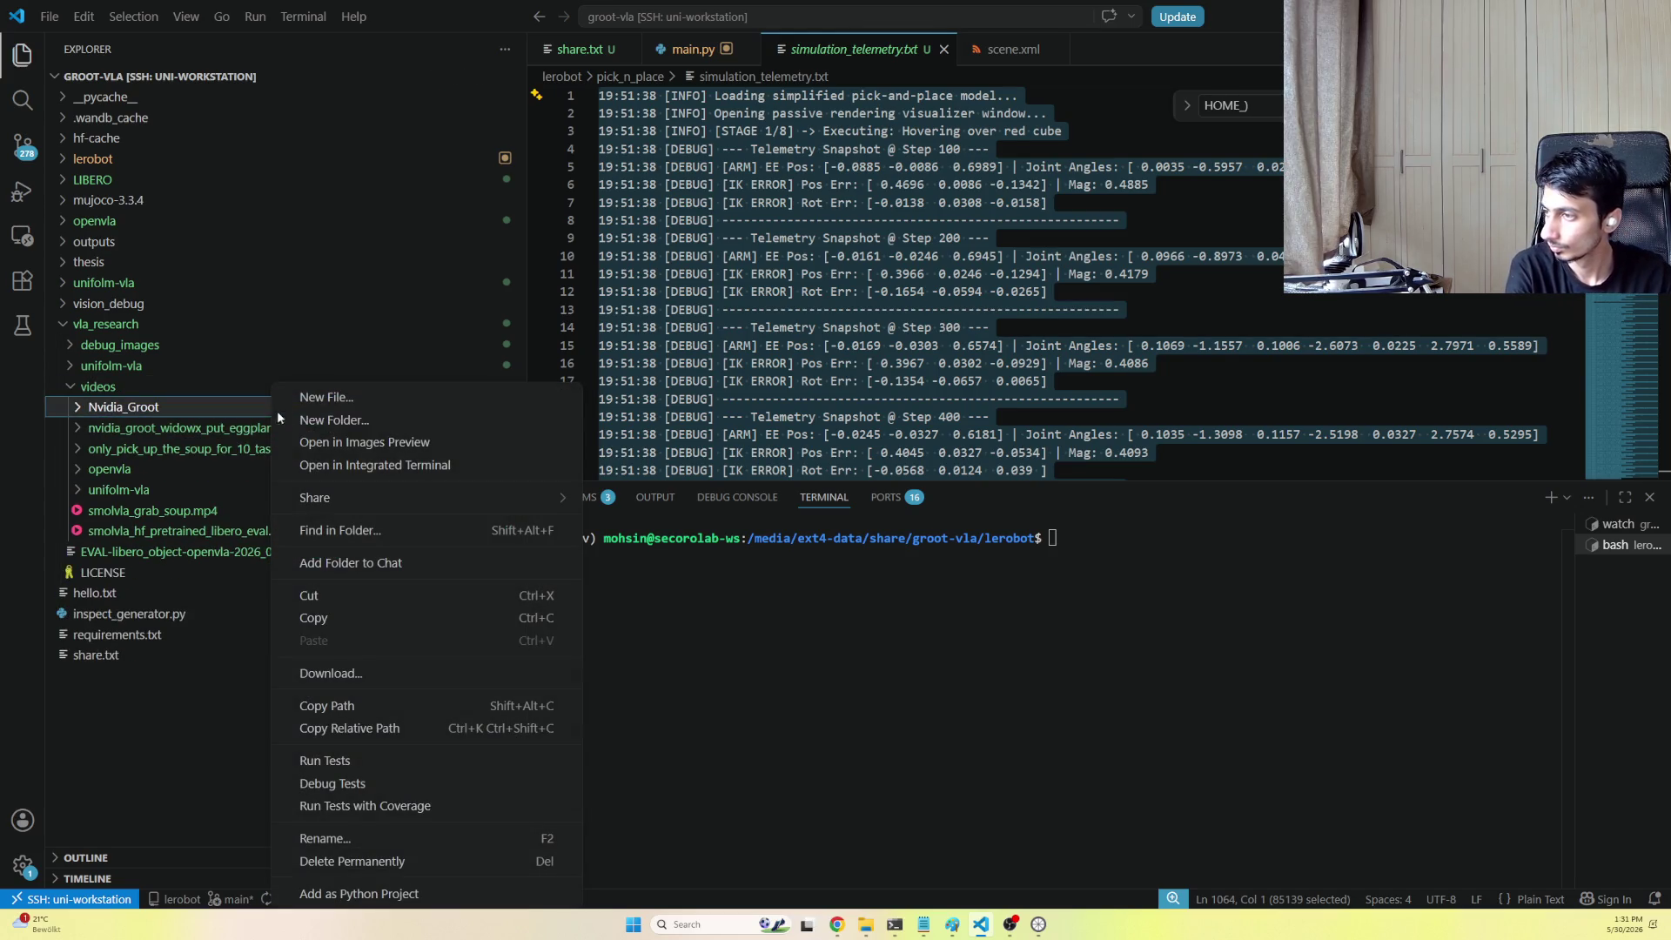
left_click(373, 420)
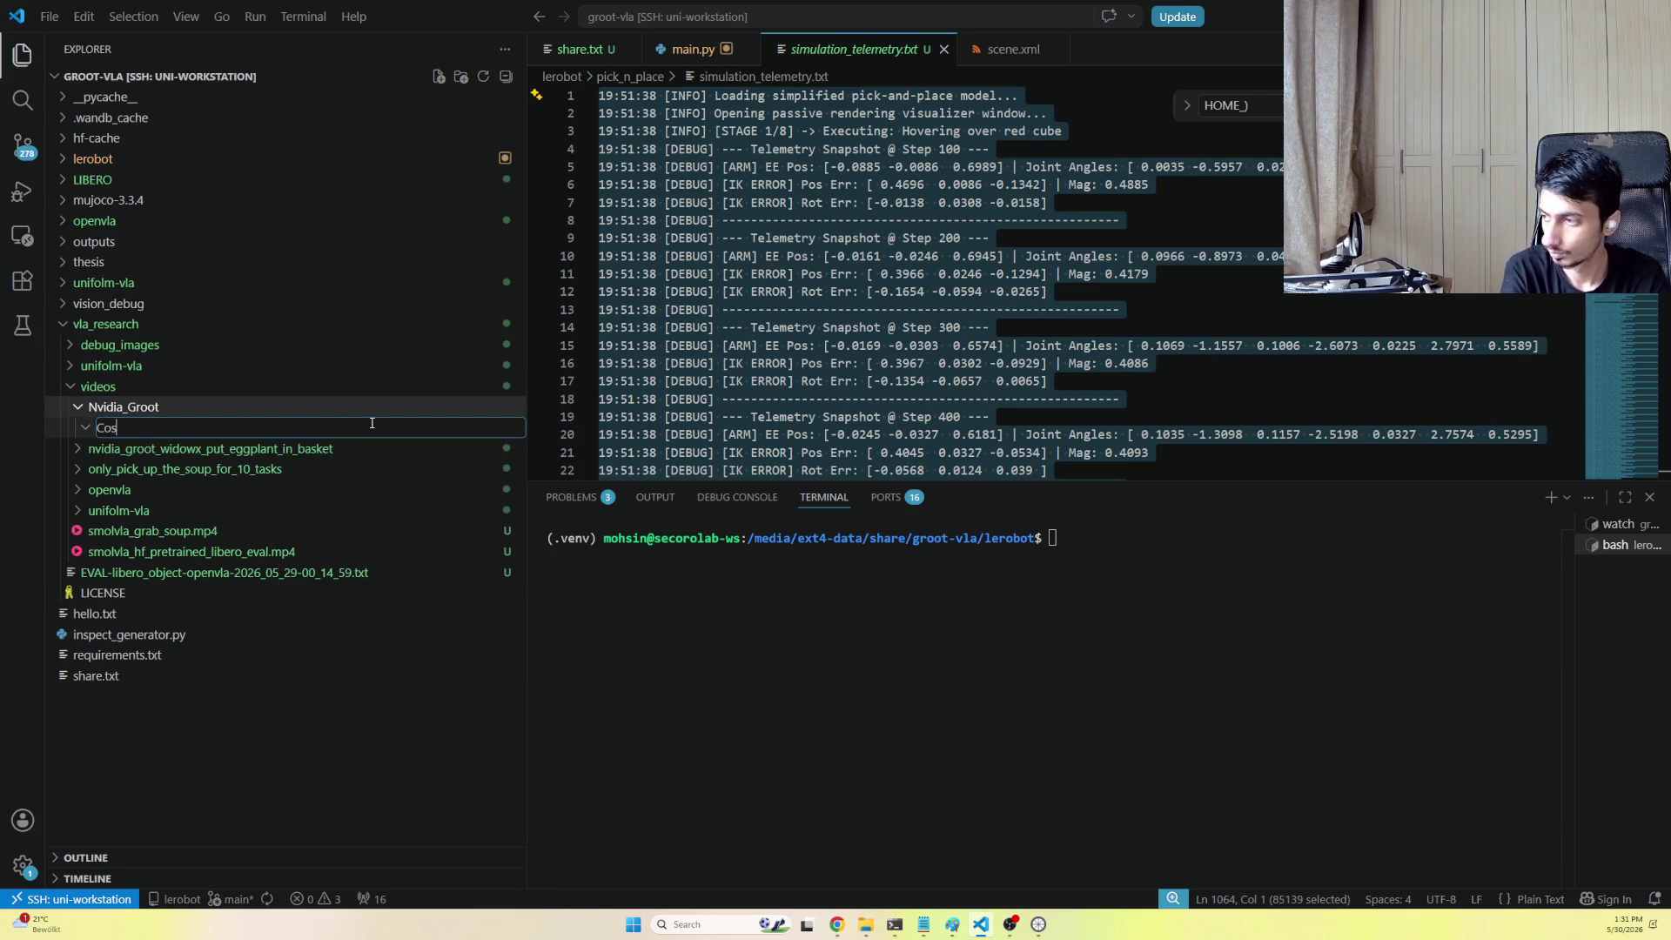
type("Cosmos")
key("Return")
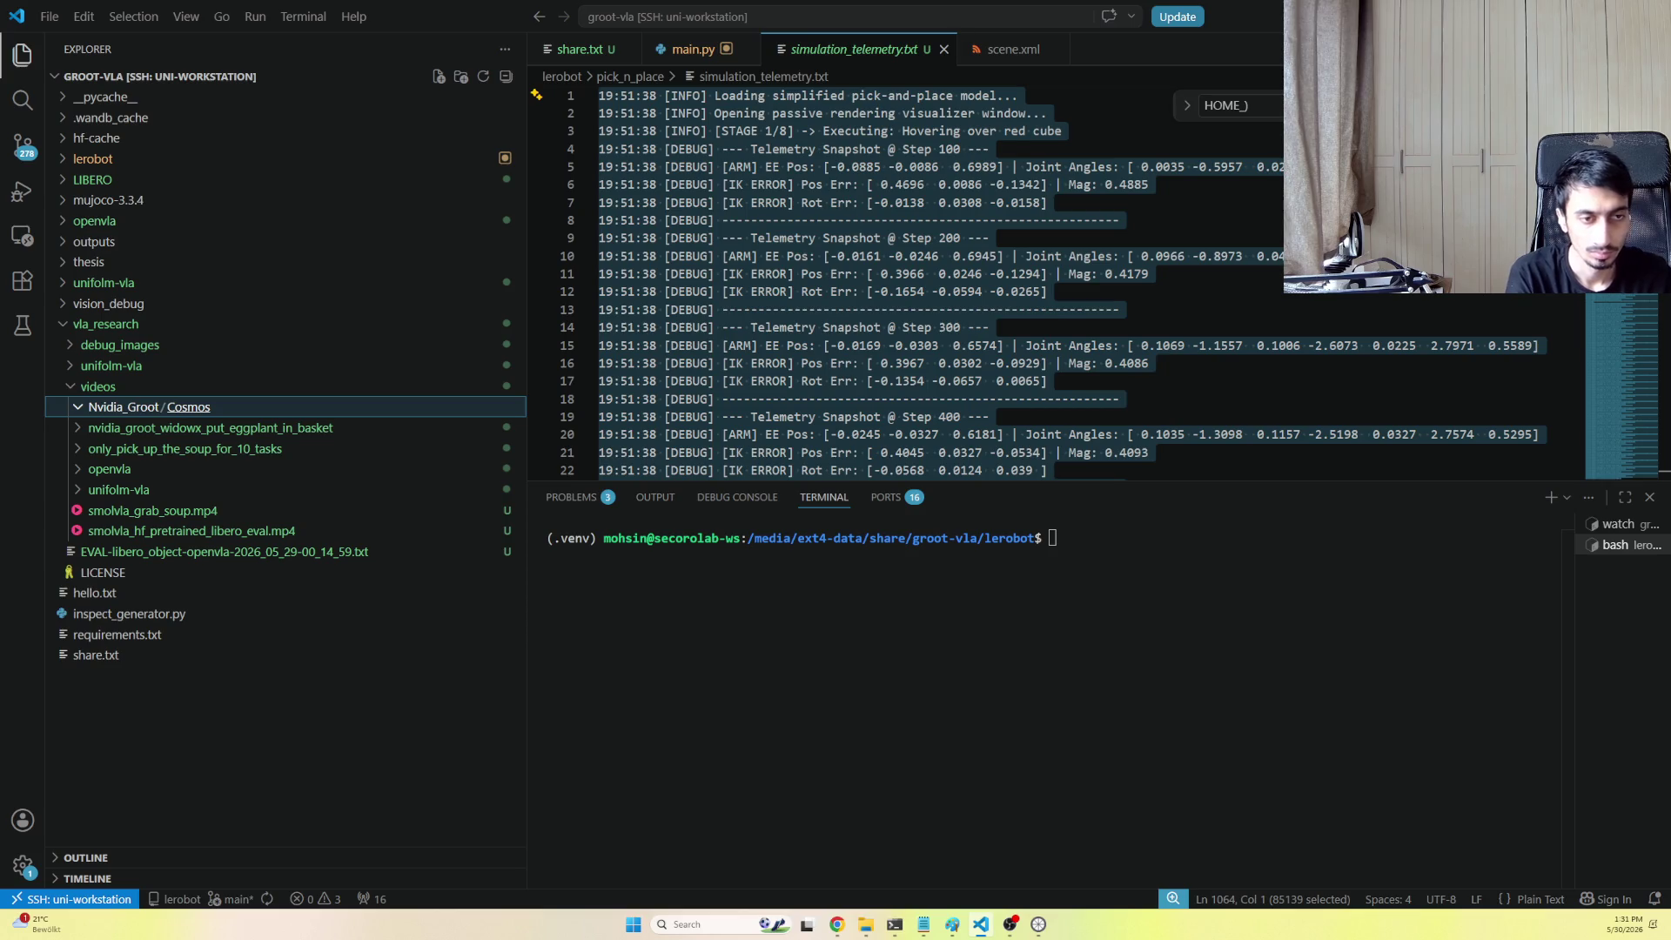
Copy the ezgif video into Nvidia_Groot/Cosmos and select it
left_click_drag(373, 430, 202, 407)
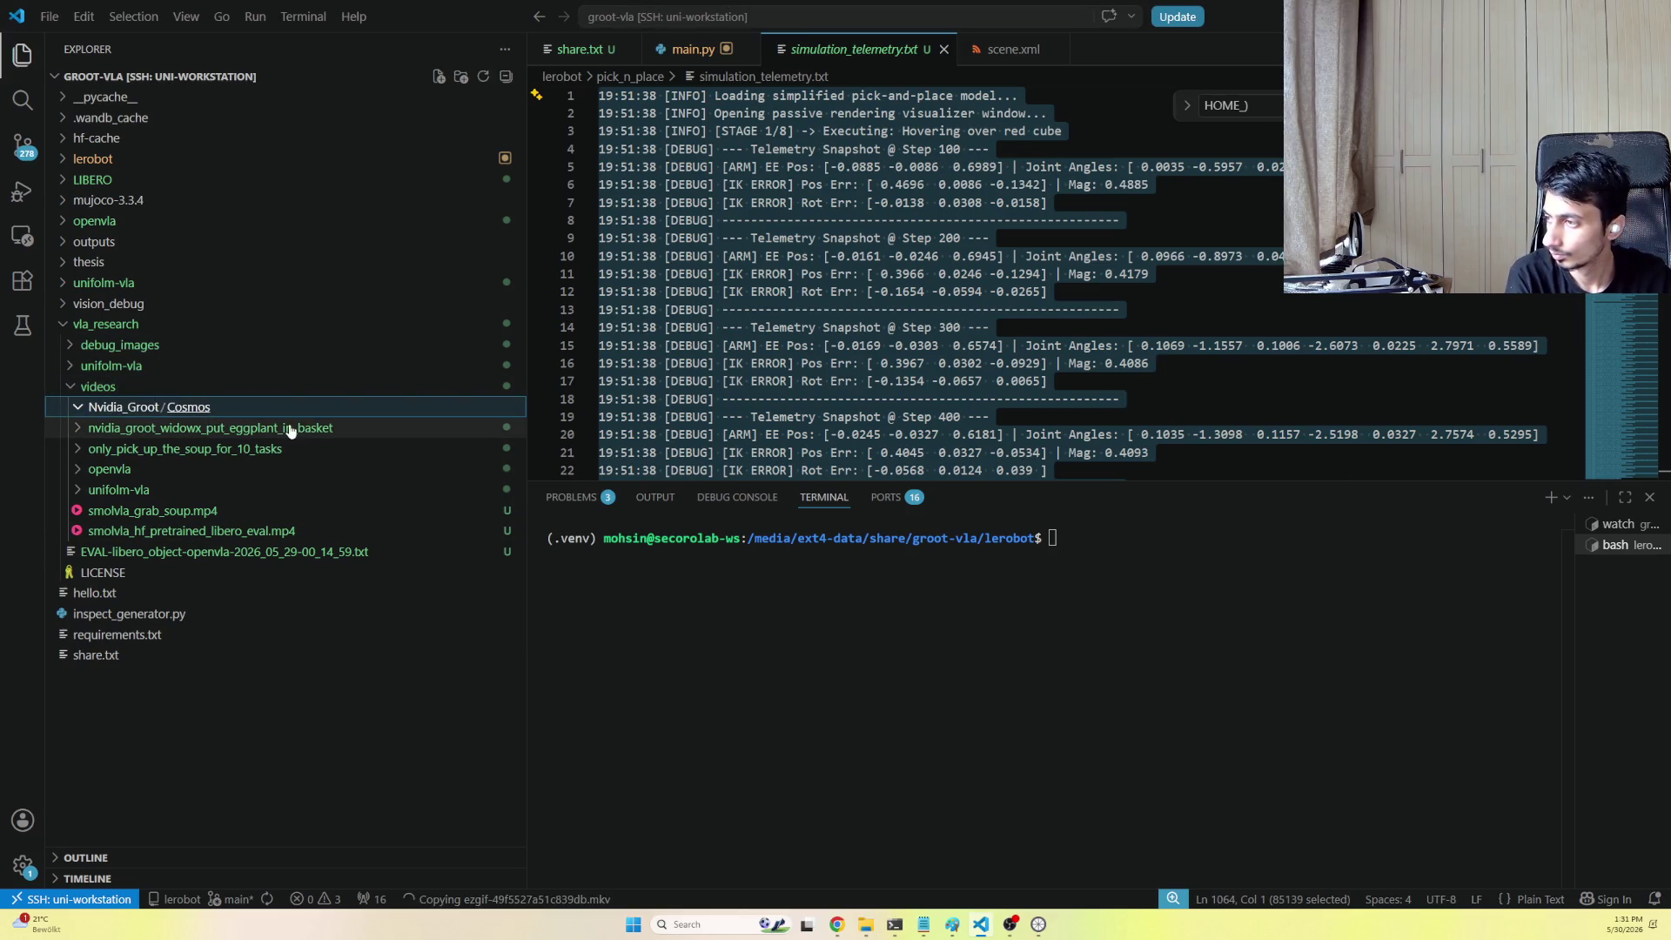
left_click(192, 428)
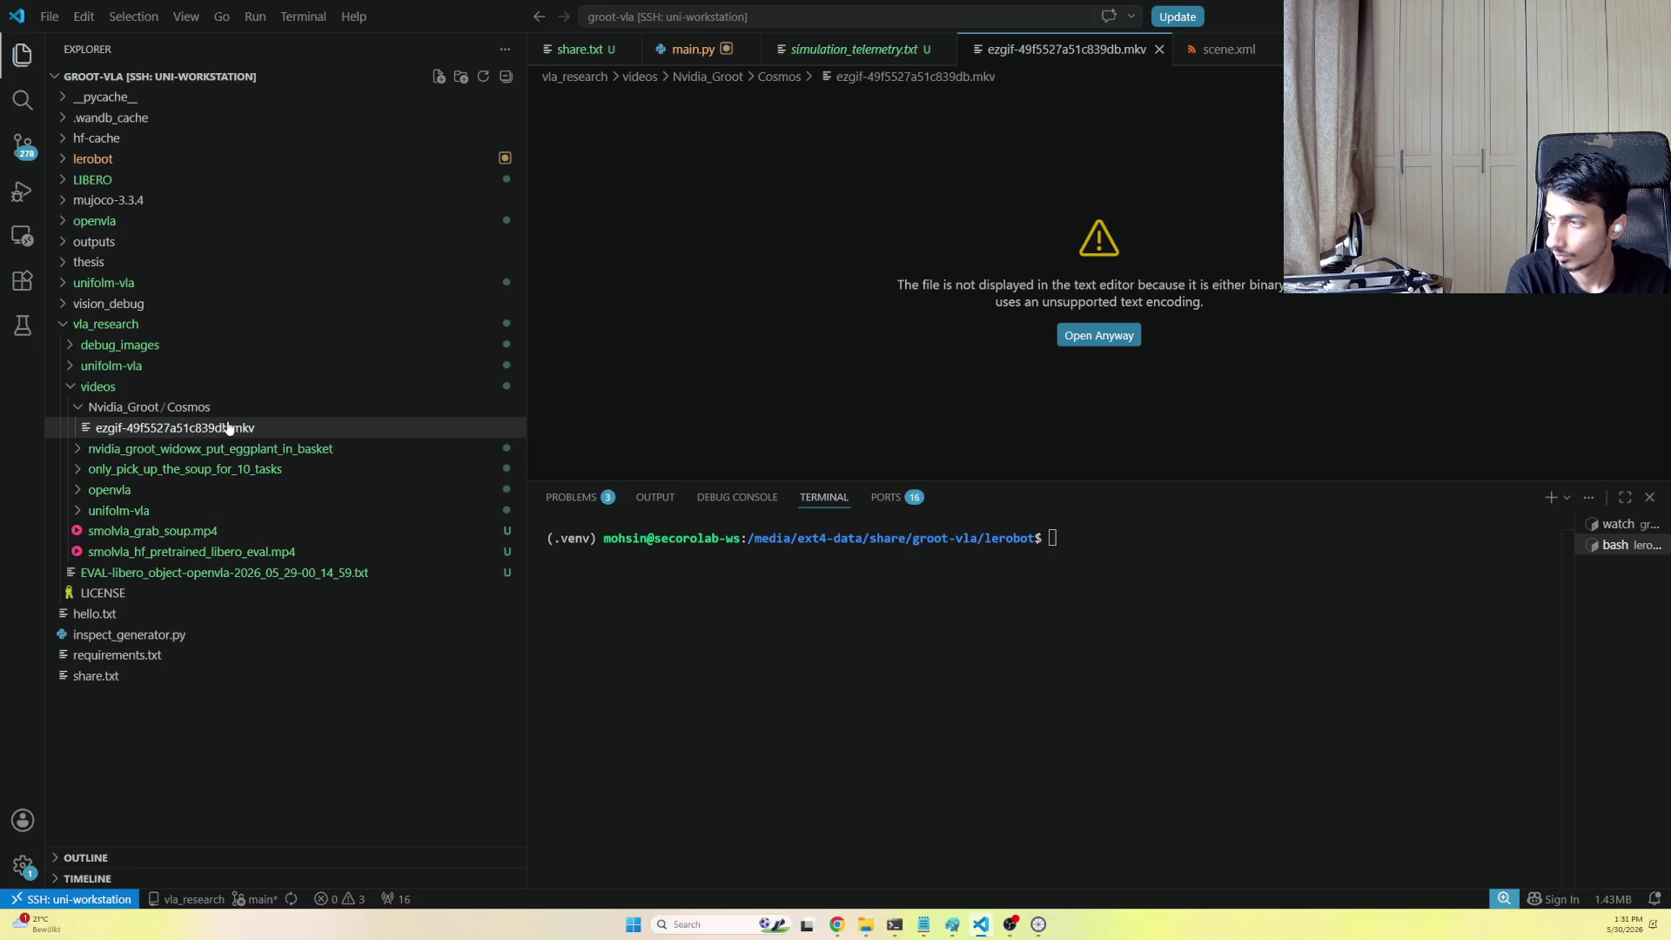
left_click(154, 432)
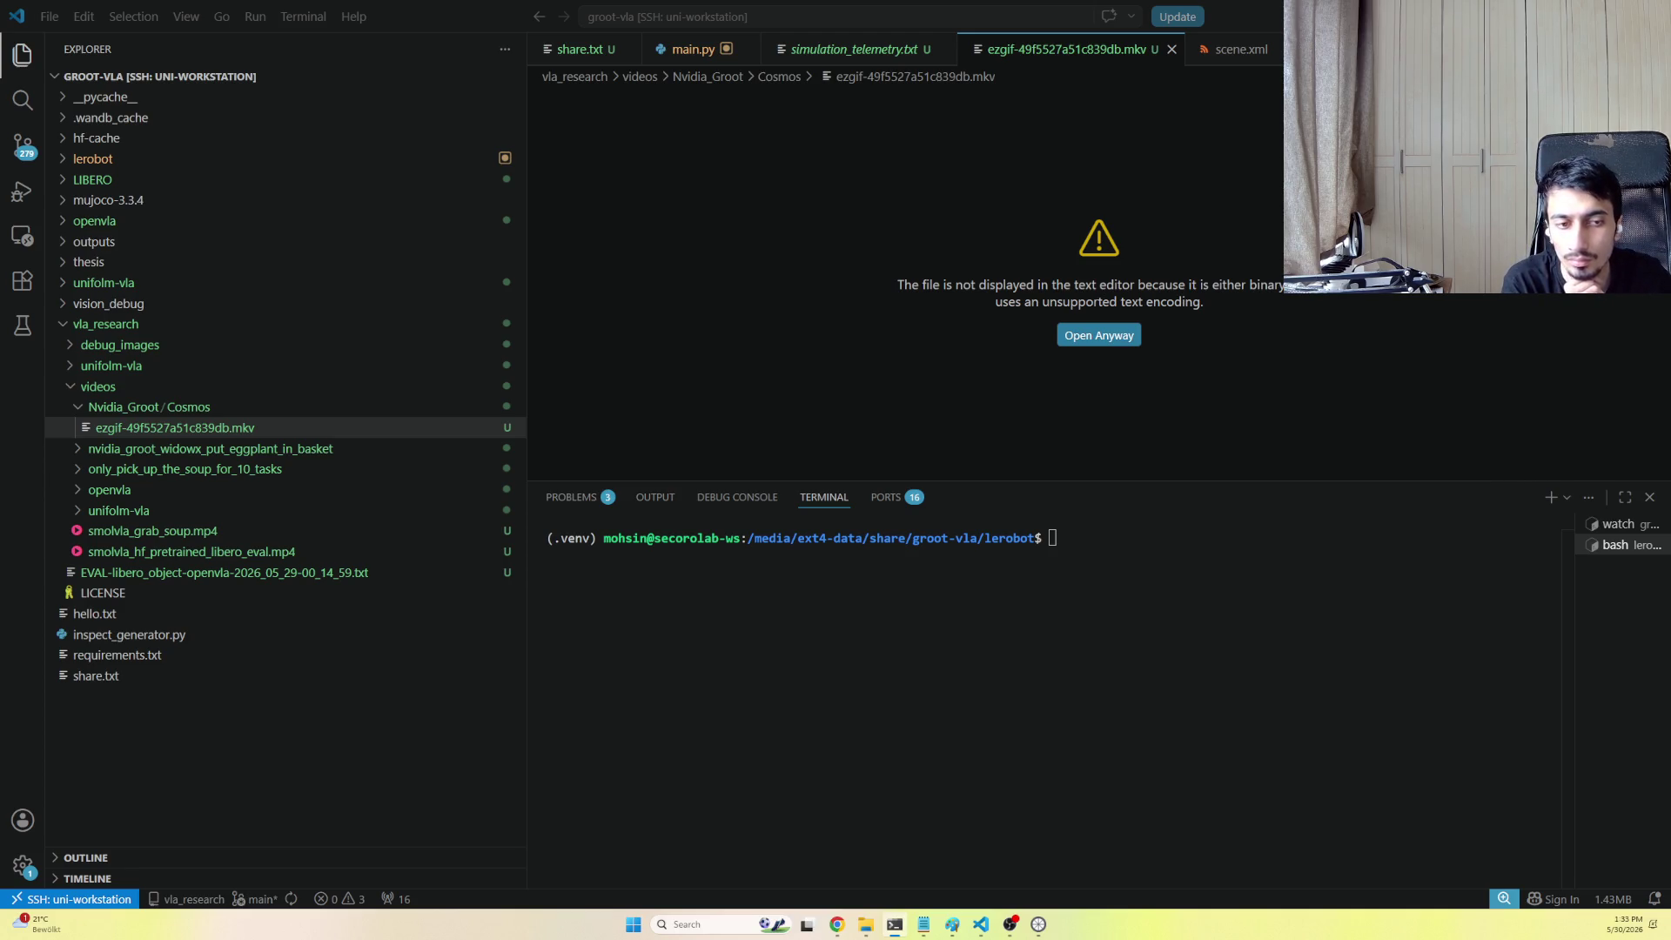
Hide the editor window so the Windows desktop shows
key("super+d")
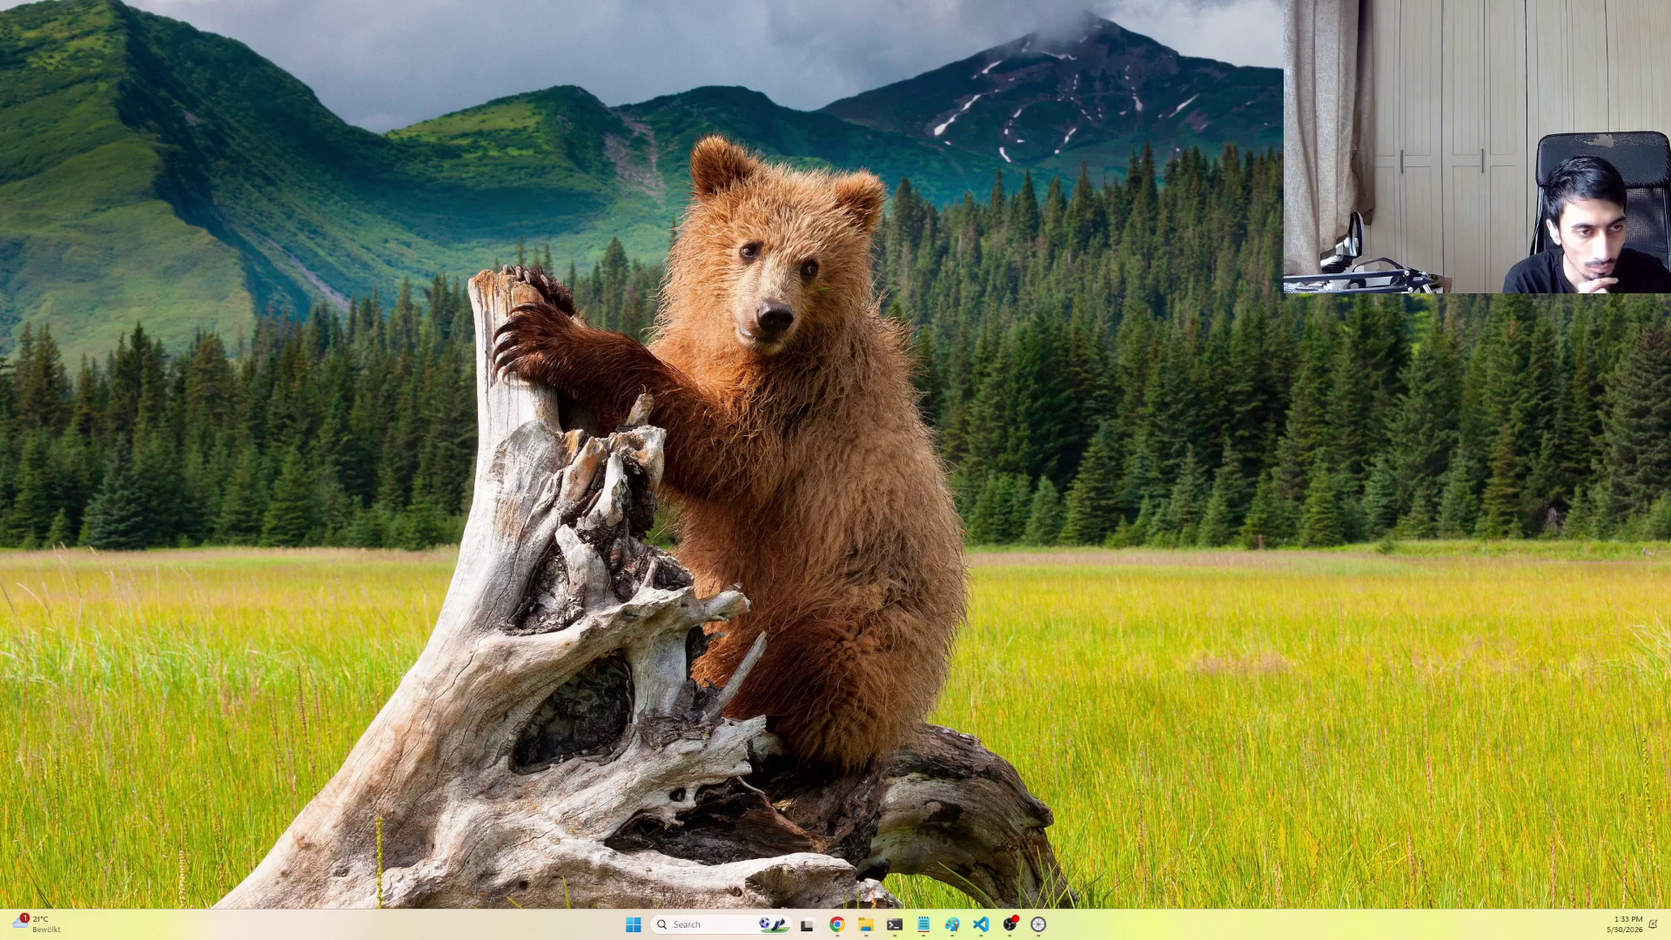
Restore and focus the workspace window, then drag another video onto the Cosmos folder
key("super+d")
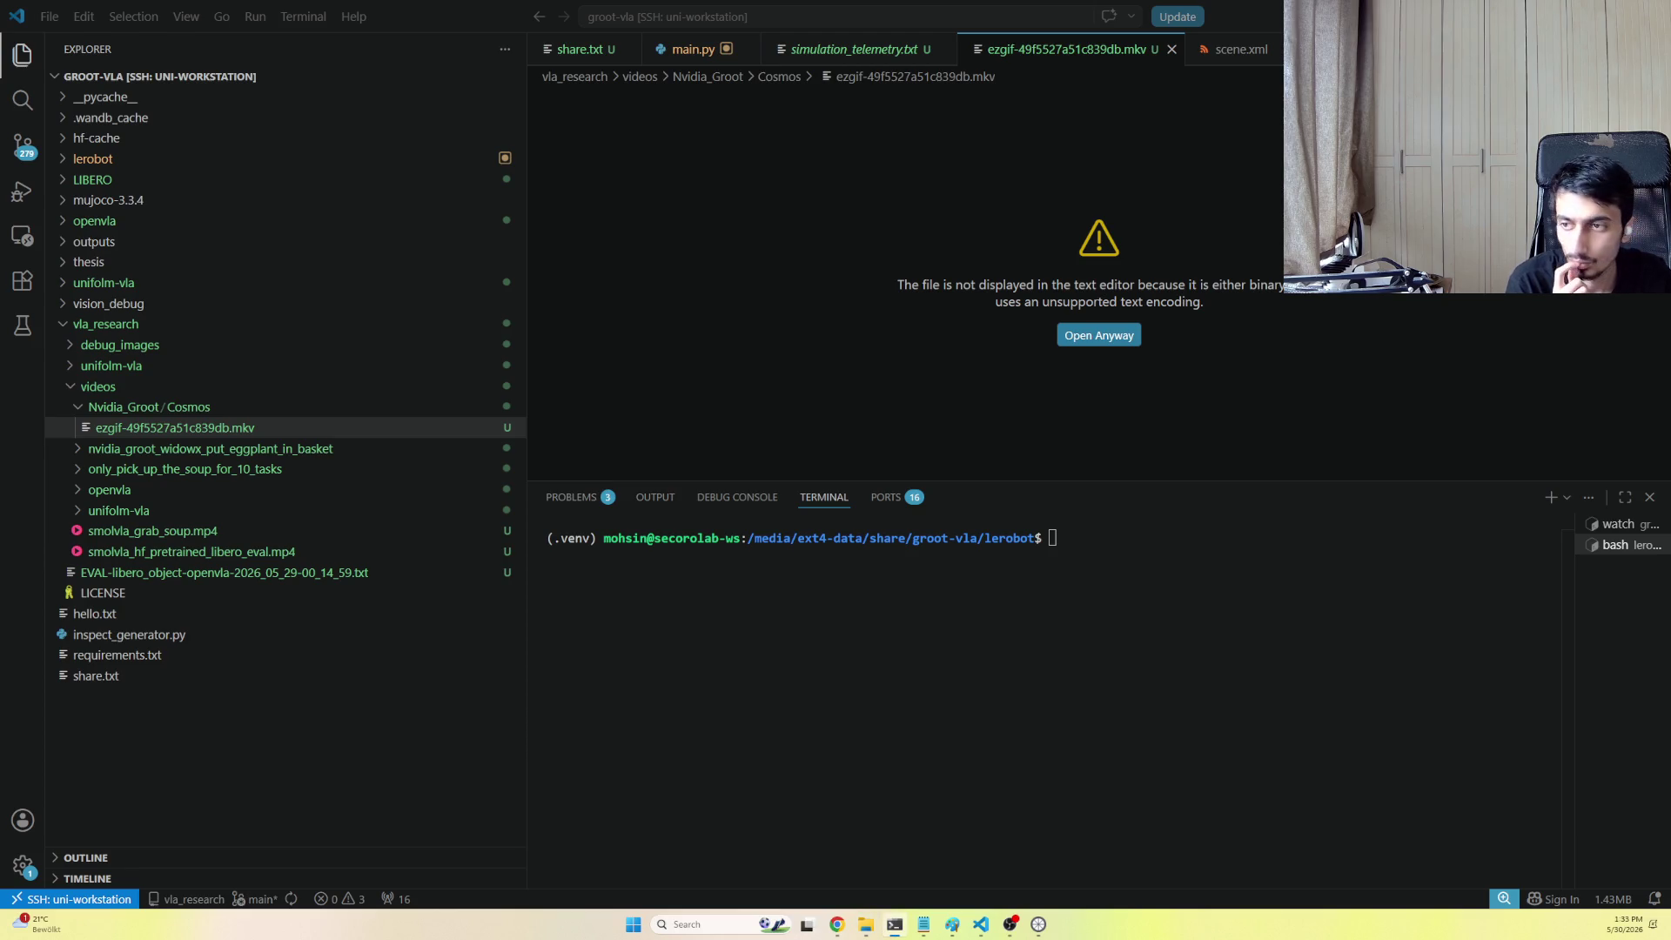
left_click(1219, 624)
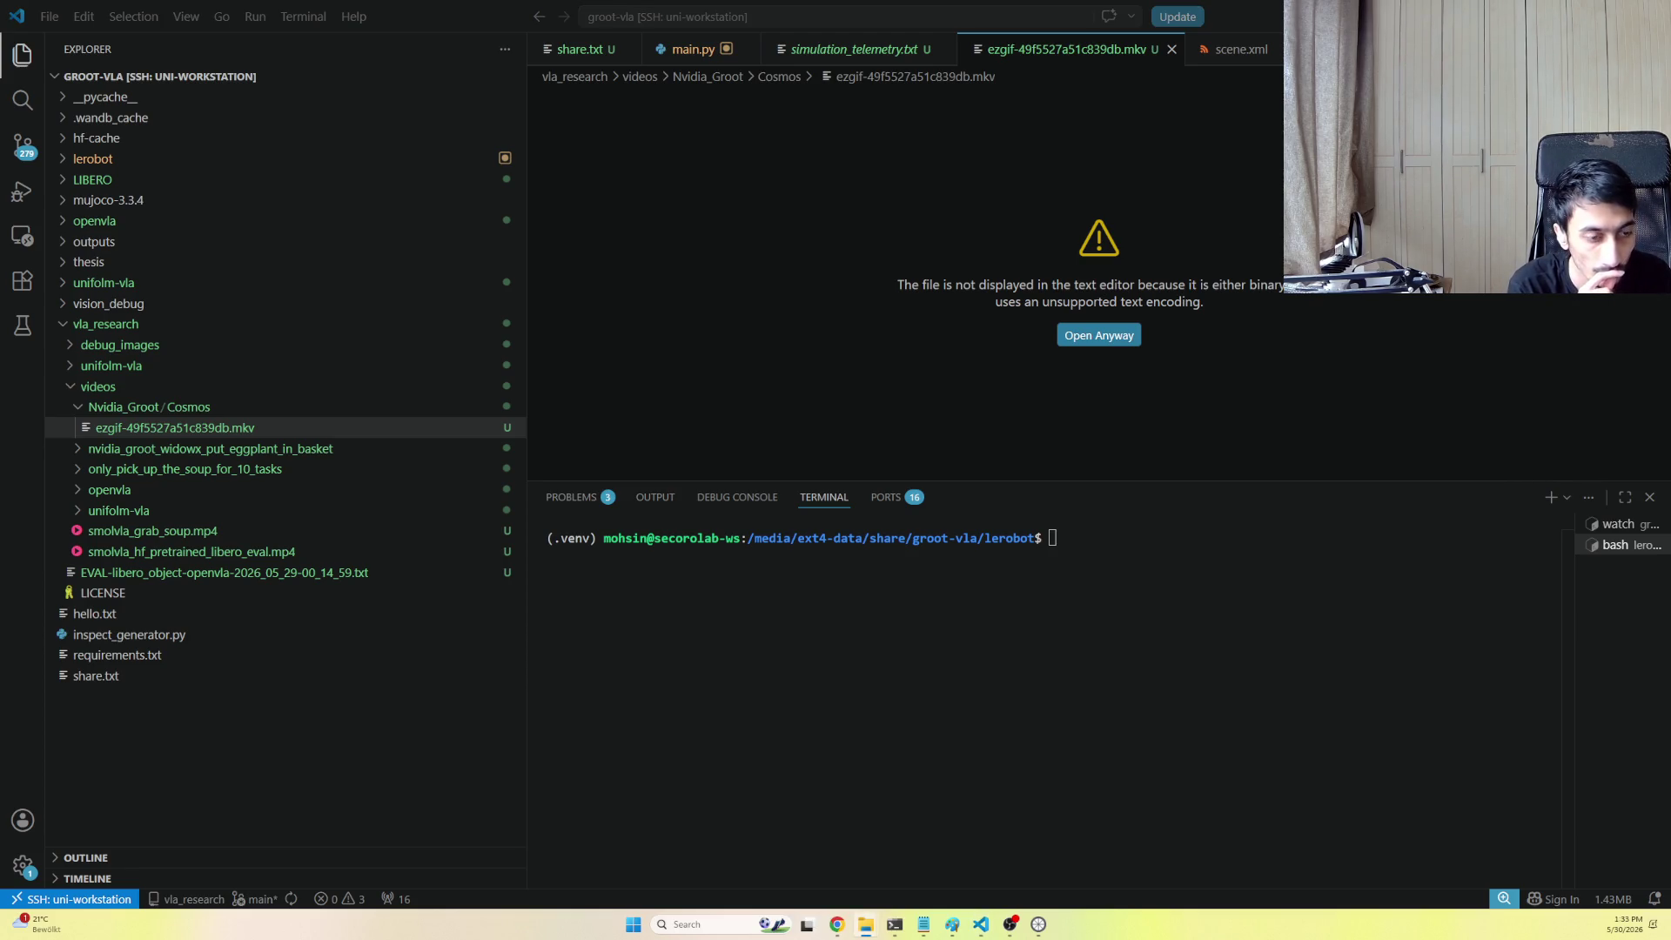
key("super+d")
key("super+d")
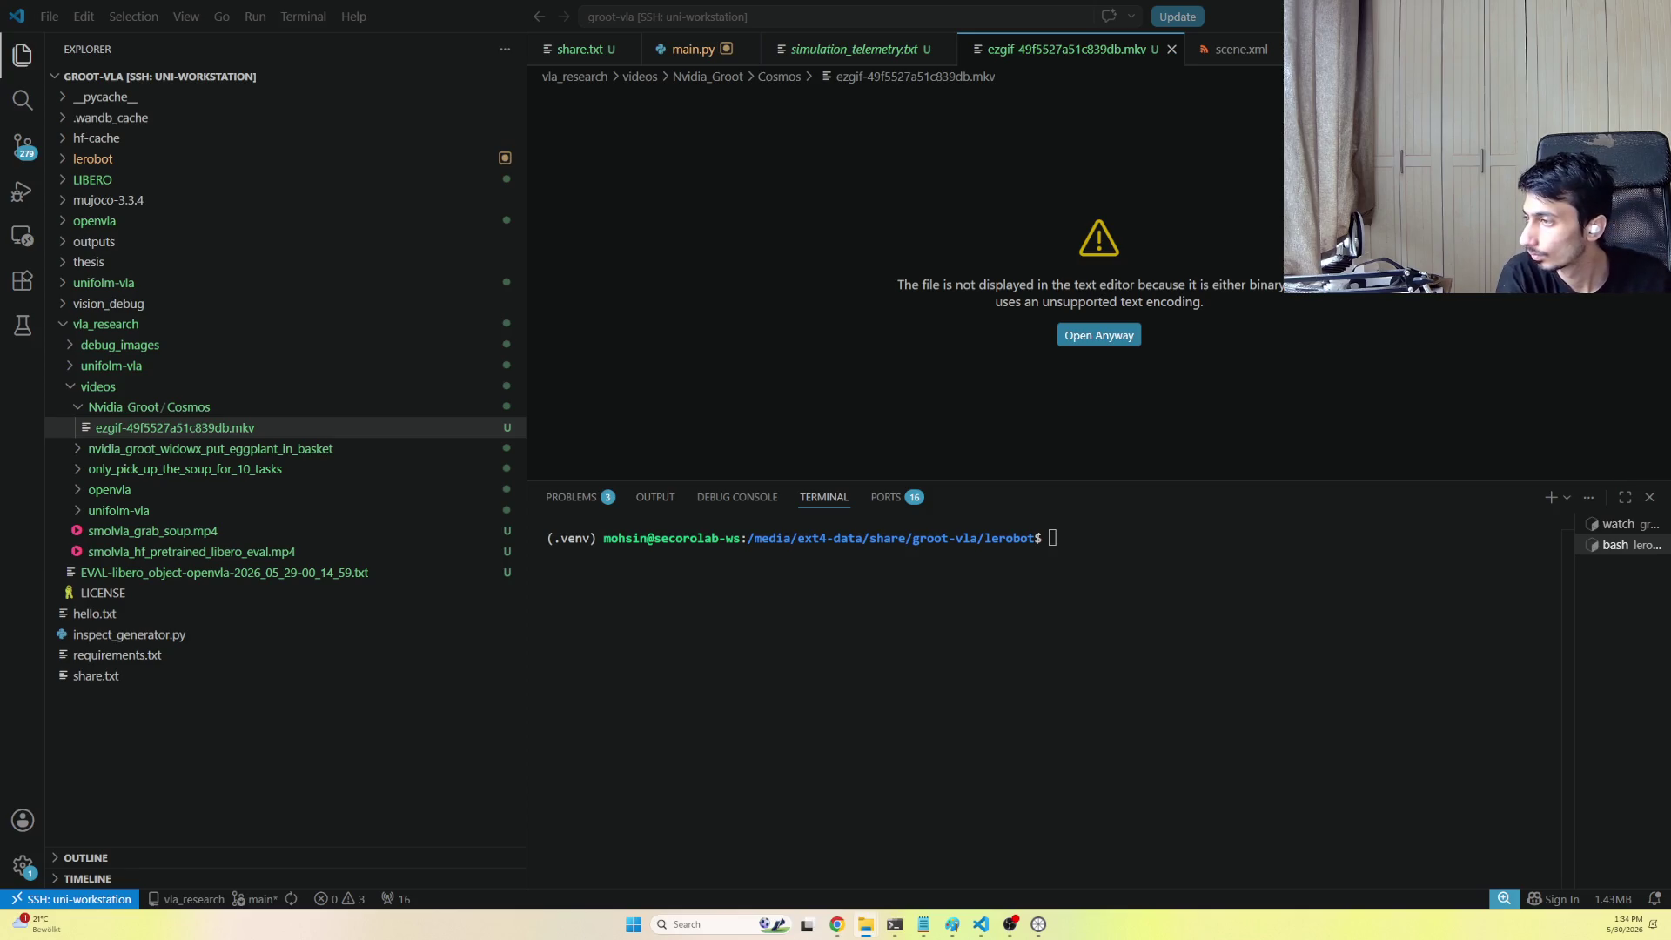
left_click_drag(597, 379, 195, 410)
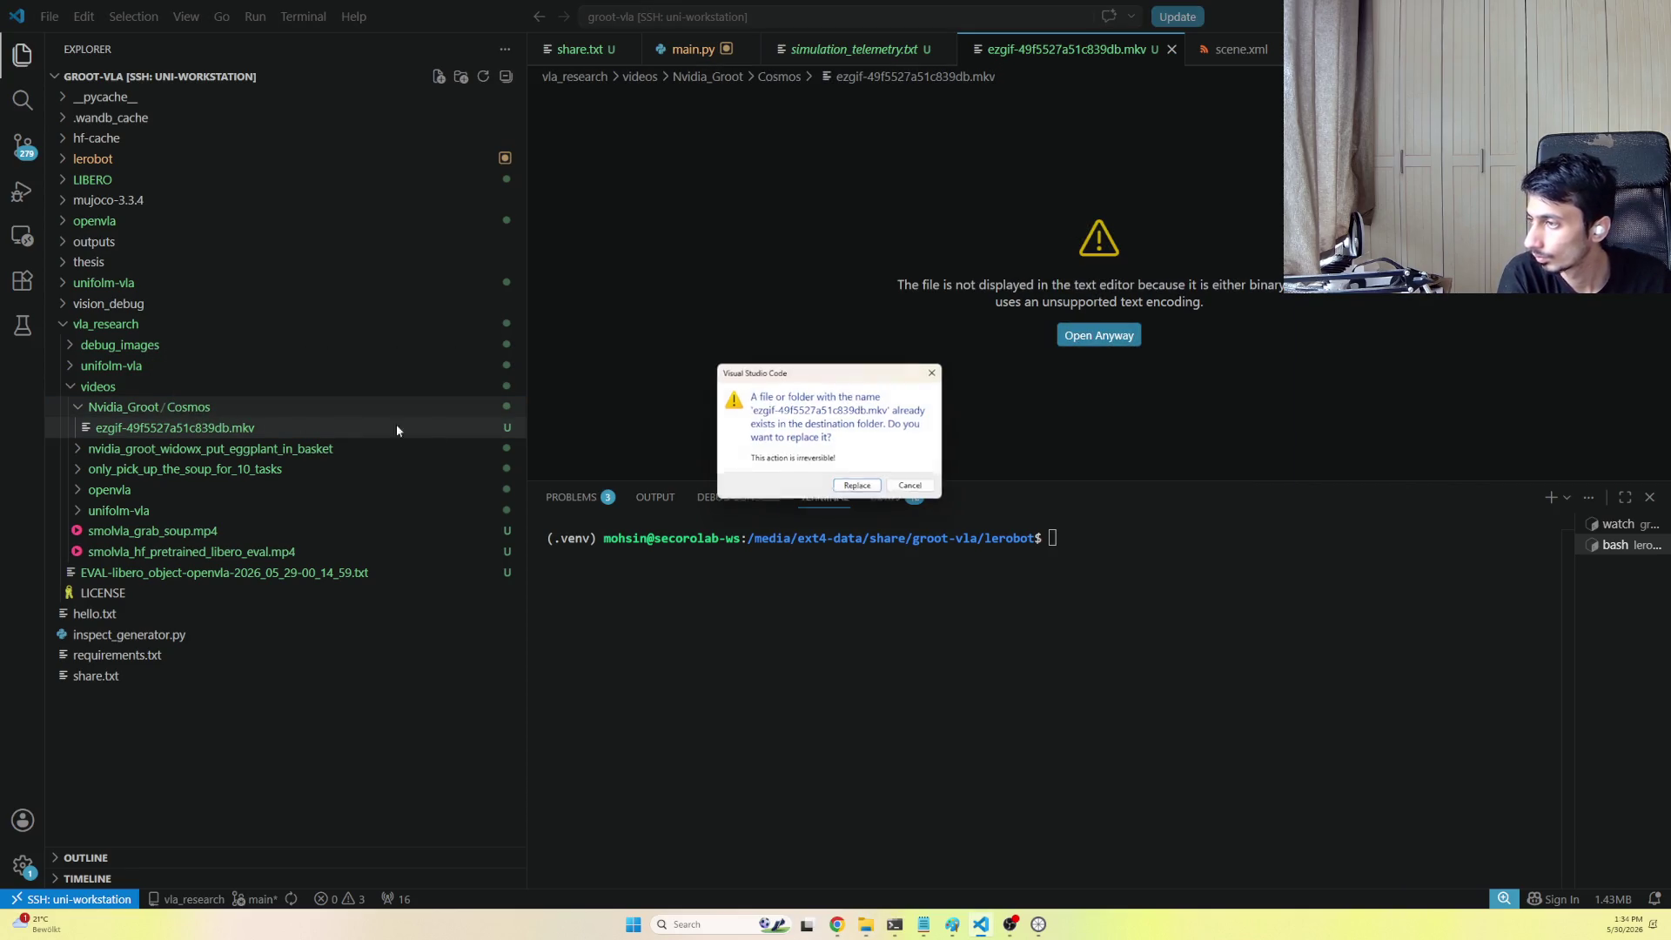
Cancel the overwrite, copy the other ezgif video into Cosmos, and view the first one
left_click(912, 487)
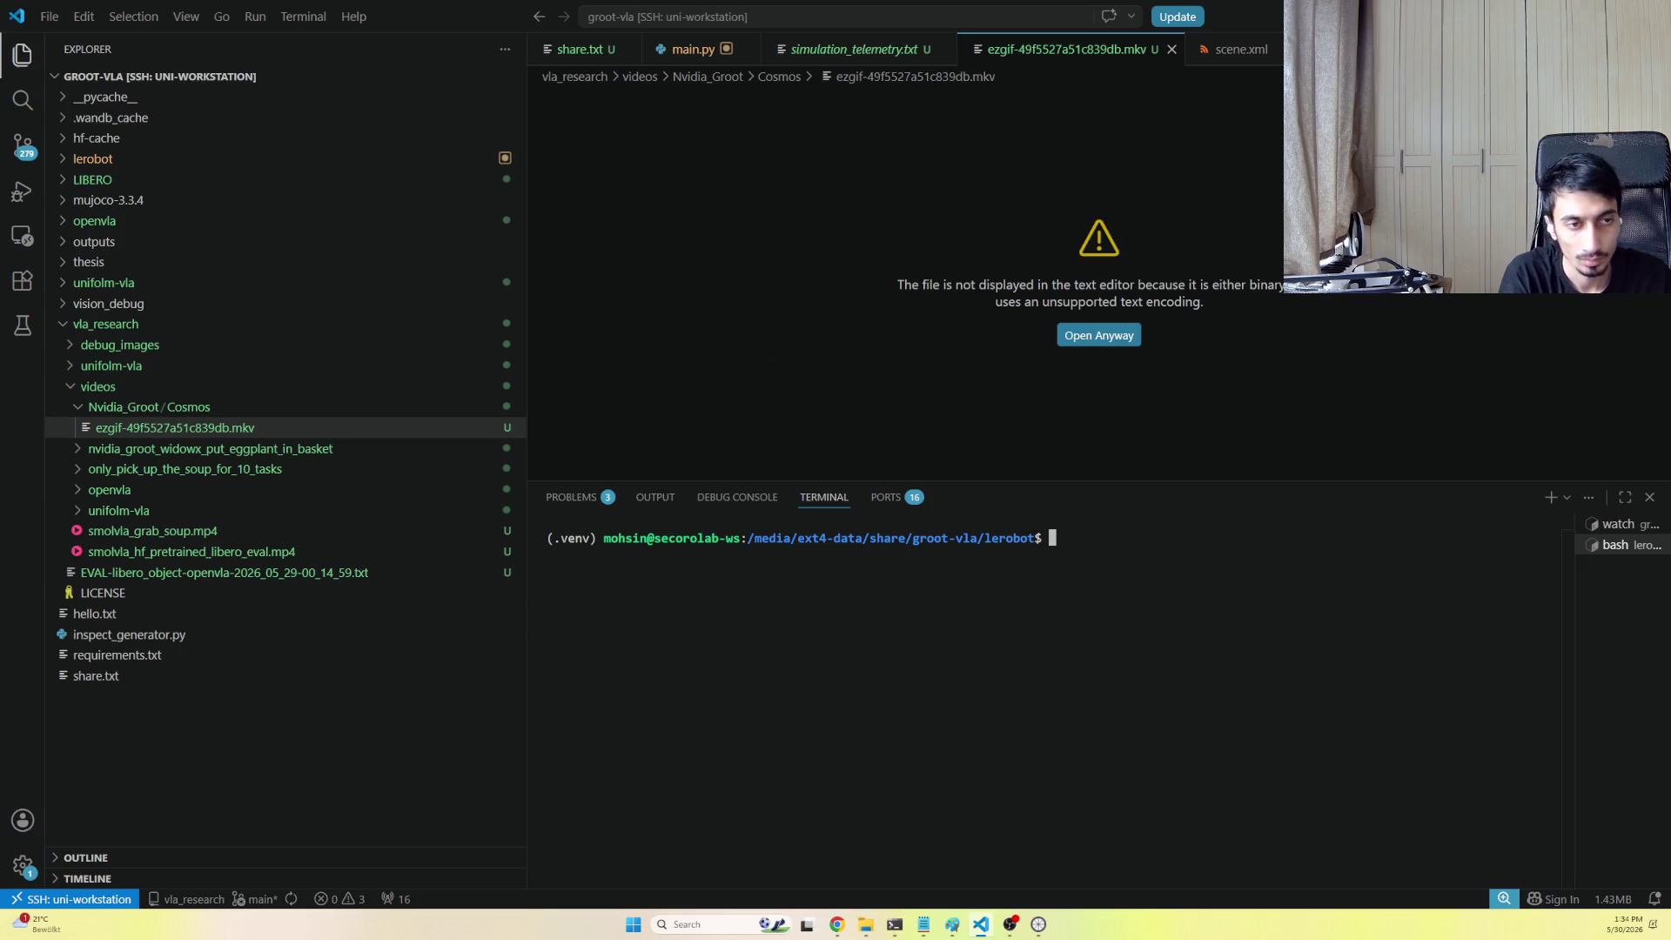
left_click_drag(1248, 497, 270, 415)
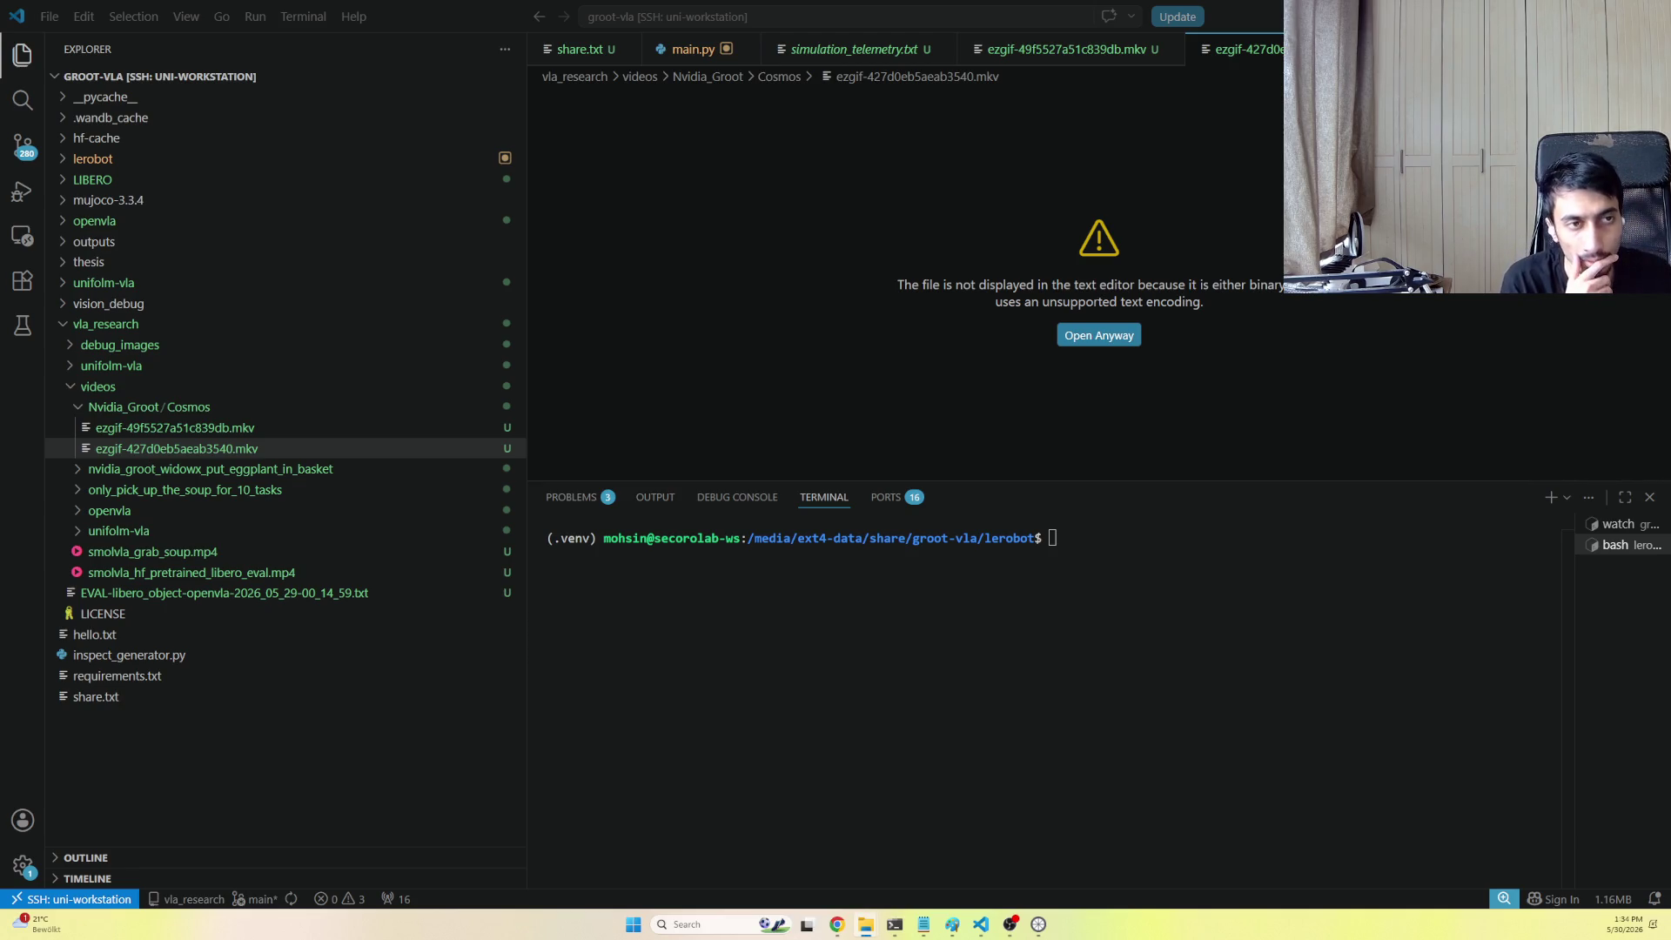
left_click(339, 676)
left_click(192, 427)
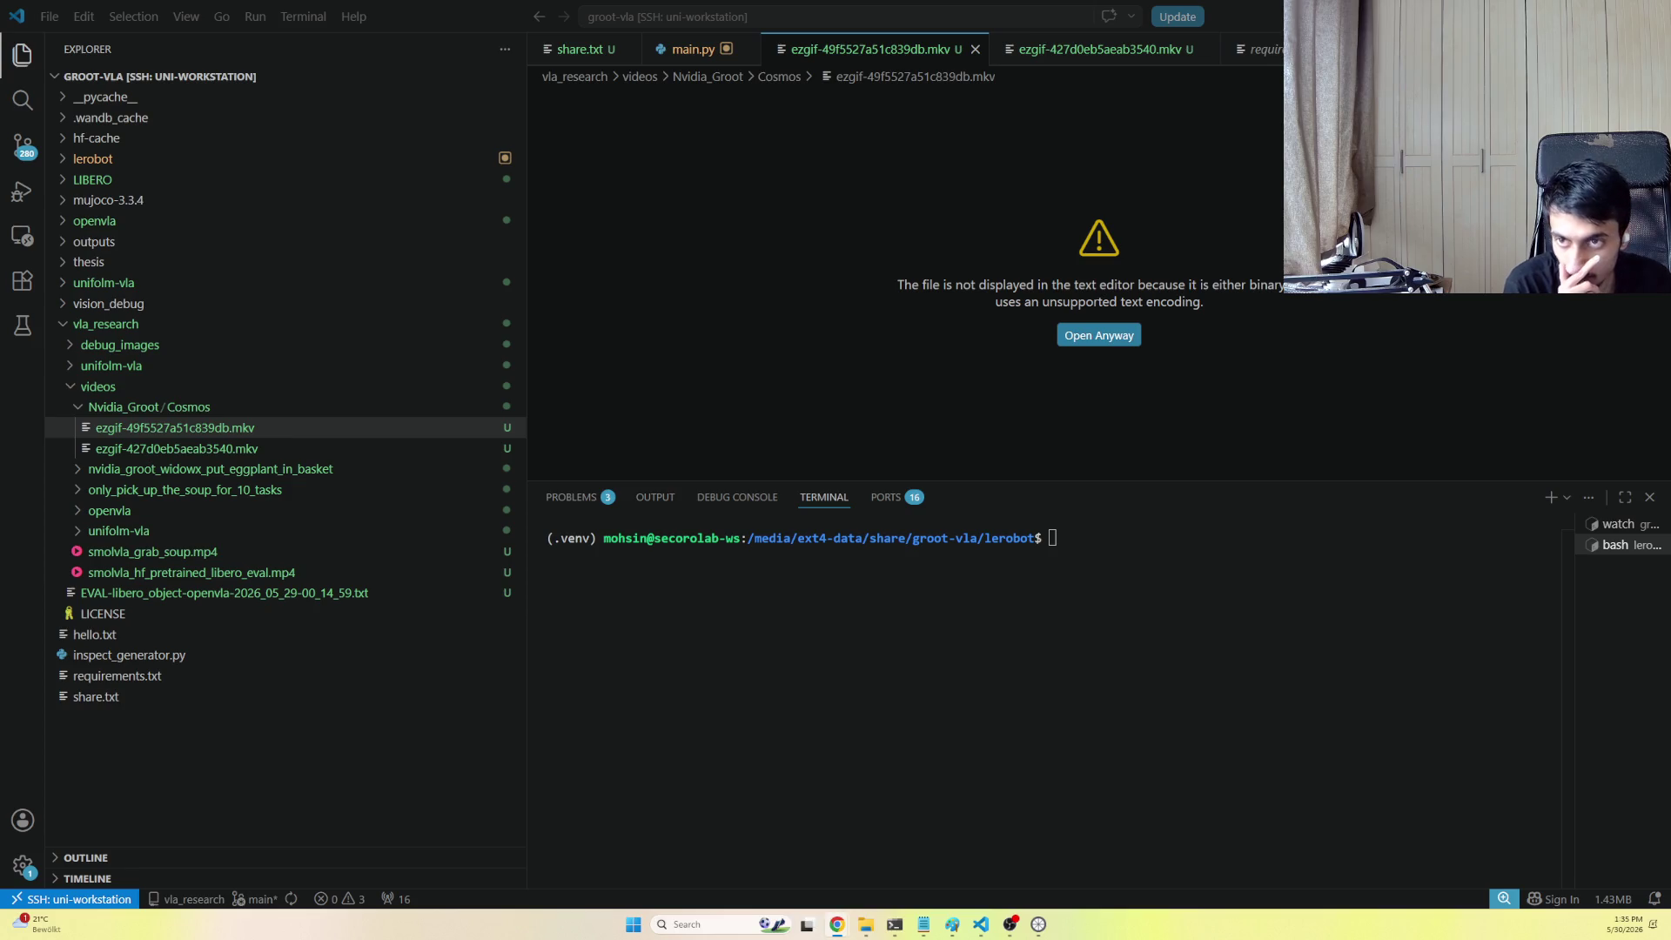
key("alt+Tab")
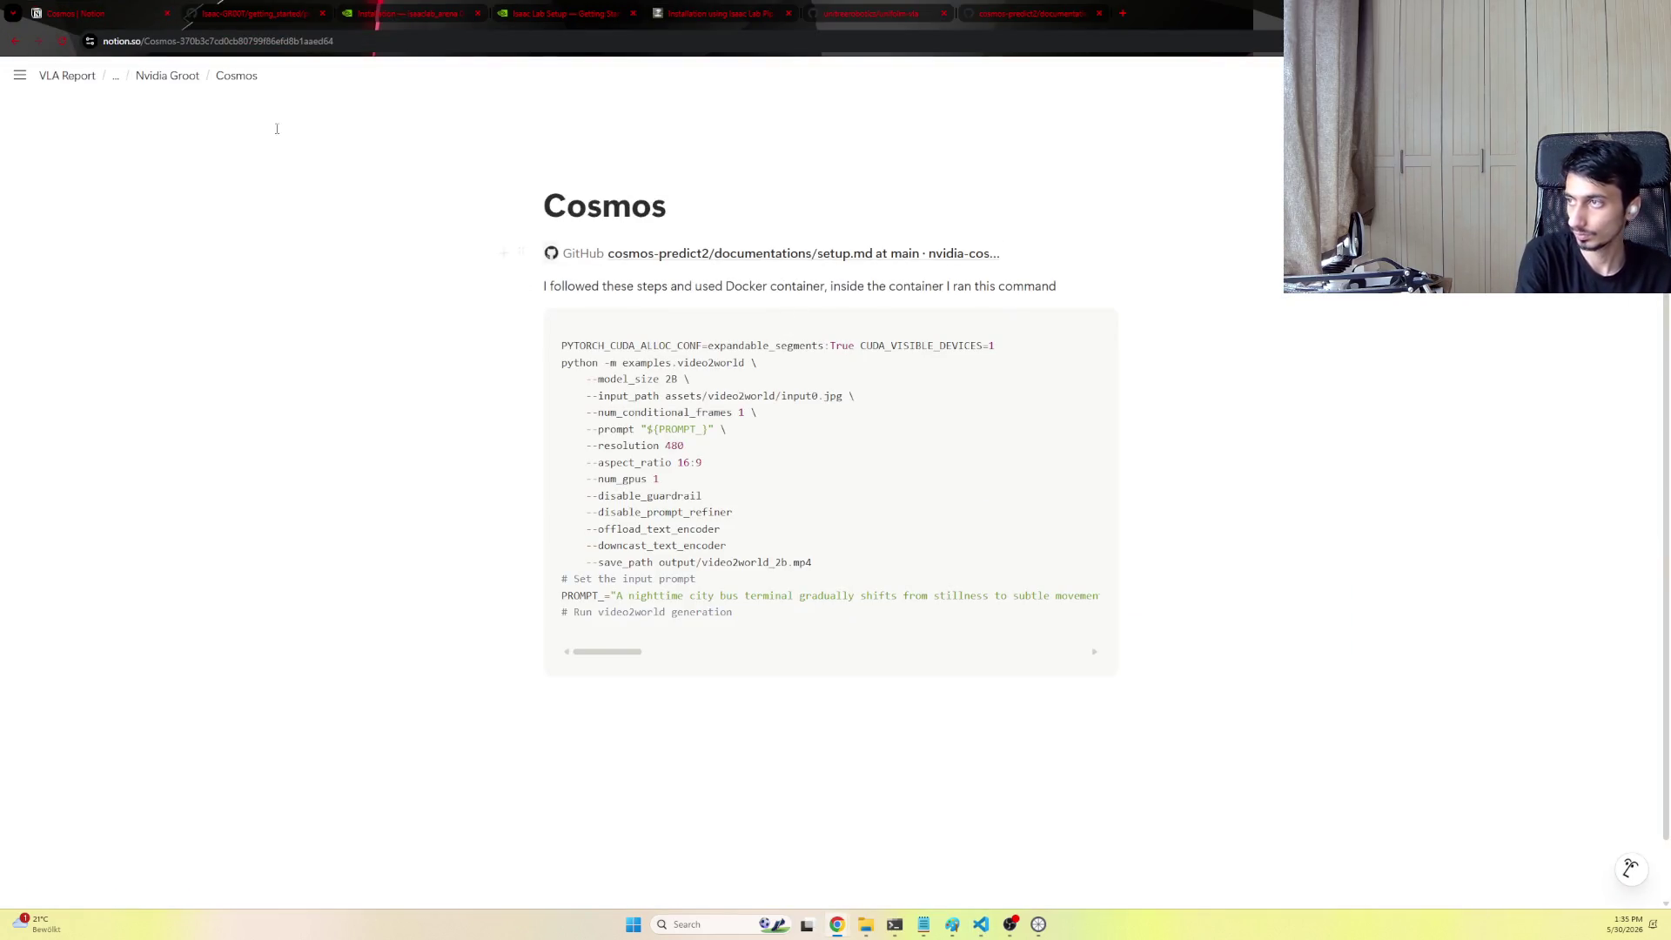
Go up to the Nvidia Groot page and start a new block below the Cosmos link
left_click(189, 76)
left_click(657, 329)
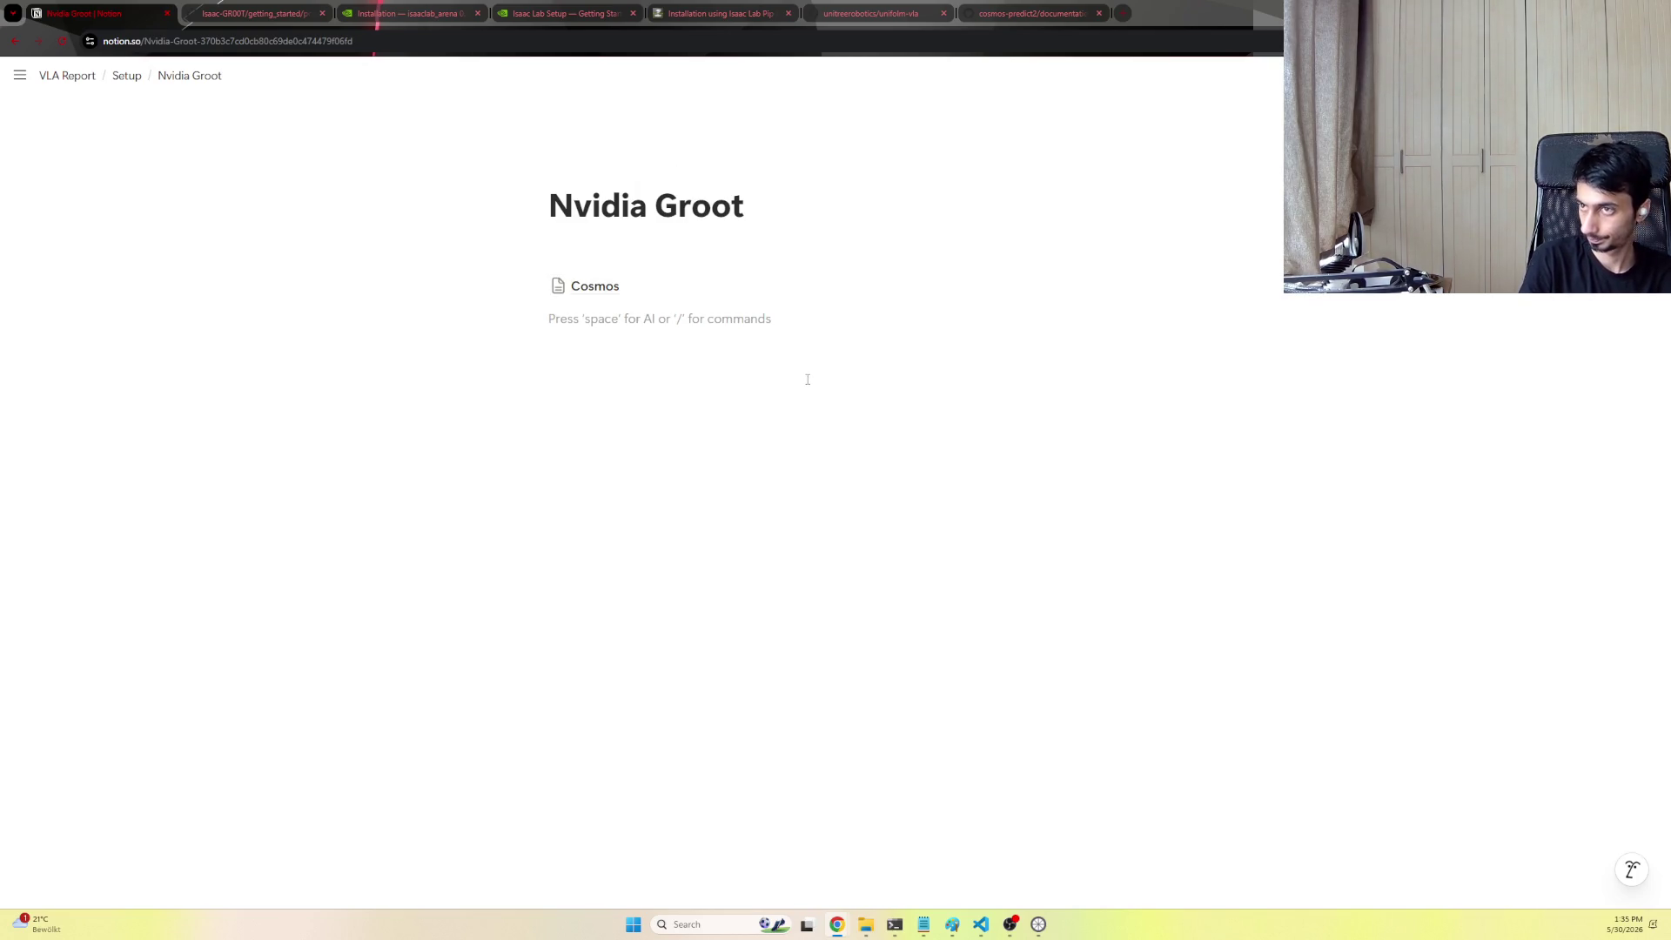
Close the unifolm-vla and cosmos-predict2 documentation tabs
left_click(870, 18)
middle_click(873, 16)
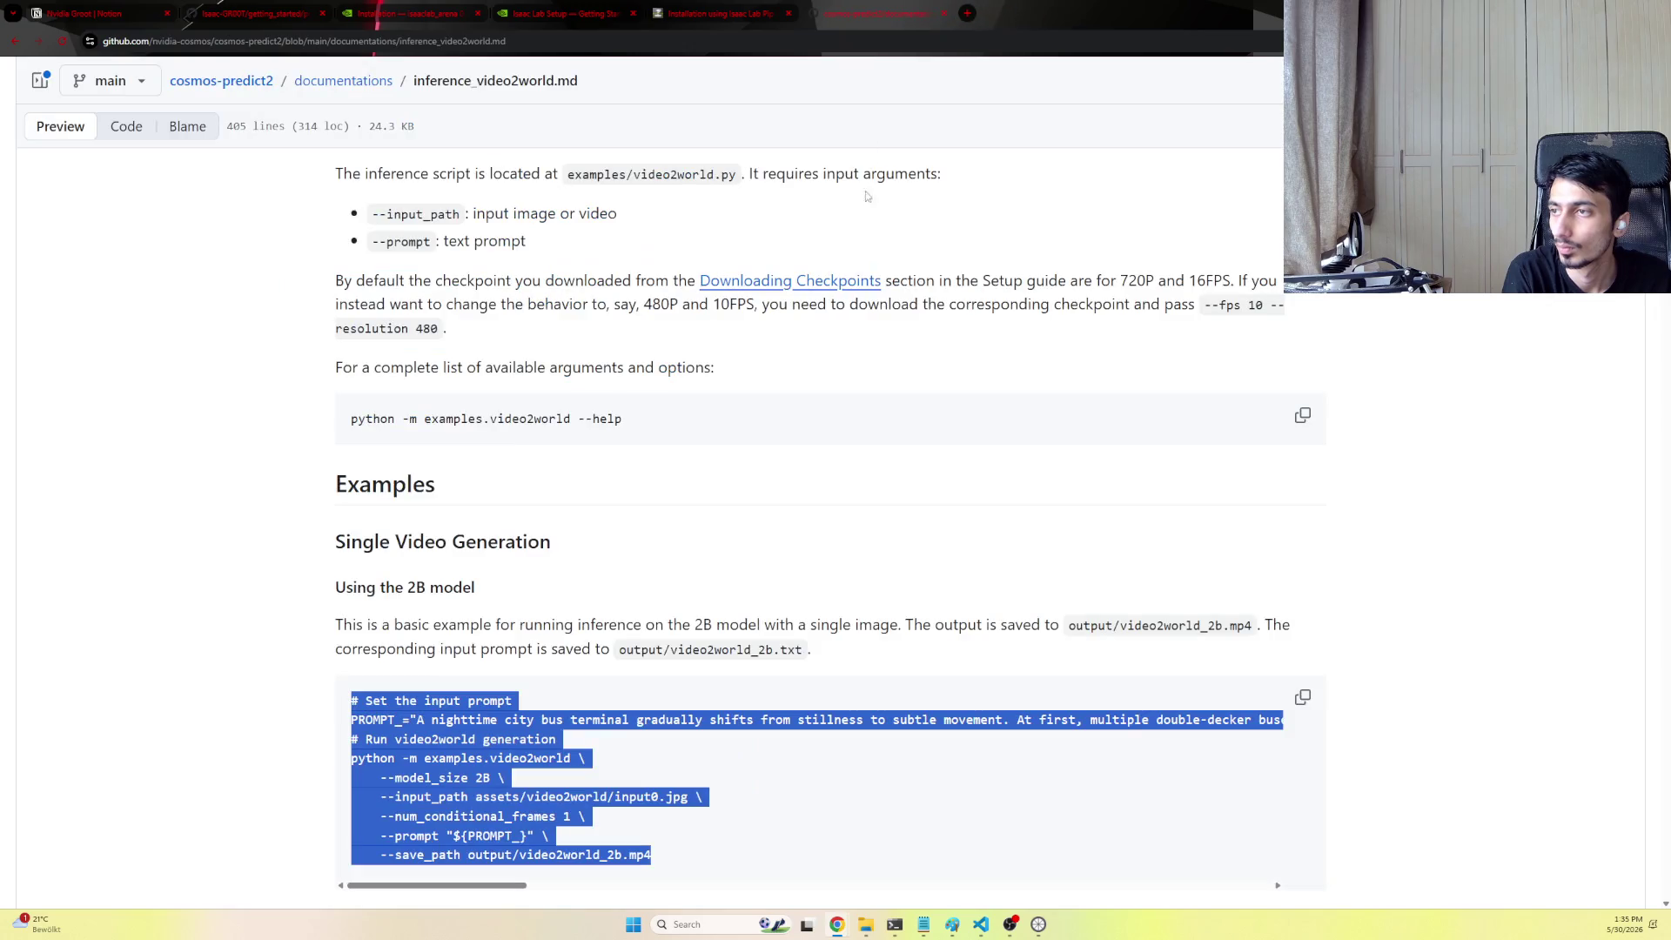
scroll(604, 257, "up", 10)
scroll(605, 257, "up", 2)
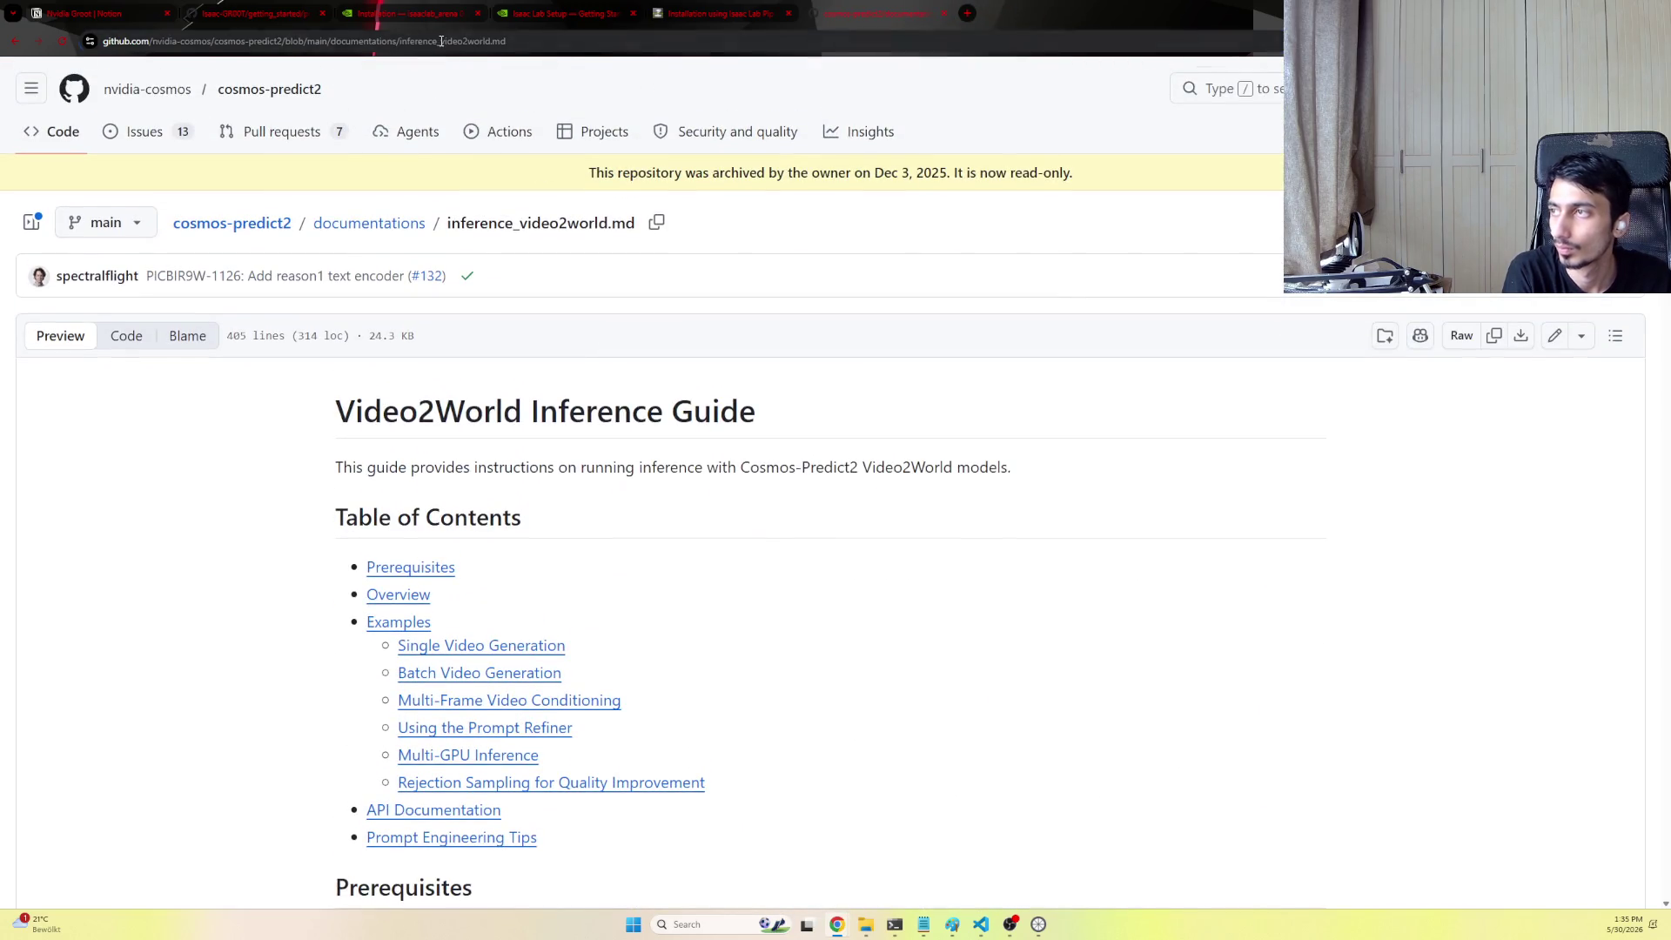
left_click(887, 40)
middle_click(881, 16)
left_click_drag(235, 14, 718, 13)
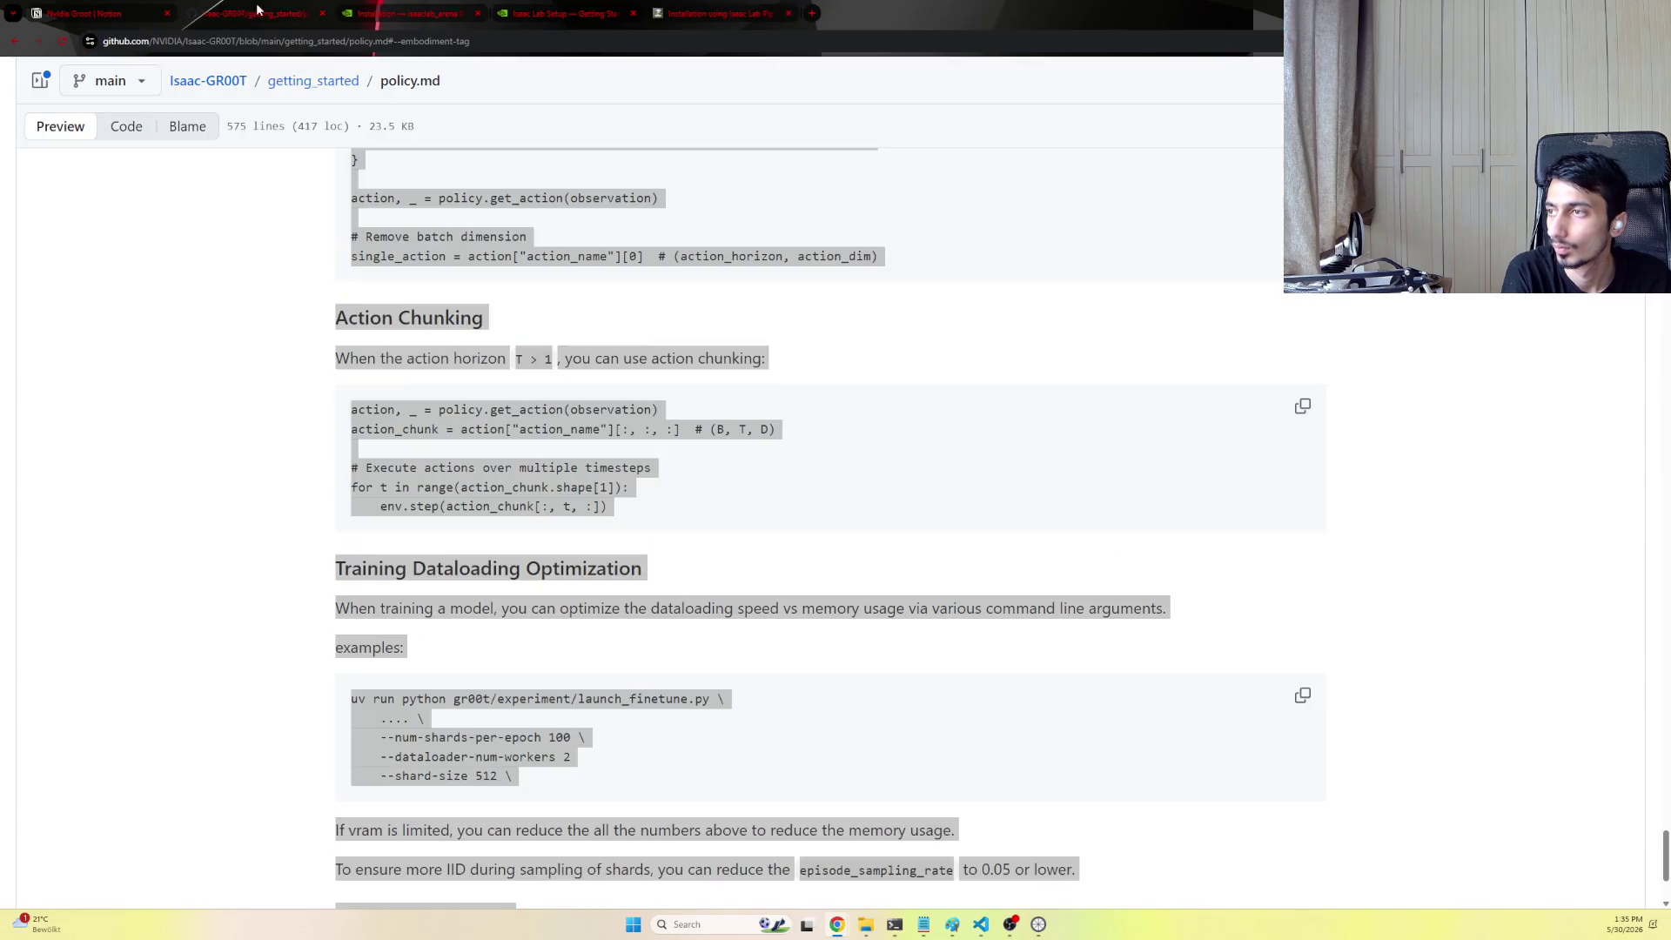
scroll(734, 315, "up", 3)
scroll(794, 243, "up", 5)
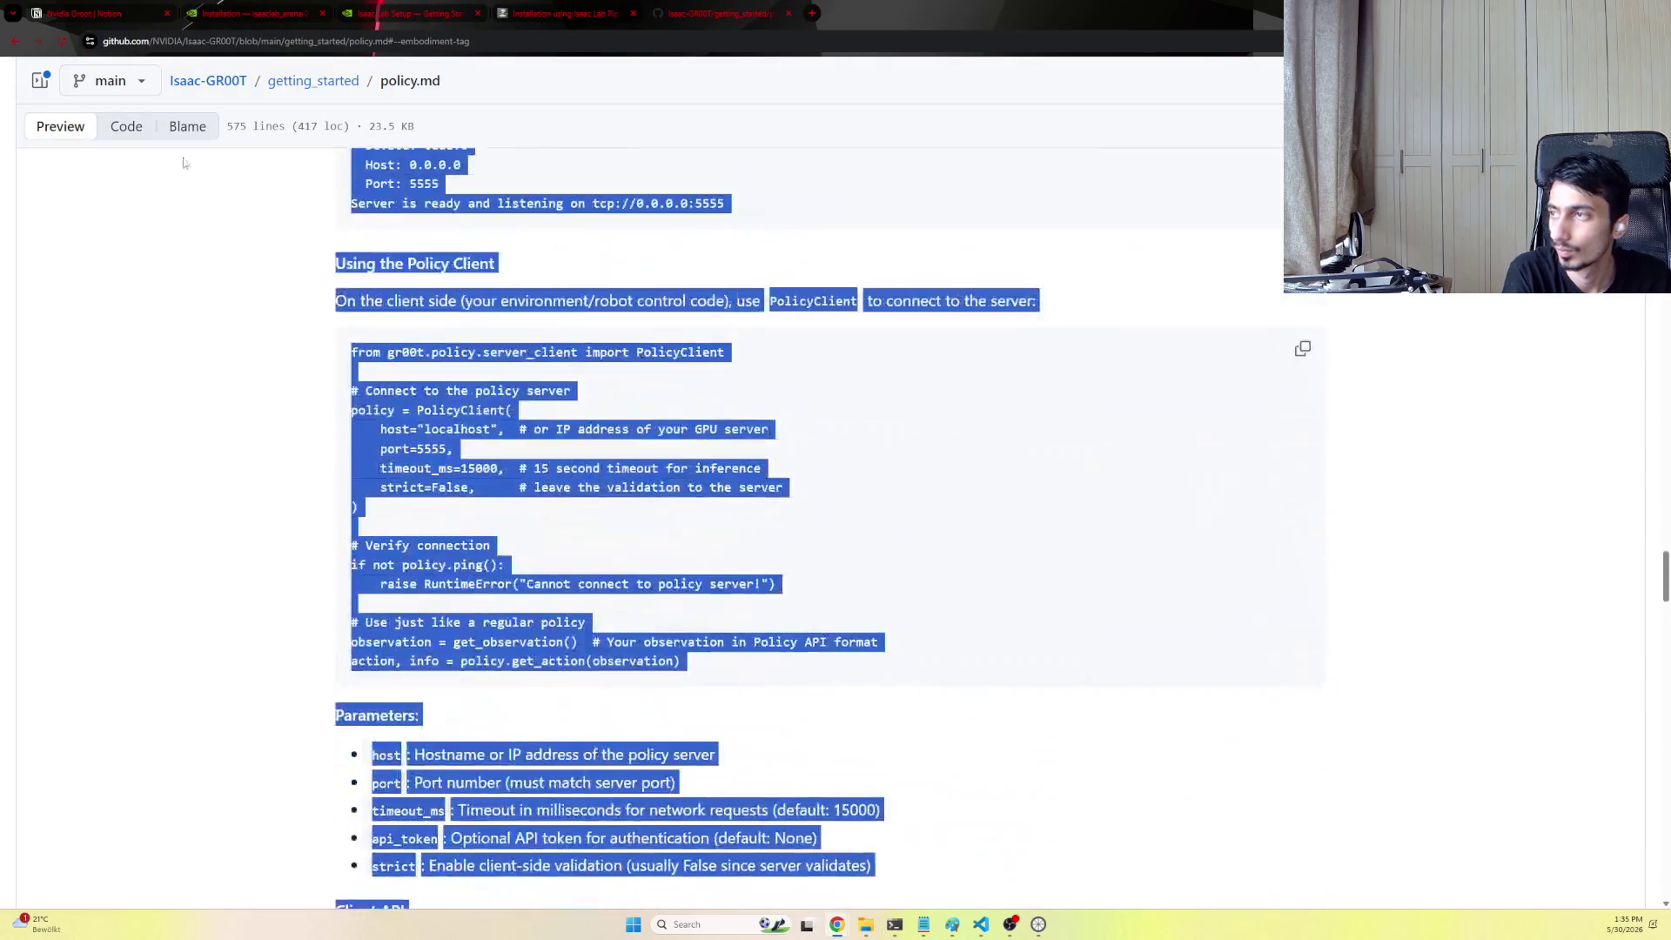
Select the git clone command from the Isaac-GR00T README's Installation section
left_click(208, 79)
scroll(647, 529, "down", 3)
scroll(649, 527, "down", 4)
scroll(523, 457, "down", 3)
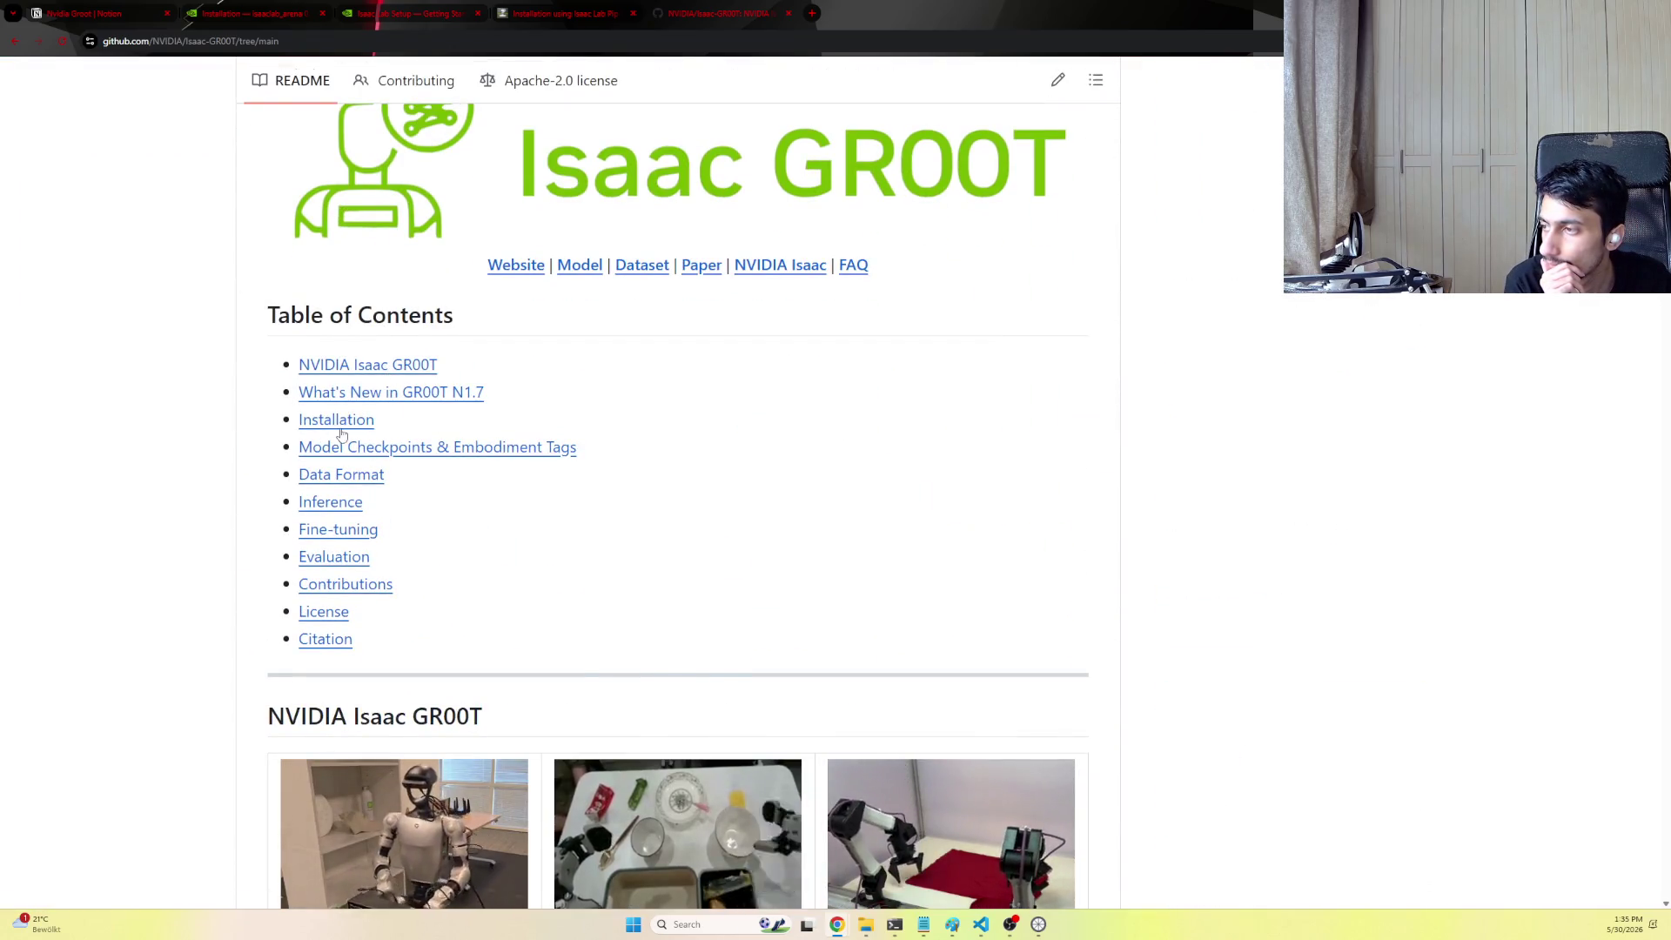
left_click(363, 419)
scroll(385, 509, "down", 1)
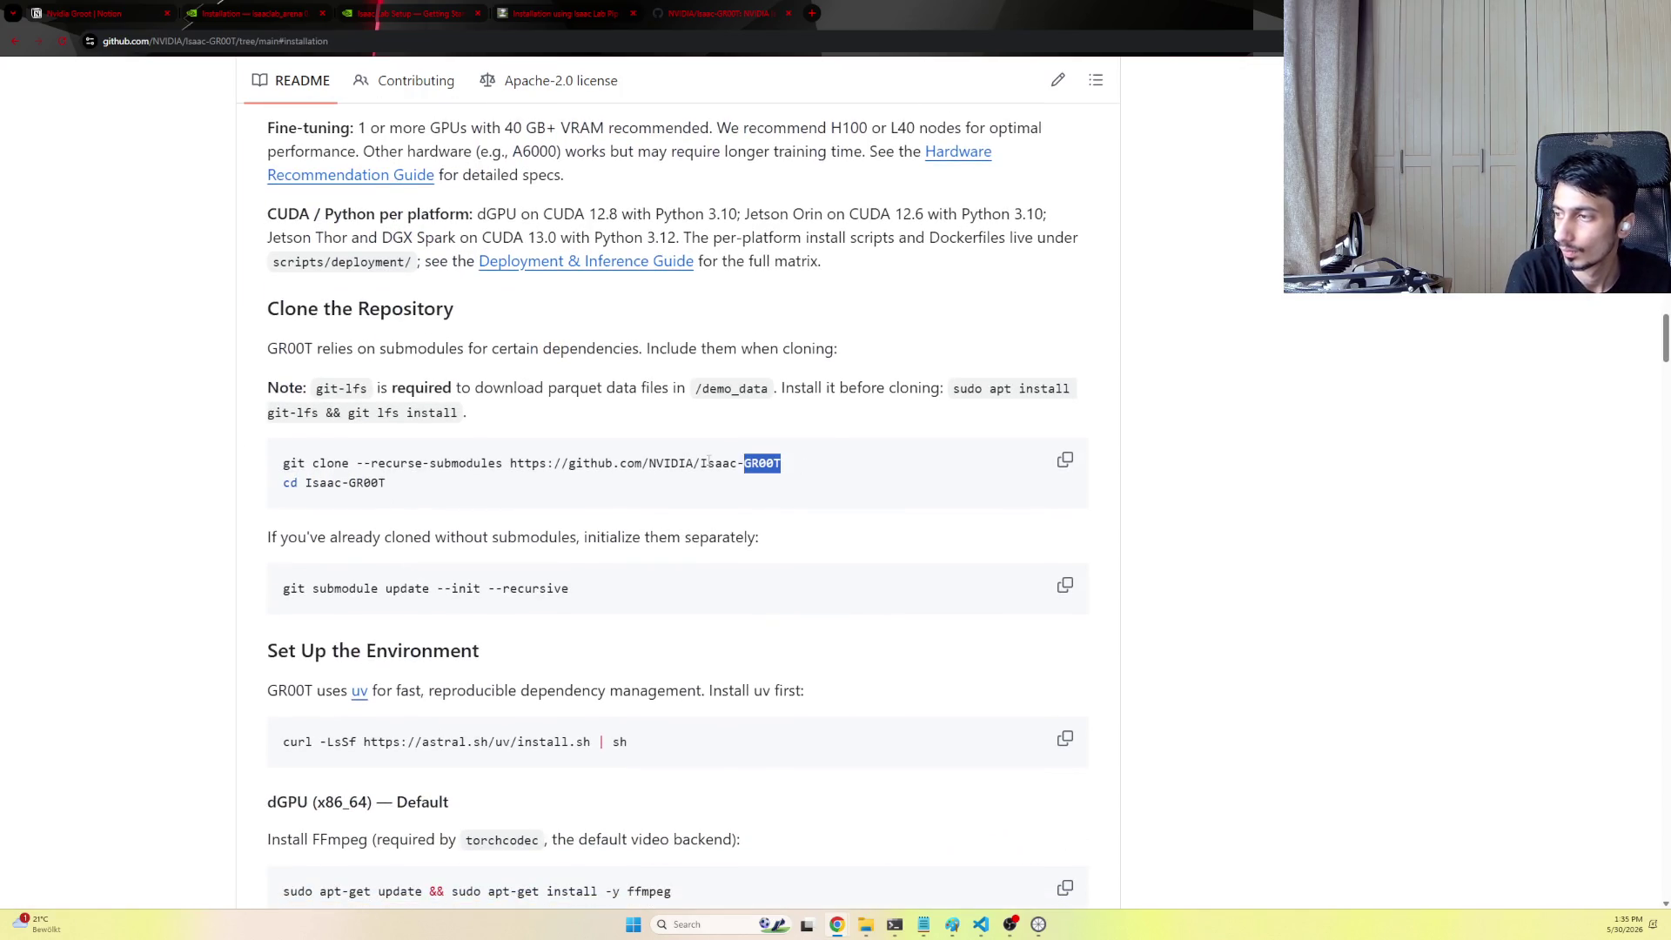
left_click_drag(742, 462, 300, 450)
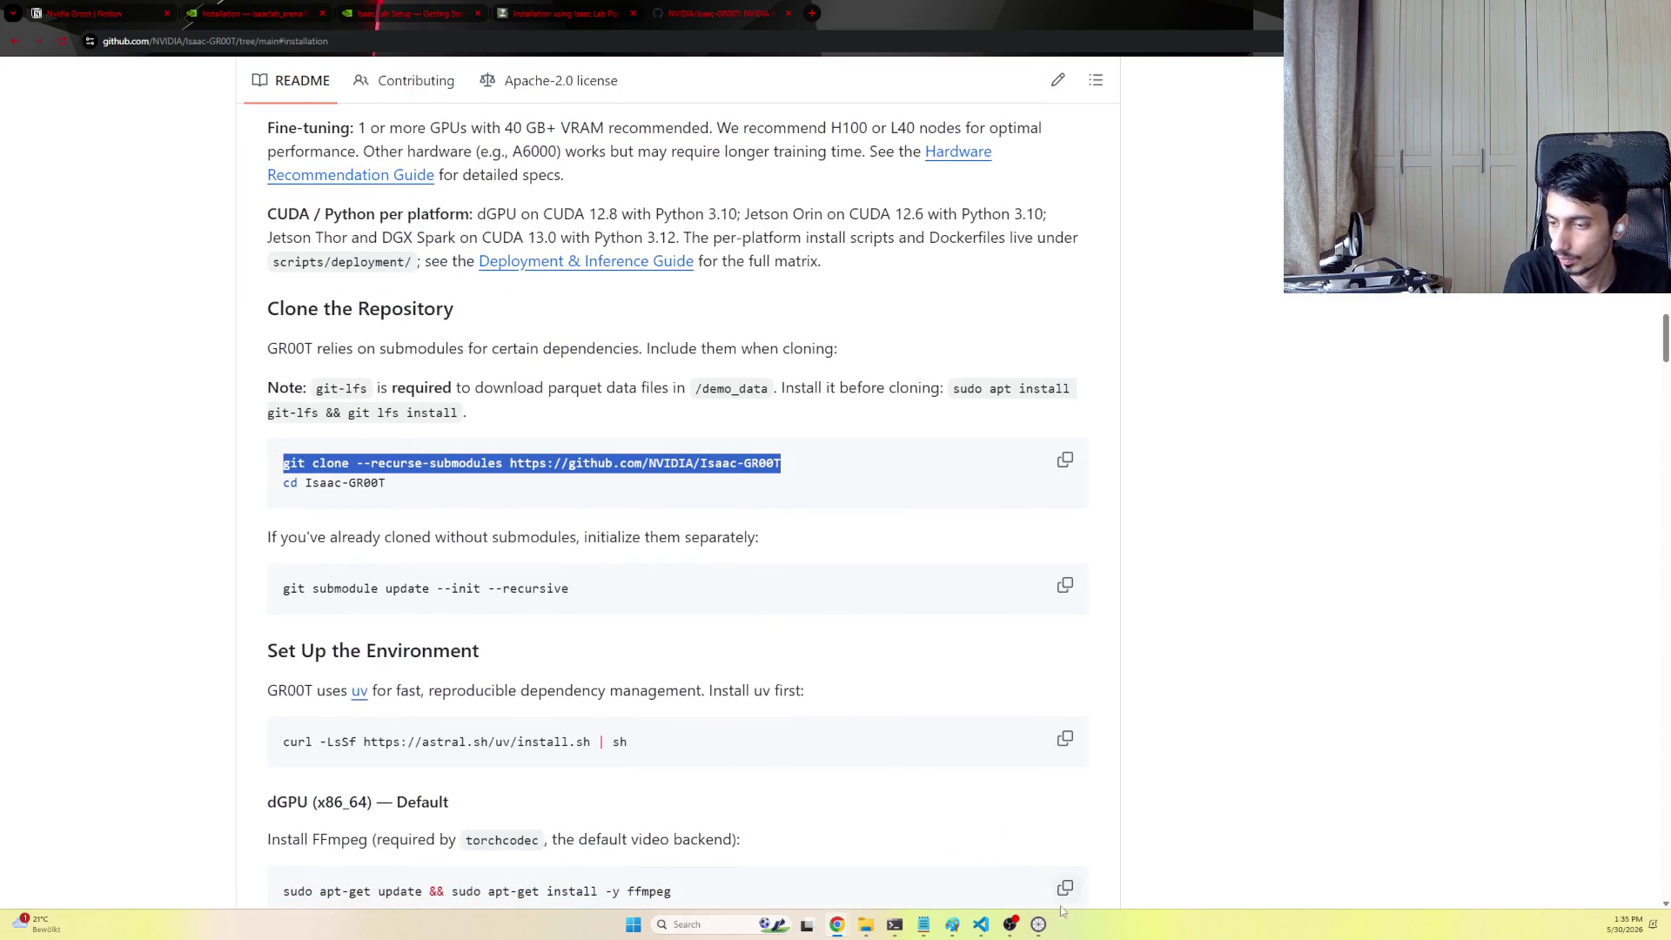
left_click(981, 924)
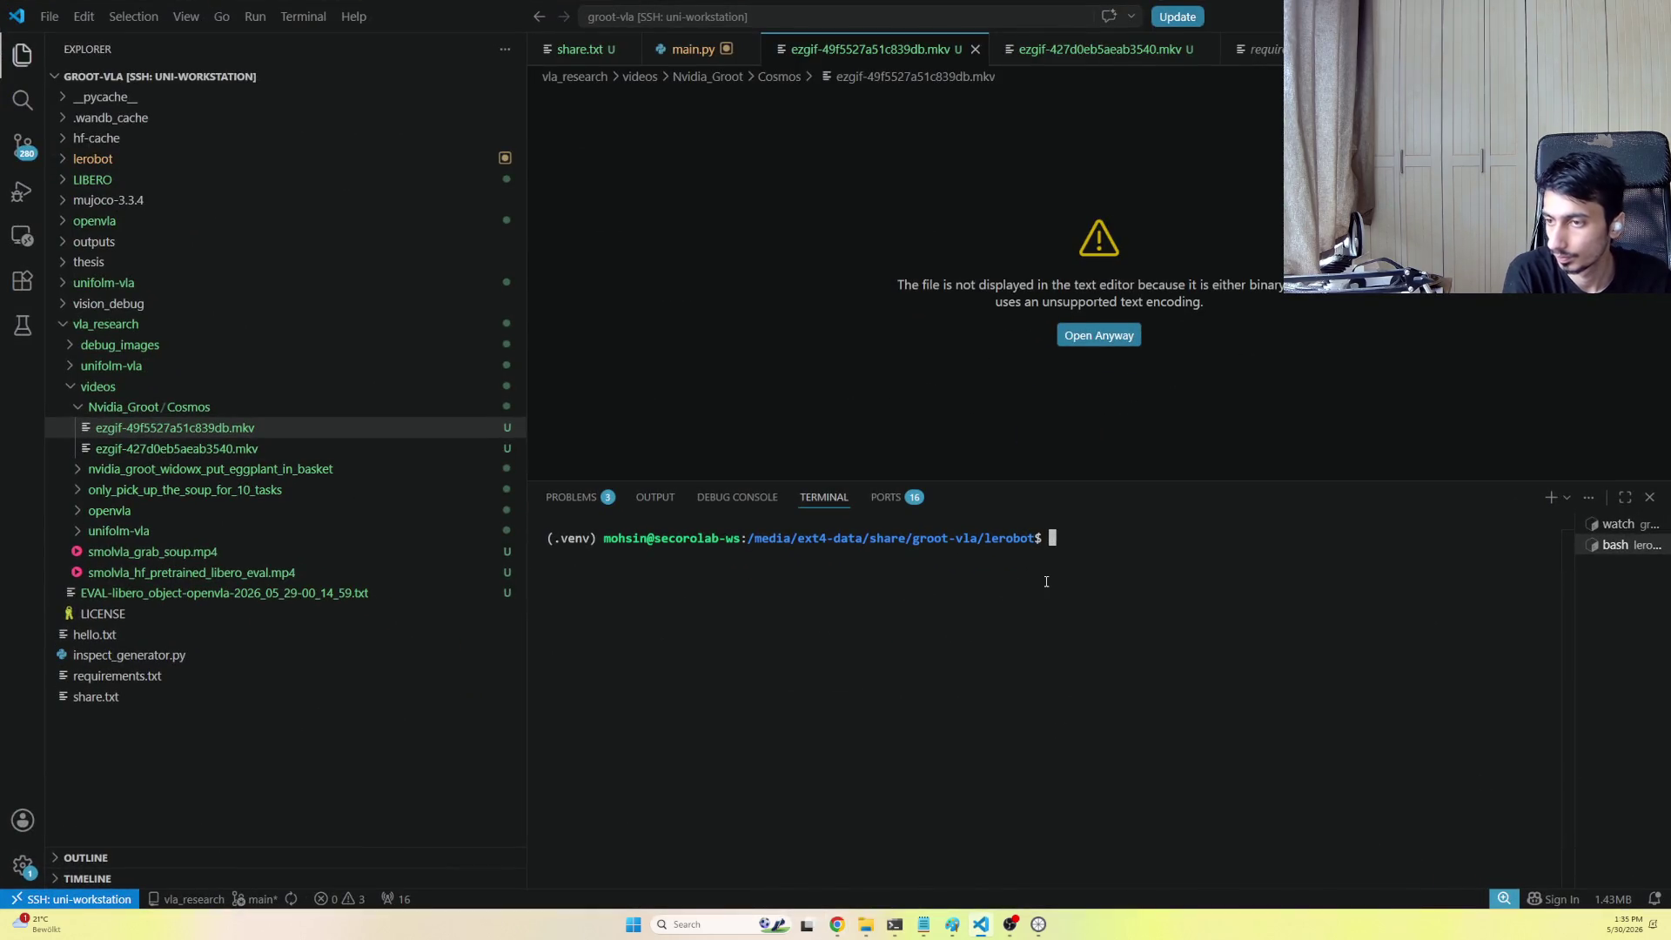
type("cd..")
Move up to groot-vla, deactivate the venv, and run the Isaac-GR00T clone with submodules
key("Return")
type("deactiv")
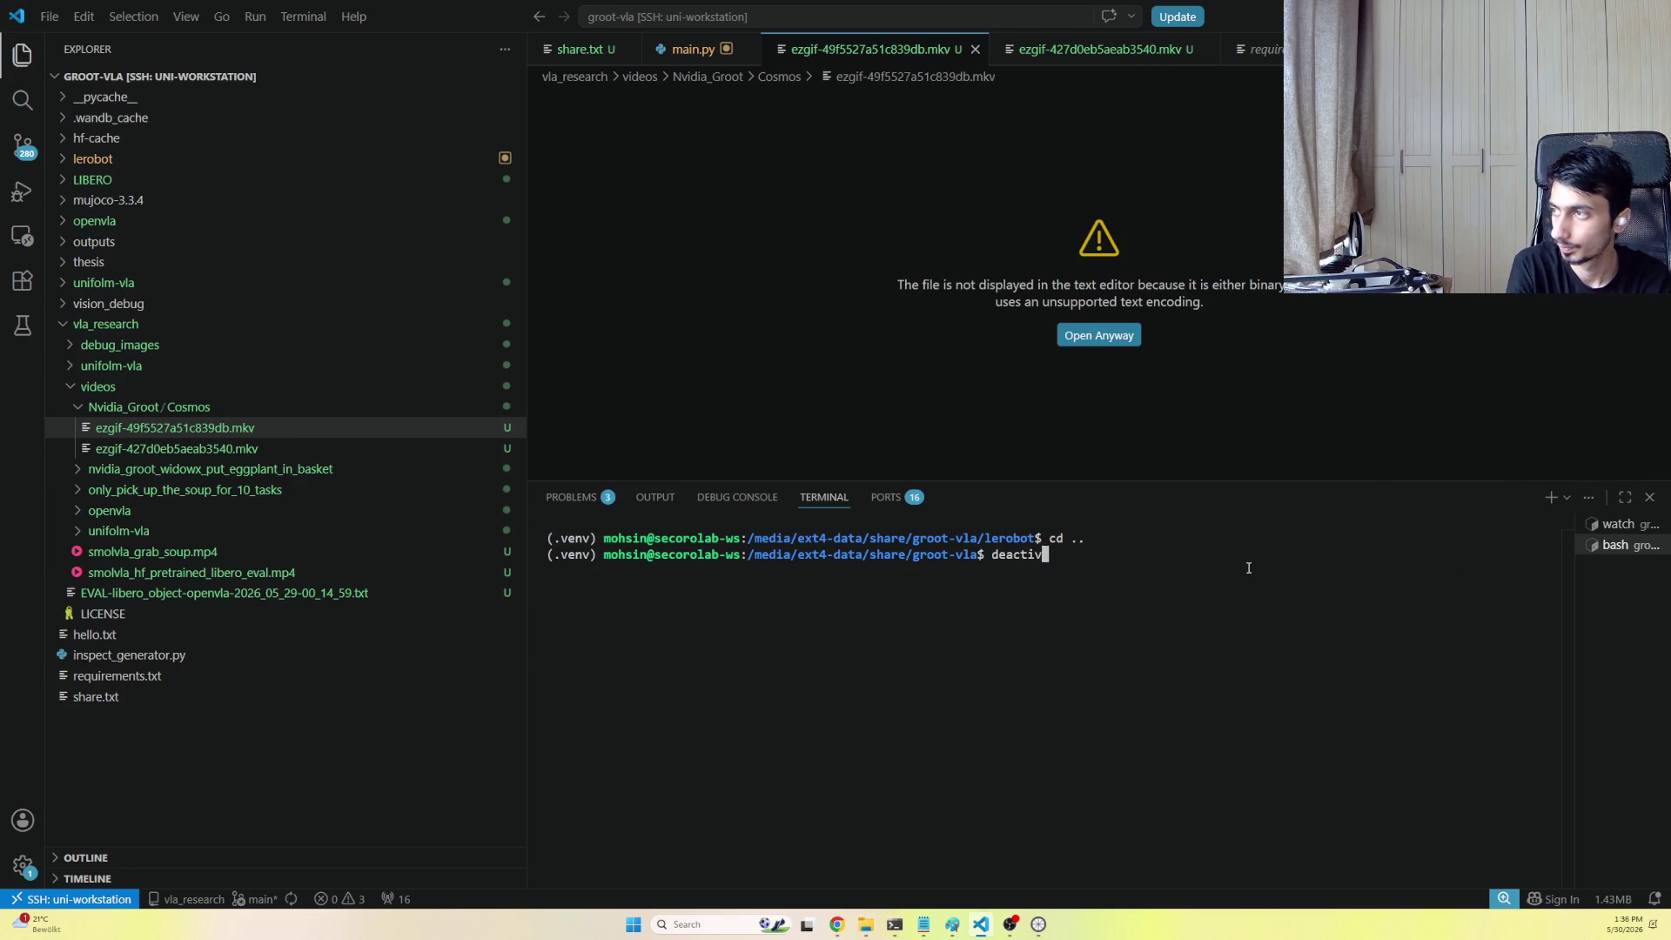
type("ate")
key("Return")
key("ctrl+v")
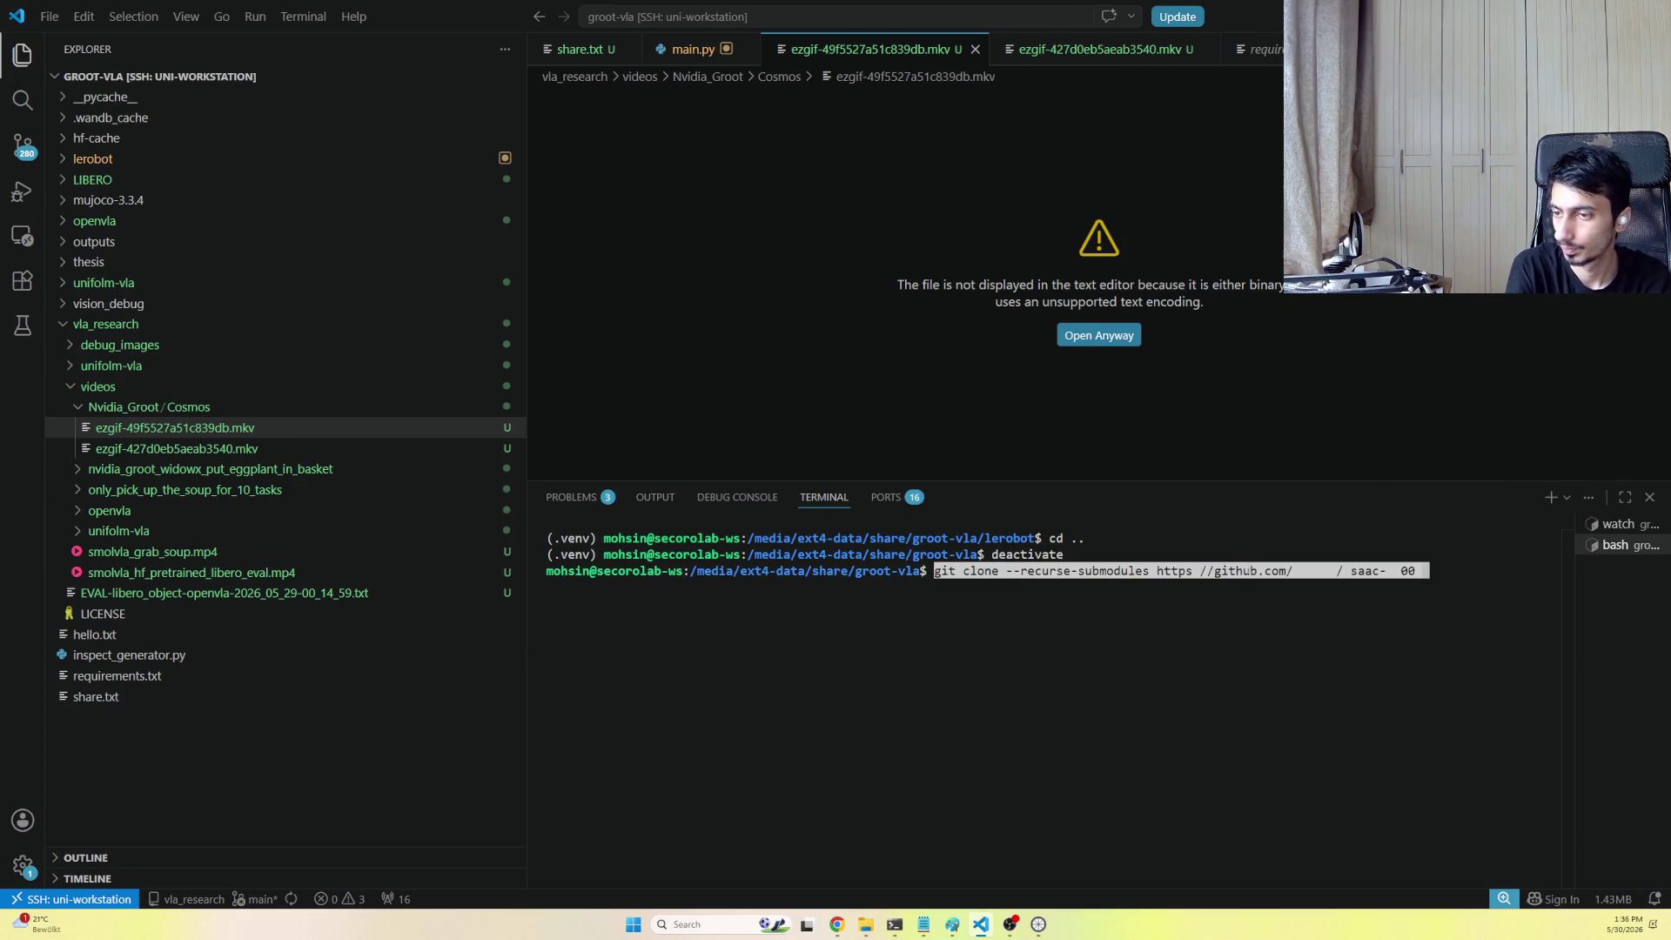
key("Return")
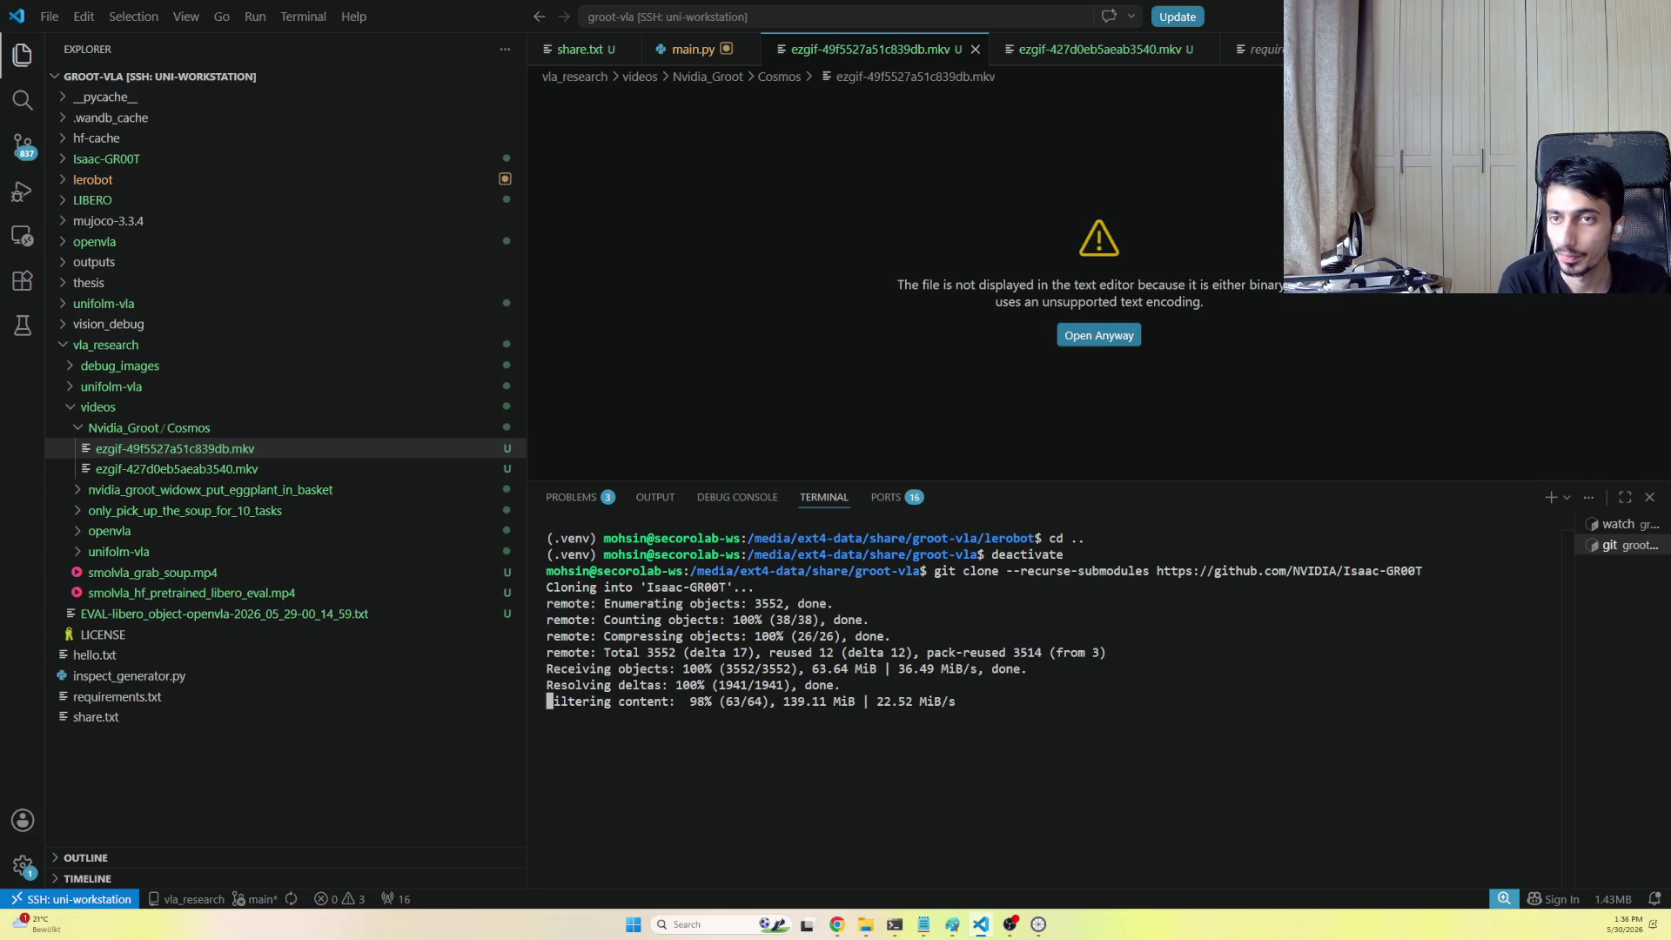
key("alt+Tab")
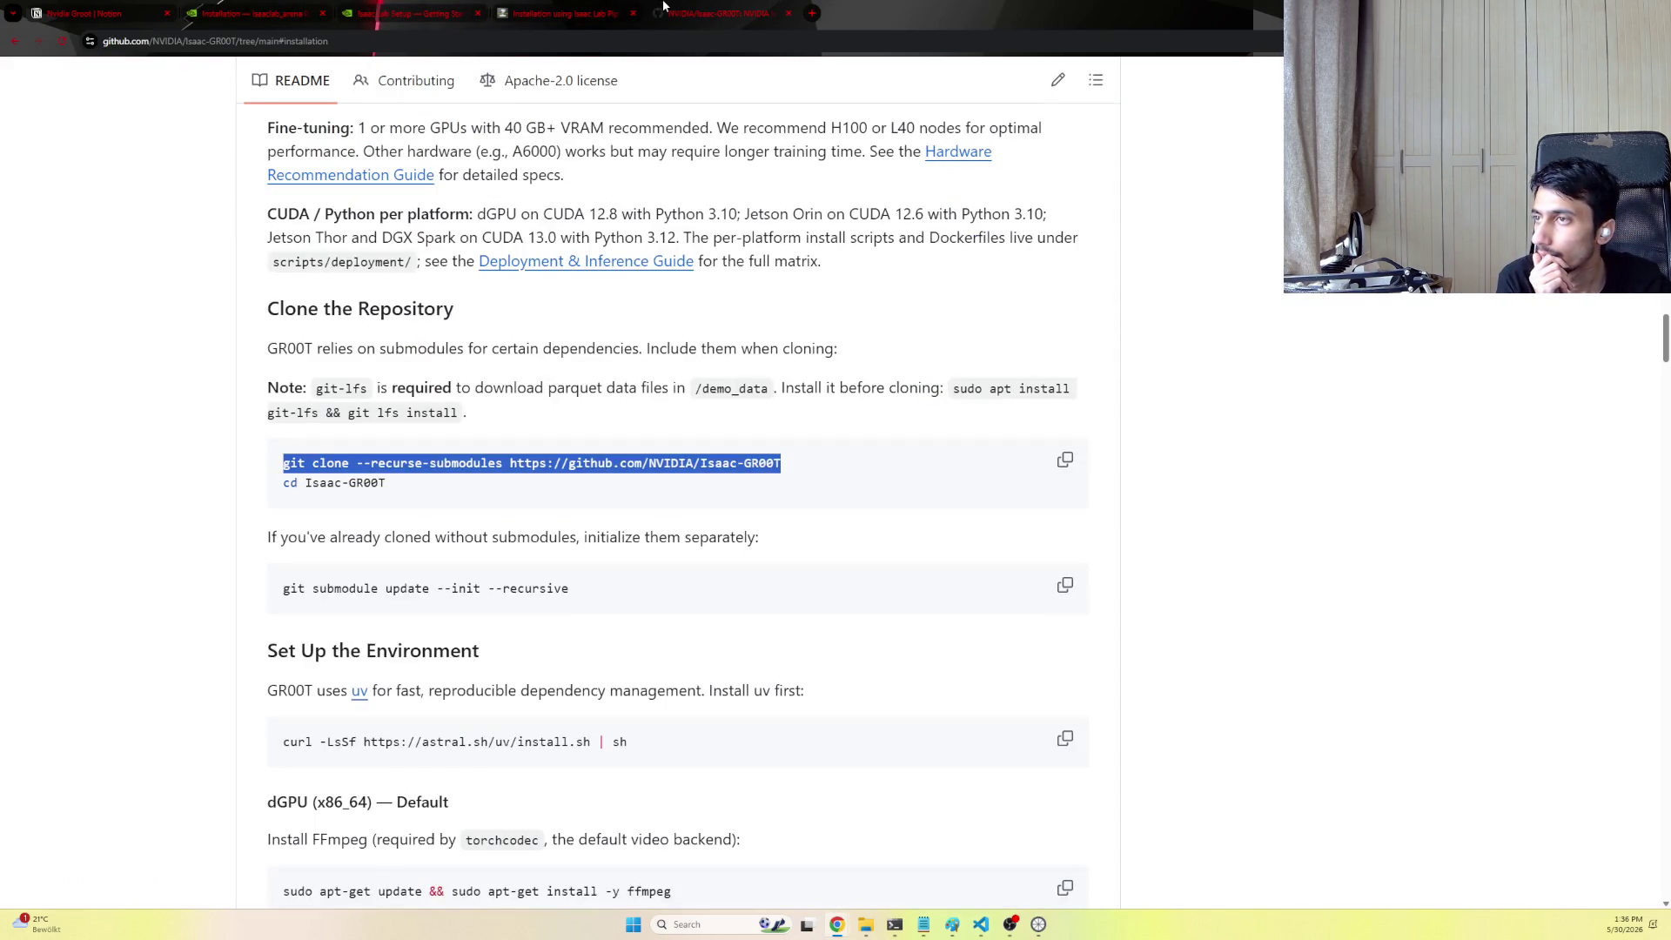
Navigate from the Nvidia Groot notes up through Setup to the VLA Report page
left_click(85, 14)
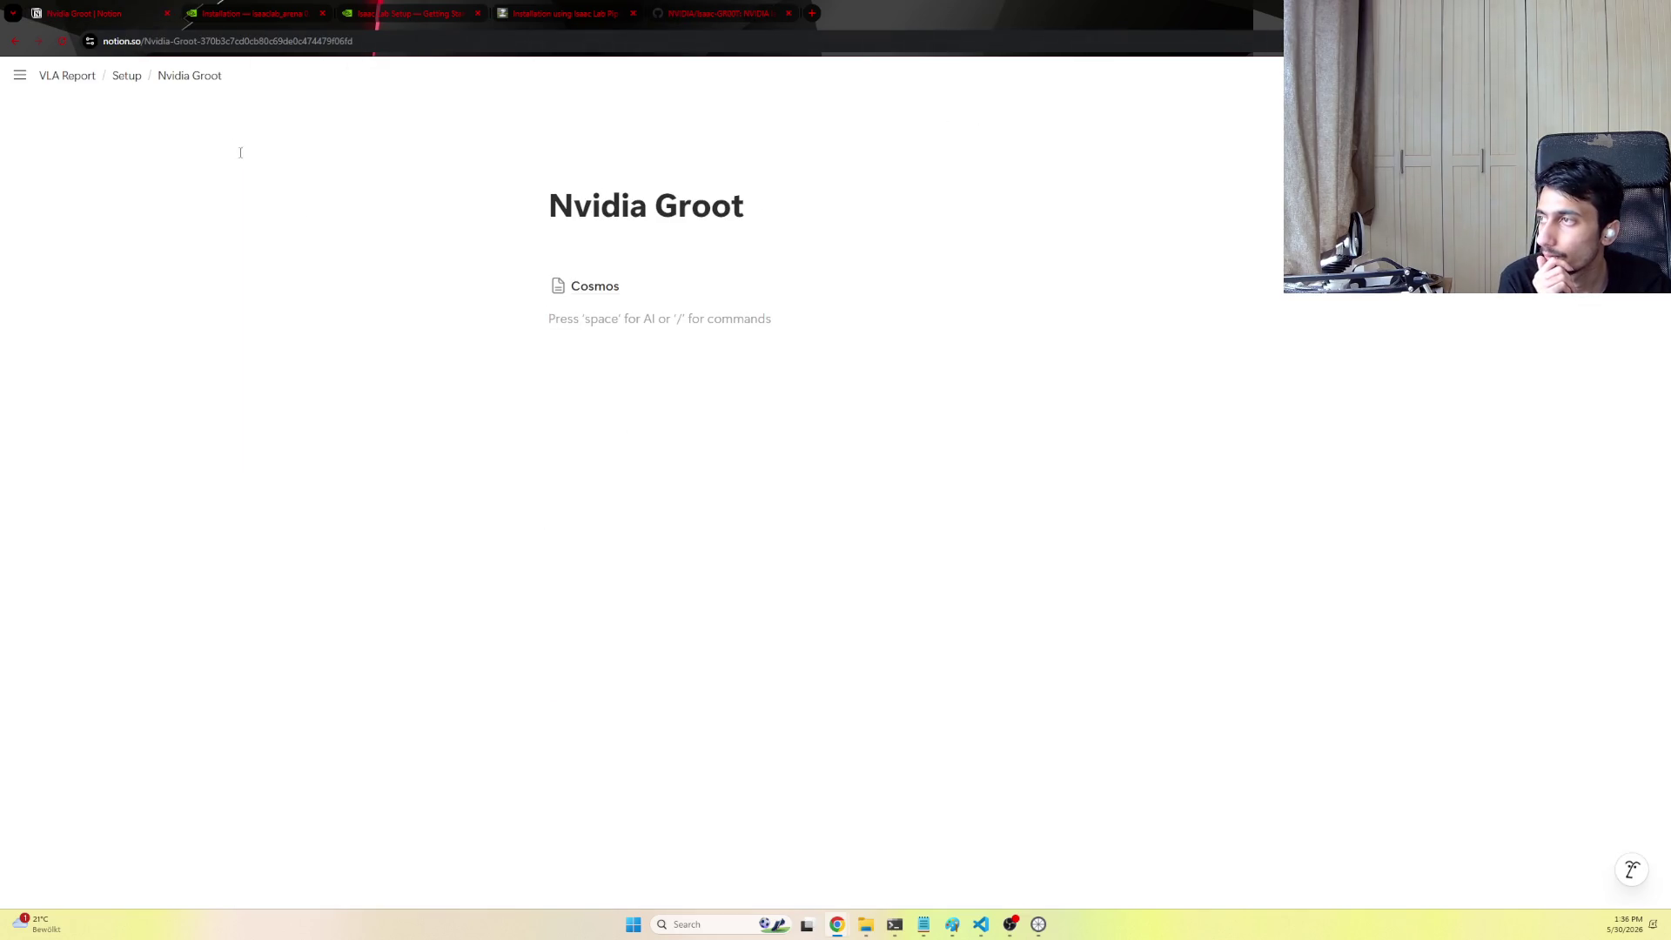
left_click(126, 74)
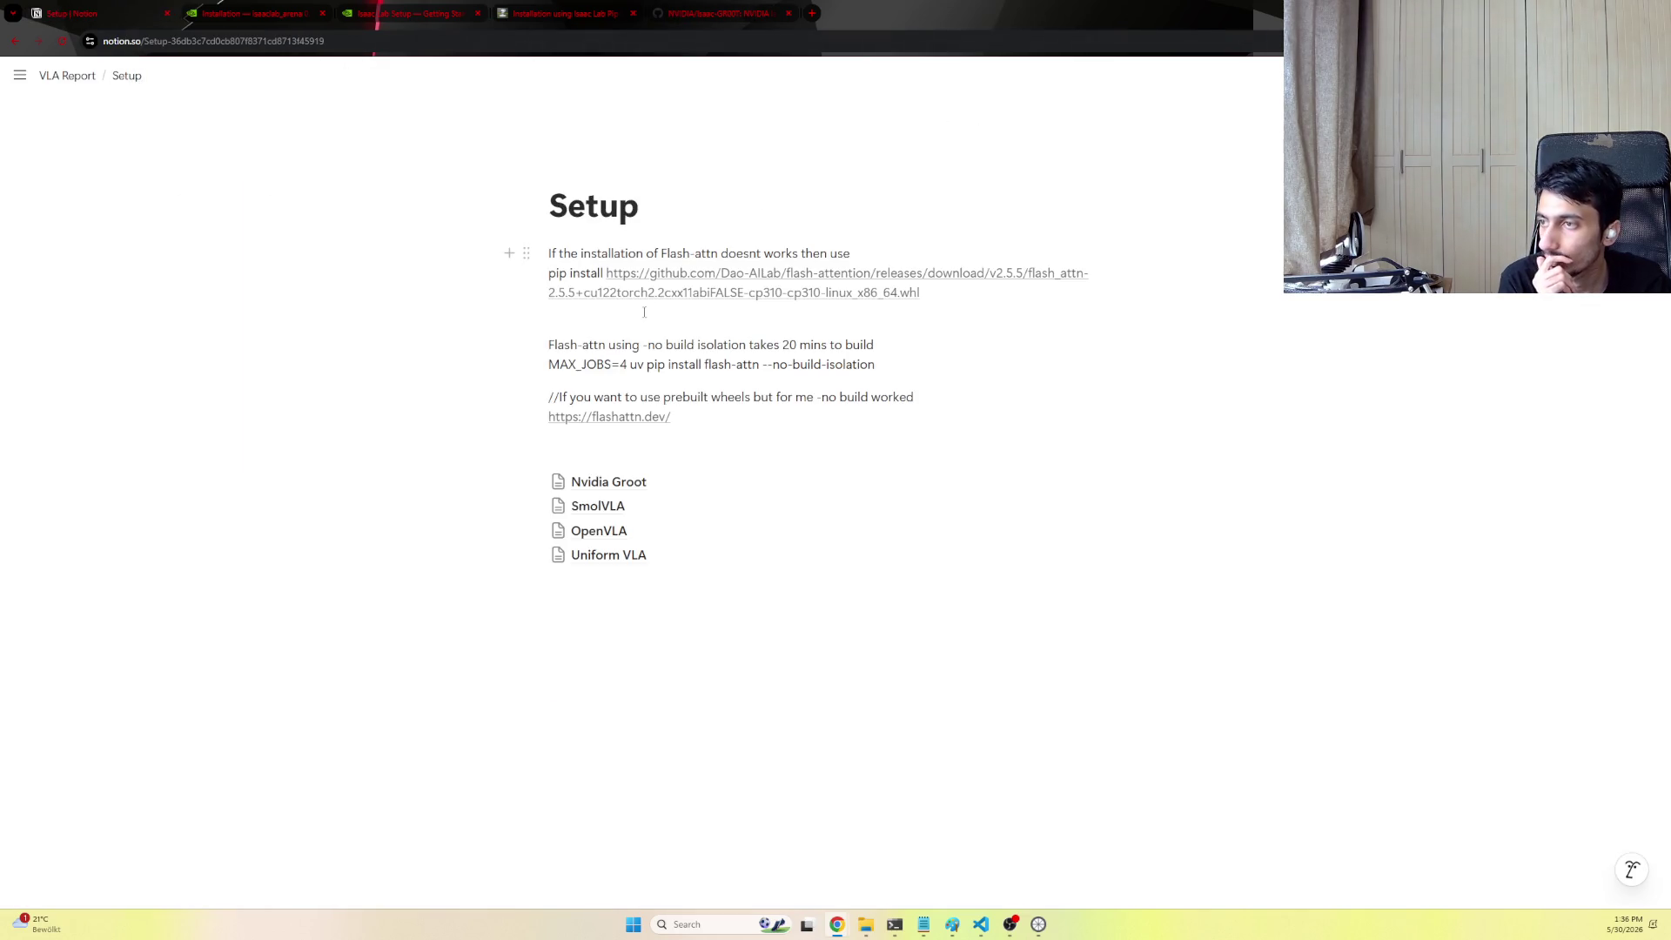
left_click(68, 75)
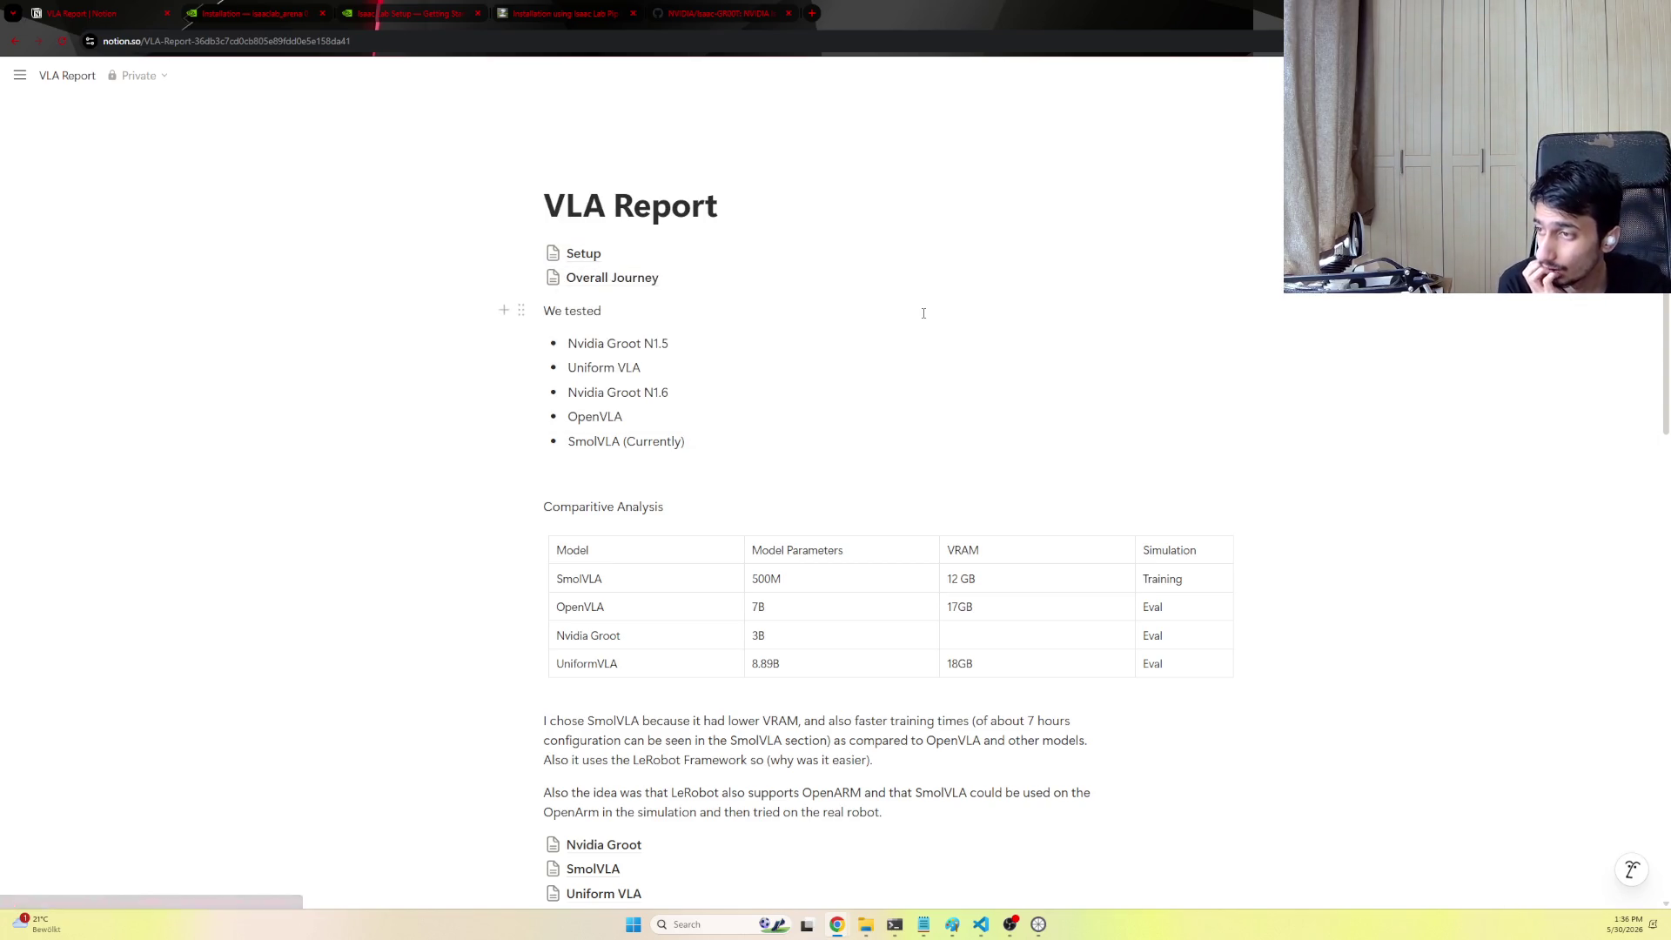
scroll(601, 305, "down", 1)
mouse_move(529, 245)
left_mouse_down()
mouse_move(886, 445)
mouse_move(1028, 555)
left_mouse_up()
scroll(885, 446, "down", 5)
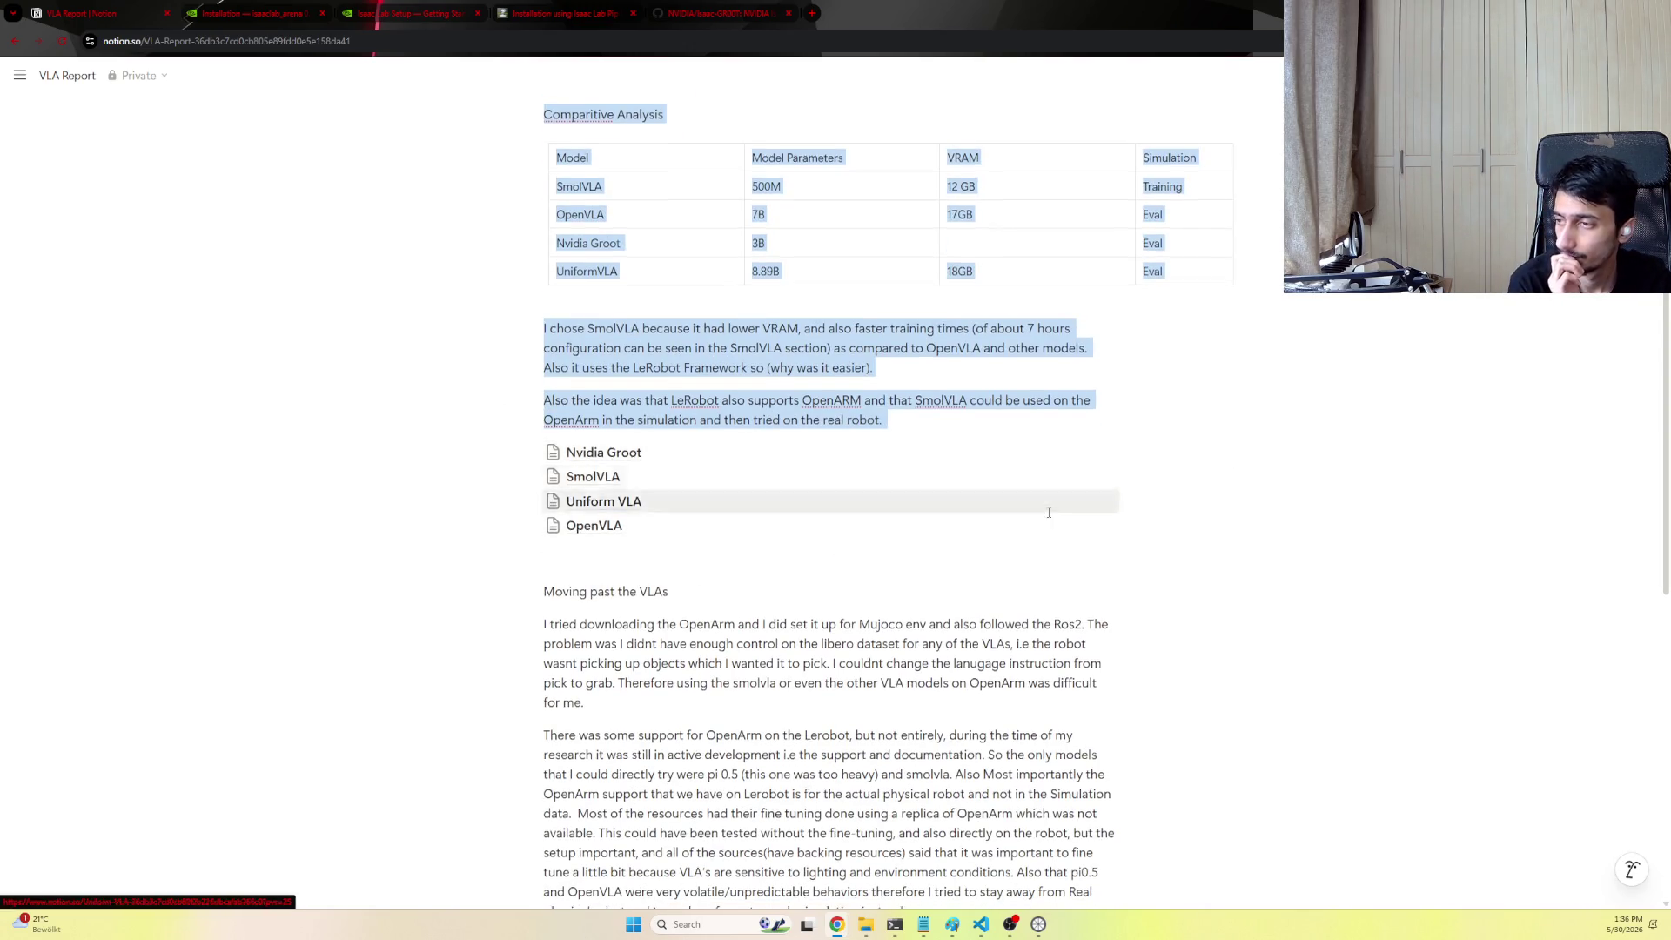
scroll(1029, 555, "down", 4)
scroll(1029, 555, "down", 3)
Select through the robot comparison table, clear the selection, and enter the Nvidia Groot subpage
left_click_drag(640, 578, 1032, 685)
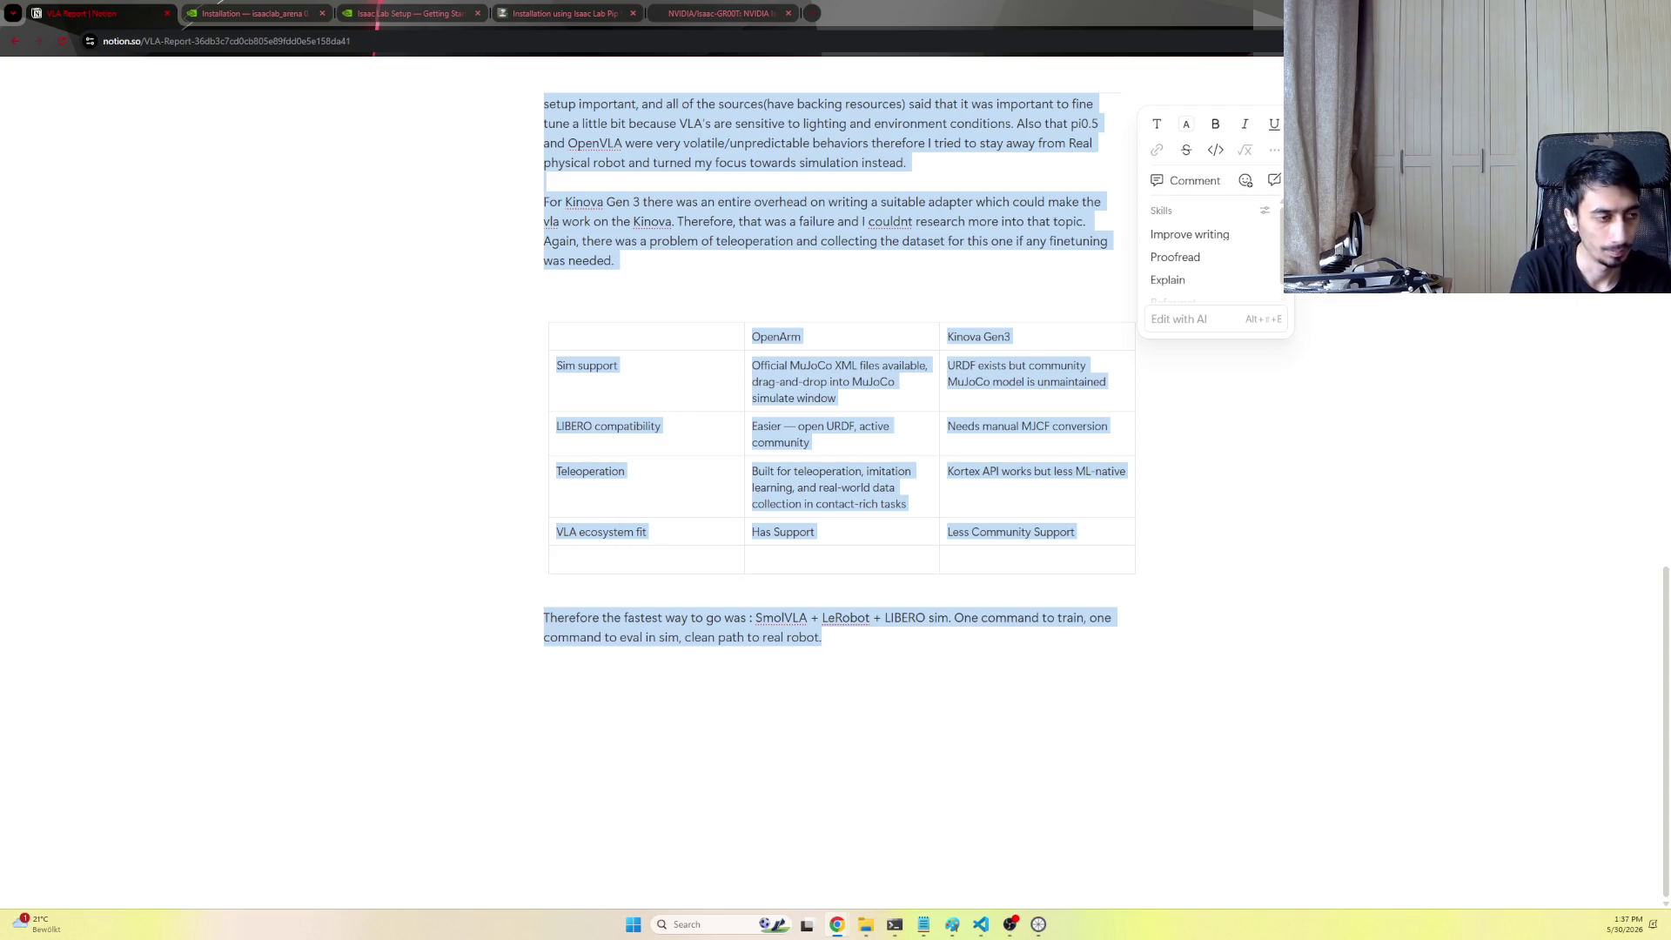
left_click(1522, 418)
scroll(989, 484, "up", 10)
left_click(631, 488)
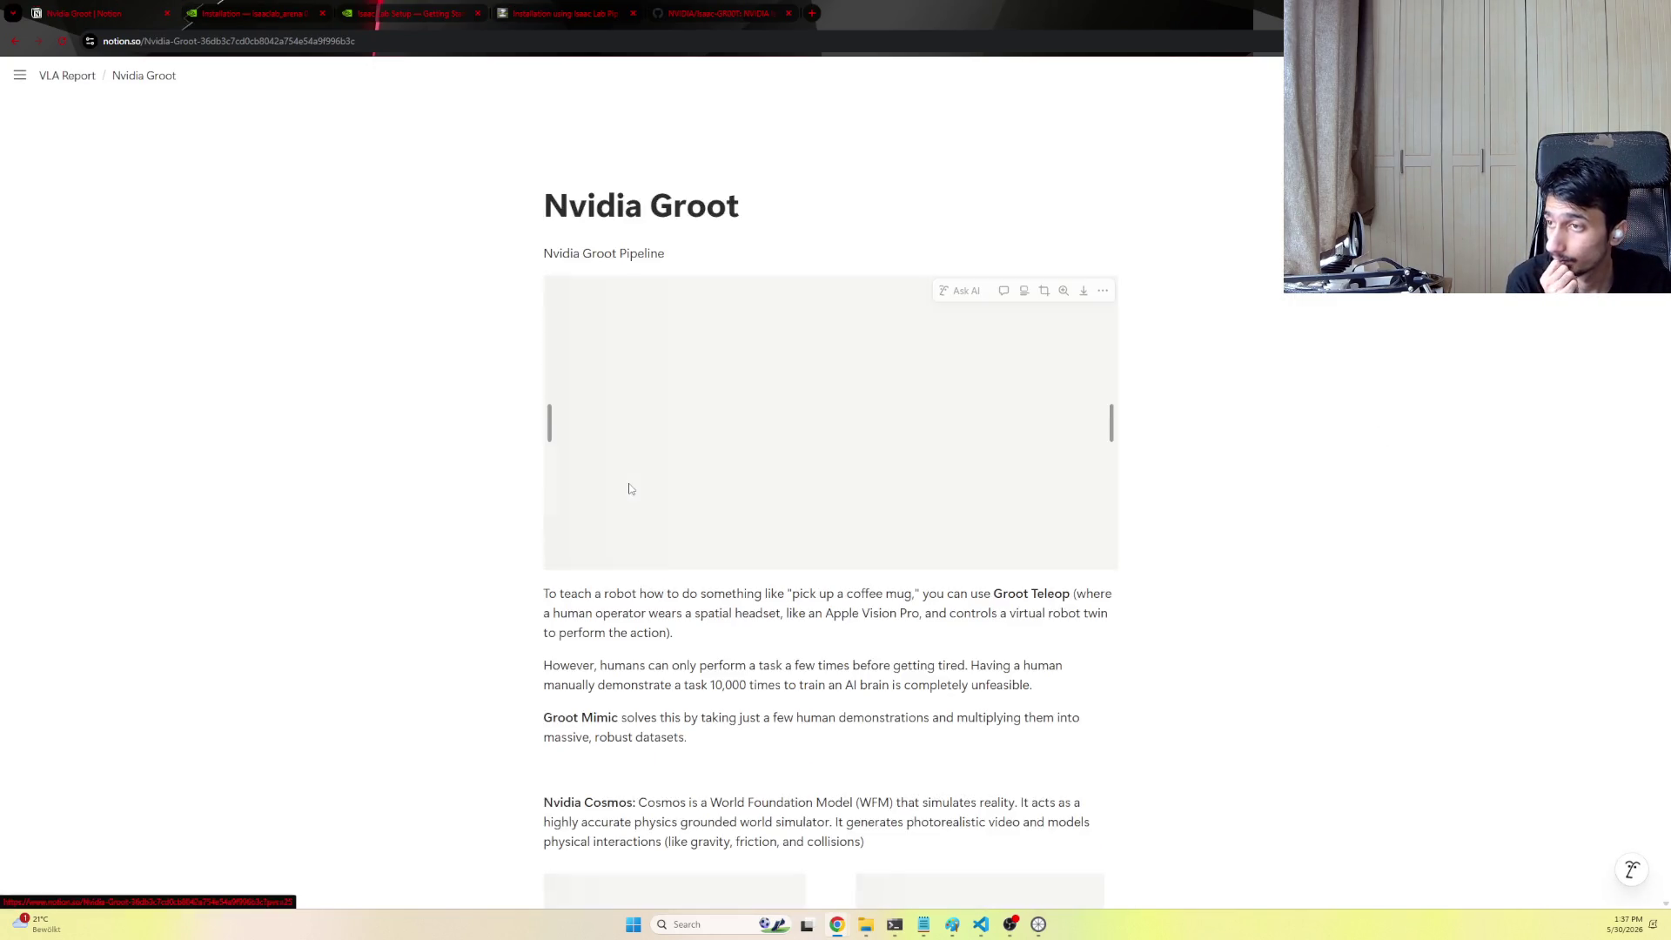
scroll(627, 484, "down", 3)
mouse_move(544, 261)
left_mouse_down()
mouse_move(806, 575)
mouse_move(1016, 551)
mouse_move(964, 549)
left_mouse_up()
scroll(1015, 552, "down", 5)
scroll(987, 467, "up", 3)
scroll(986, 465, "down", 2)
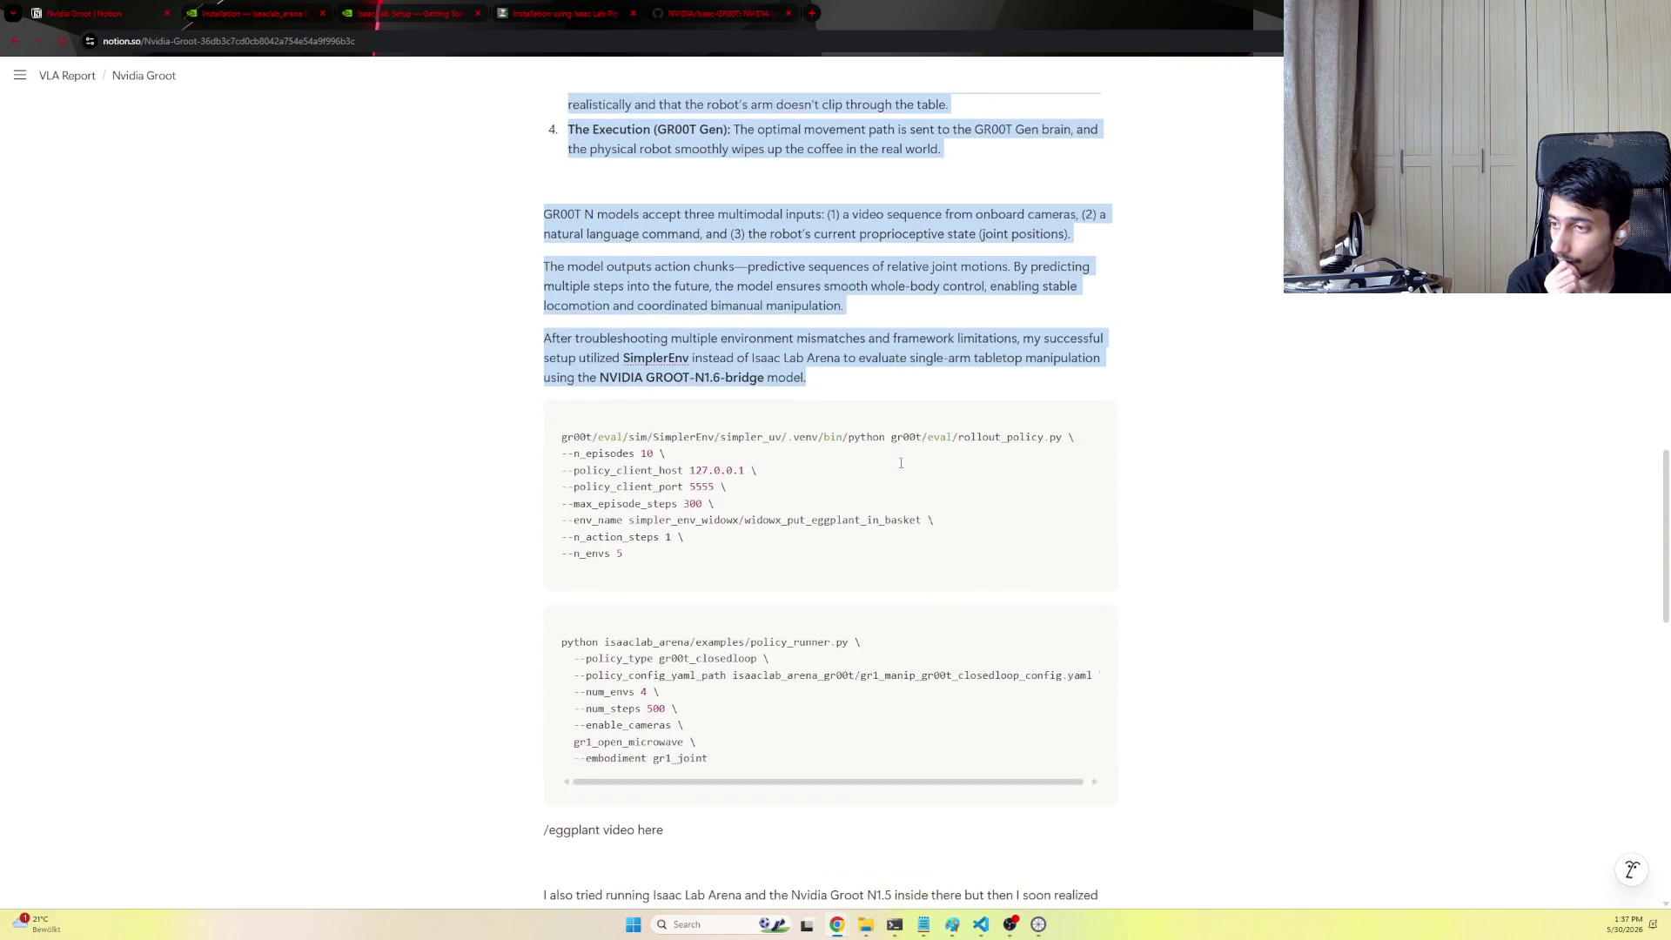
mouse_move(987, 465)
left_mouse_down()
mouse_move(843, 358)
mouse_move(1093, 492)
mouse_move(756, 414)
mouse_move(792, 500)
mouse_move(777, 536)
left_mouse_up()
scroll(842, 359, "down", 4)
scroll(1094, 492, "down", 2)
scroll(1094, 492, "up", 2)
scroll(756, 414, "up", 1)
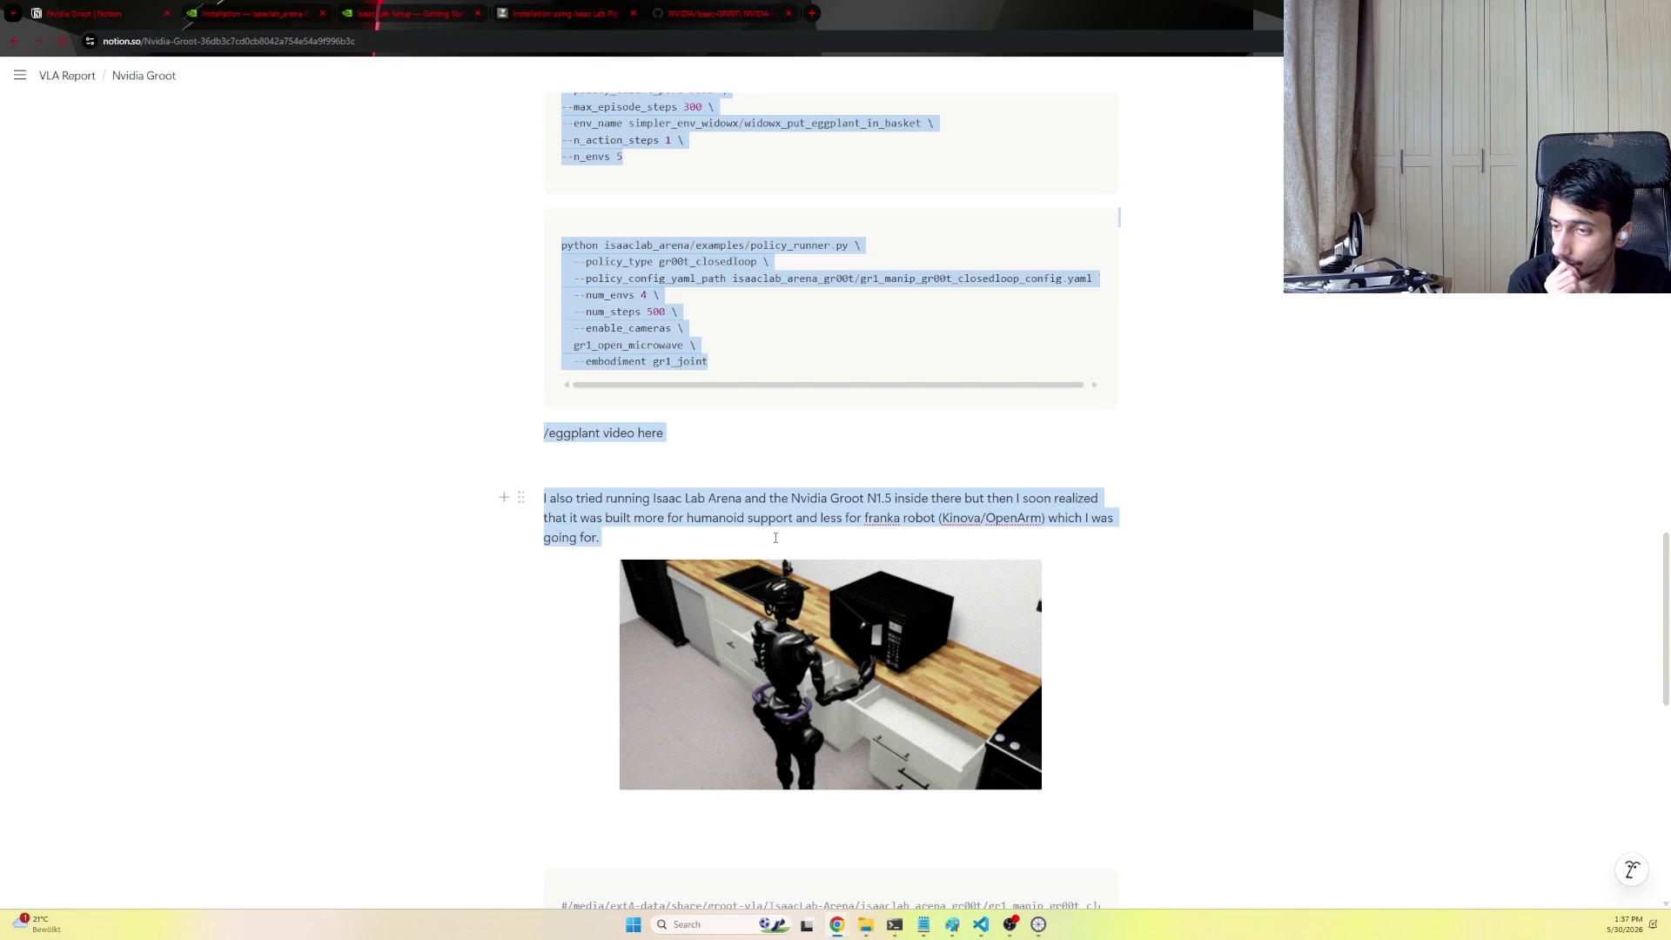
scroll(775, 537, "down", 2)
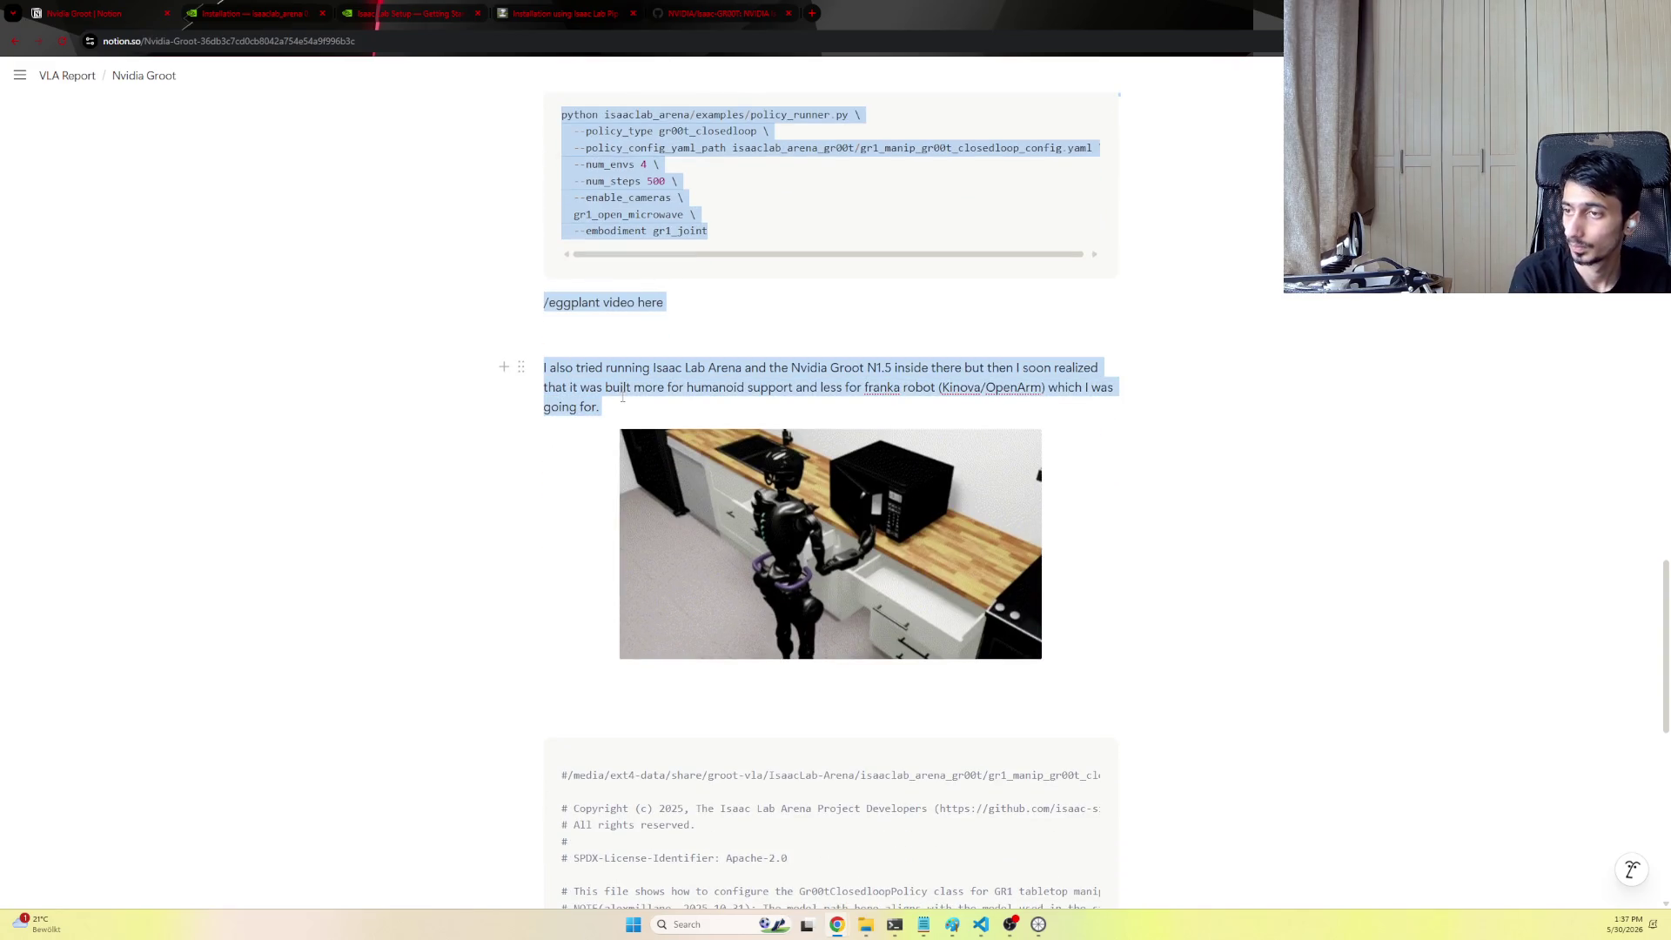
scroll(622, 395, "down", 5)
scroll(835, 378, "down", 5)
scroll(1051, 361, "up", 5)
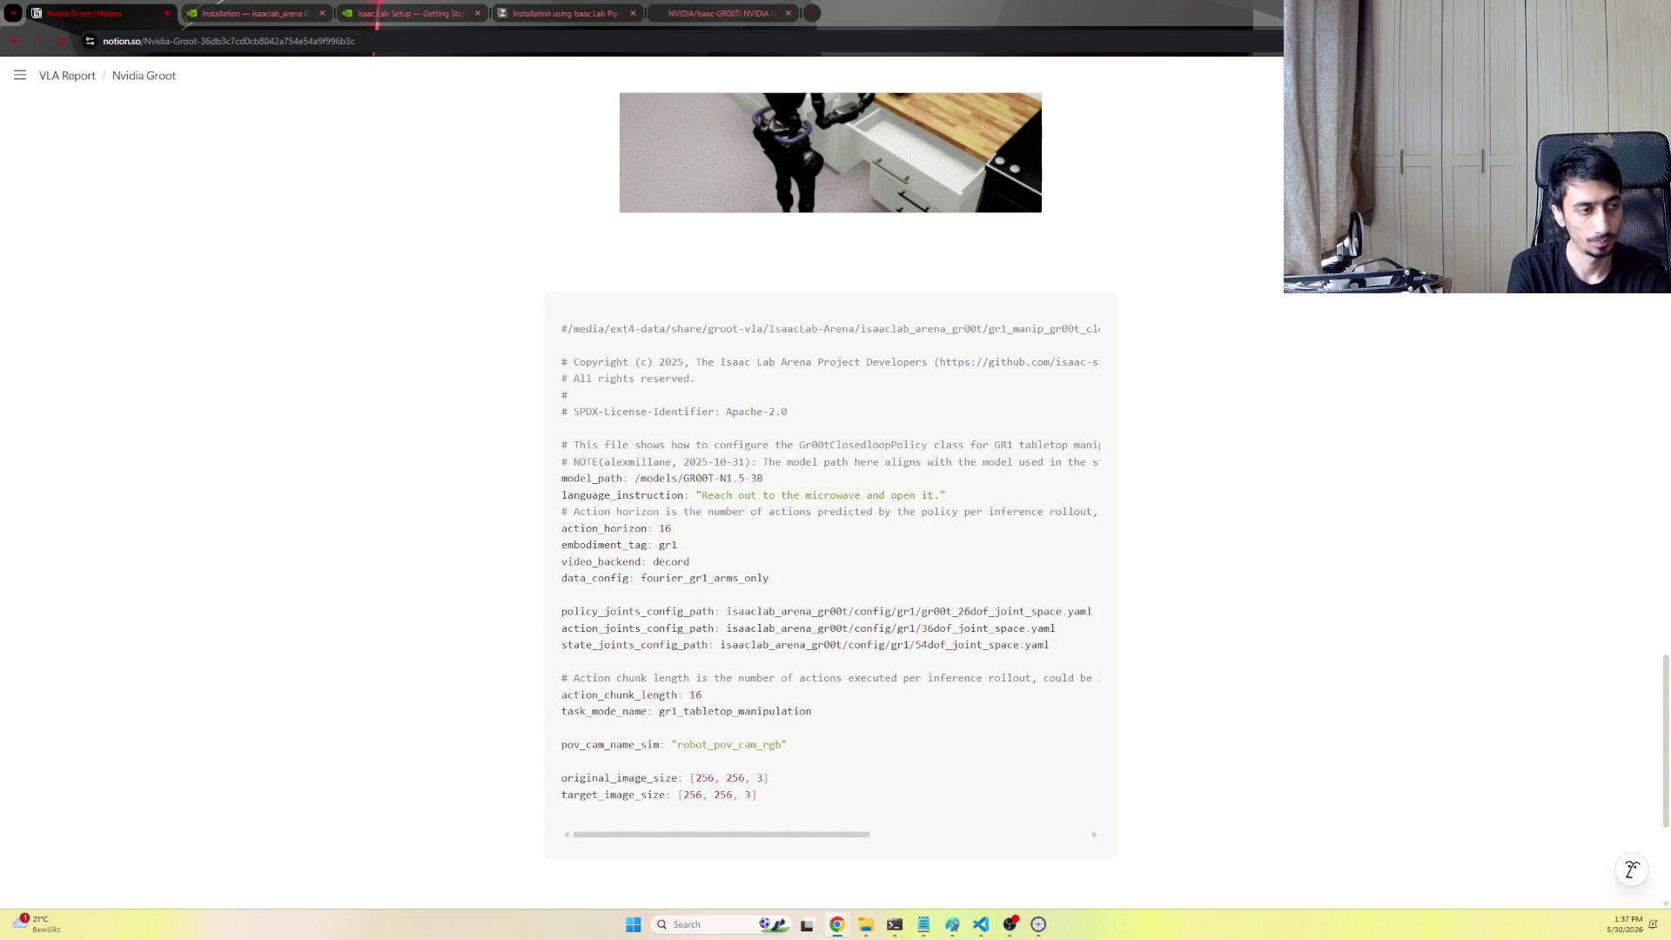
Select all of the Nvidia Groot page content, then return to the VLA Report page
key("ctrl+a")
scroll(499, 308, "up", 5)
scroll(503, 314, "up", 5)
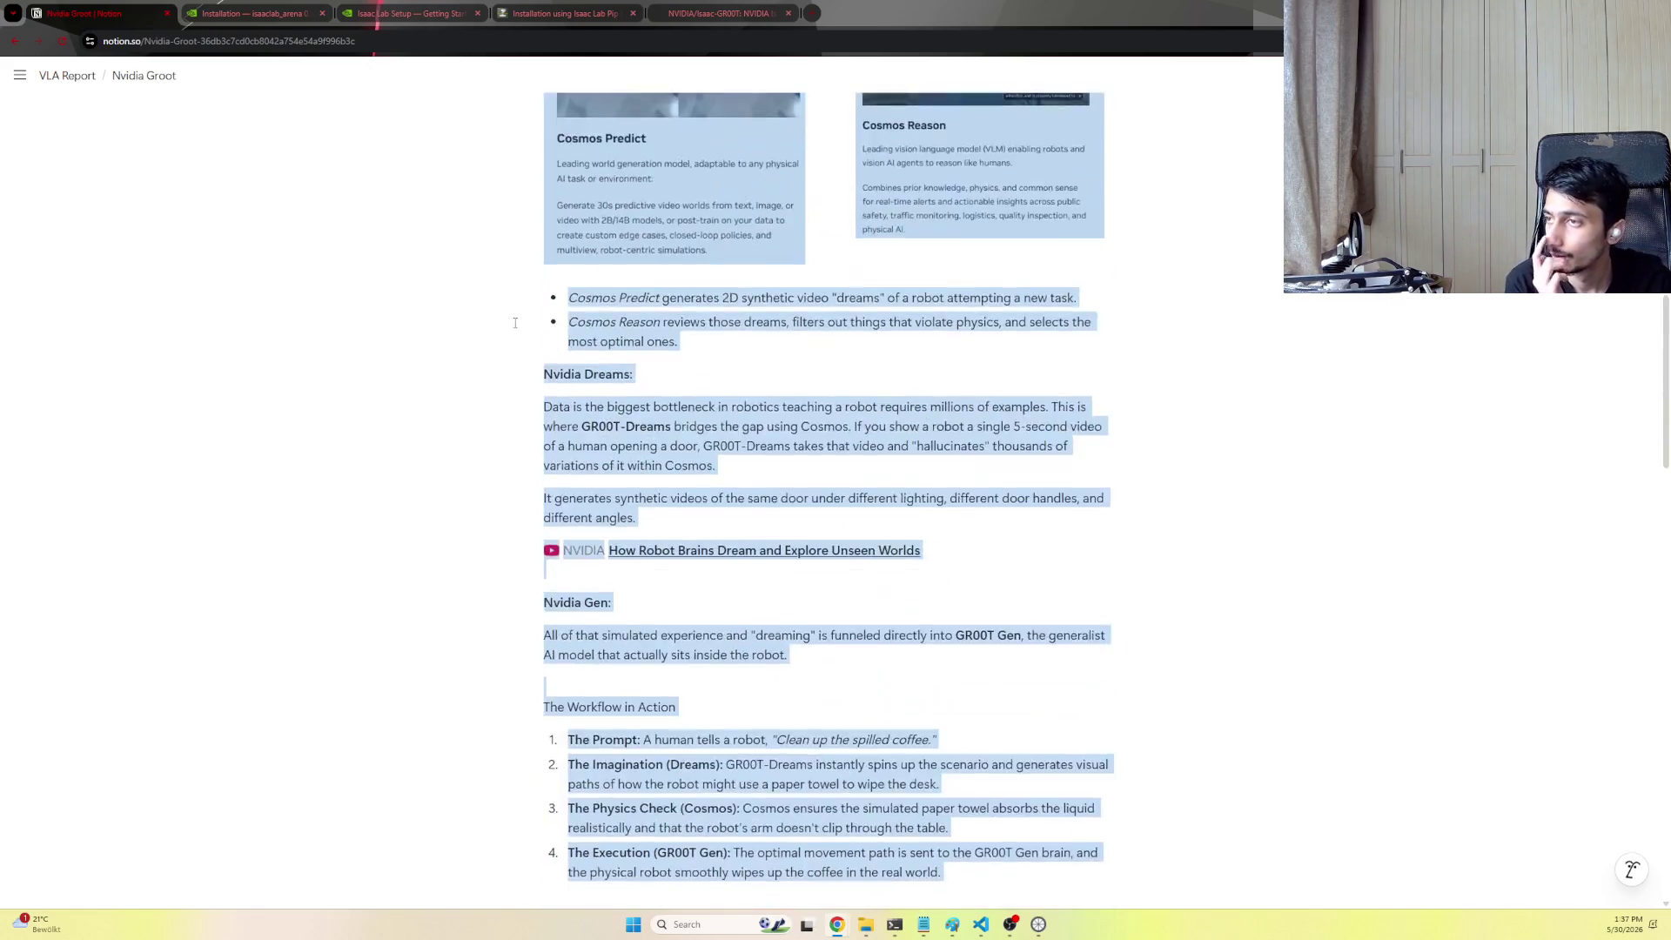
scroll(509, 319, "up", 5)
scroll(514, 324, "up", 5)
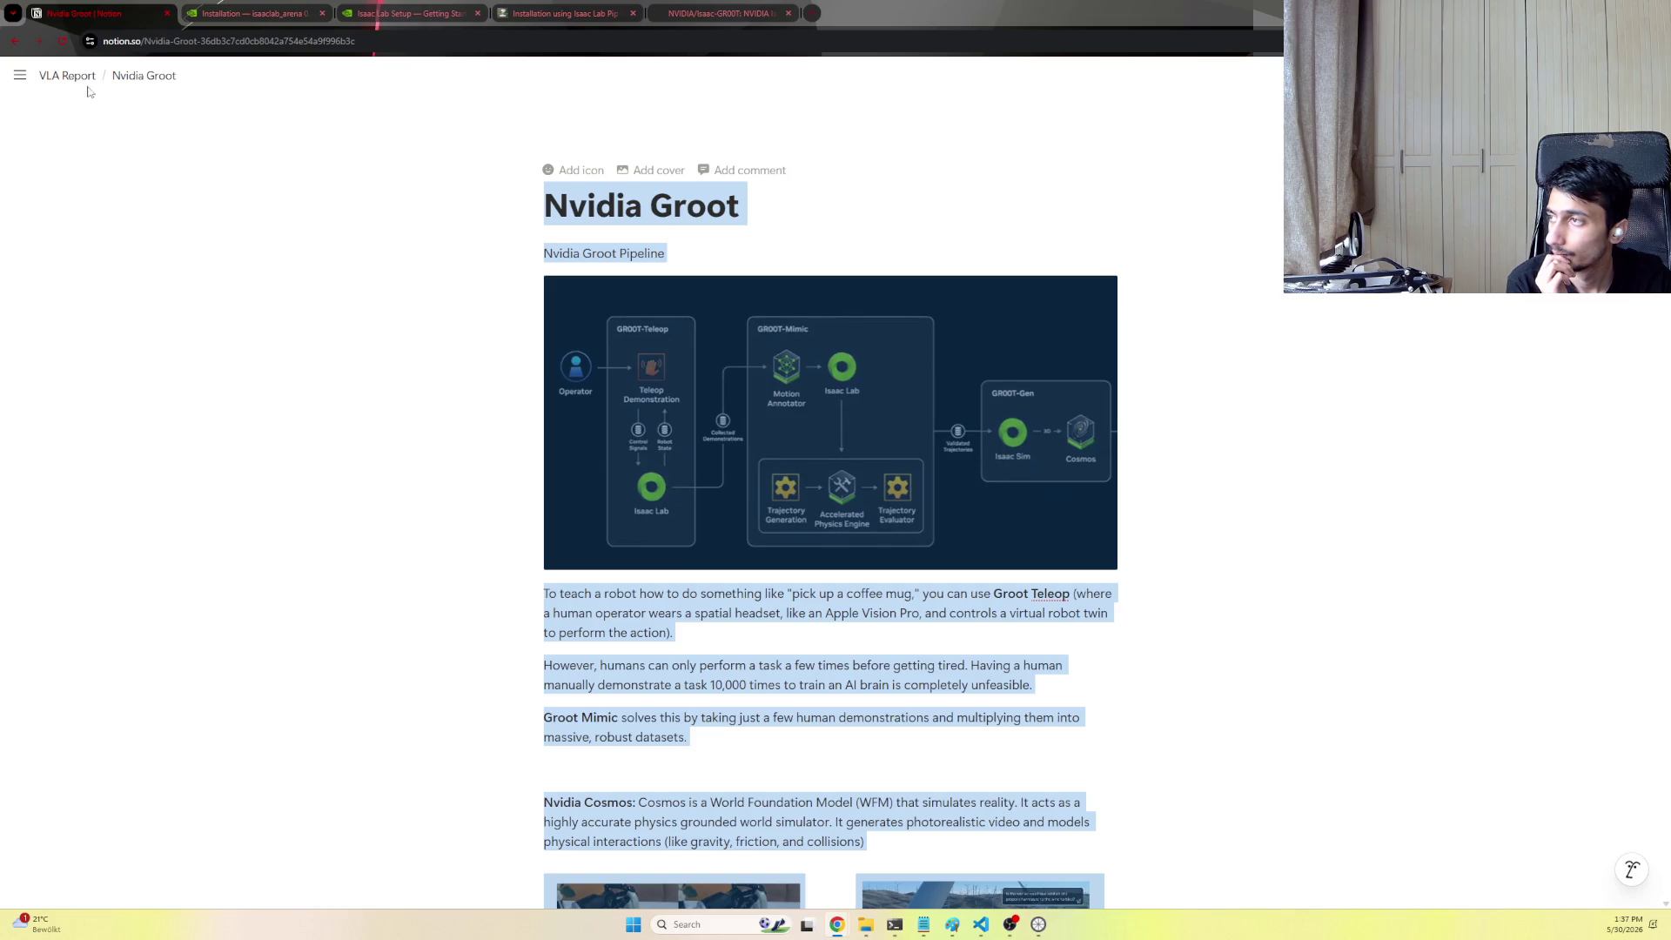
left_click(67, 74)
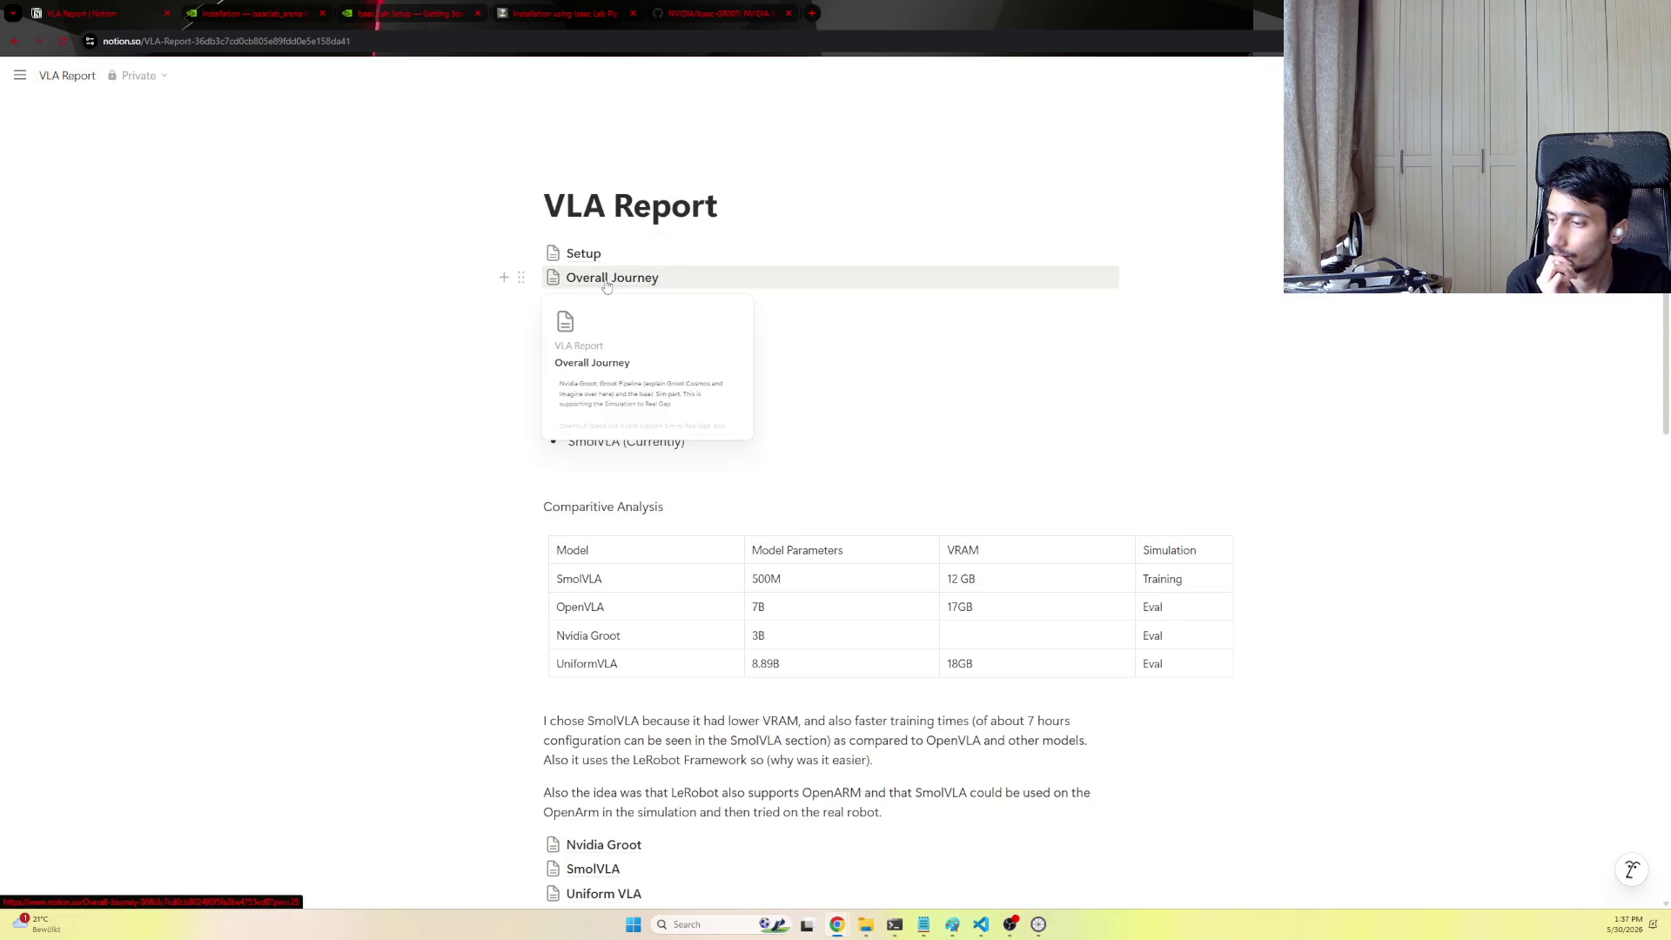
scroll(635, 680, "down", 3)
Review the SmolVLA subpage, selecting all its content, and go back to the VLA Report page
left_click(633, 674)
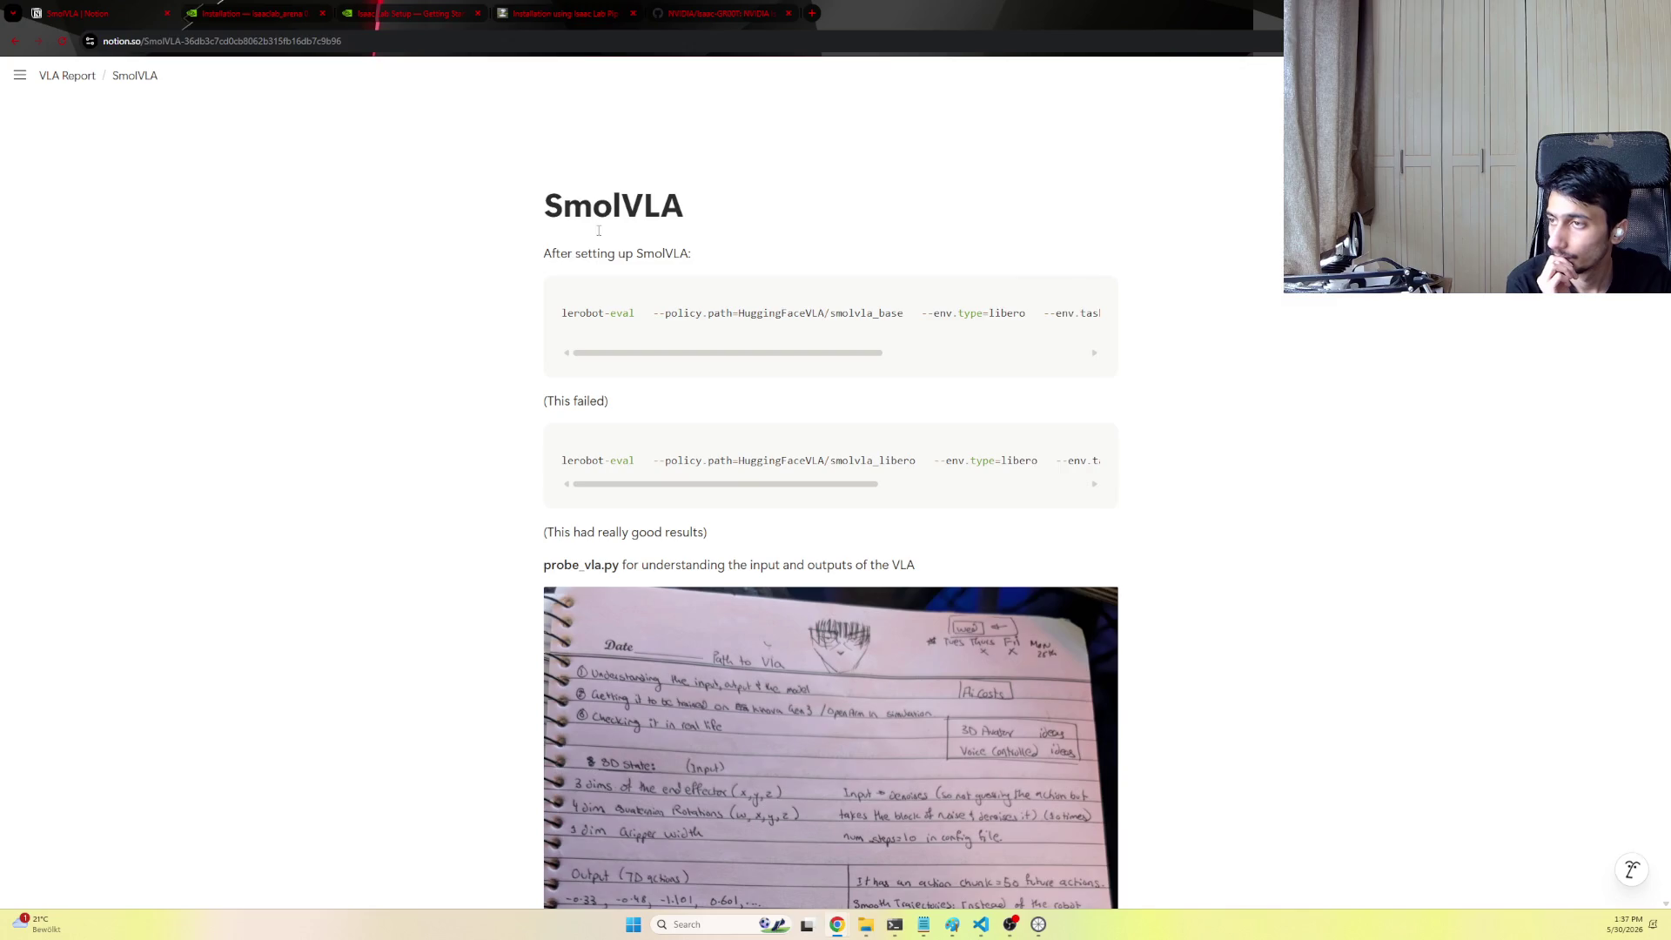
mouse_move(520, 253)
left_mouse_down()
mouse_move(599, 269)
mouse_move(839, 214)
left_mouse_up()
left_click(681, 208)
left_click_drag(681, 209, 757, 362)
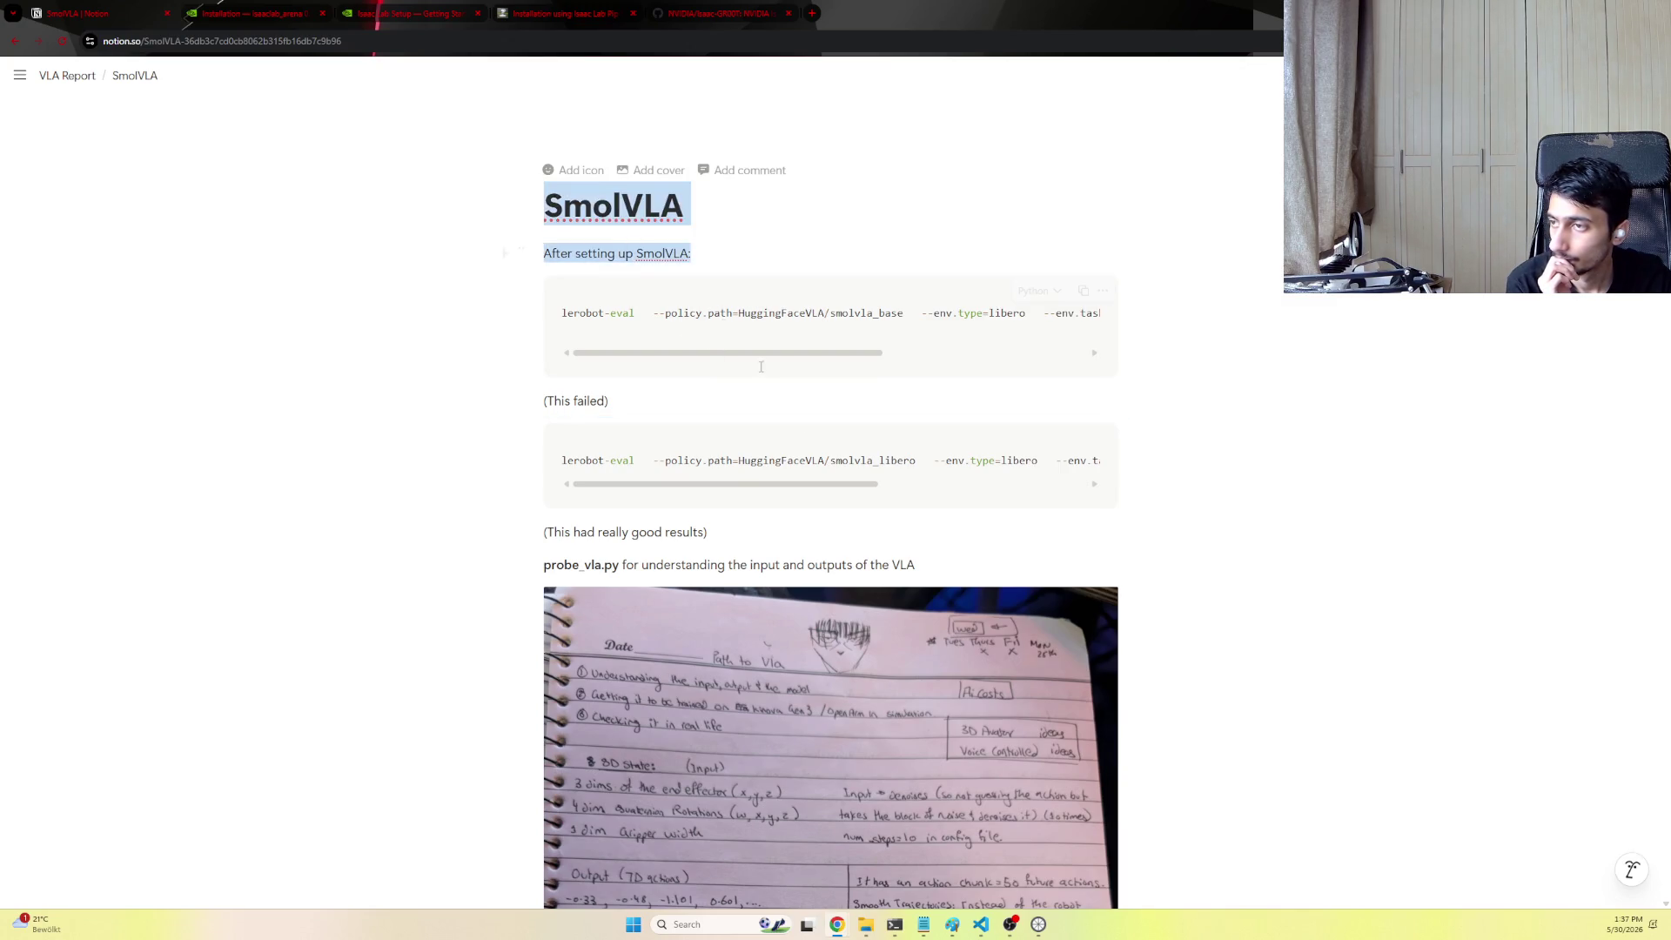
scroll(893, 448, "down", 5)
scroll(892, 448, "down", 5)
scroll(907, 483, "down", 5)
scroll(920, 522, "down", 5)
scroll(949, 586, "down", 5)
scroll(949, 586, "down", 5)
scroll(949, 586, "down", 5)
scroll(949, 587, "down", 5)
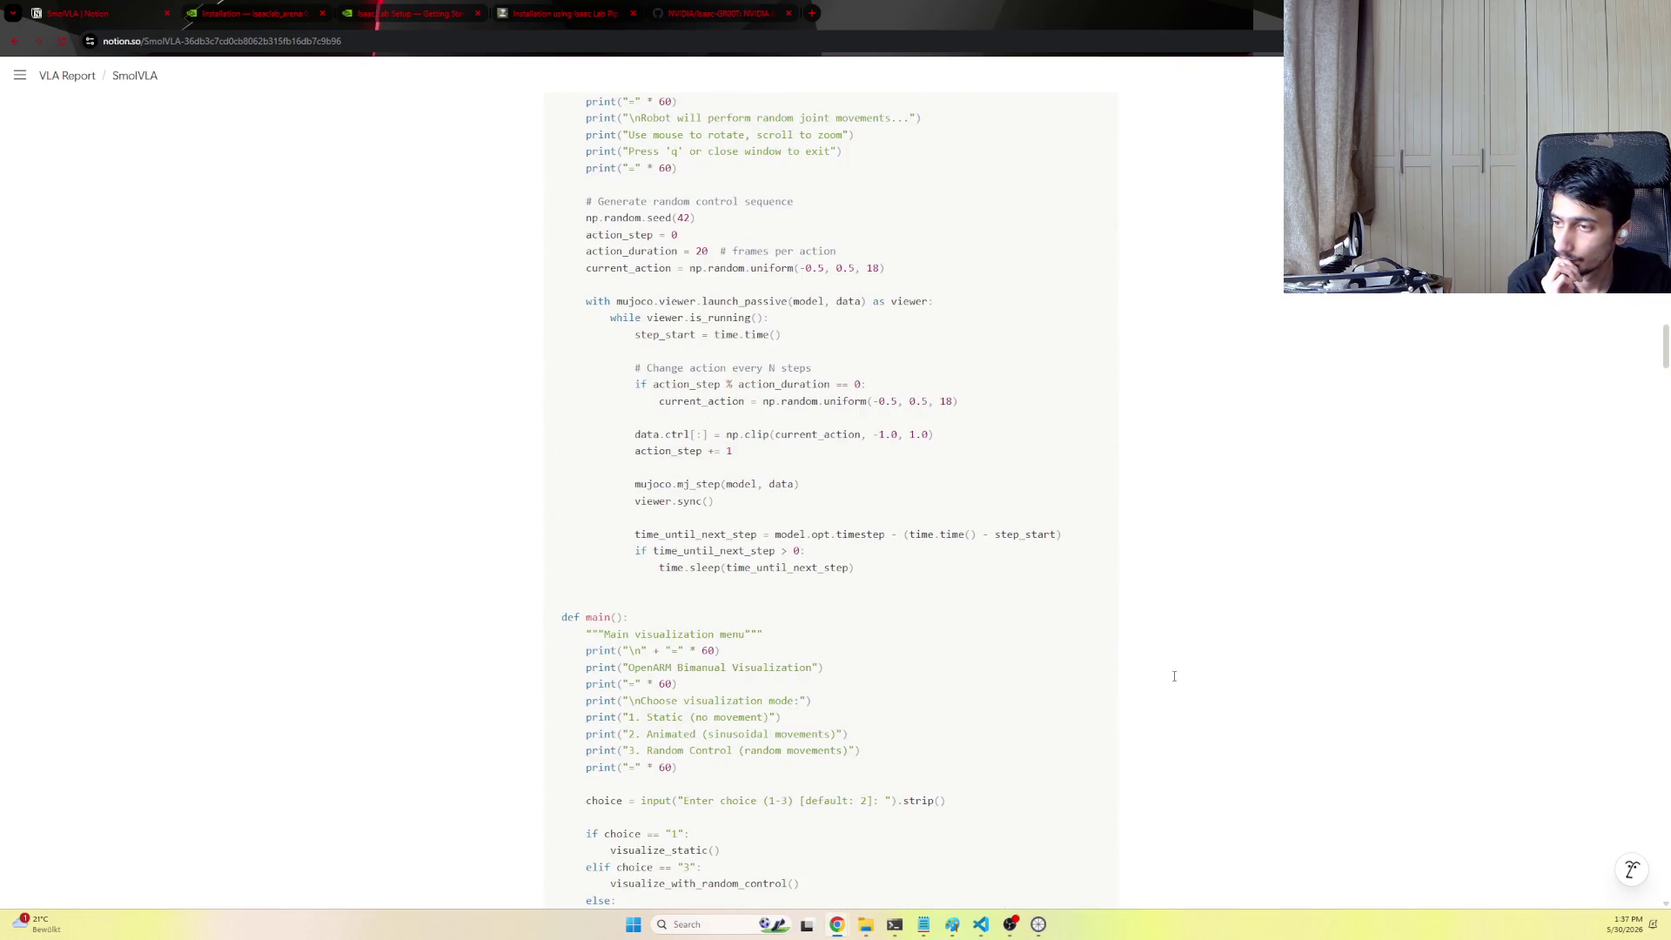
scroll(979, 673, "down", 5)
left_click(981, 673, "shift")
scroll(980, 674, "down", 5)
scroll(981, 674, "down", 5)
scroll(983, 652, "down", 5)
scroll(986, 641, "down", 5)
scroll(986, 640, "down", 5)
scroll(976, 645, "down", 5)
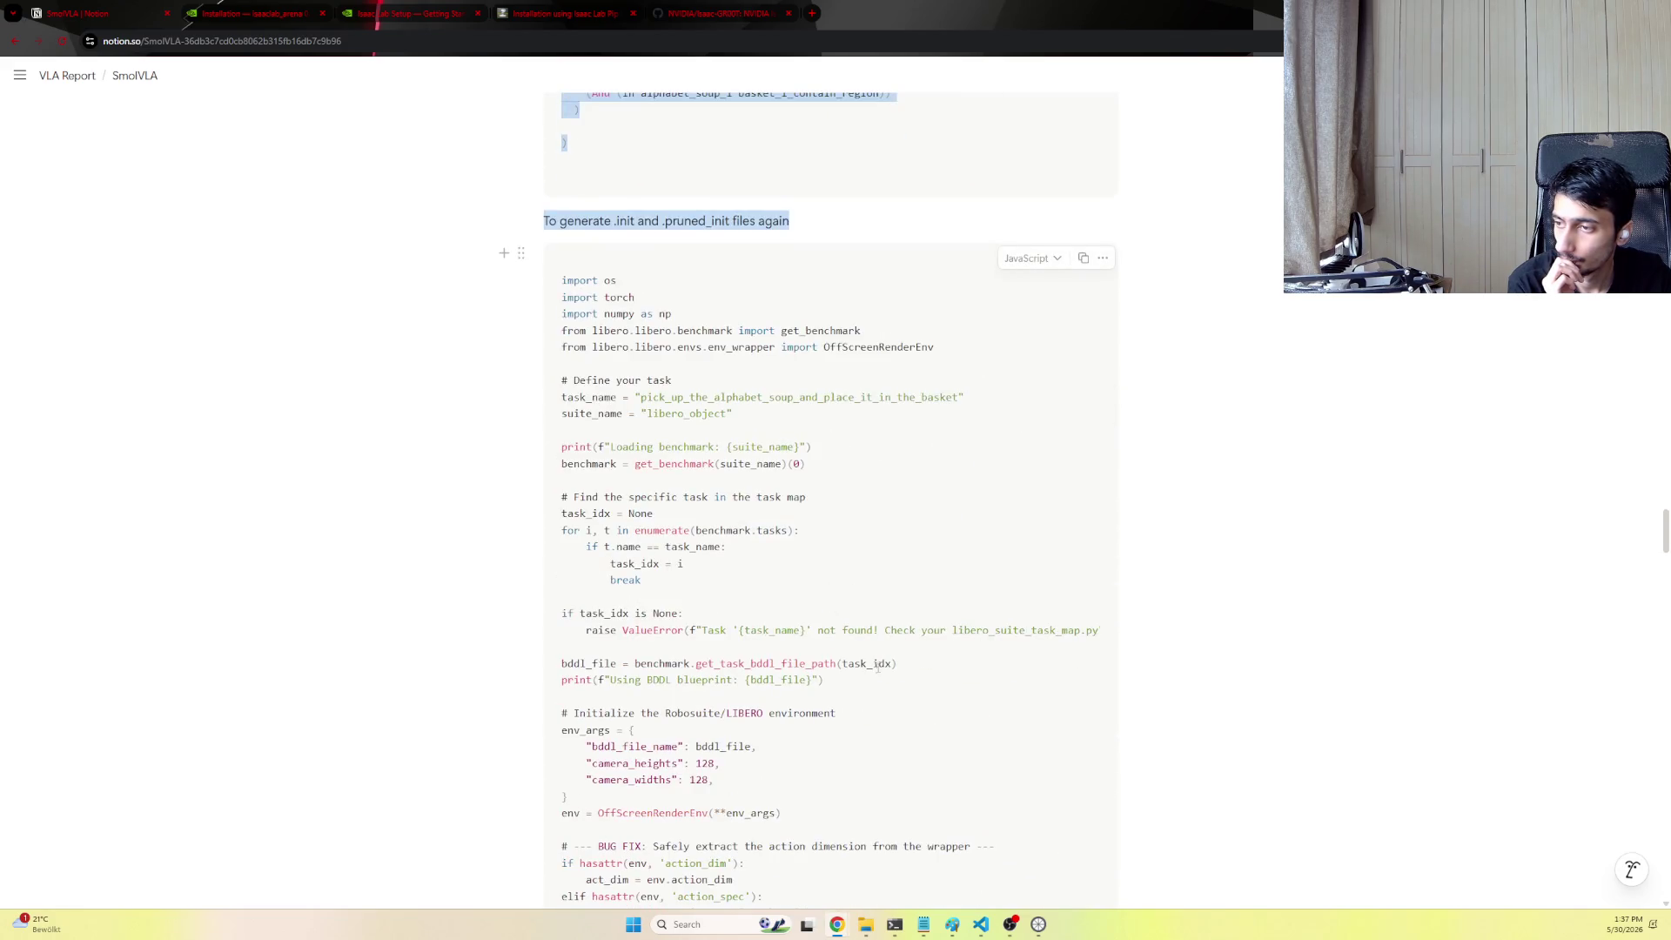
scroll(884, 664, "down", 5)
scroll(883, 660, "down", 5)
scroll(883, 655, "down", 5)
scroll(884, 652, "down", 5)
key("ctrl+a")
scroll(883, 652, "down", 5)
scroll(888, 652, "down", 5)
scroll(894, 650, "down", 5)
scroll(902, 651, "down", 5)
scroll(902, 650, "down", 5)
scroll(902, 650, "down", 5)
scroll(954, 592, "down", 5)
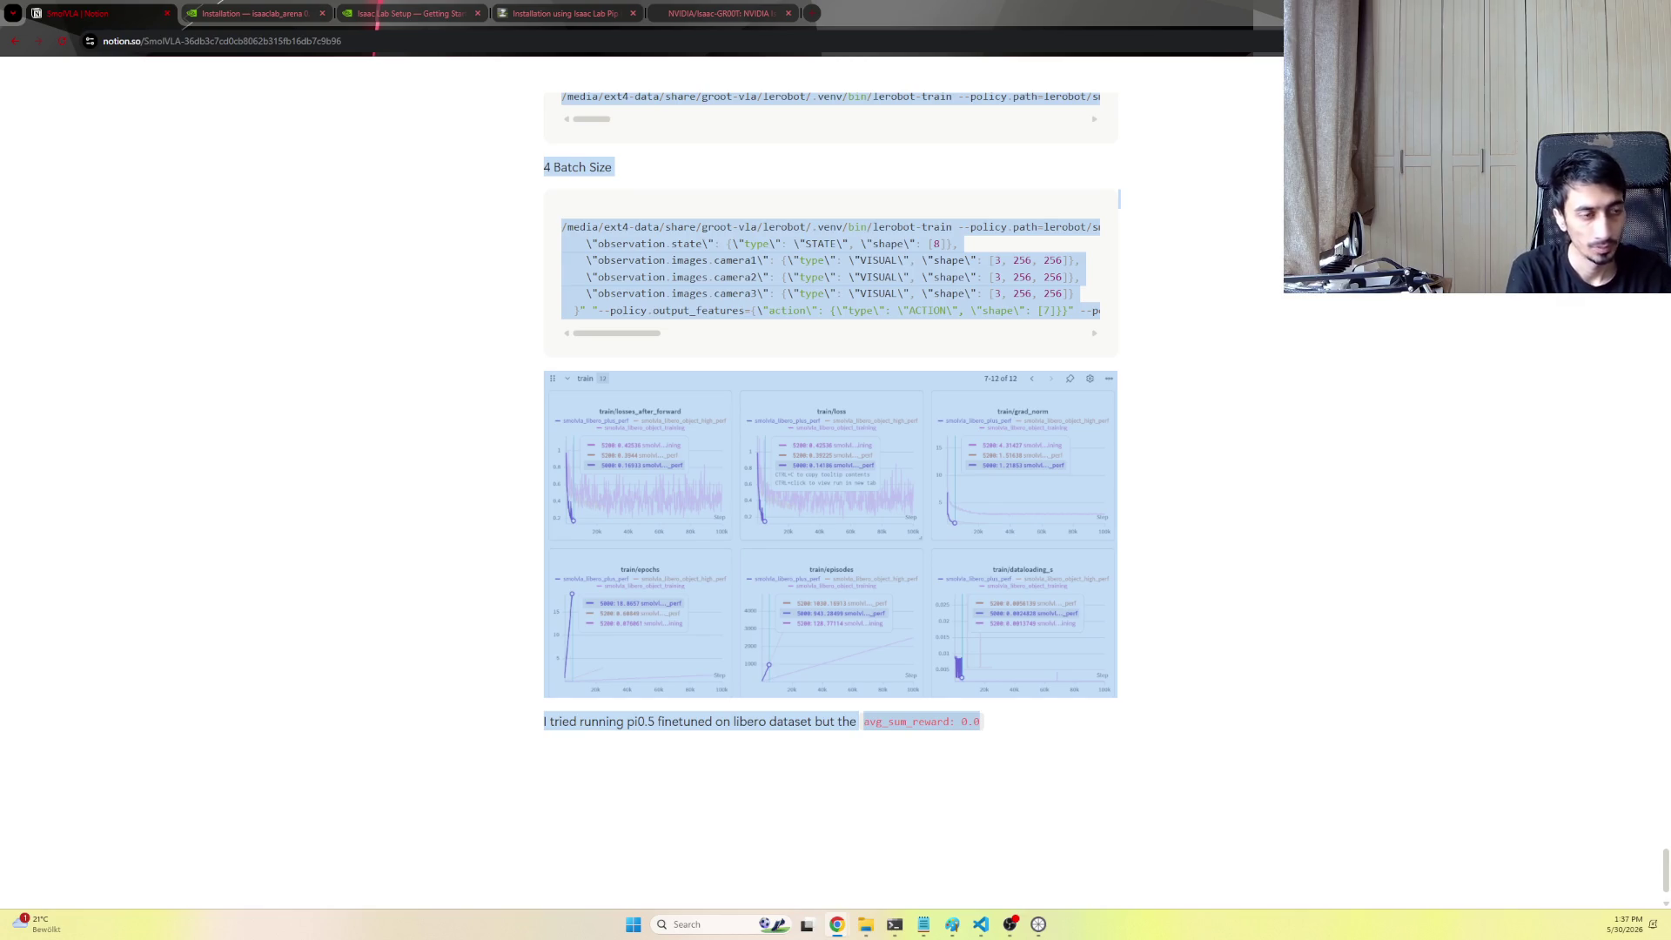
left_click(15, 41)
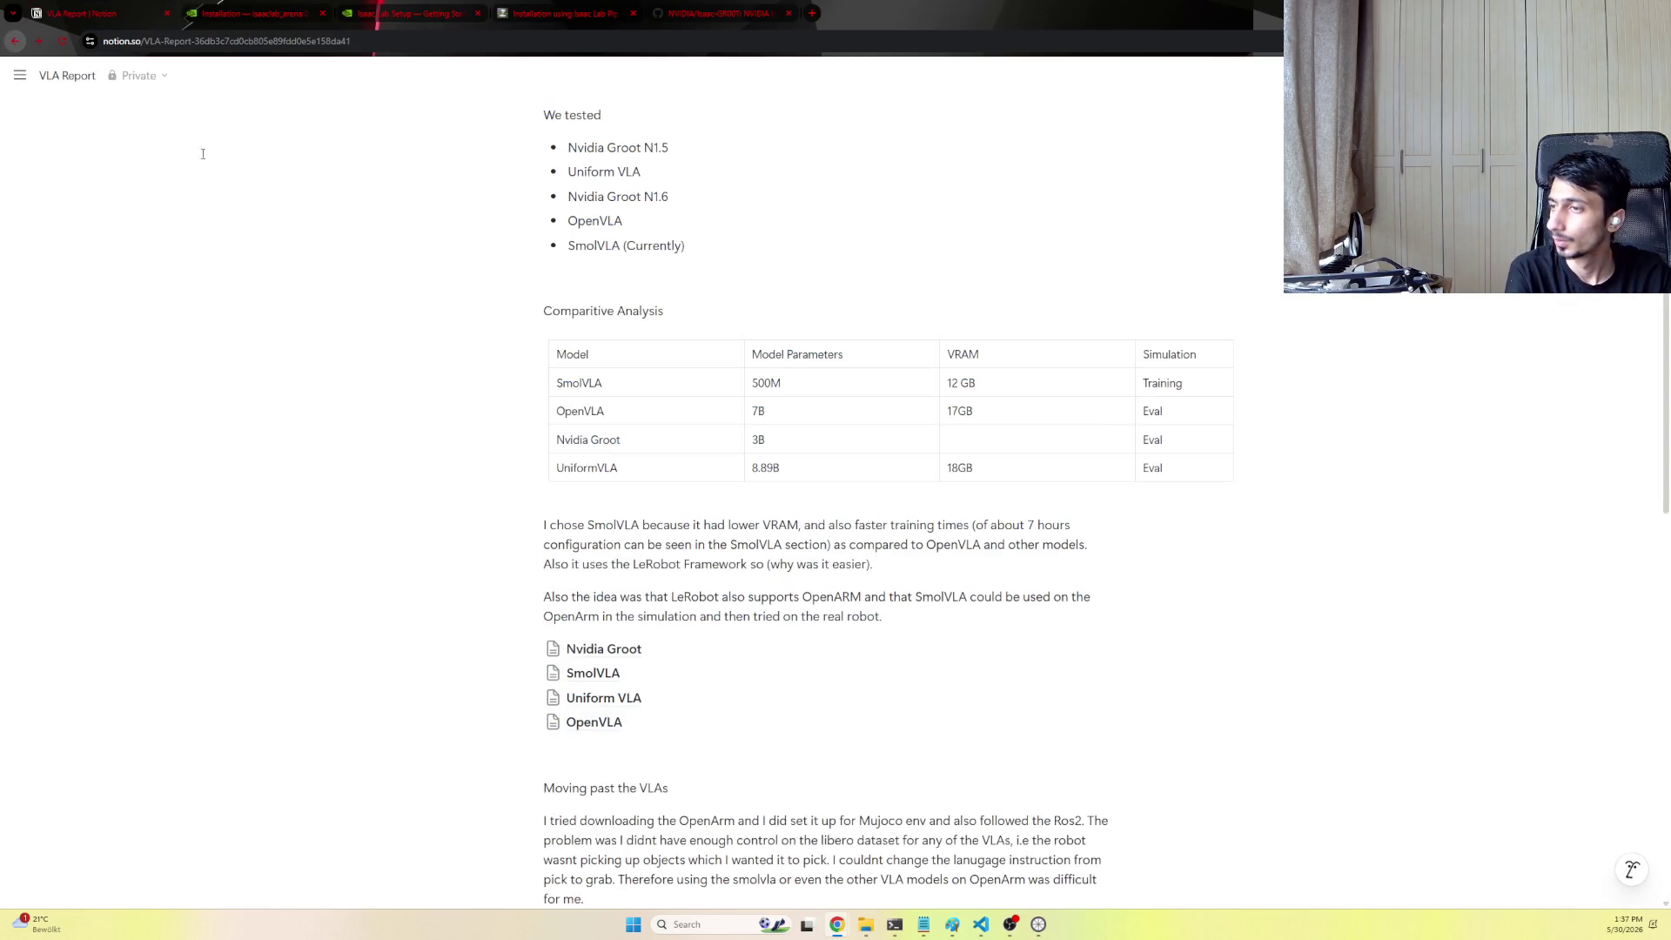
scroll(740, 562, "down", 2)
Review the Uniform VLA subpage twice, then open the OpenVLA subpage from the VLA Report
left_click(741, 562)
left_click_drag(546, 206, 1100, 684)
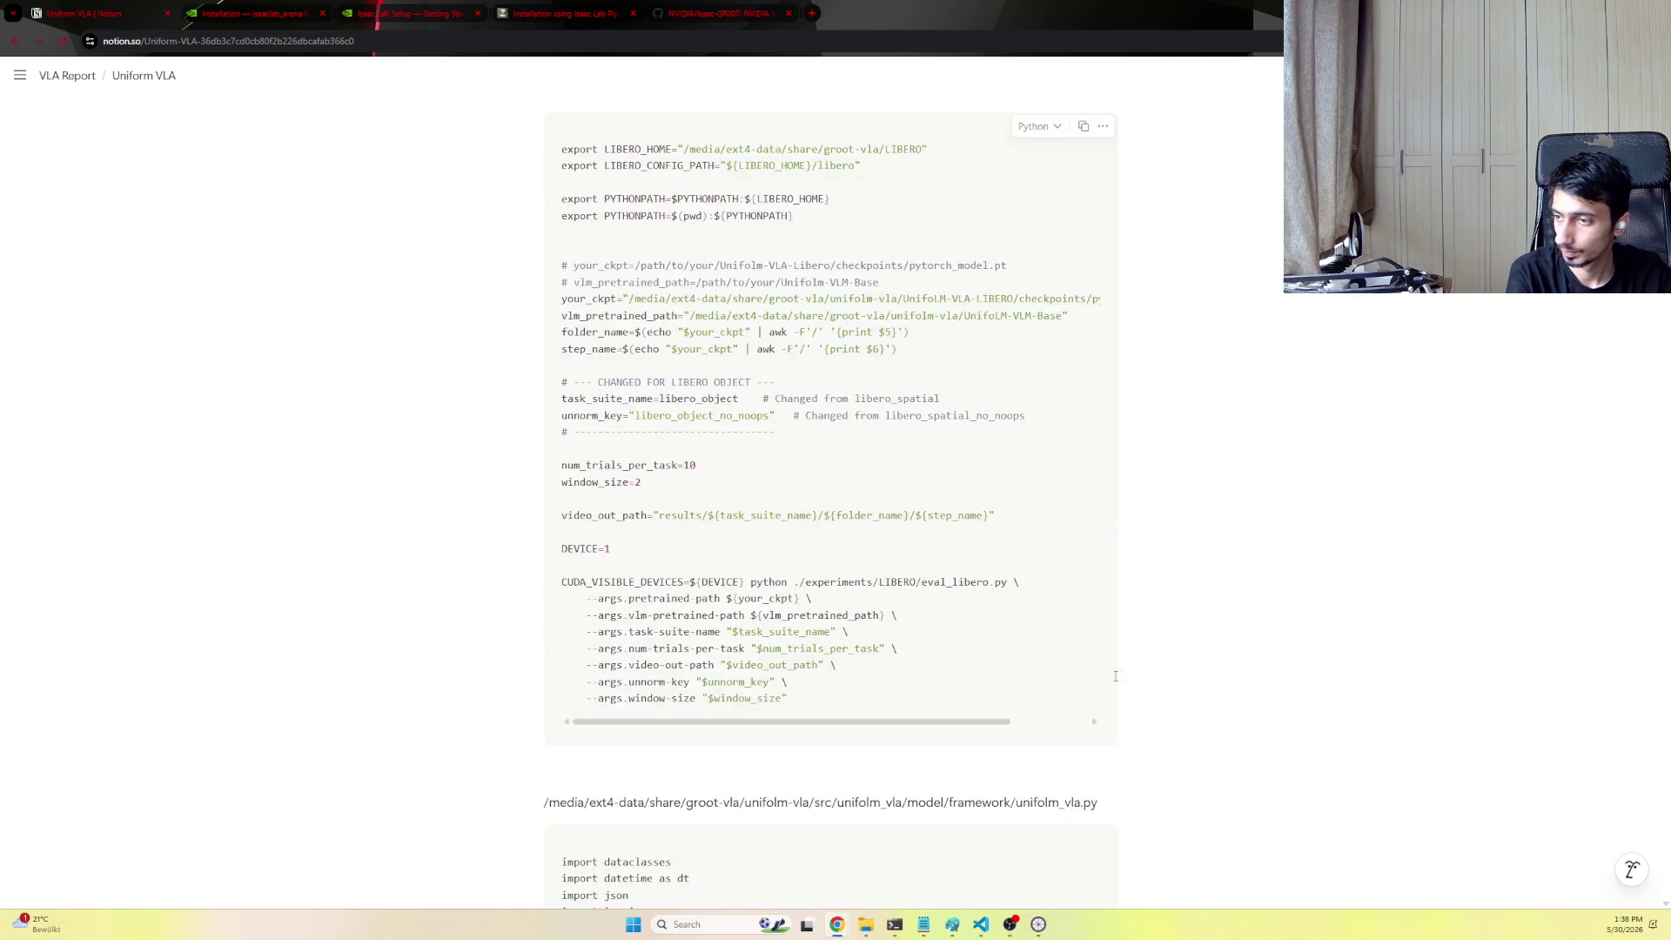
scroll(1100, 685, "down", 3)
scroll(913, 705, "down", 3)
scroll(806, 720, "down", 3)
scroll(807, 721, "down", 4)
scroll(816, 719, "down", 4)
scroll(830, 718, "down", 4)
scroll(839, 716, "down", 4)
scroll(842, 715, "down", 5)
scroll(851, 713, "down", 5)
scroll(871, 710, "down", 5)
scroll(876, 703, "down", 5)
scroll(900, 708, "down", 5)
scroll(917, 712, "down", 2)
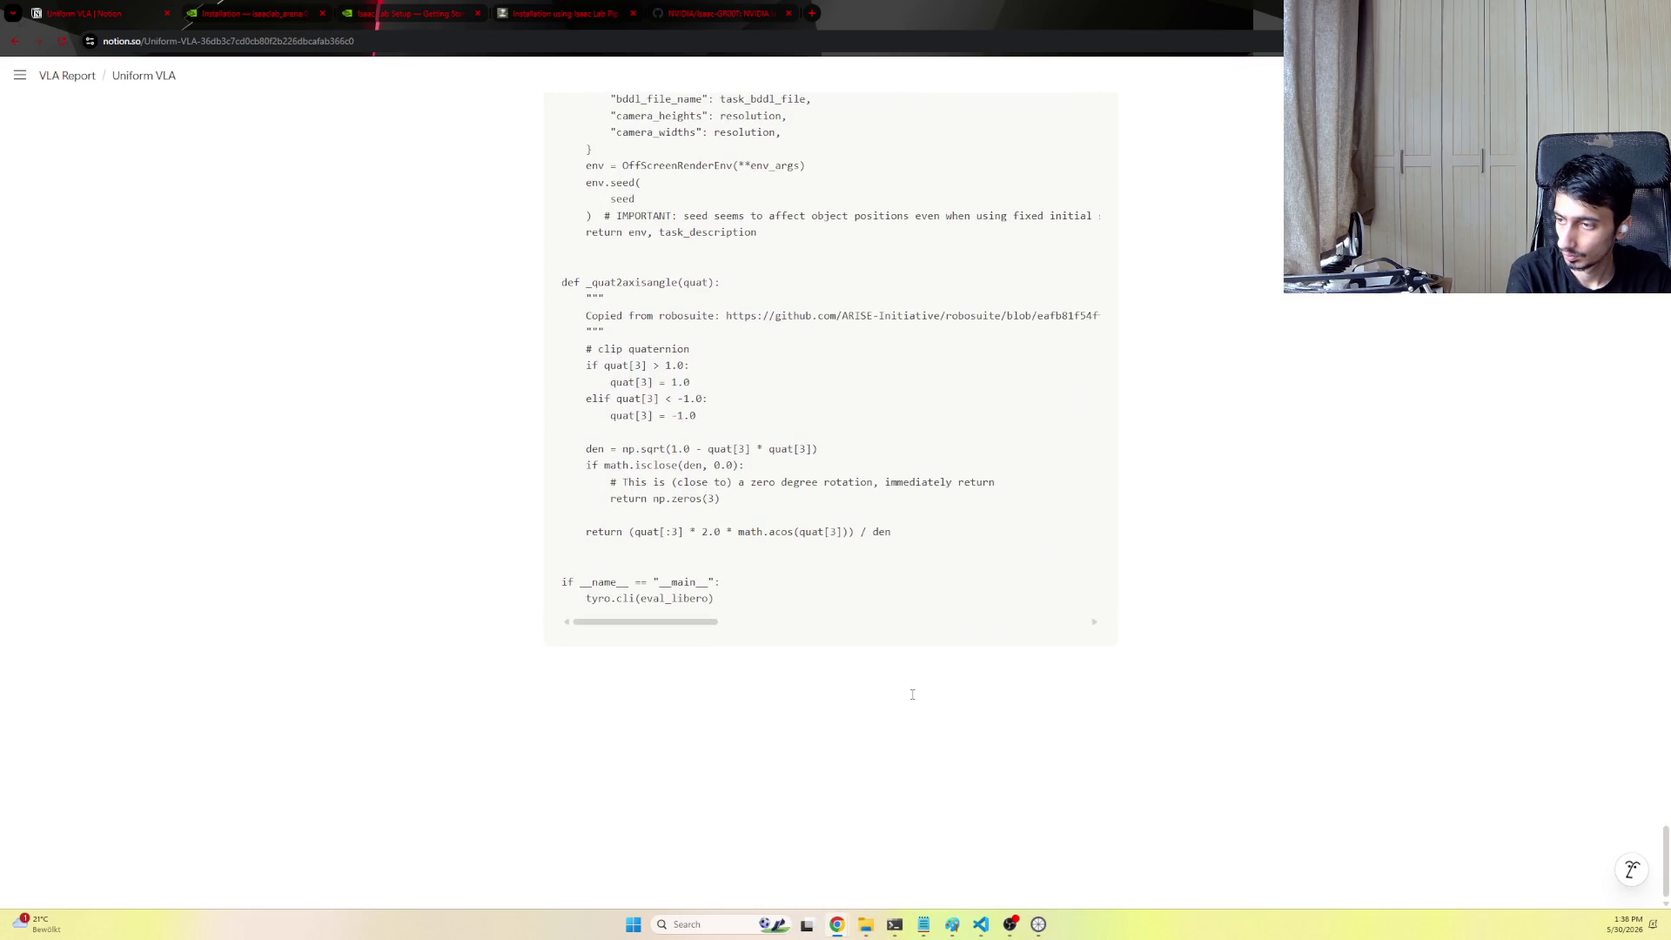
left_click(19, 44)
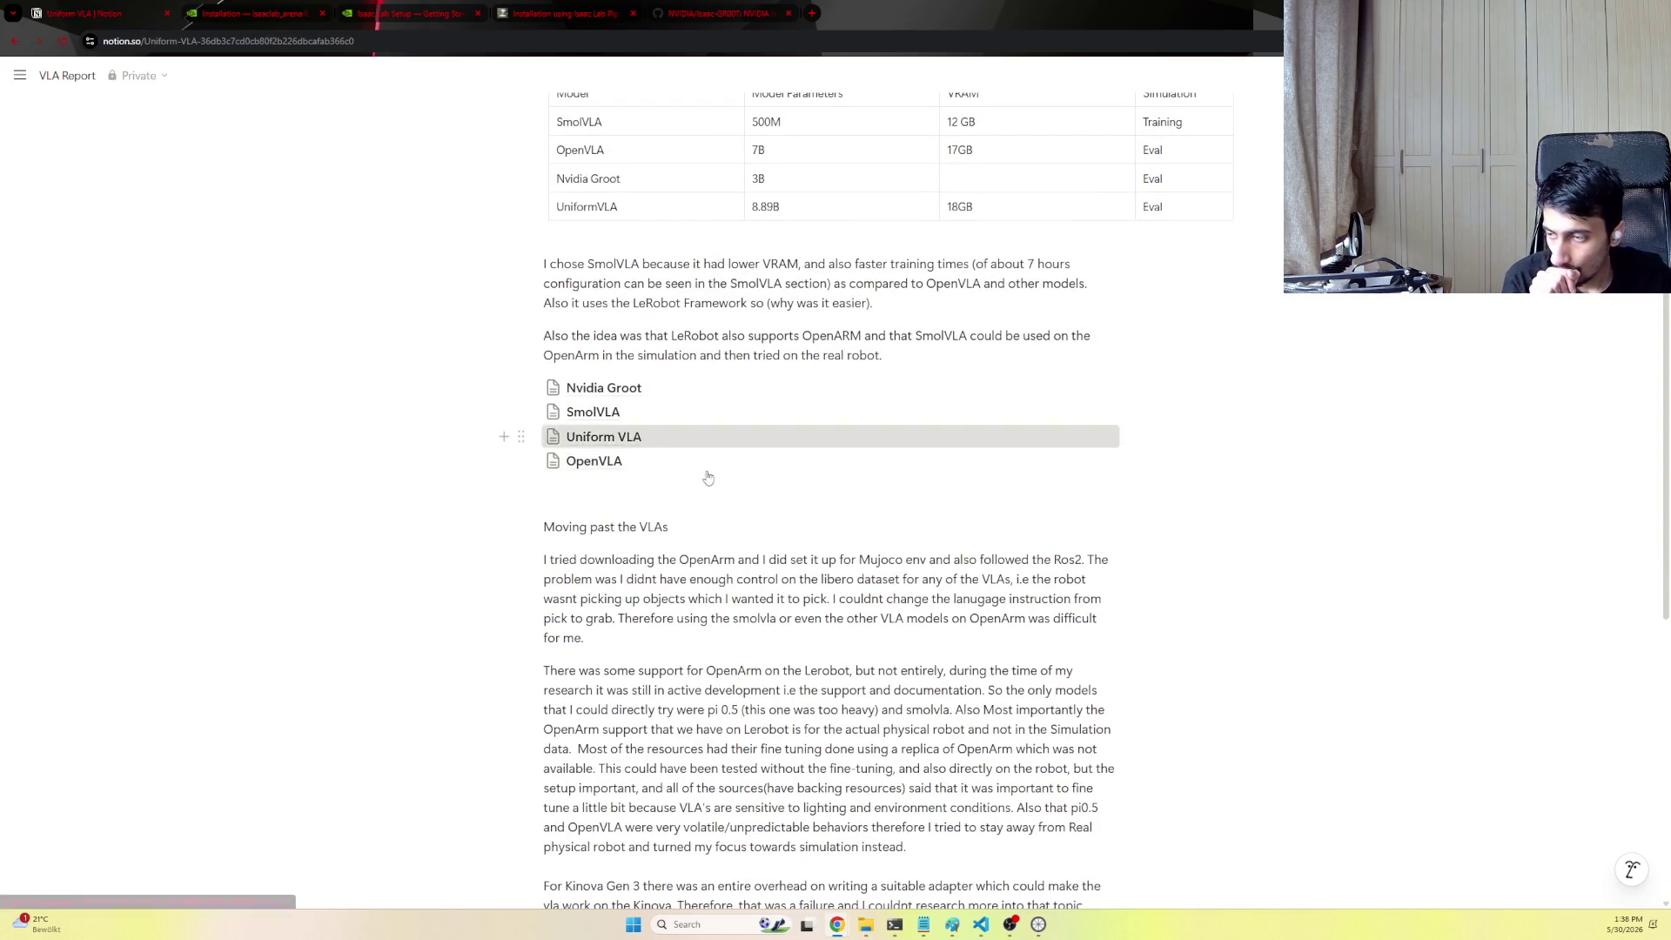
left_click(677, 438)
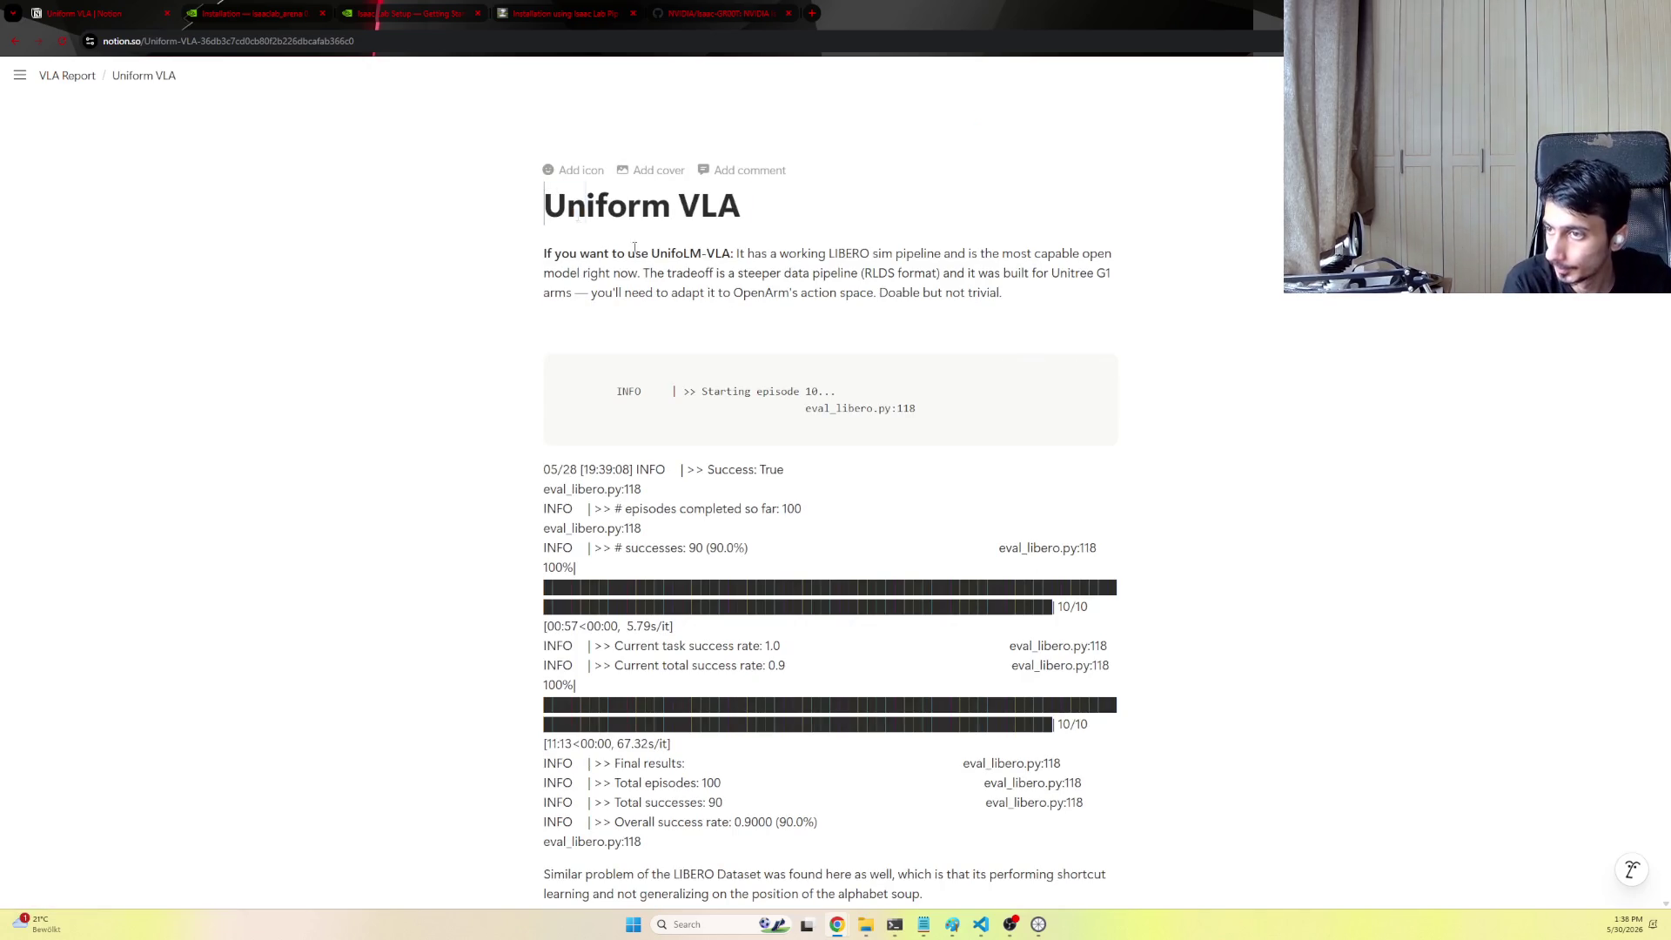
left_click_drag(541, 198, 1096, 570)
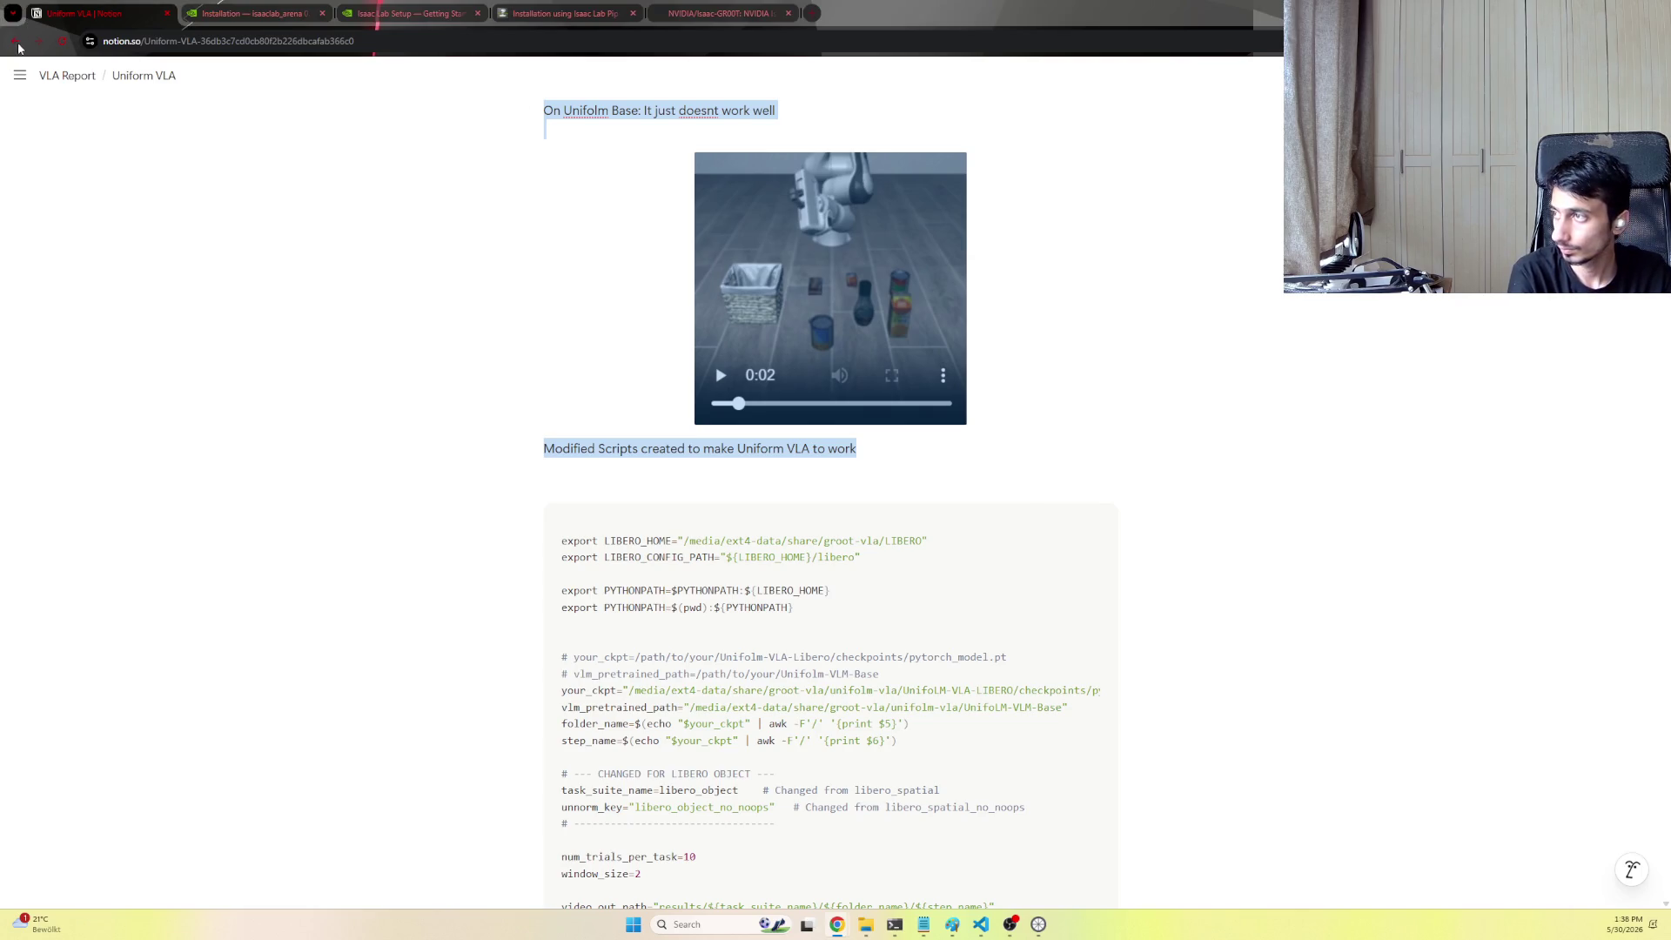
left_click(20, 47)
left_click(594, 458)
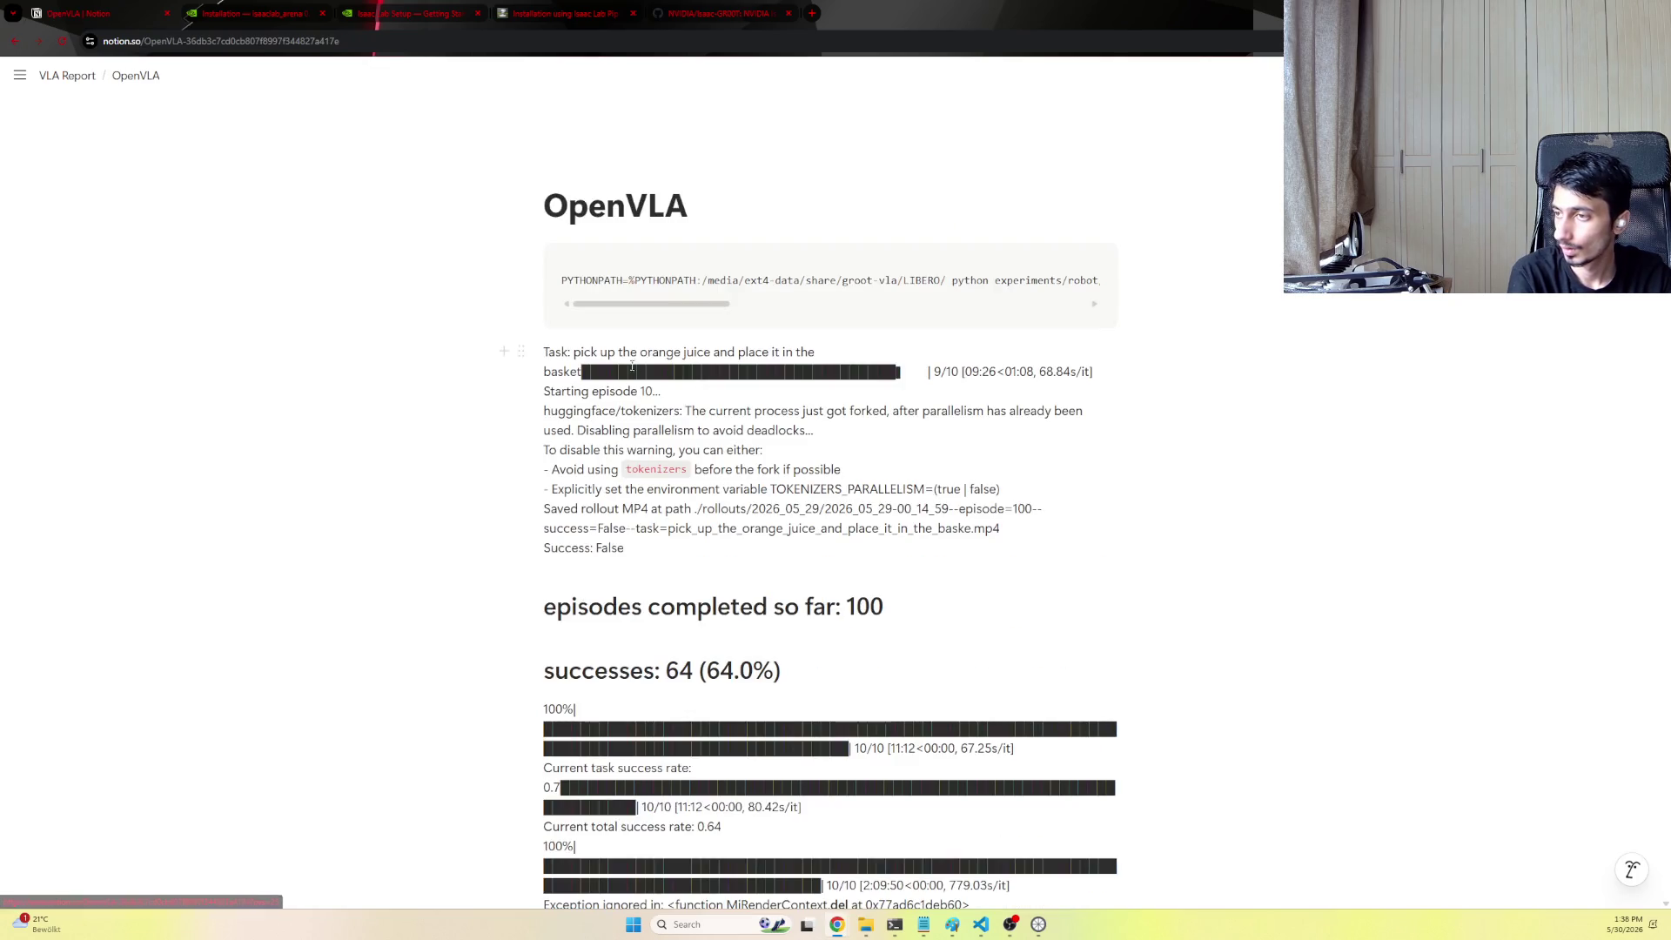
mouse_move(546, 196)
left_mouse_down()
mouse_move(888, 620)
mouse_move(694, 539)
left_mouse_up()
scroll(694, 538, "down", 2)
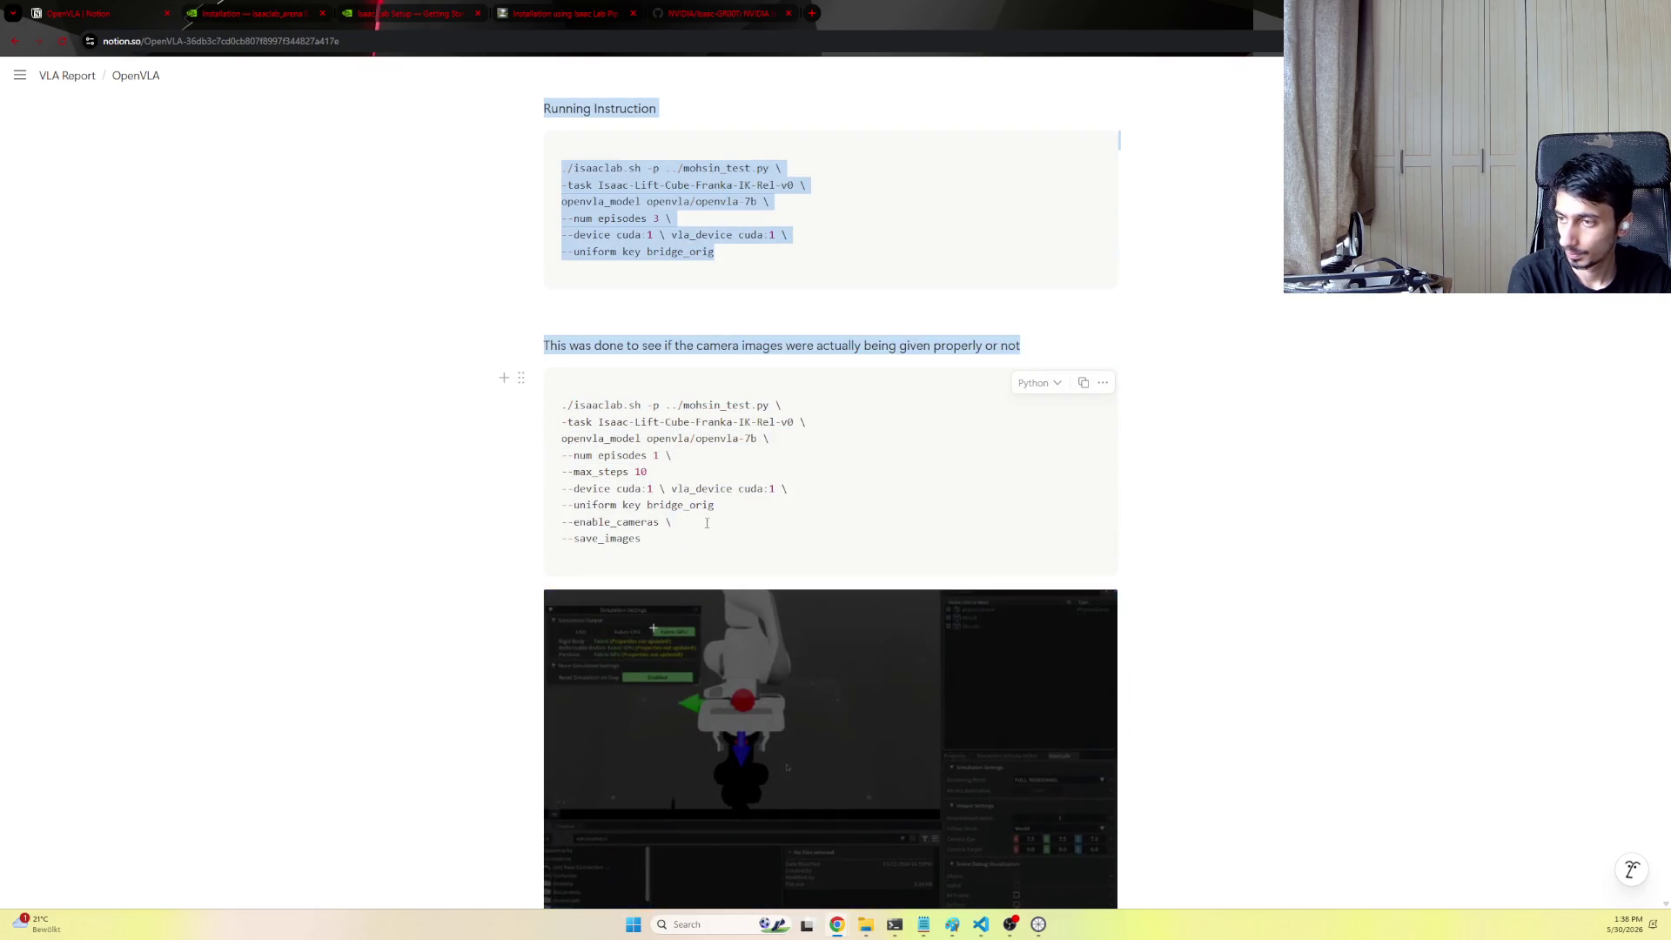
scroll(706, 522, "up", 4)
scroll(639, 352, "up", 5)
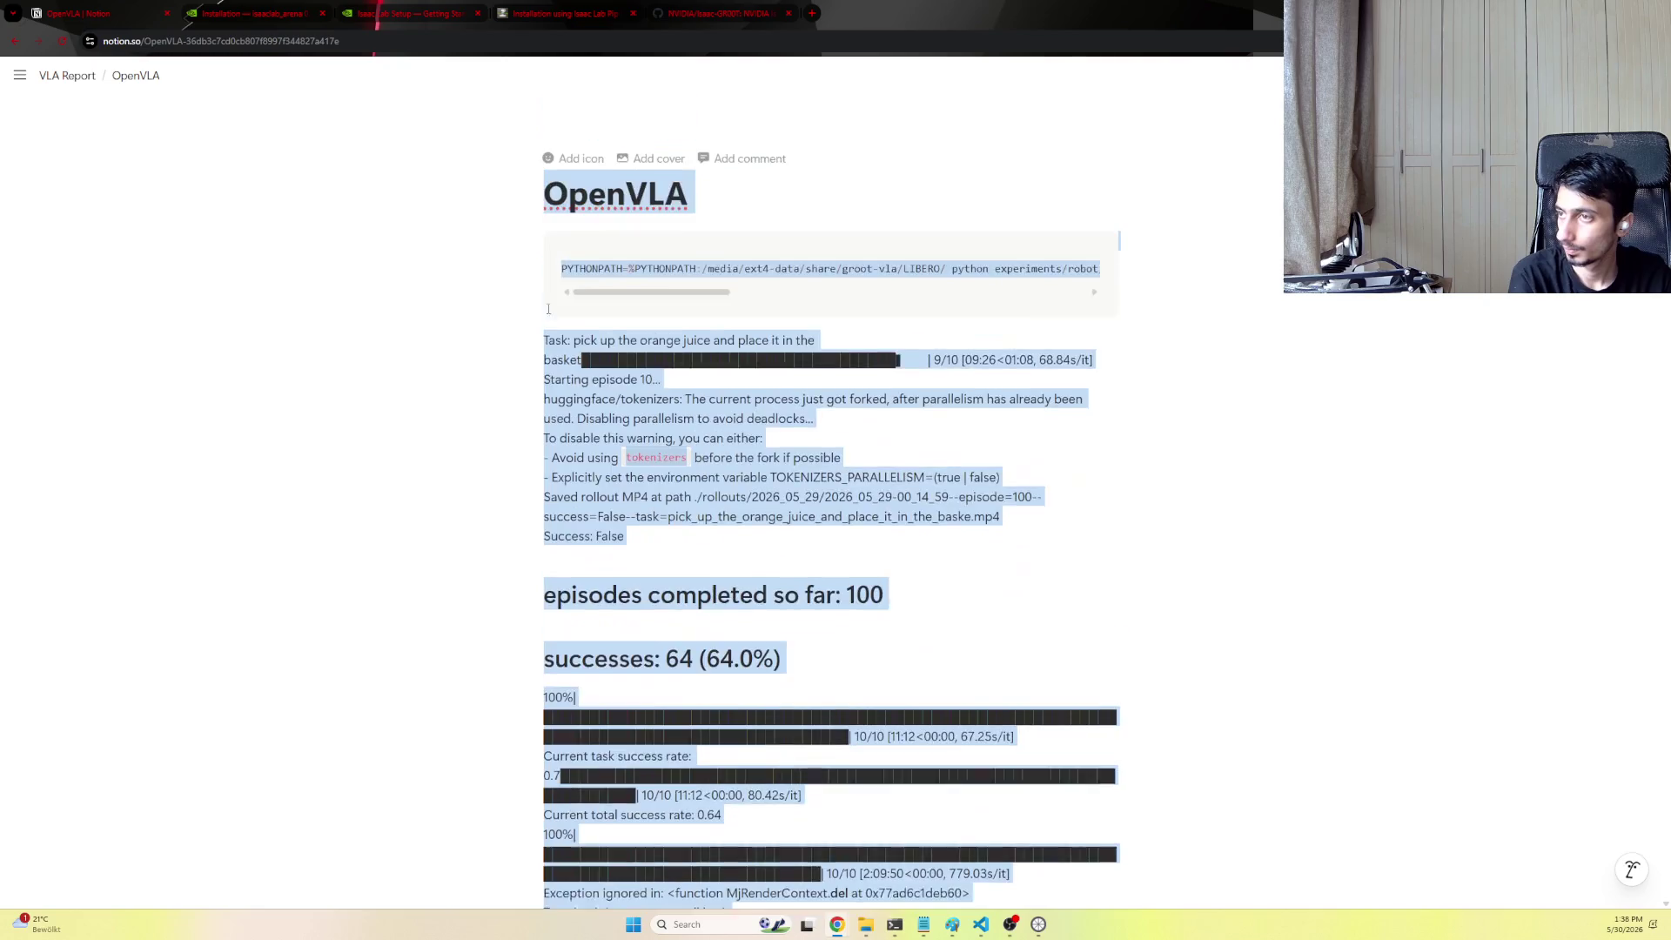
Leave OpenVLA for the VLA Report page and open its Overall Journey subpage
left_click(13, 41)
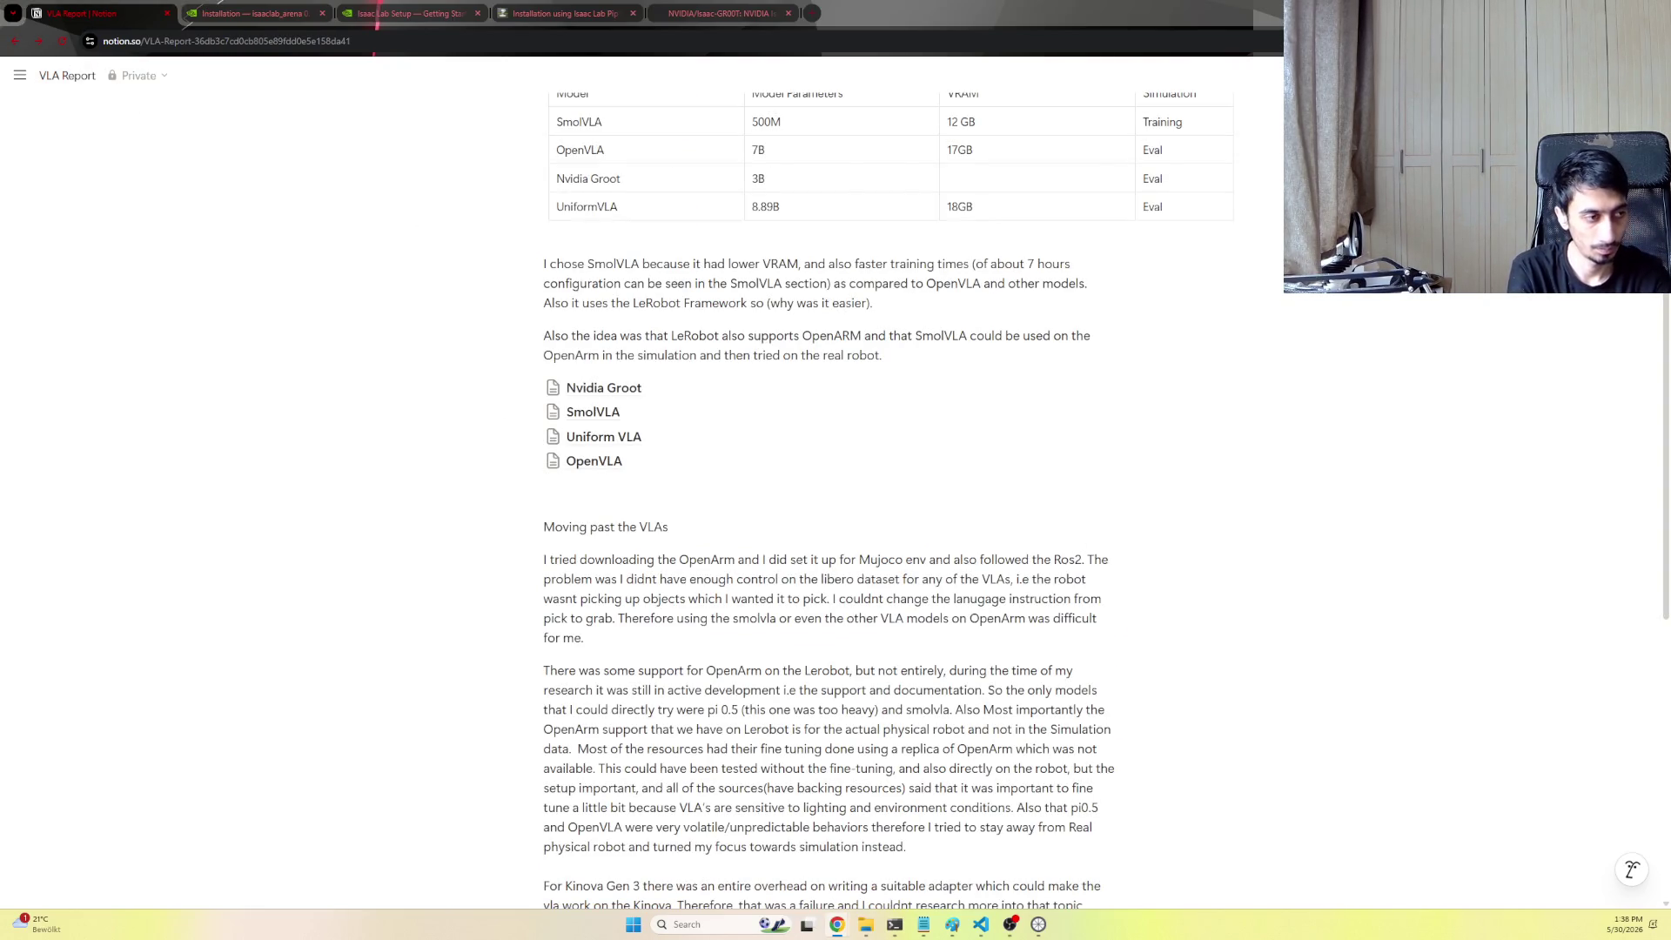
left_click_drag(547, 532, 1119, 772)
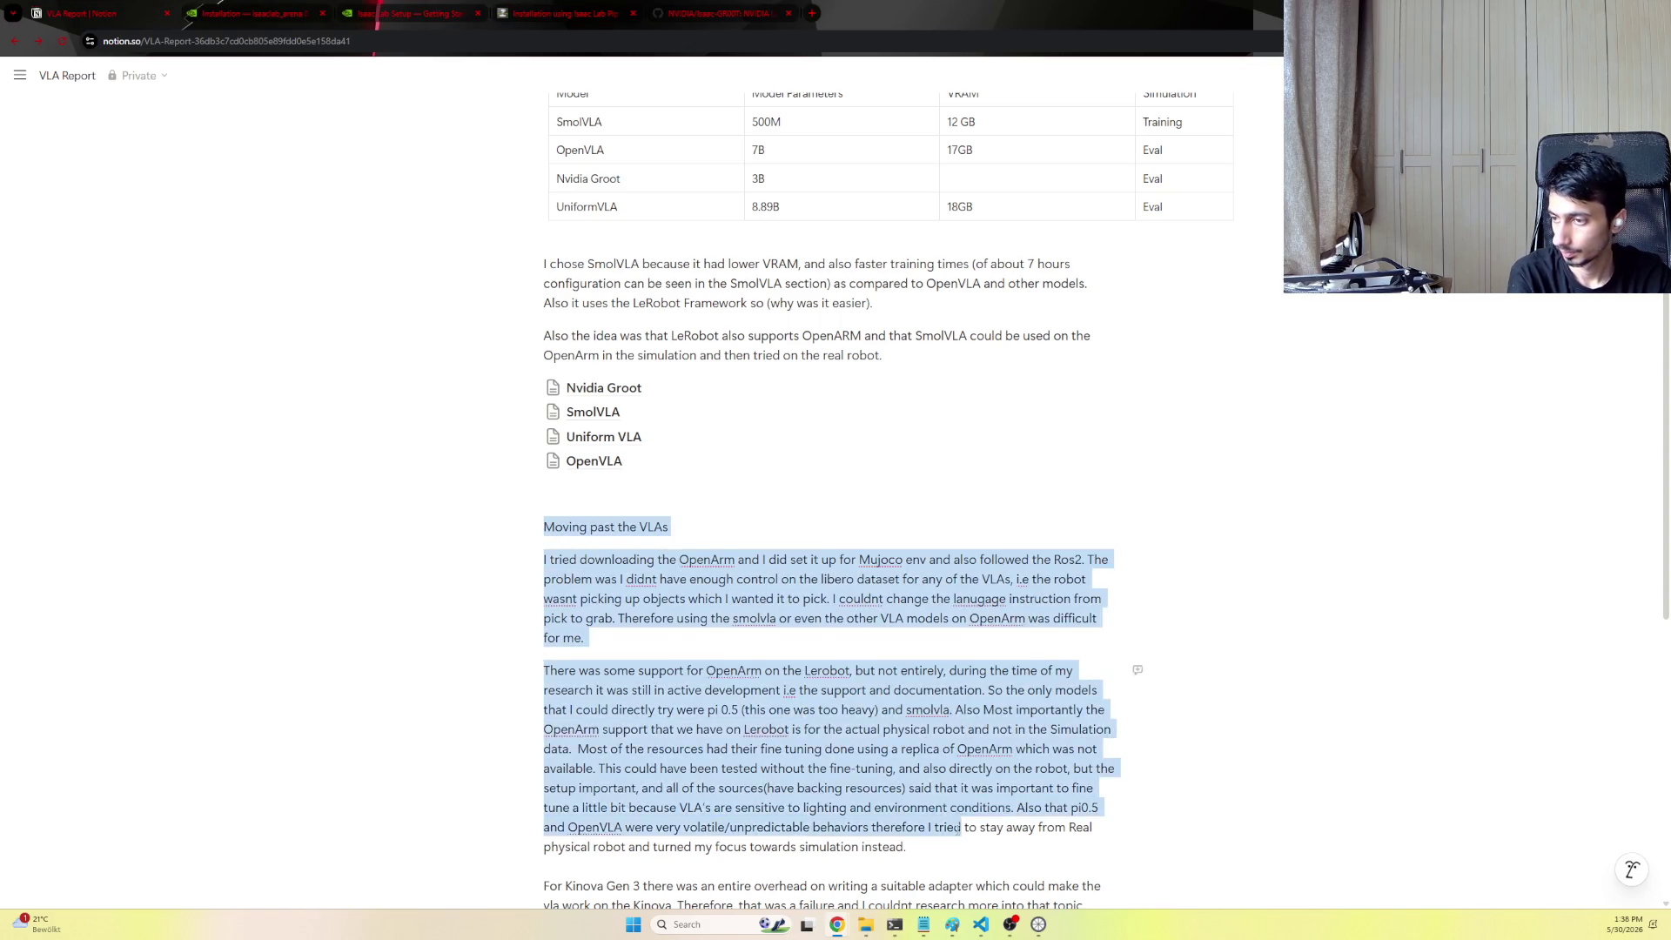
scroll(1119, 772, "up", 5)
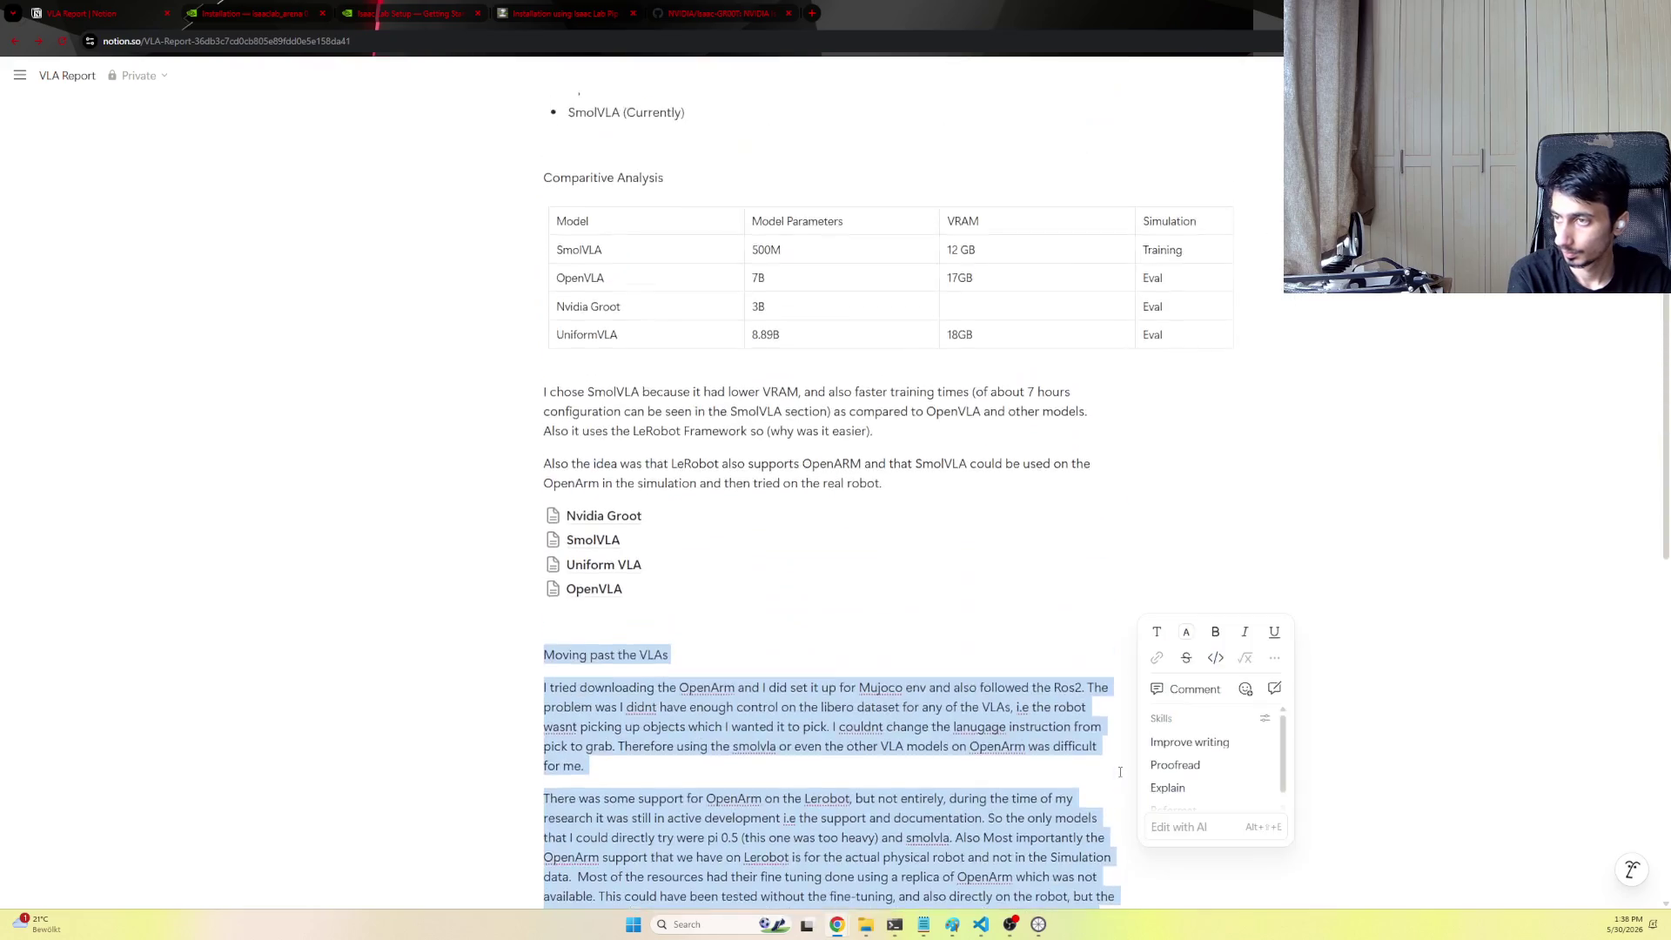
scroll(1119, 772, "up", 10)
left_click(614, 248)
mouse_move(544, 196)
left_mouse_down()
mouse_move(947, 701)
mouse_move(1097, 636)
left_mouse_up()
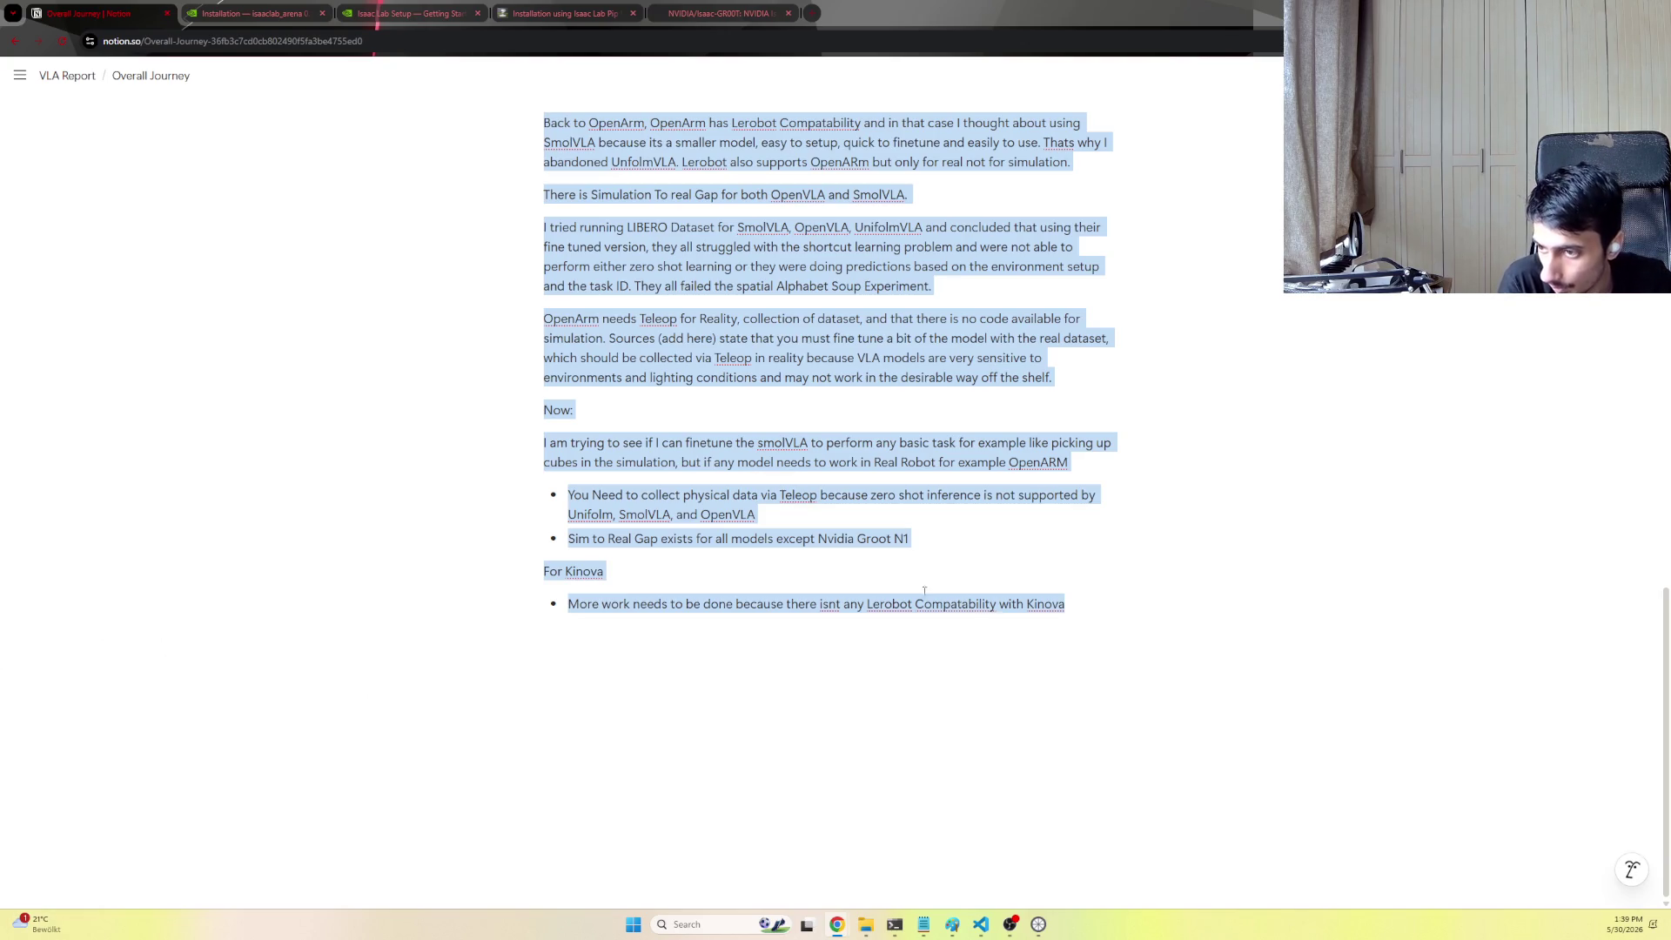
Switch from Notion to the VS Code workspace and focus its terminal panel
left_click(980, 924)
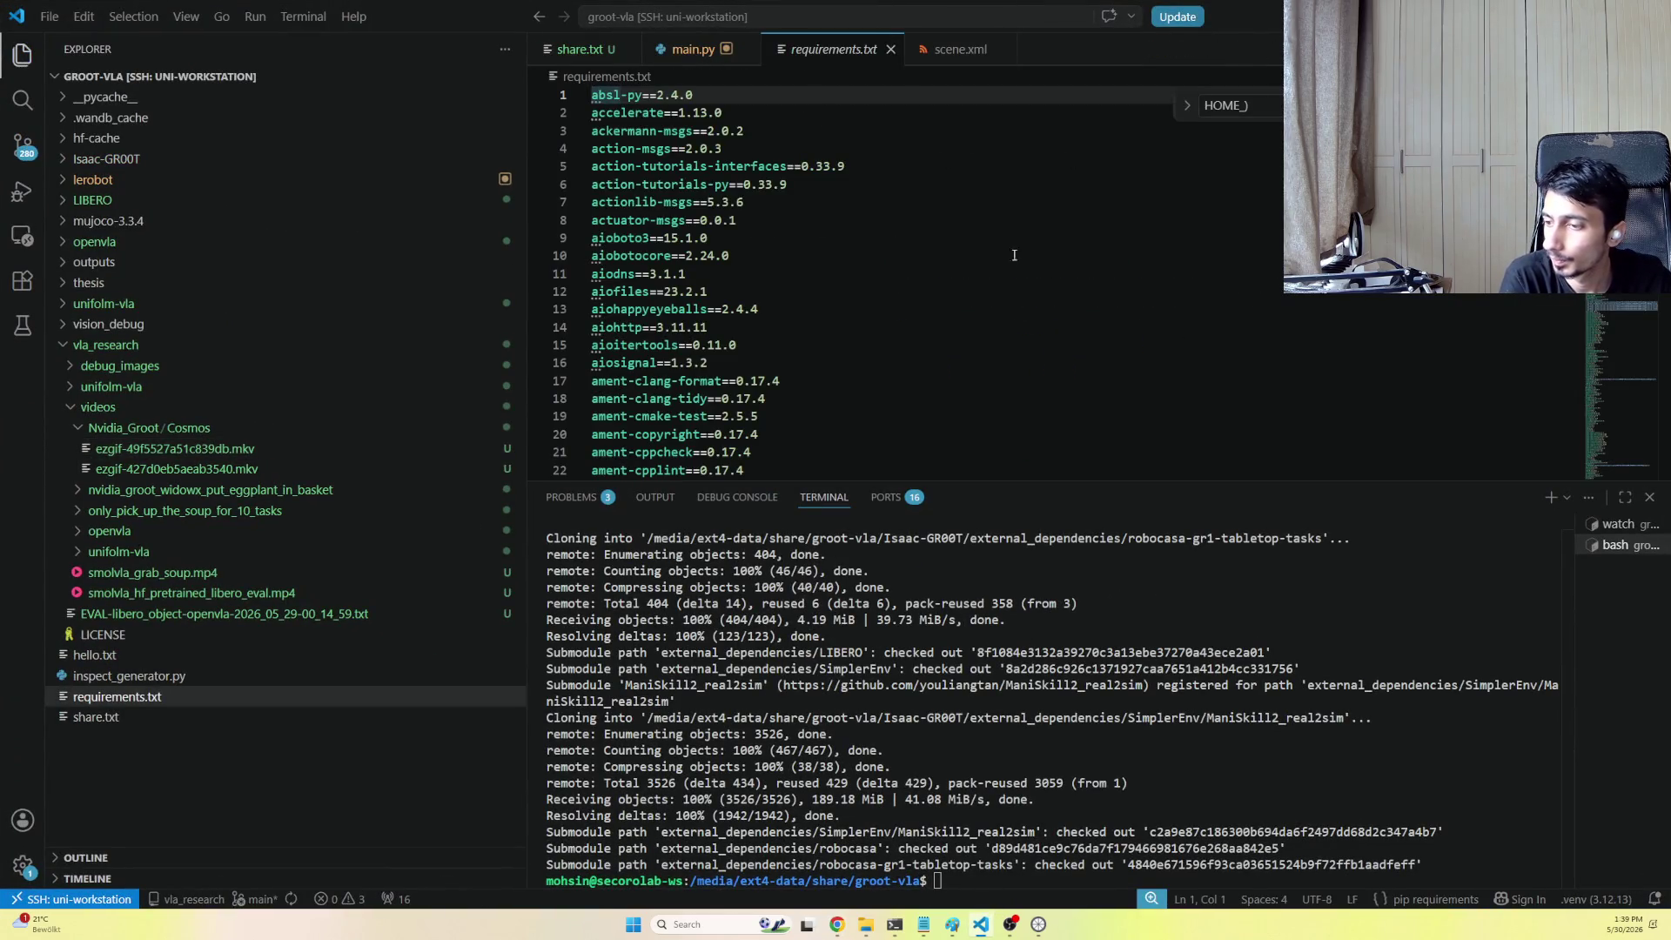
left_click(712, 884)
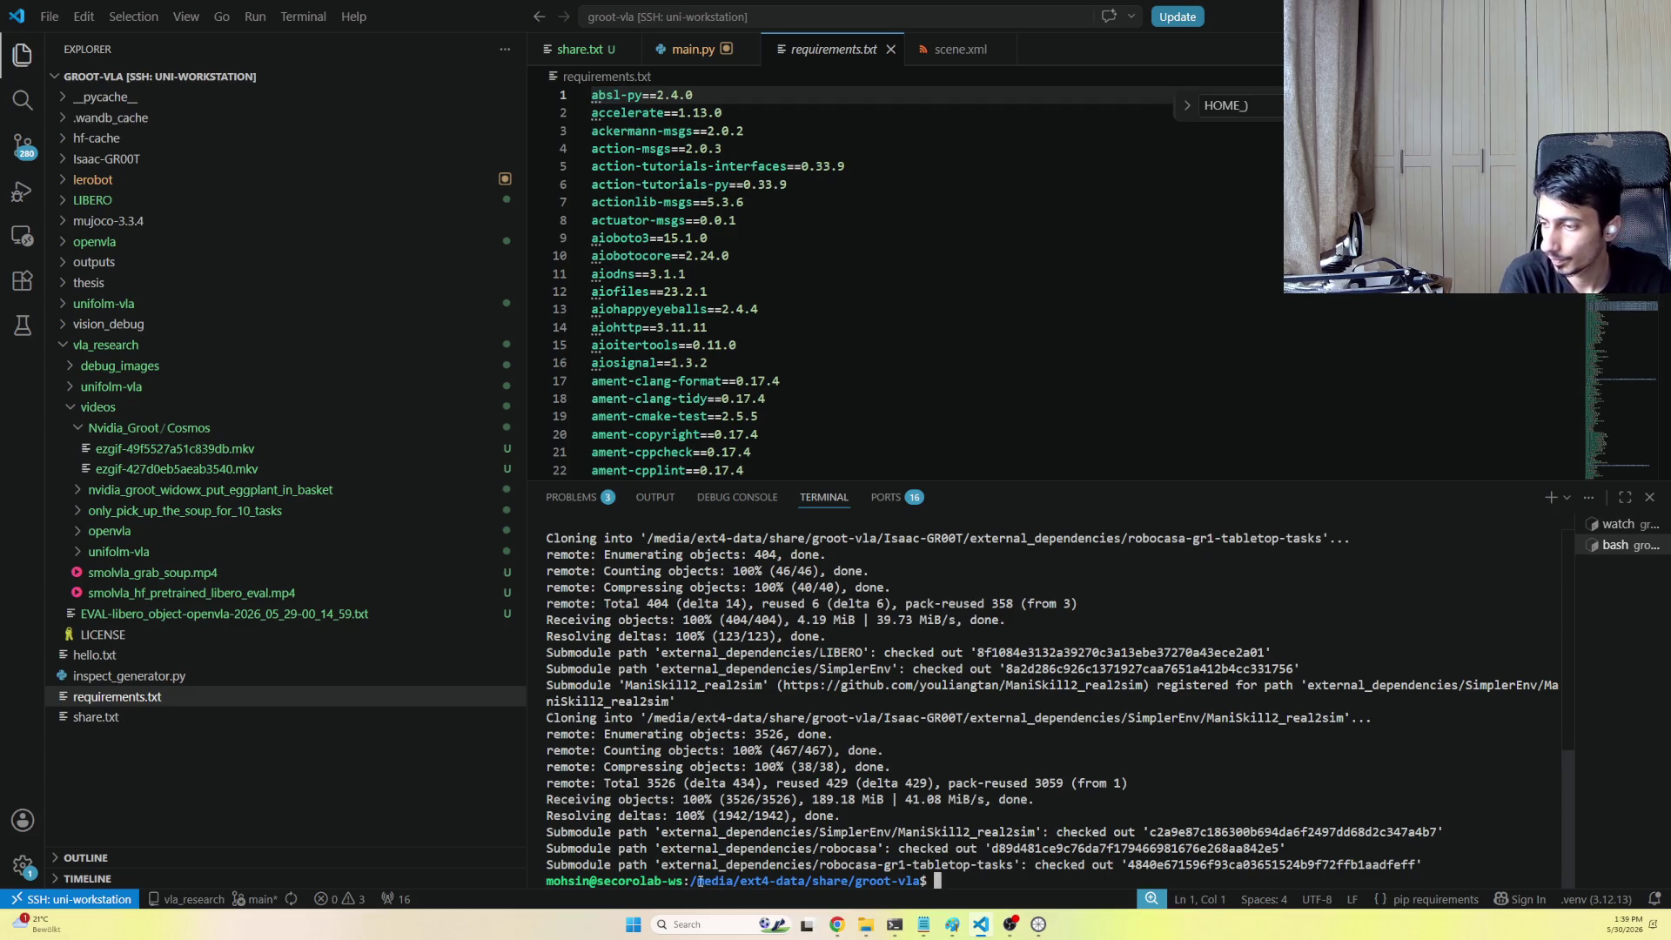
Change the terminal into the cloned Isaac-GR00T directory, following the GitHub README
left_click(127, 160)
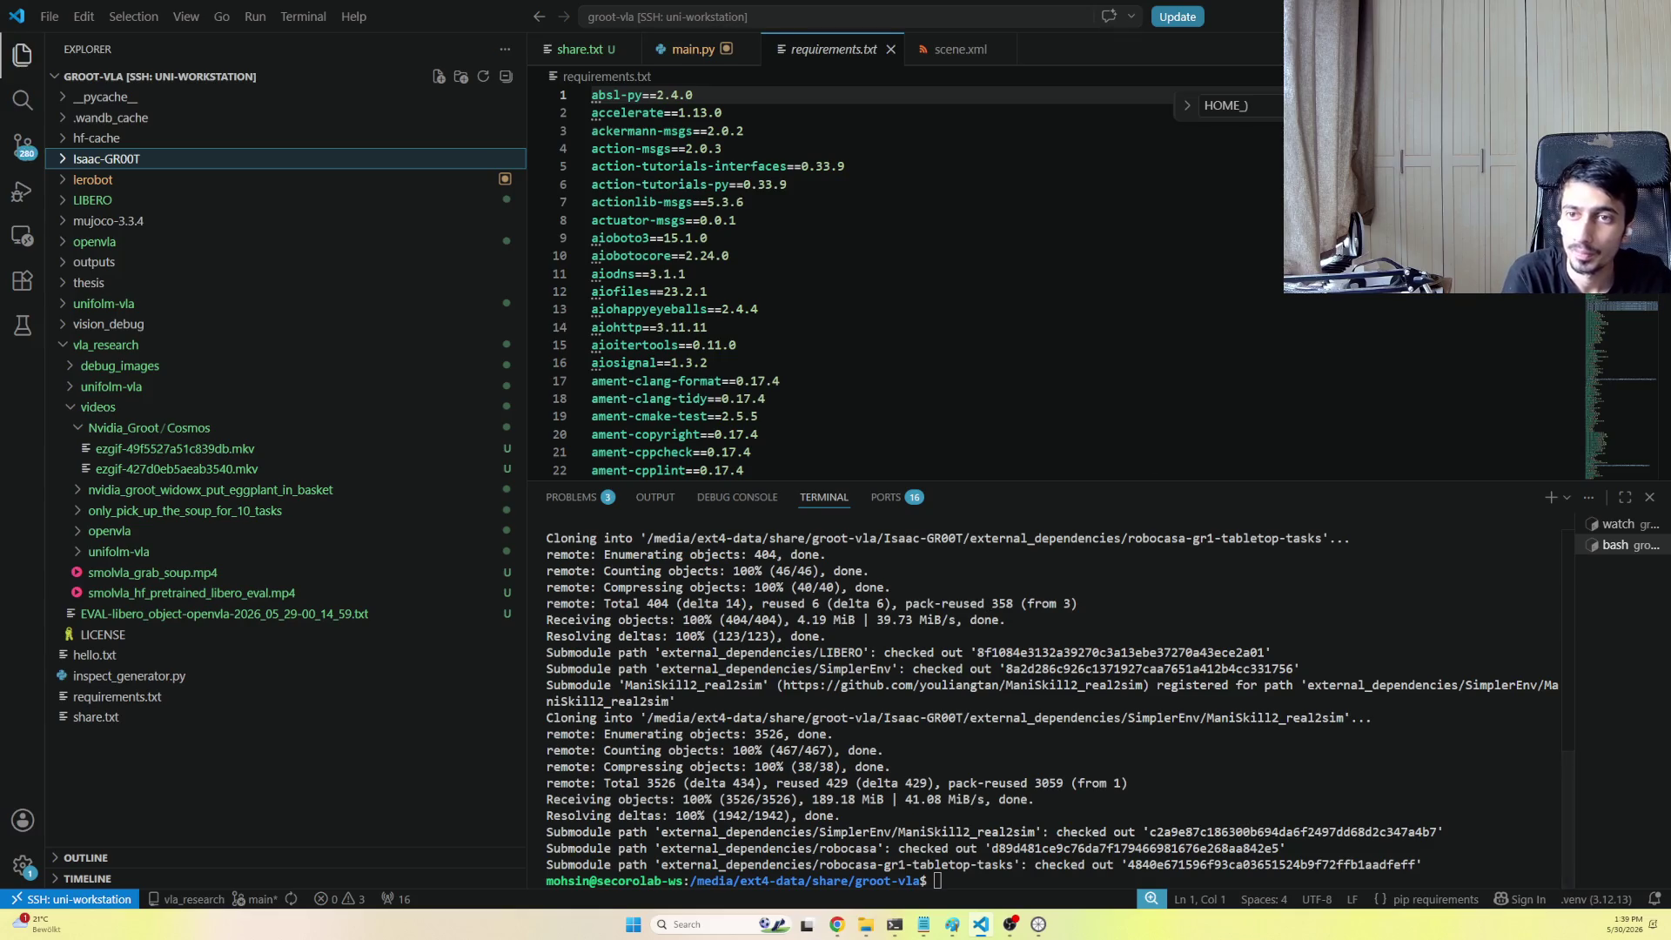
key("alt+Tab")
left_click(730, 11)
left_click_drag(388, 484, 282, 483)
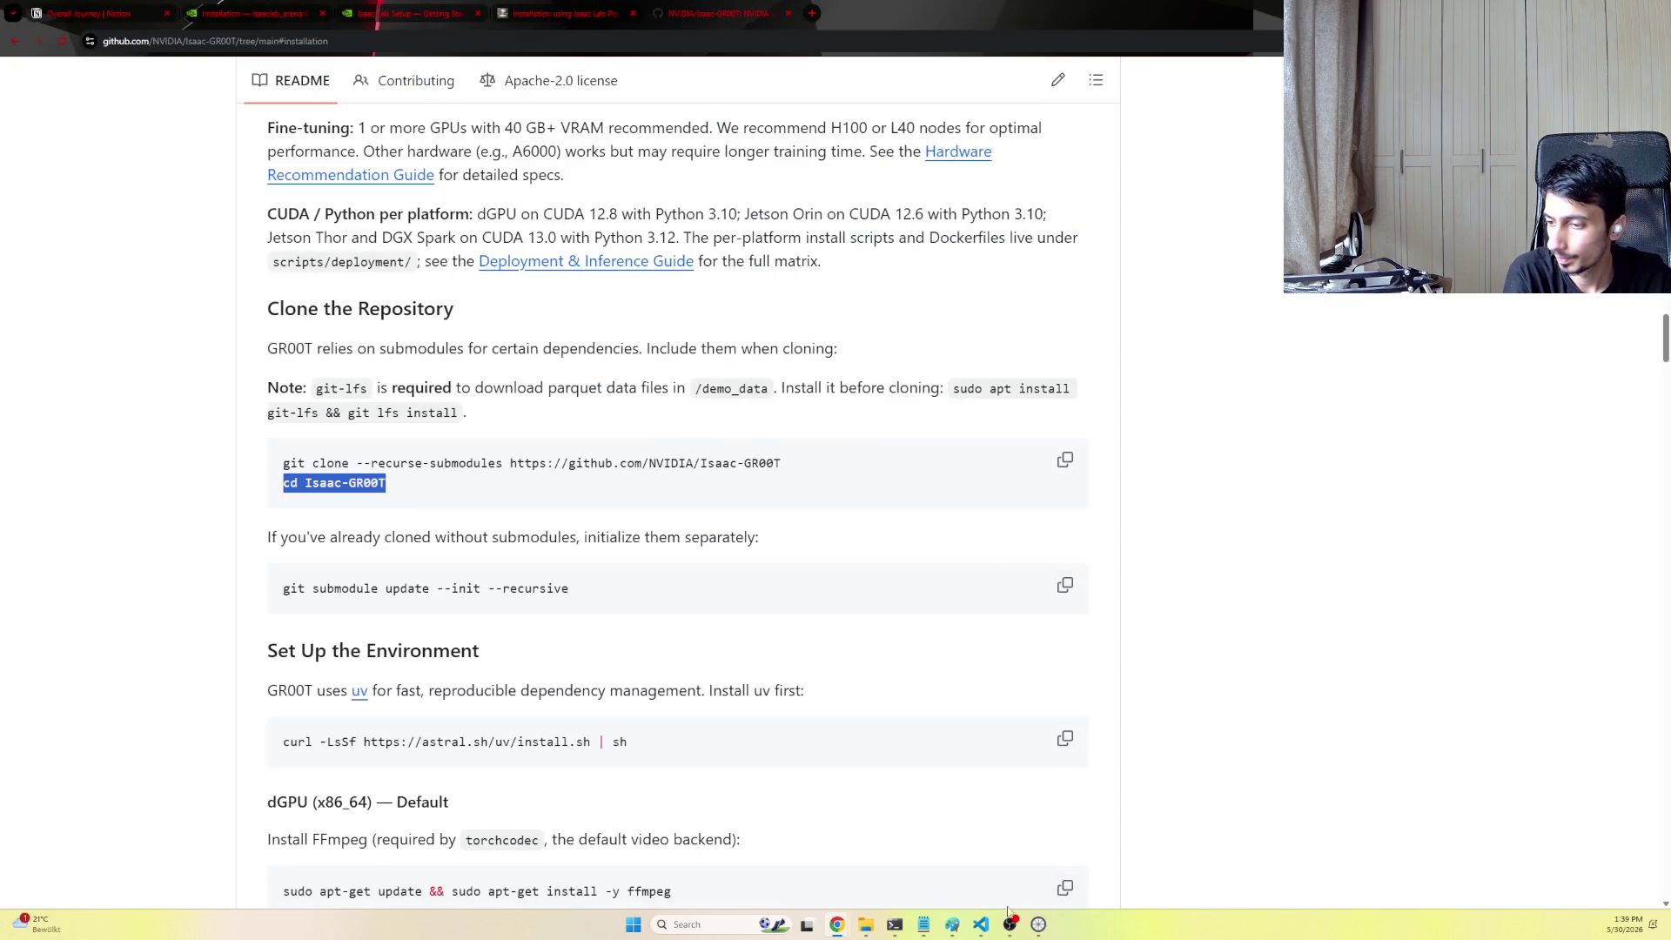
key("alt+Tab")
type("cd Isaac-GR00T")
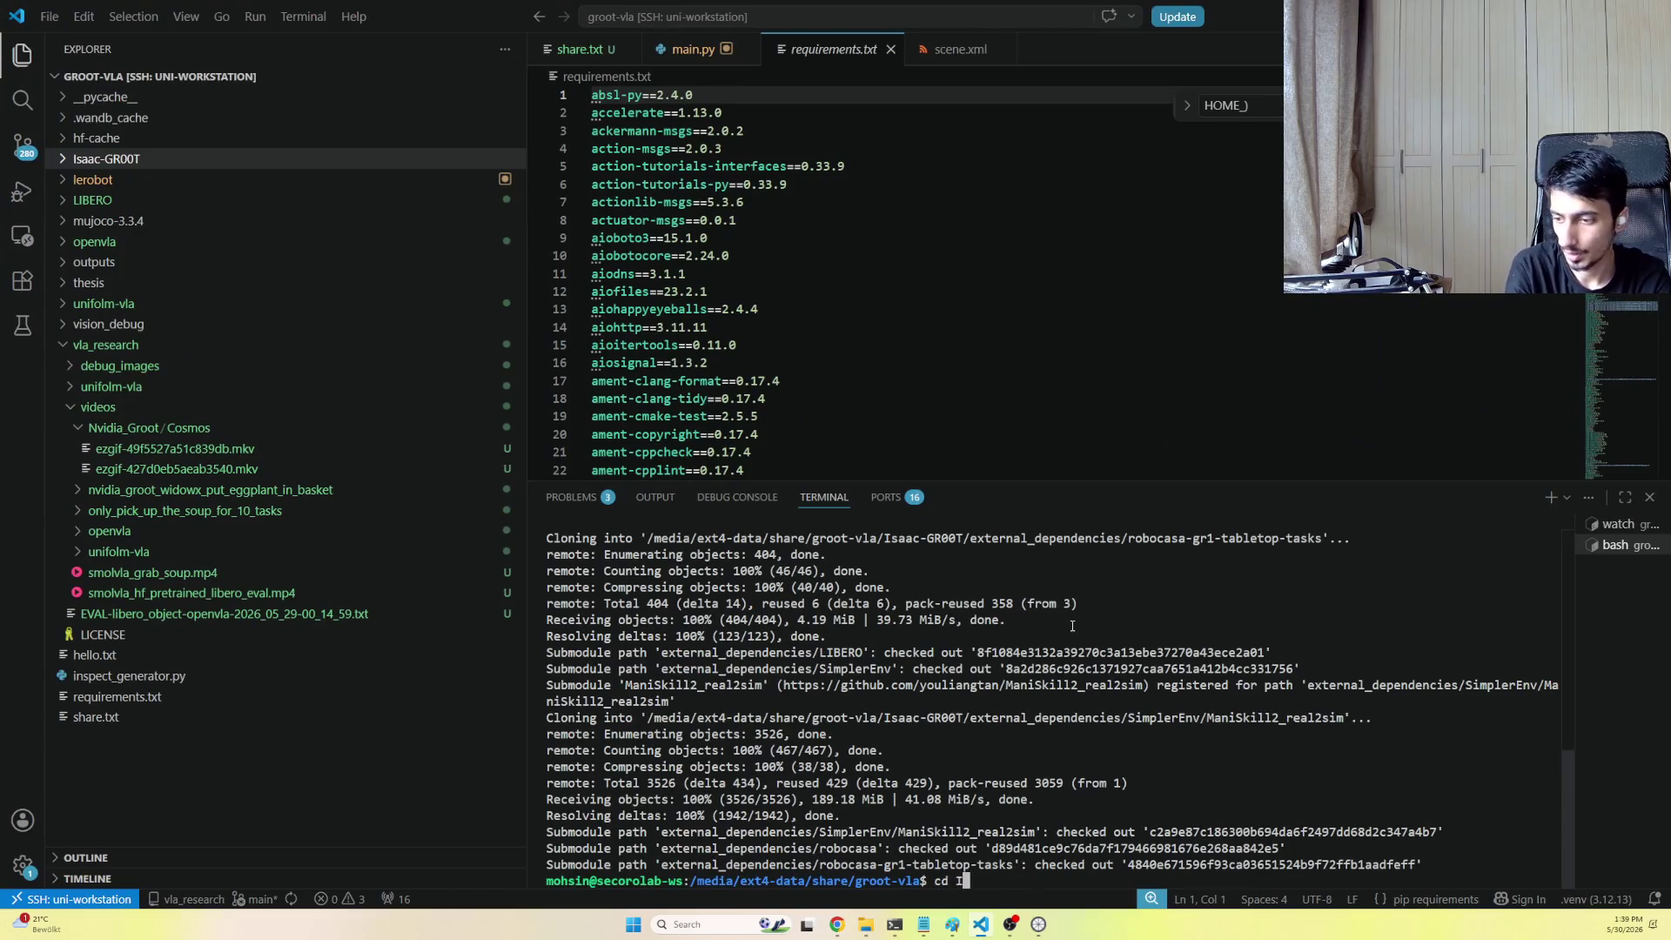
key("Return")
Run the README's git submodule update command in the Isaac-GR00T terminal
key("alt+Tab")
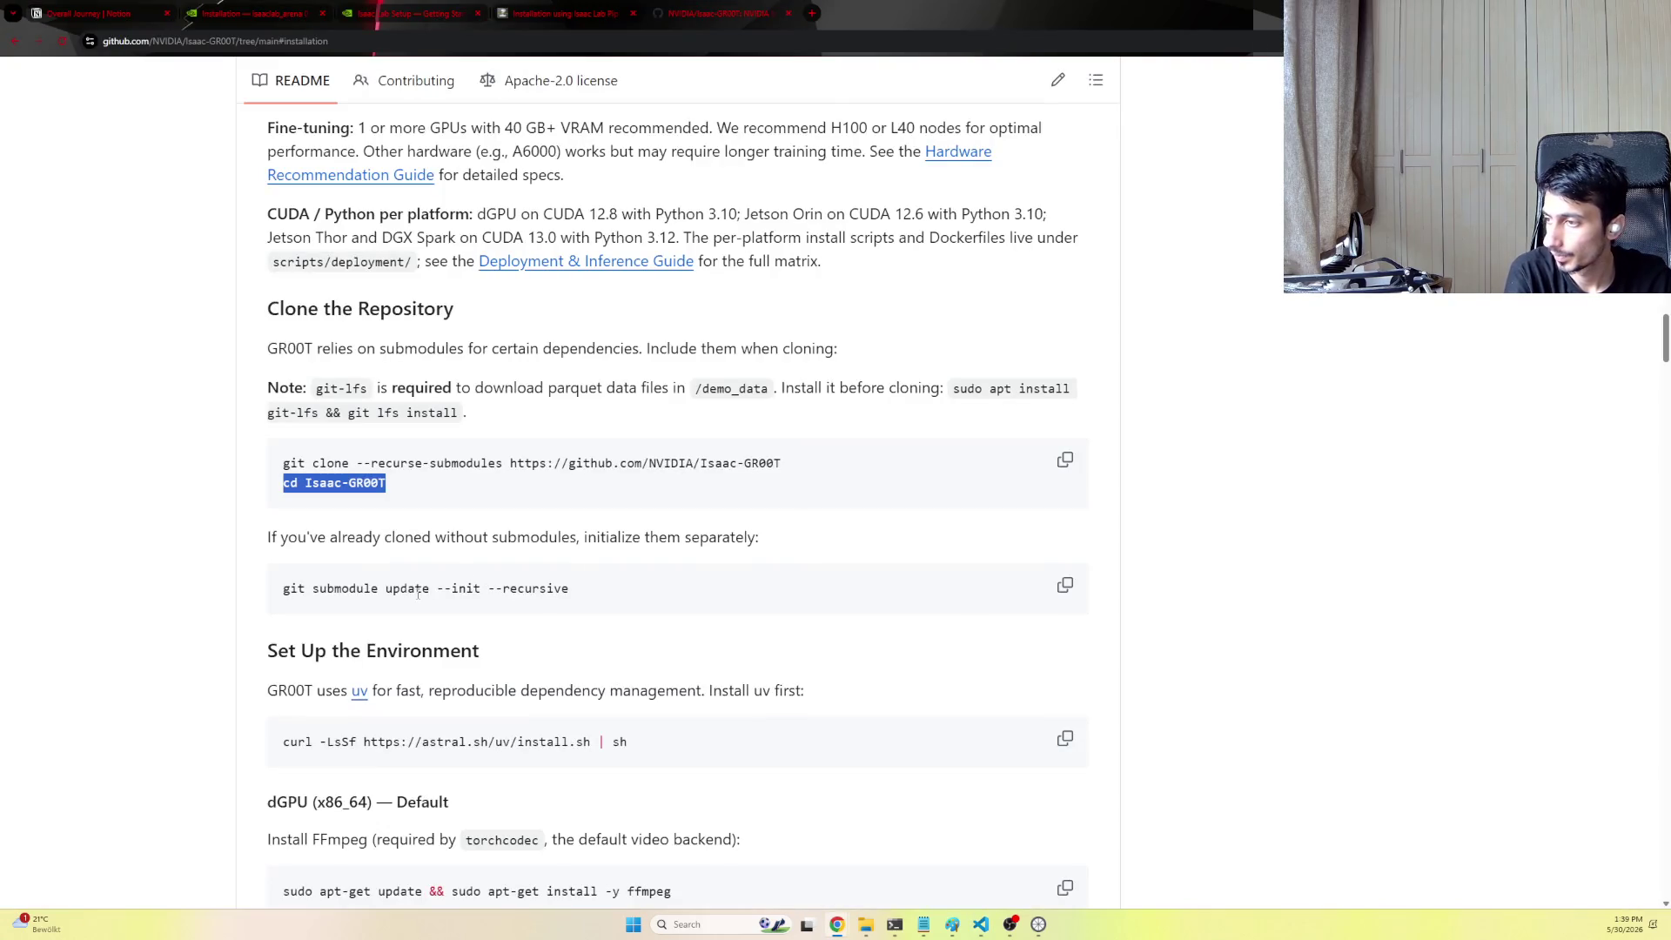
left_click_drag(570, 591, 276, 597)
key("ctrl+c")
key("alt+Tab")
key("ctrl+v")
key("Return")
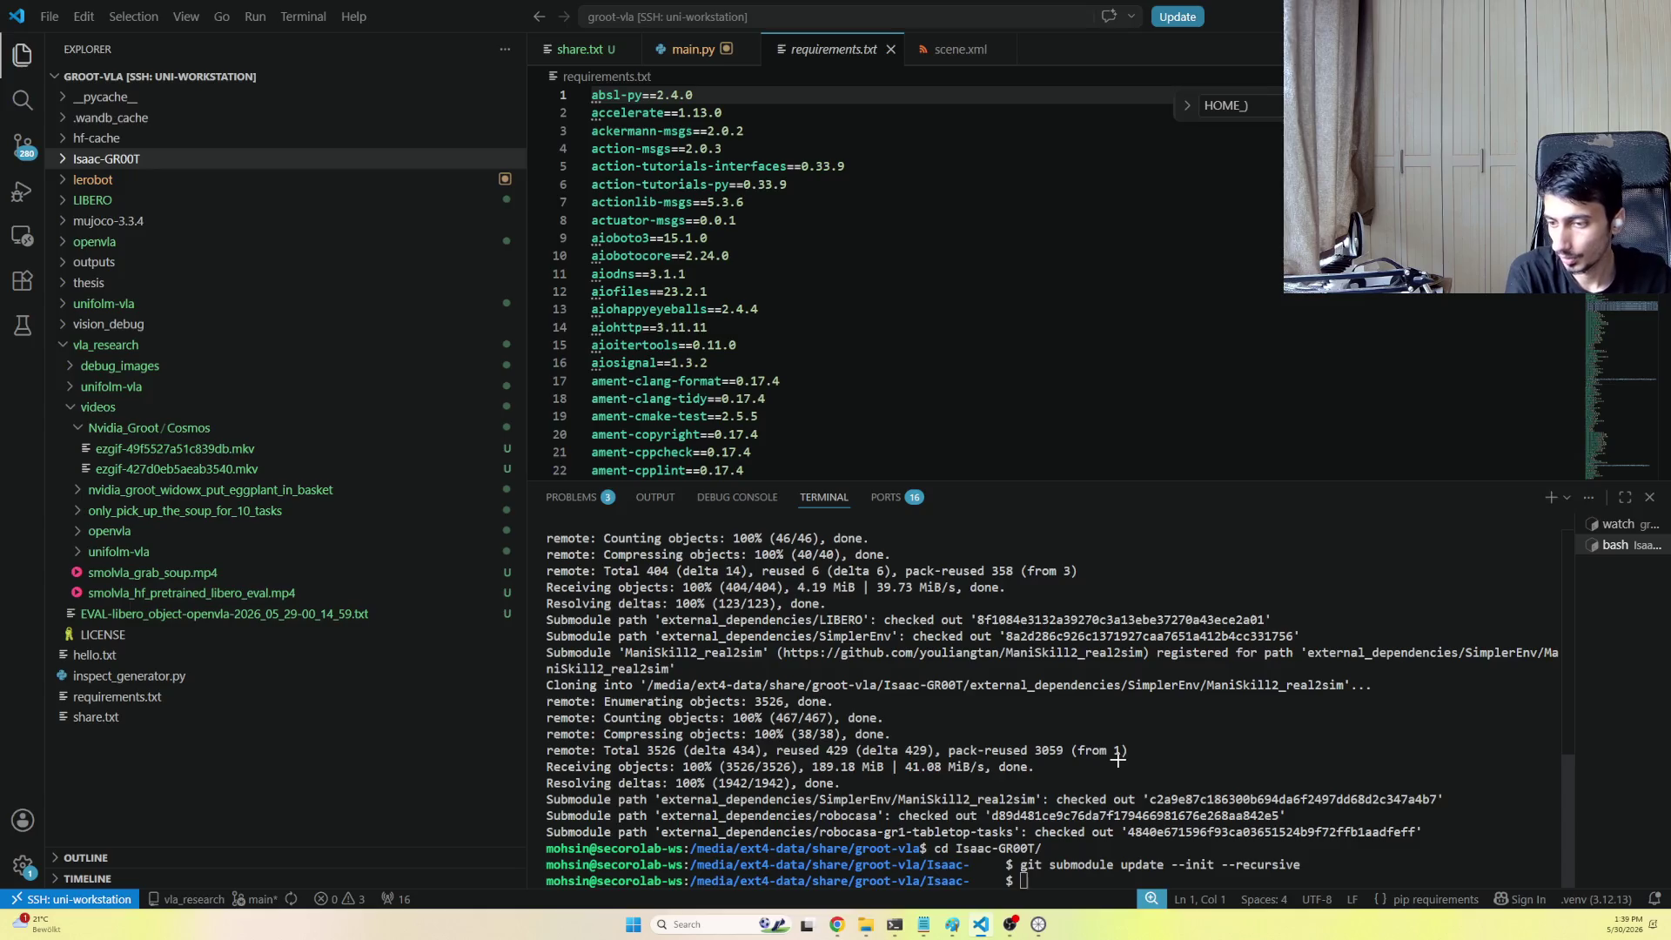
Run the README's curl uv install command, installing uv 0.11.17 on the workstation
key("alt+Tab")
scroll(662, 599, "down", 2)
scroll(615, 592, "down", 1)
left_click_drag(629, 548, 271, 550)
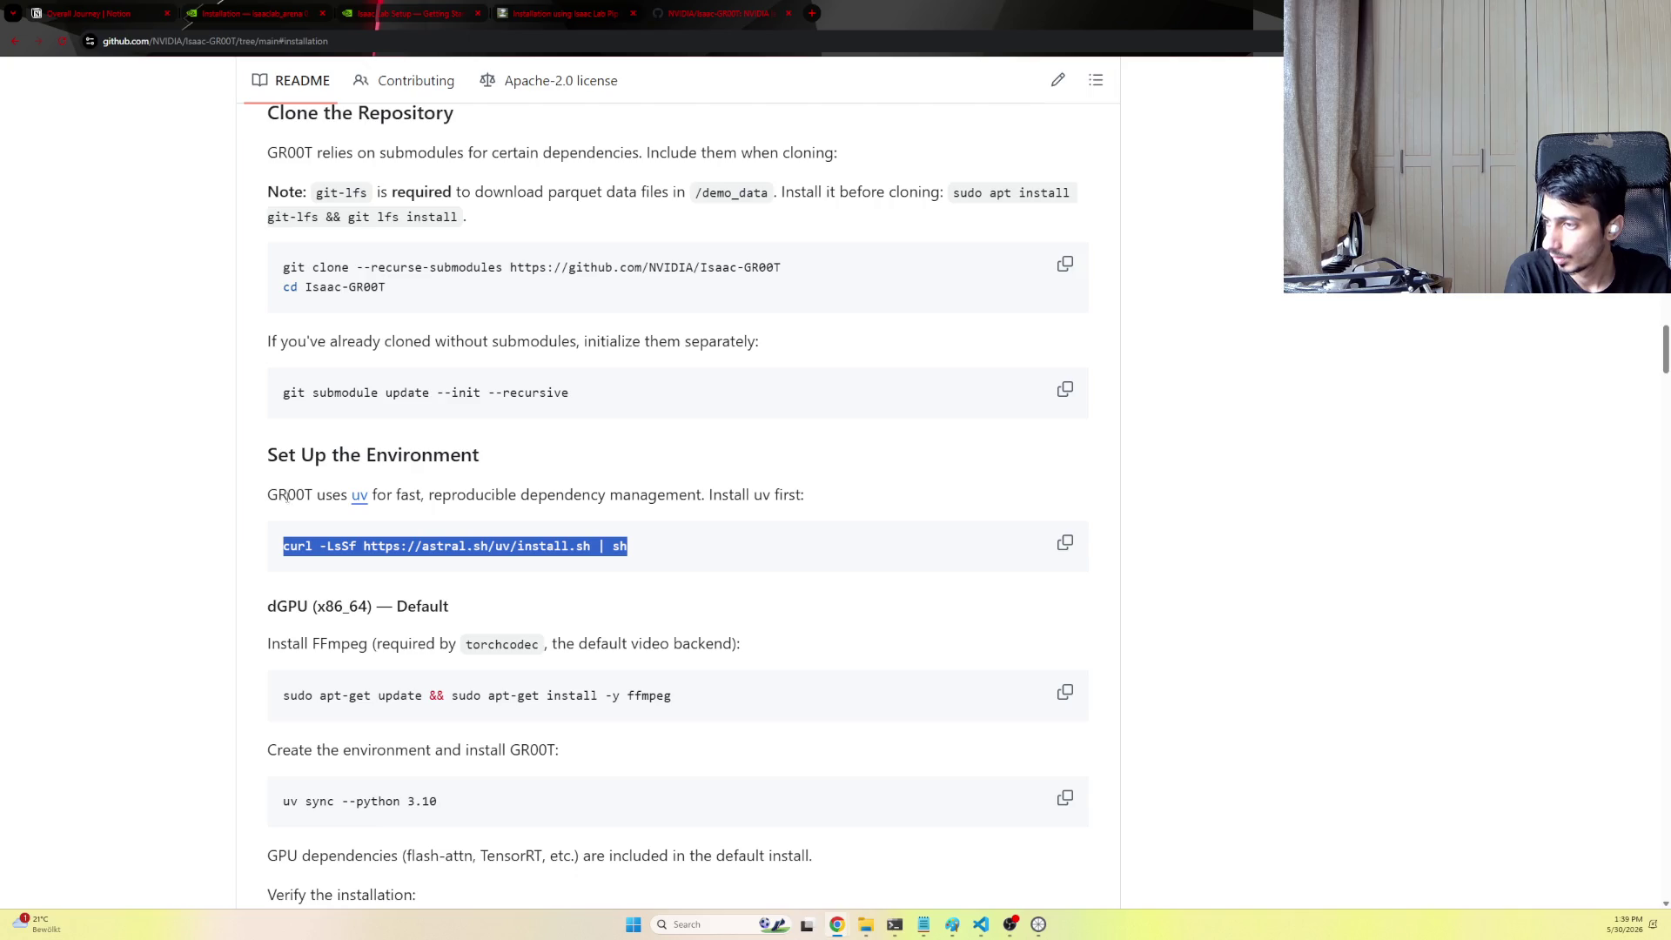
key("ctrl+c")
key("alt+Tab")
key("ctrl+shift+v")
key("Return")
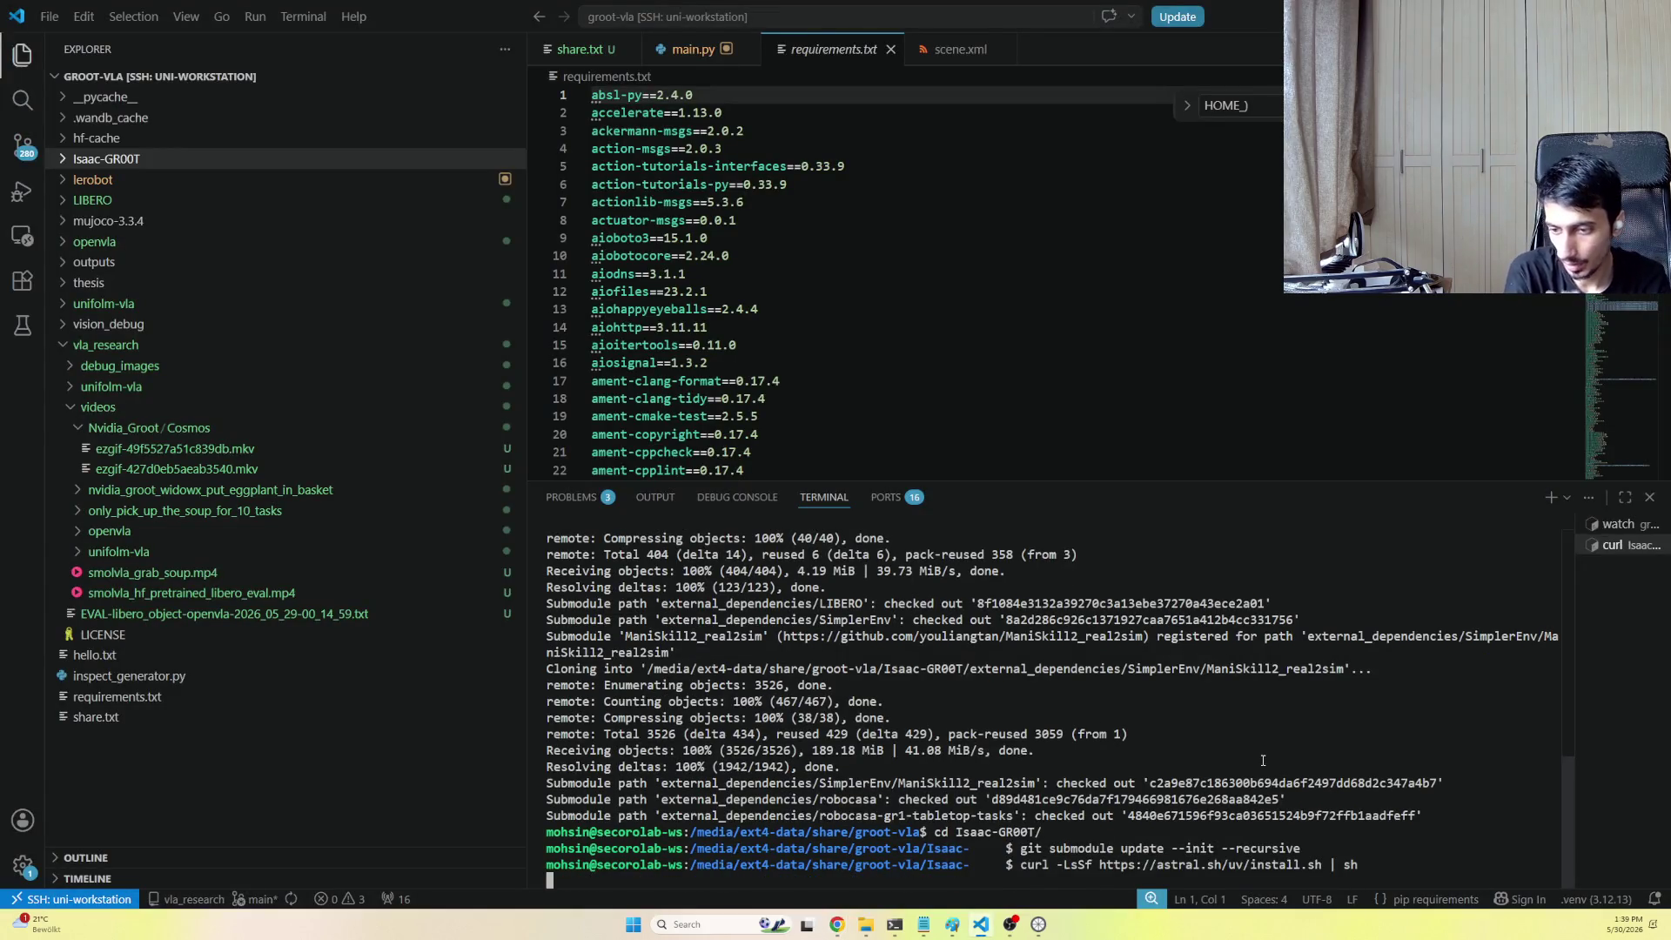
Copy the uv sync command from the installation instructions and return to the remote terminal
key("alt+Tab")
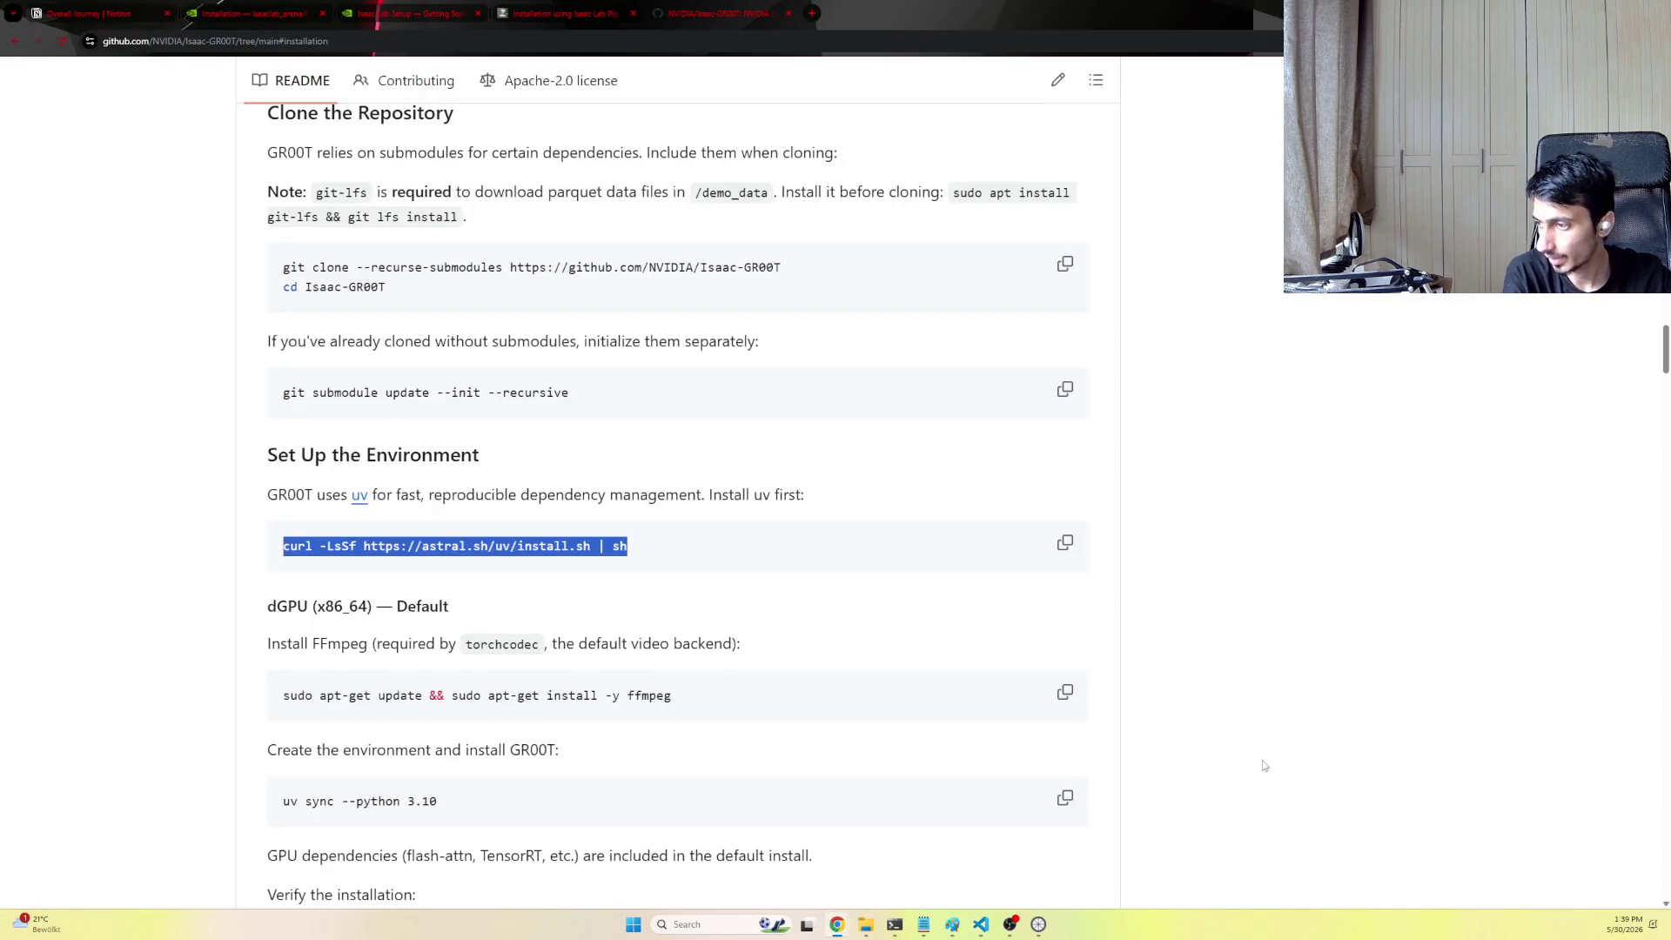
left_click_drag(711, 634, 287, 629)
left_click(415, 629)
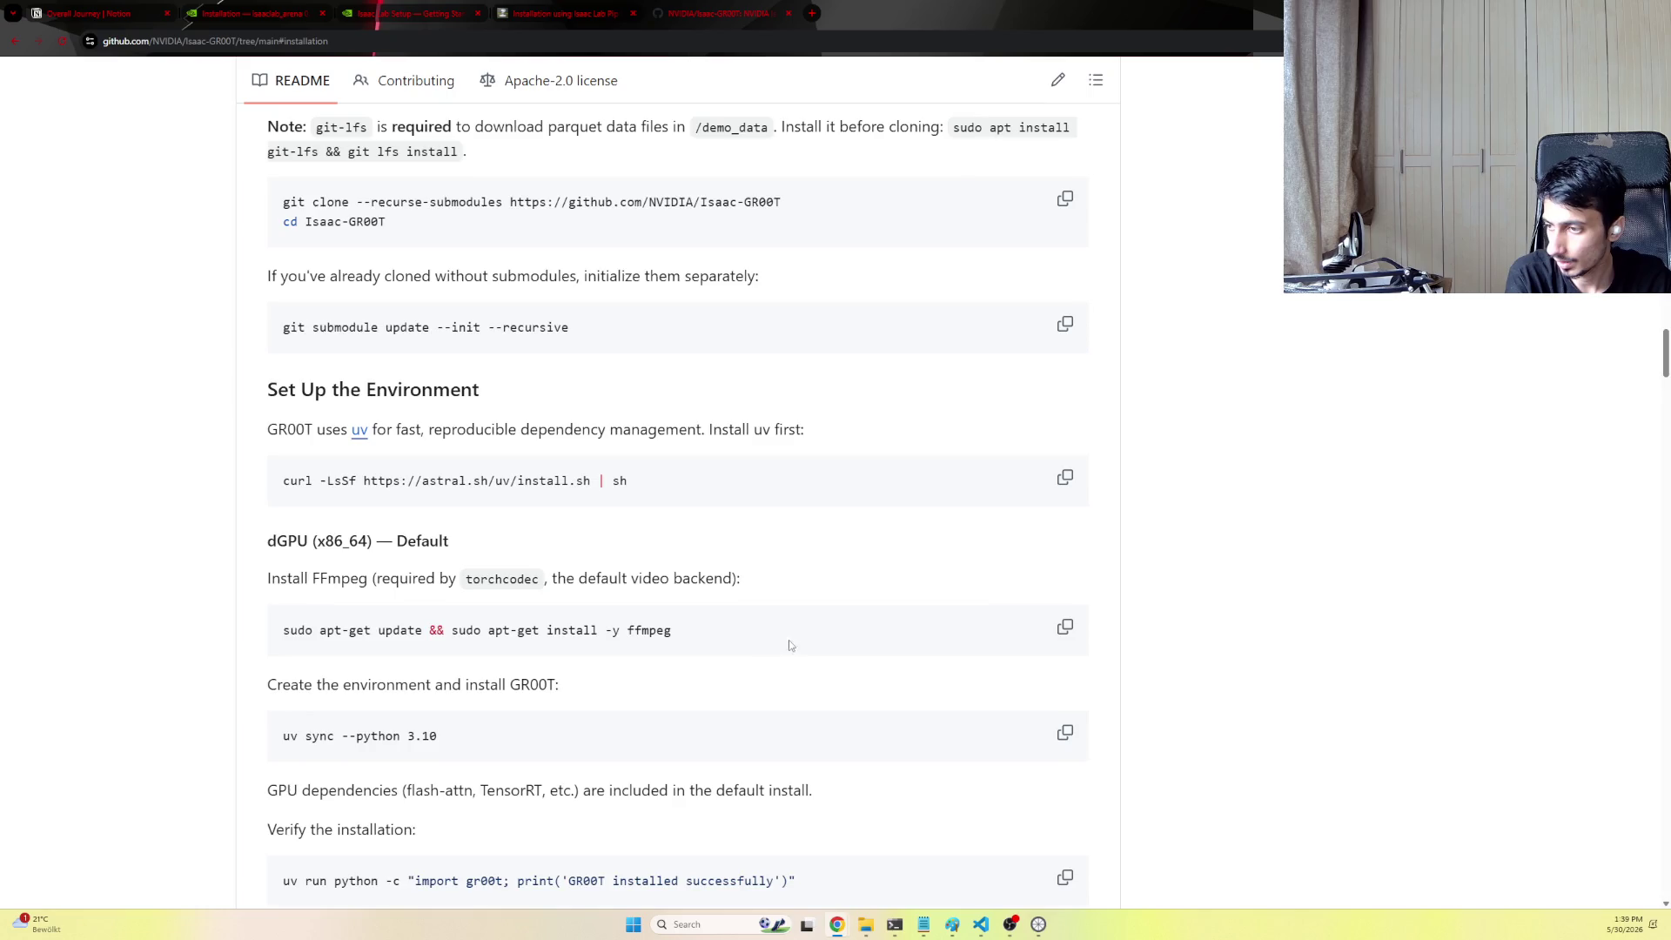
scroll(788, 641, "down", 1)
left_click_drag(451, 605, 283, 606)
key("ctrl+c")
key("alt+Tab")
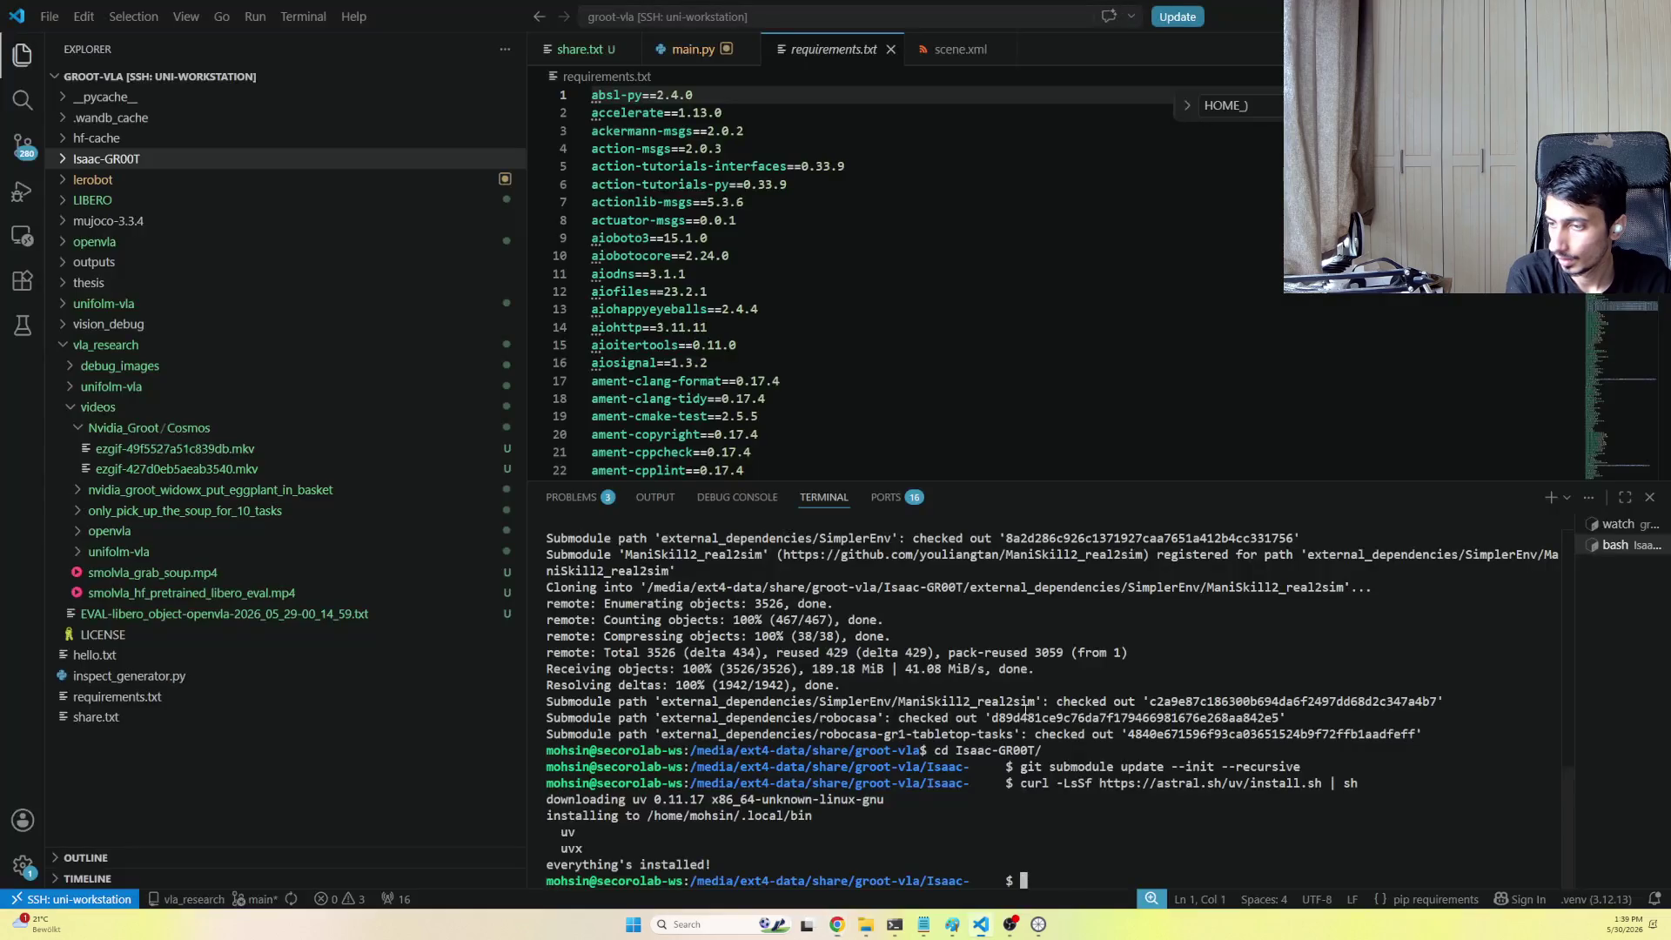
Run 'uv sync --python 3.10' to download GR00T's dependencies, checking GPU memory in the nvidia-smi session meanwhile
key("ctrl+v")
key("Return")
key("alt+Tab")
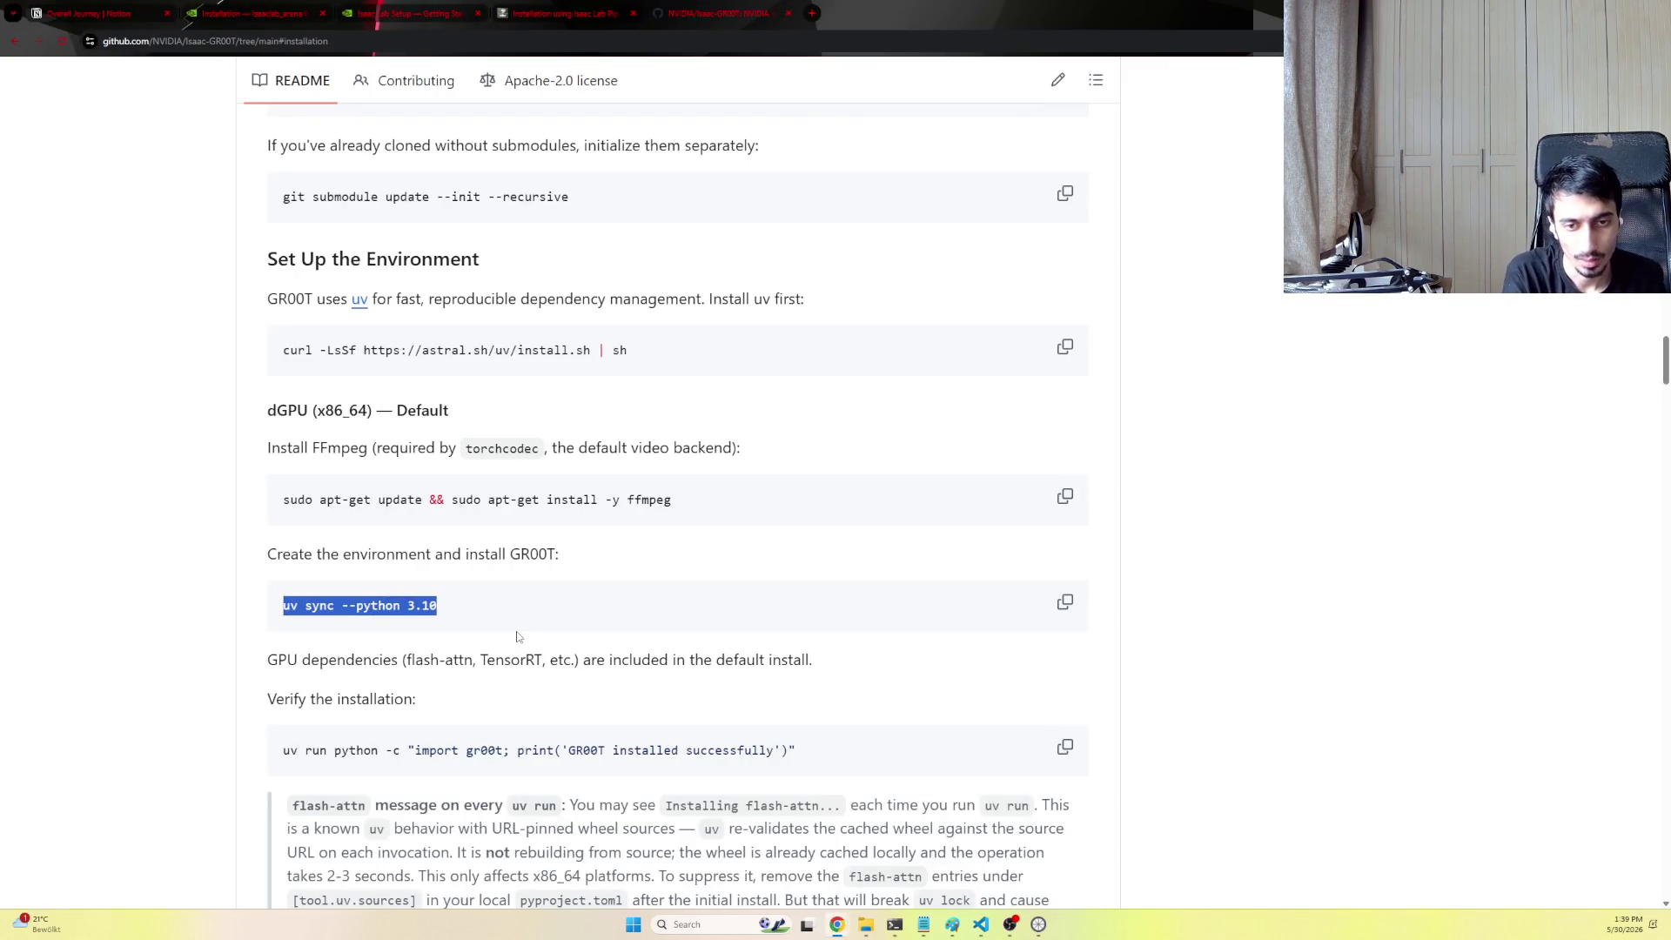
key("alt+Tab")
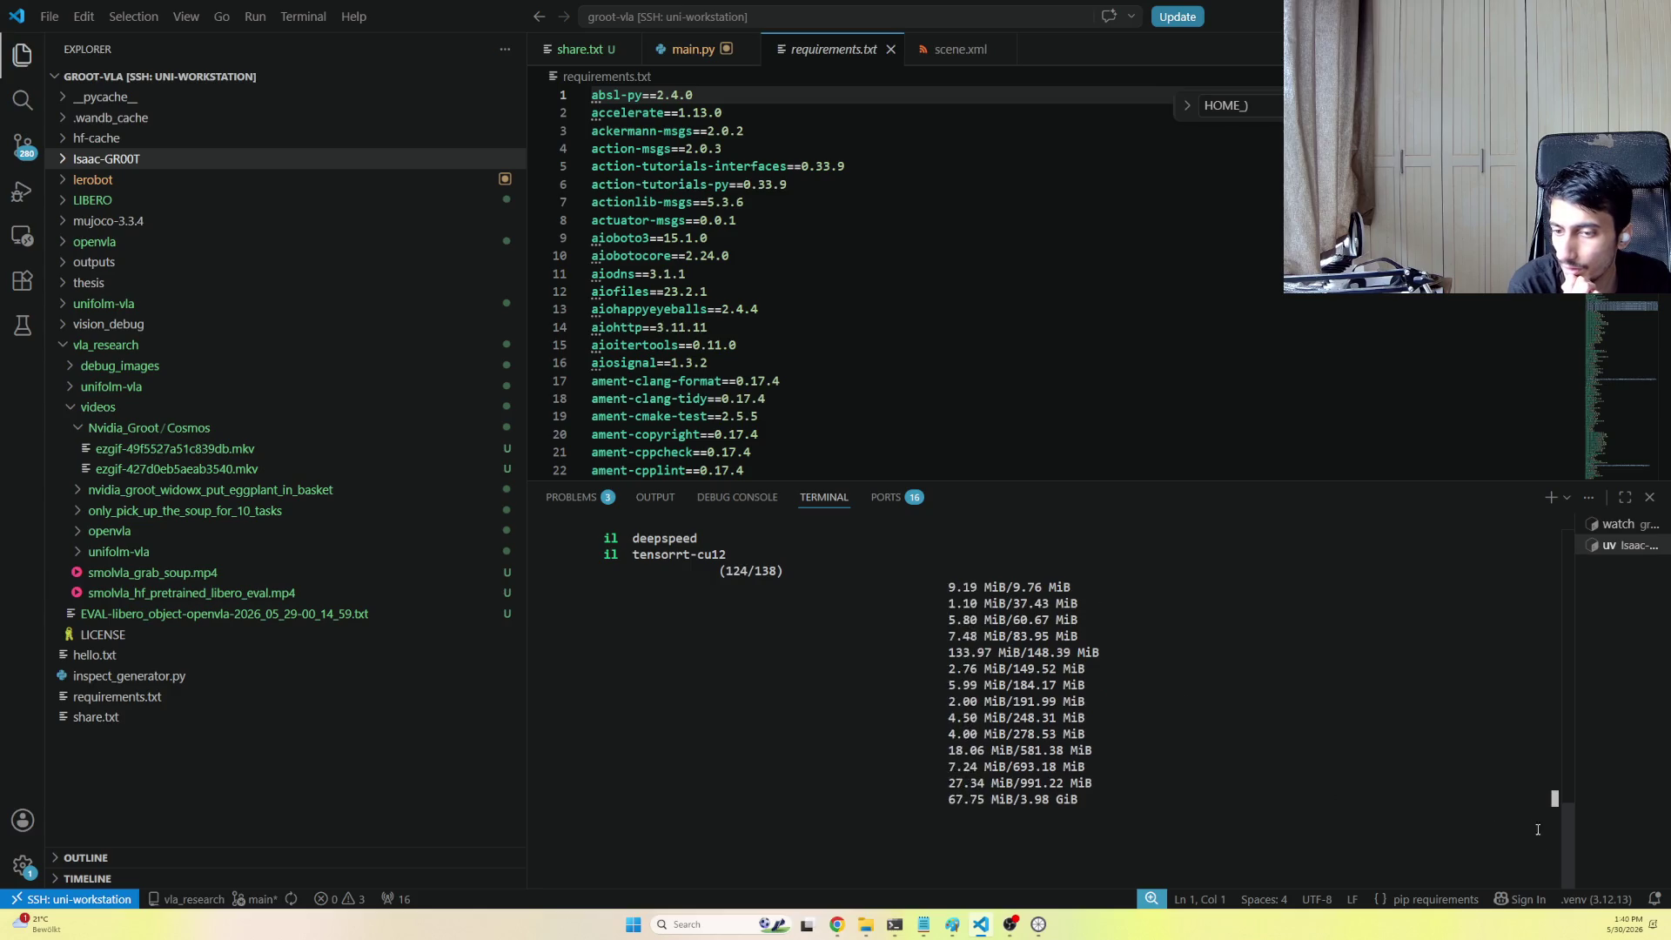
mouse_move(1566, 847)
left_mouse_down()
mouse_move(1568, 542)
mouse_move(1566, 846)
left_mouse_up()
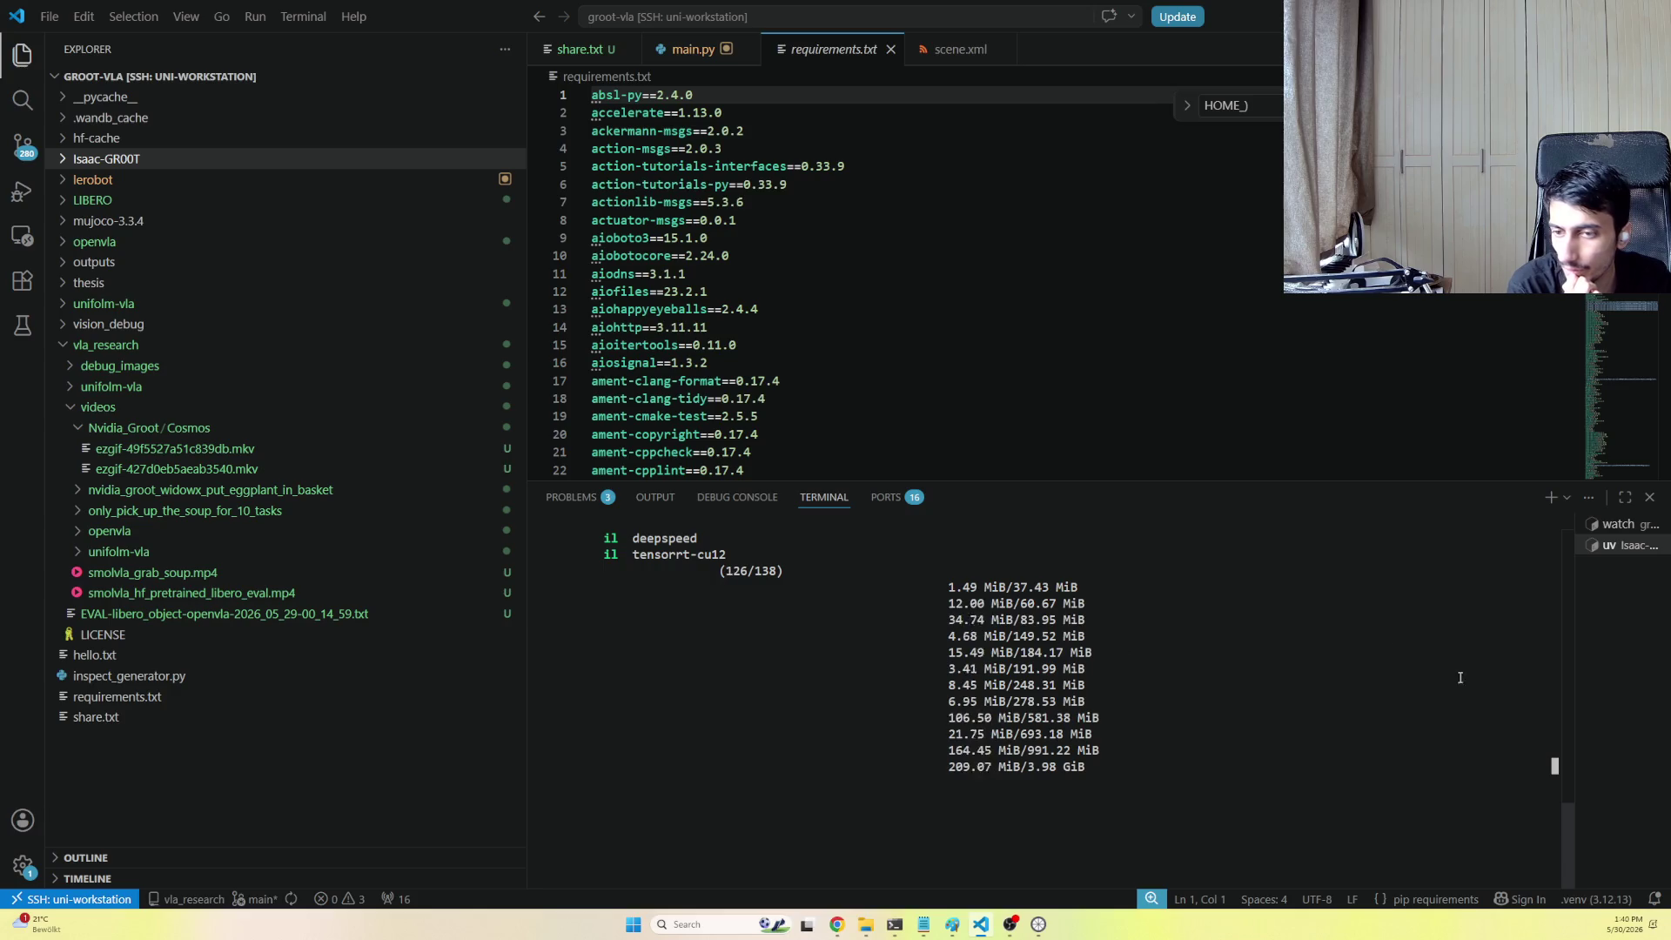
left_click(1619, 523)
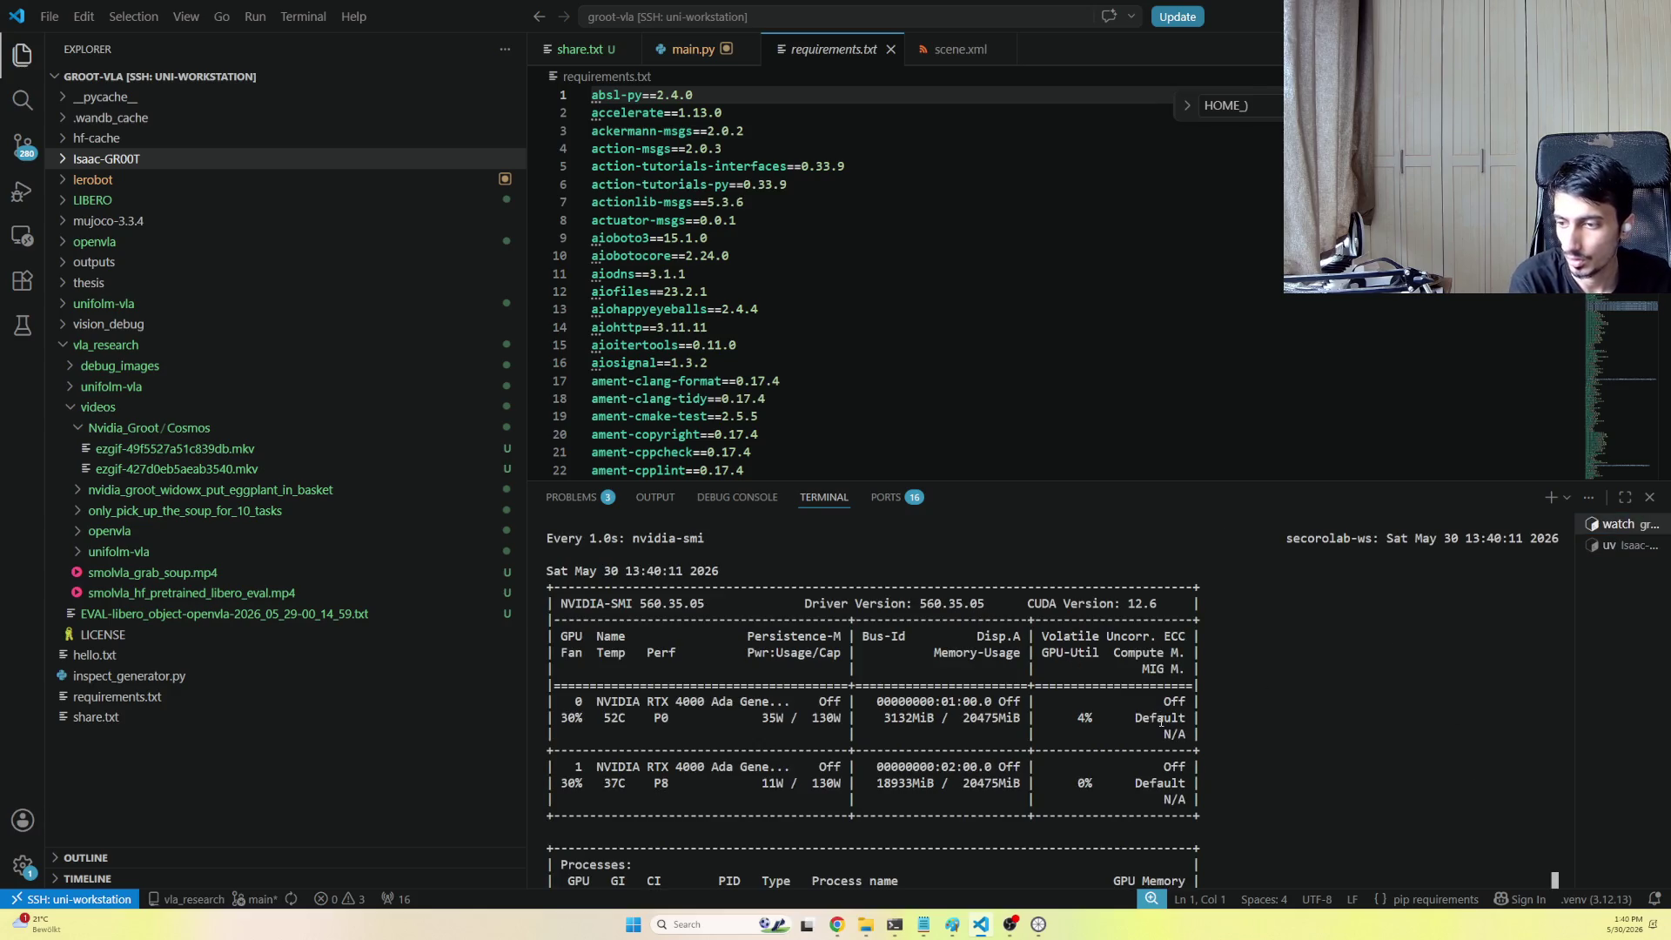
left_click(1618, 545)
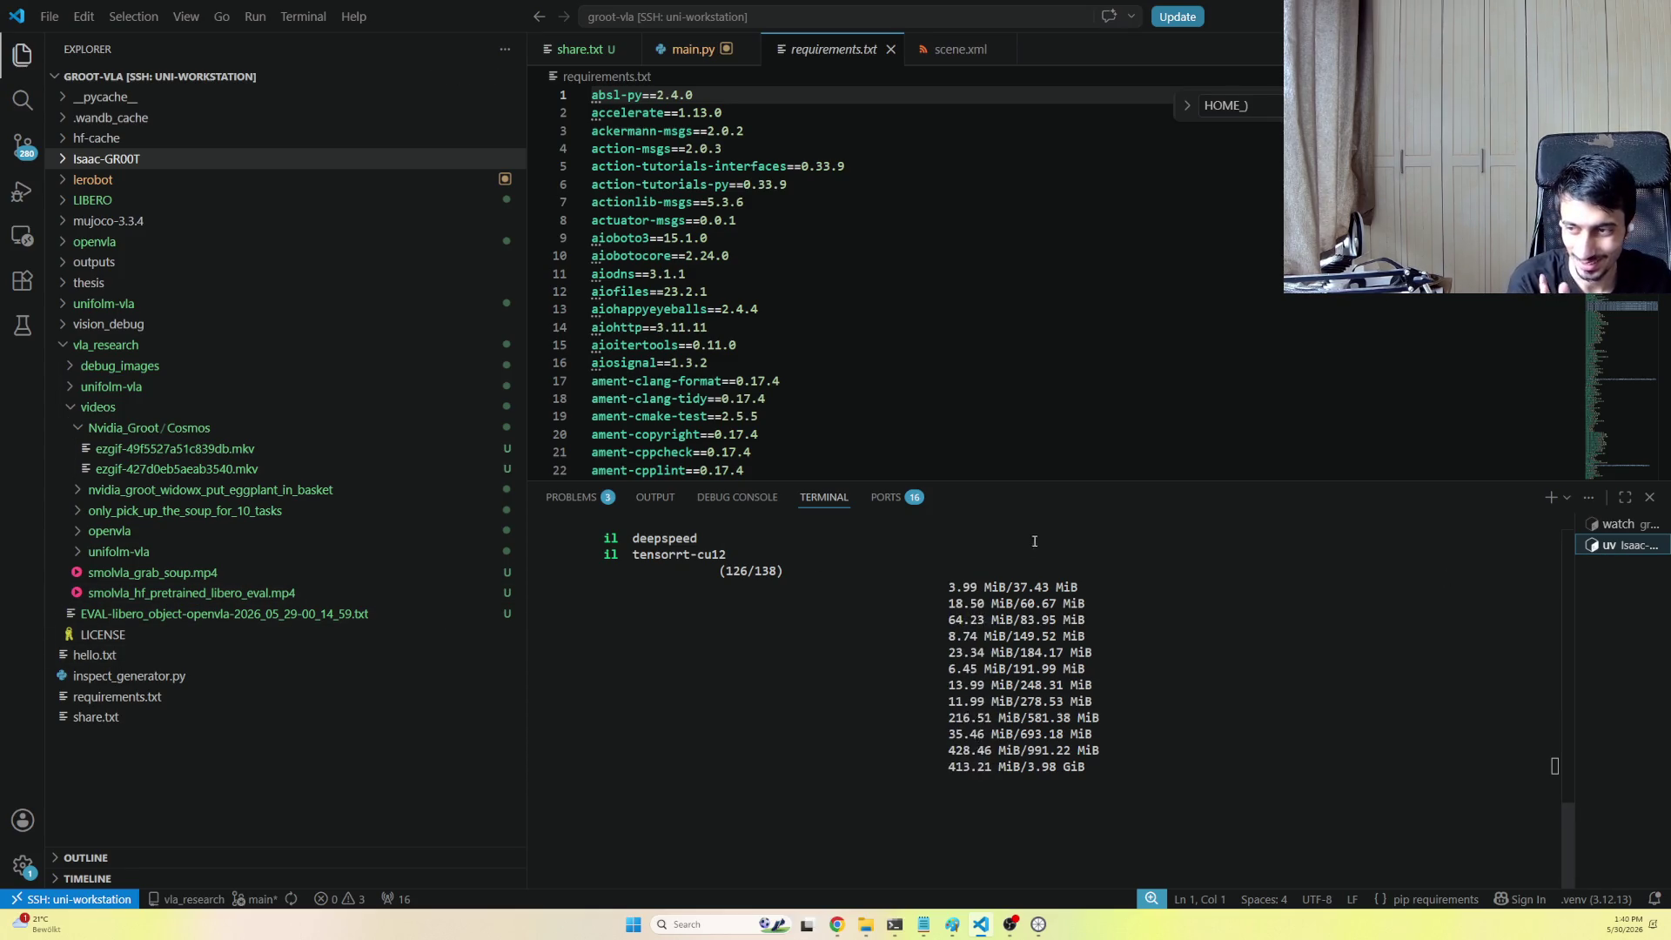
key("alt+Tab")
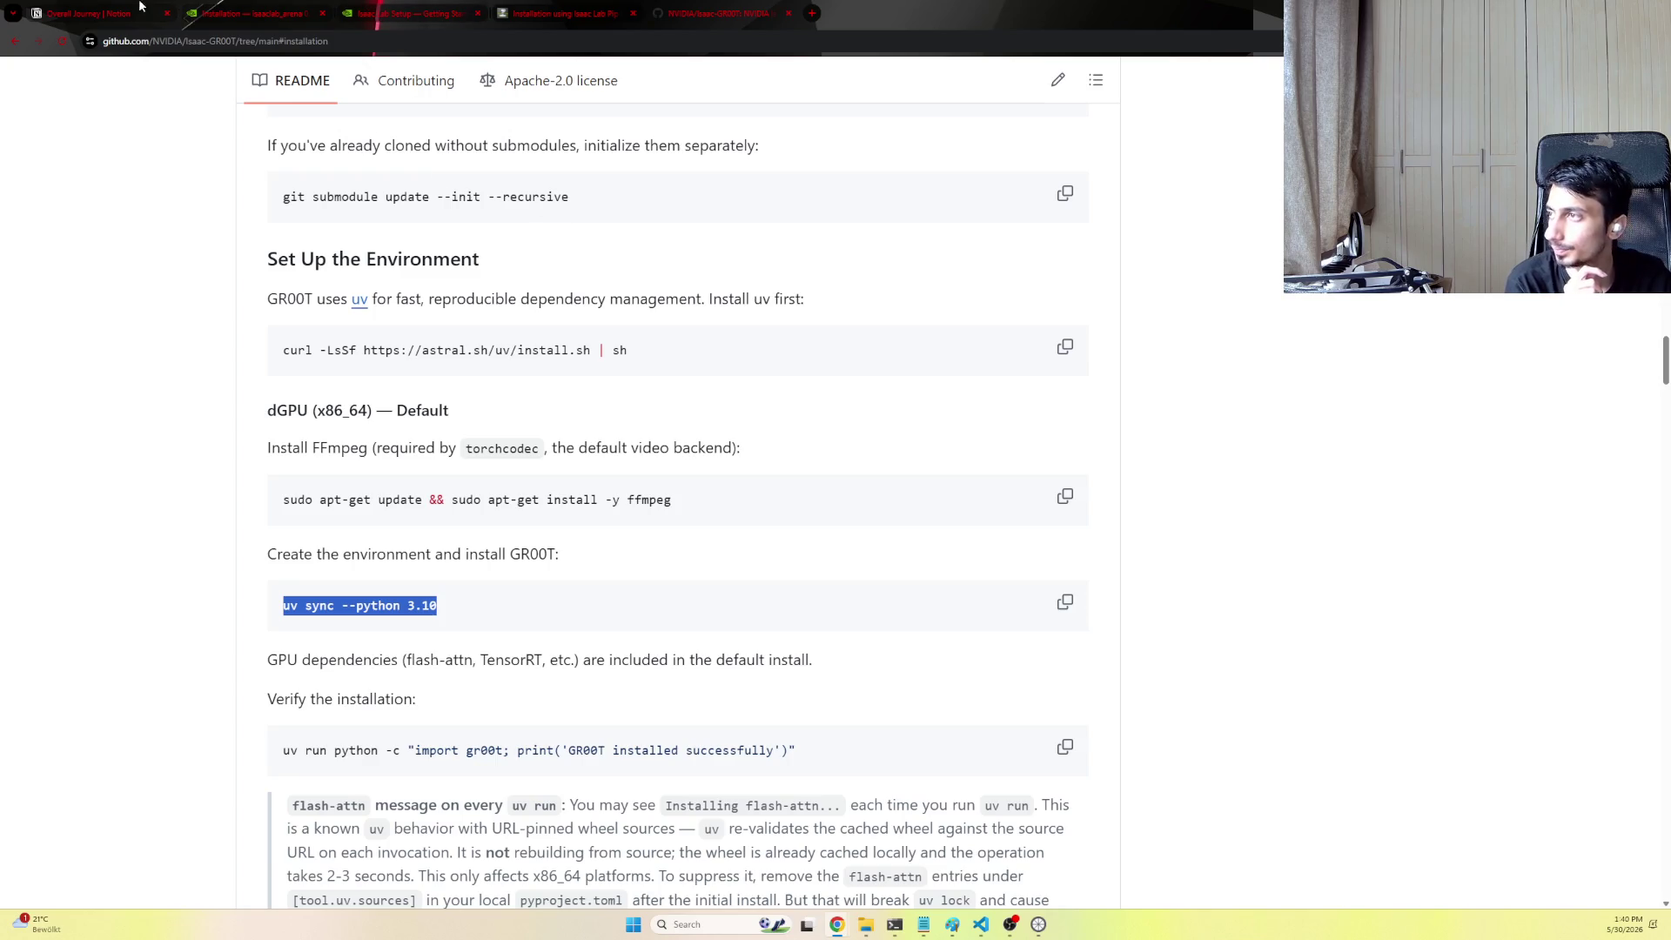
Create a new subpage titled Report under the VLA Report page via the /page command
left_click(78, 13)
left_click(66, 75)
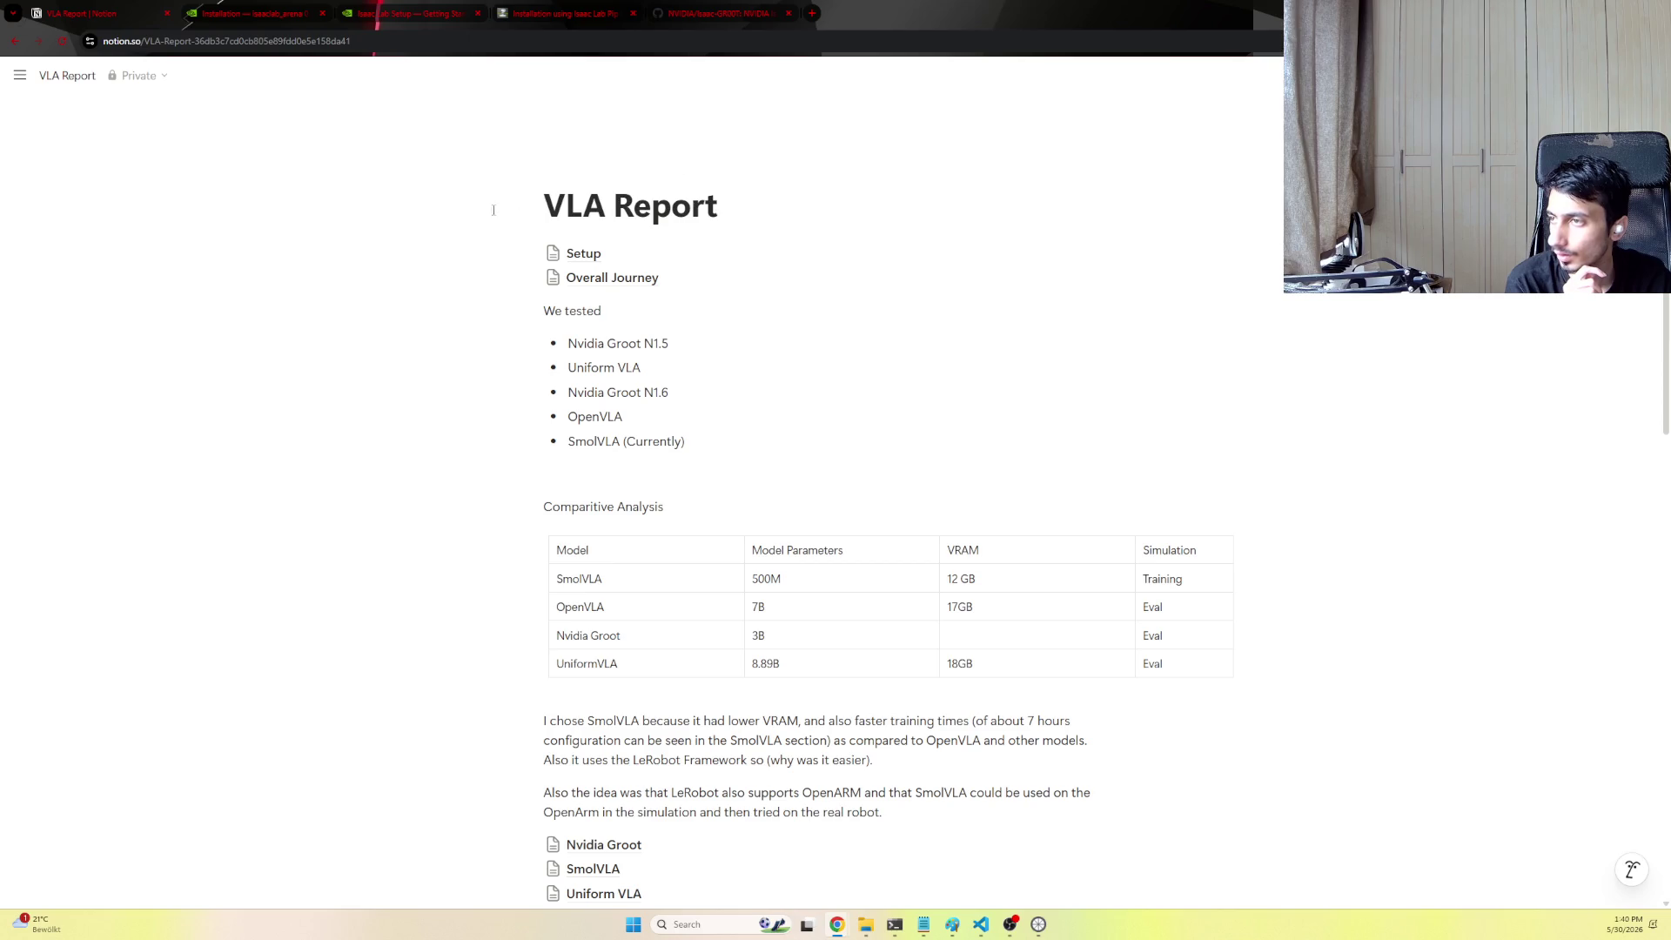
left_click(721, 206)
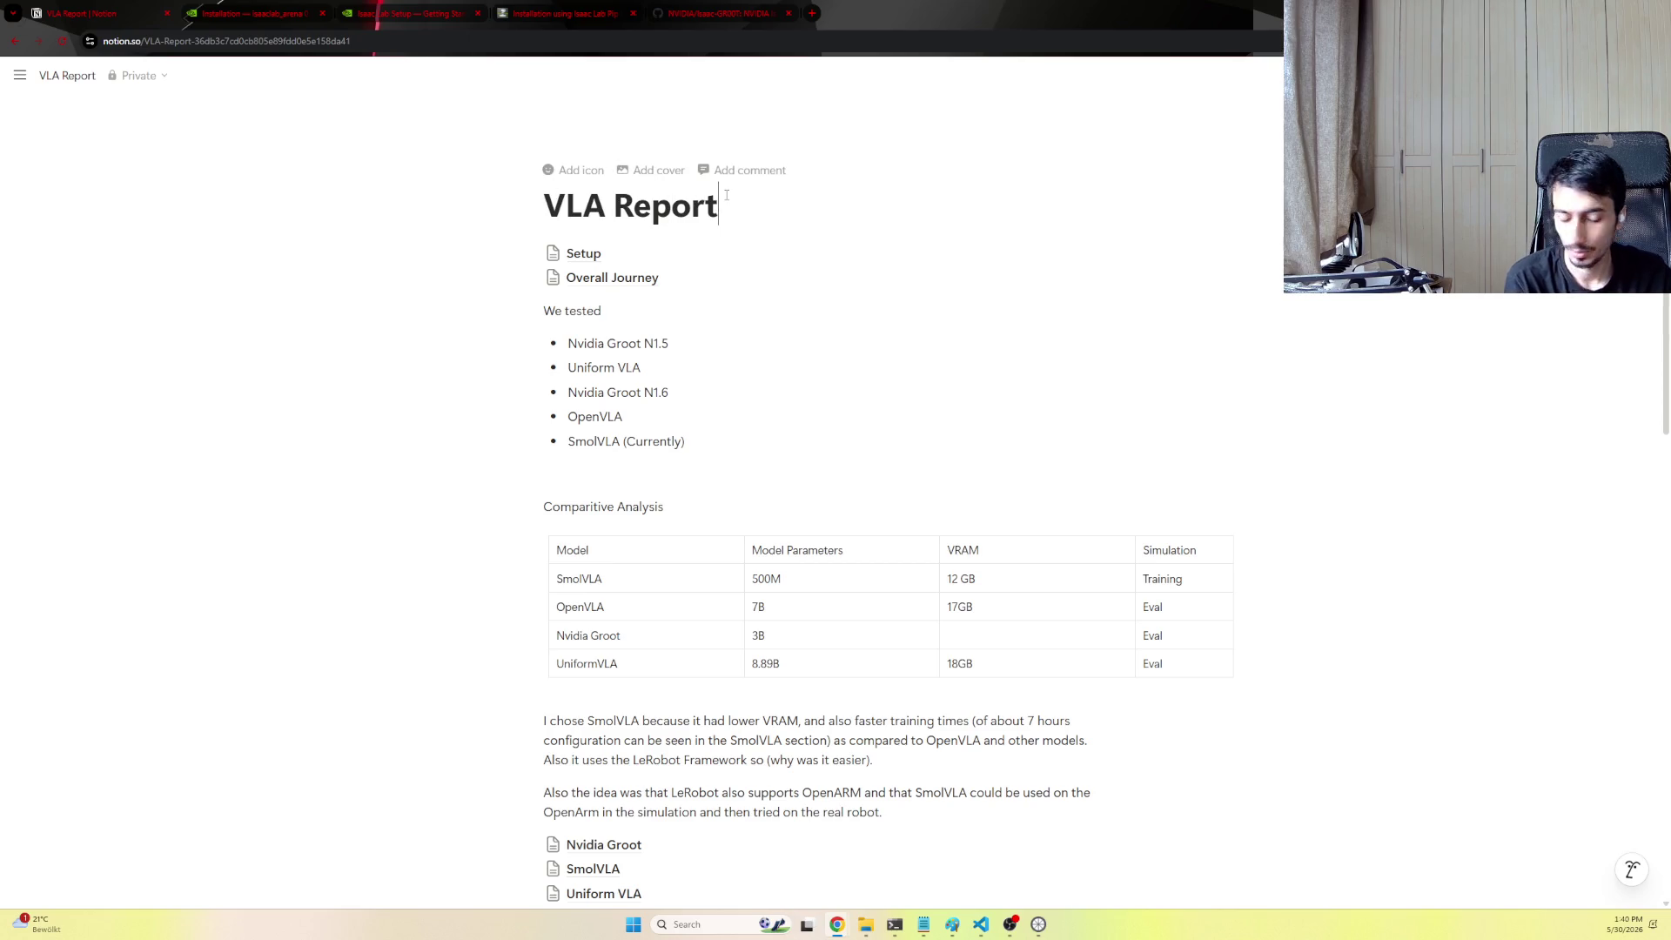
key("Return")
type("/lage")
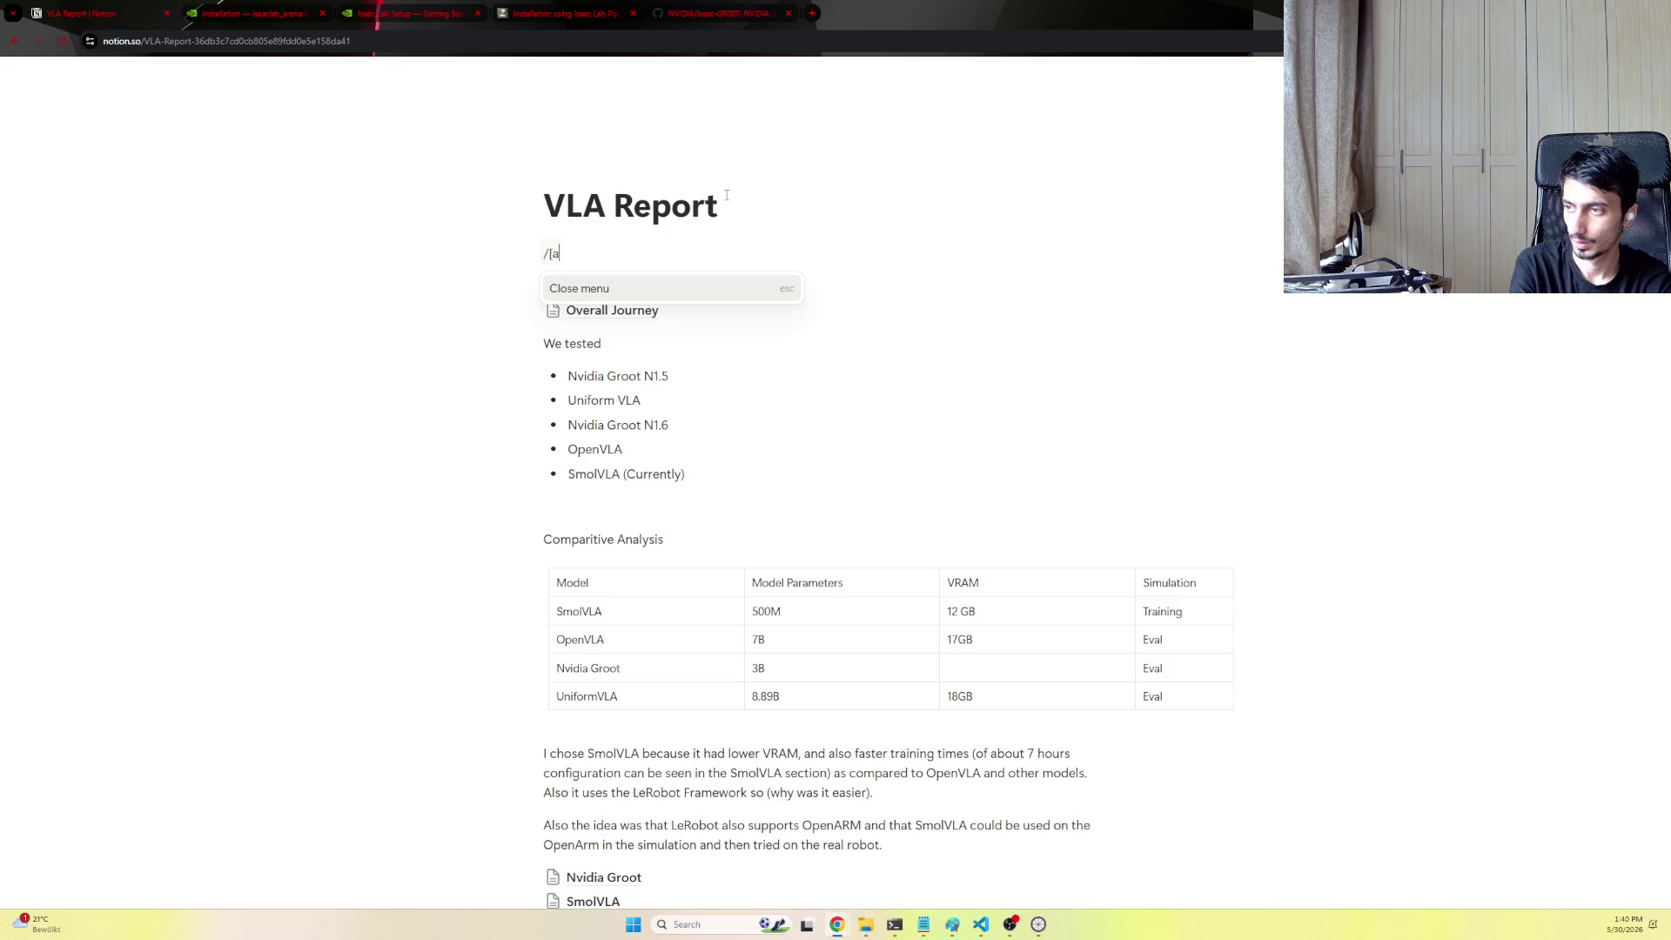
key("BackSpace")
key("BackSpace")
type("page")
key("Return")
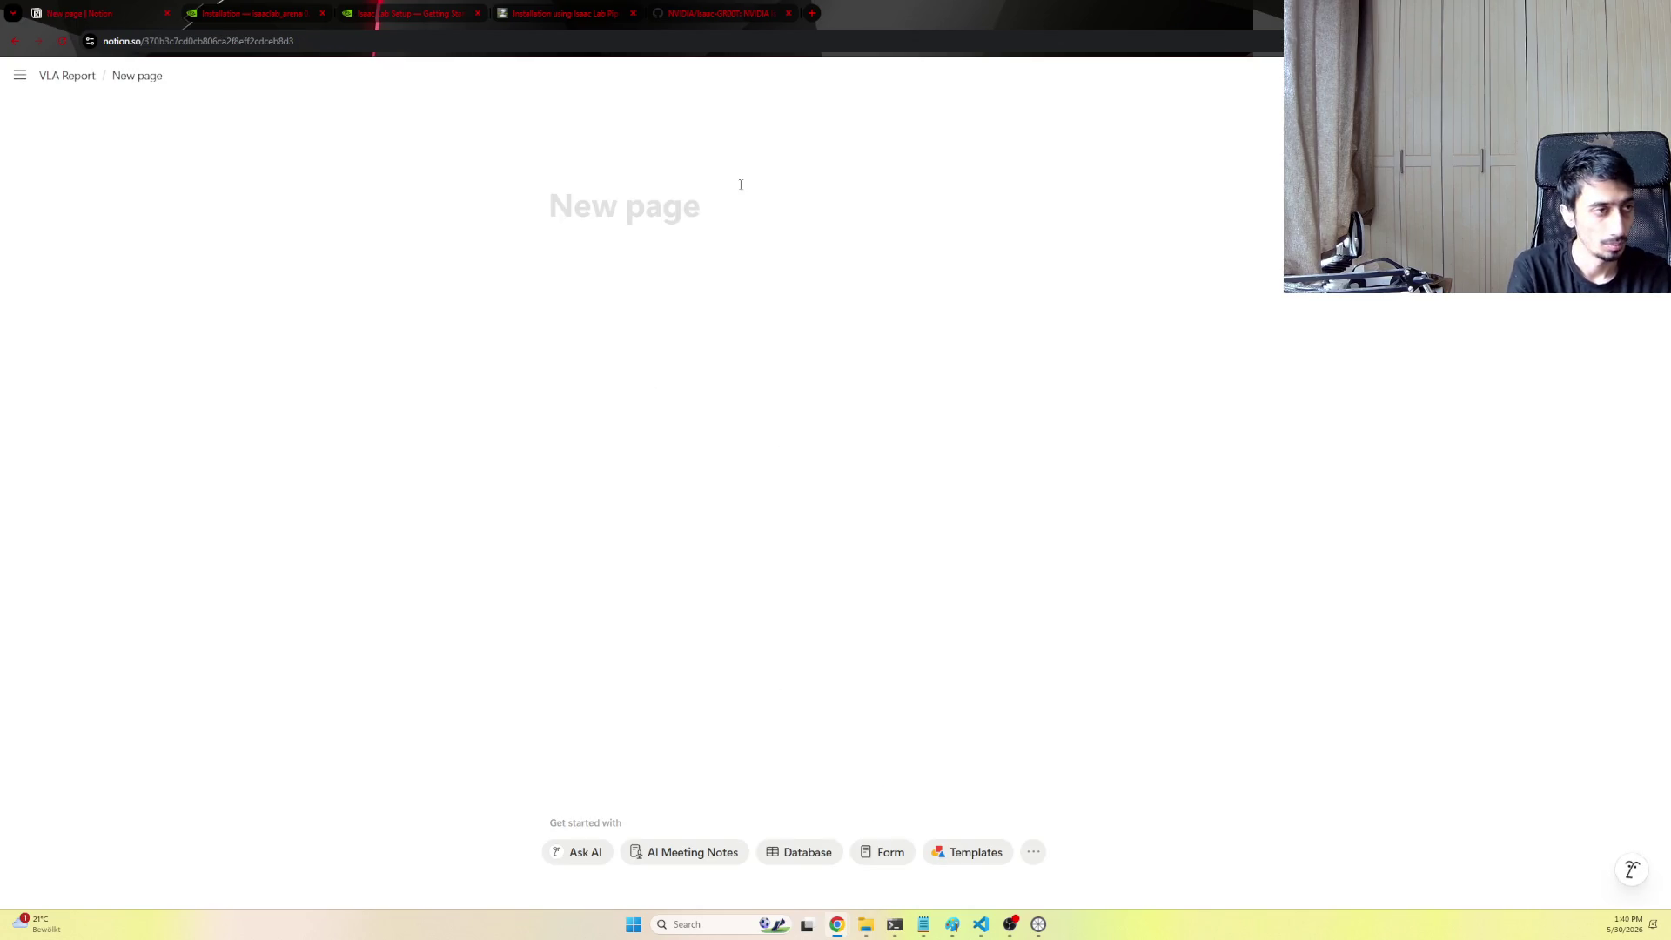
type("Report")
key("Return")
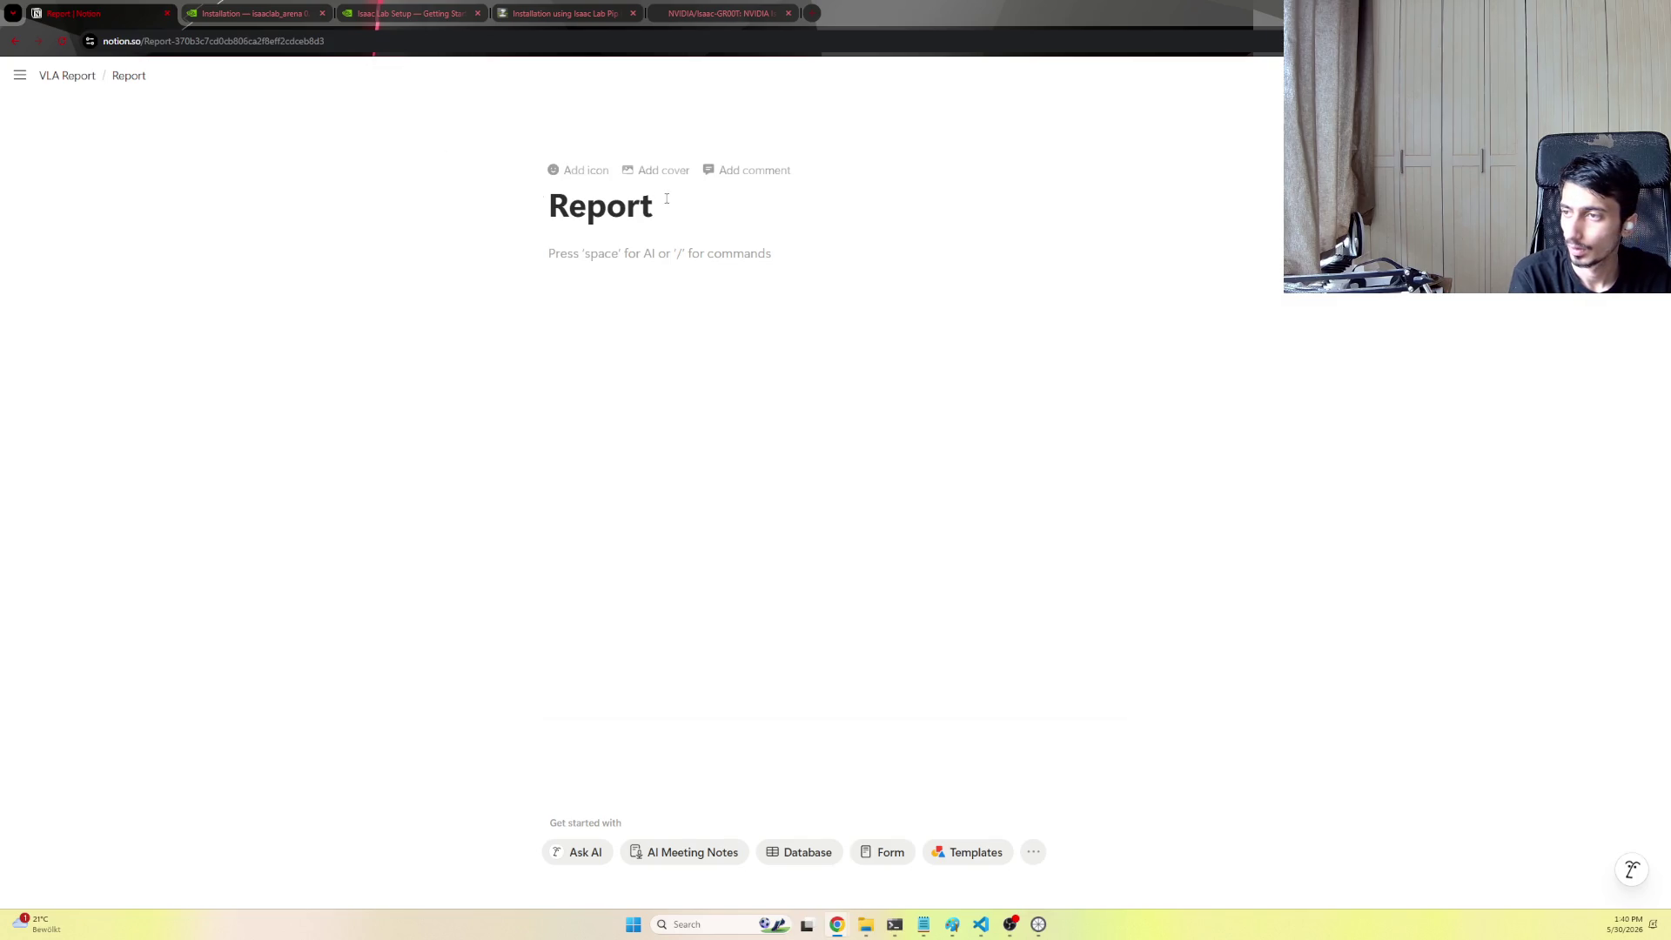
Replace the Report title with the full VLA Sim-to-Real evaluation title and paste the Executive Summary
left_click_drag(653, 206, 485, 187)
type("Technical Report: Evaluation of Vision-Language-Action (VLA) Models for Simulation-to-Real (Sim-to-Real) Robotic Manipulation")
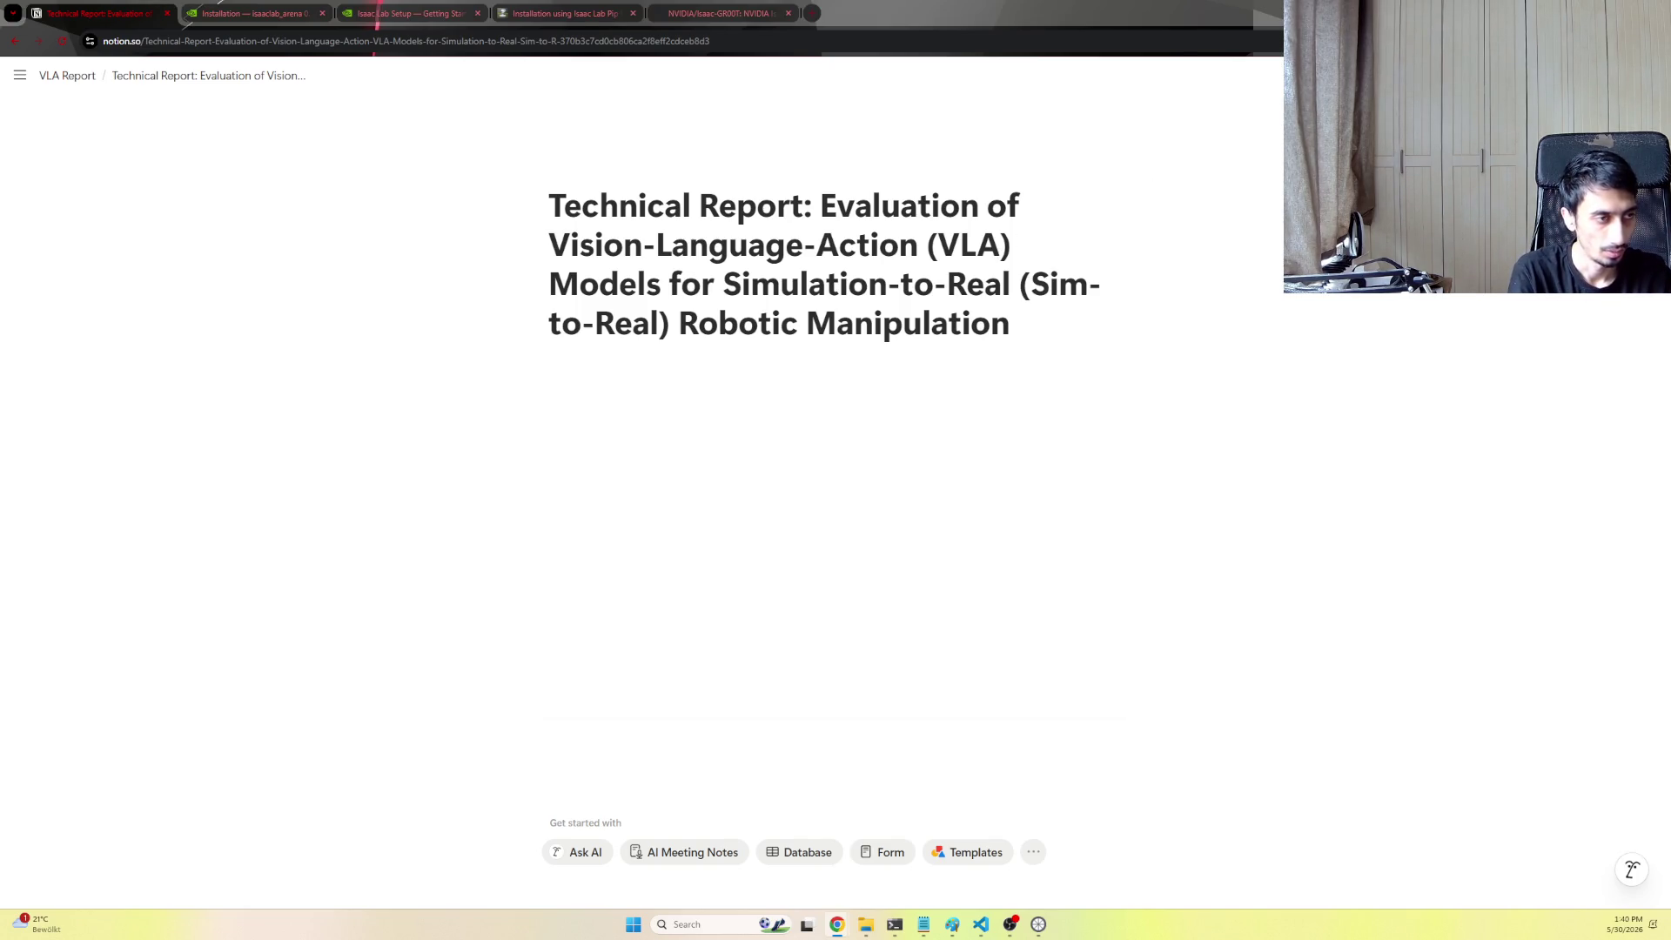
type("1. Executive Summary This report documents an end-to-end empirical evaluation of state-of-the-art Vision-Language-Action (VLA) models—specifically NVIDIA GR00T (N1.5/N1.6), OpenVLA (7B), UniformVLA (UniFoLM-VLA), and SmolVLA (500M). Testing was conducted across simulated environments (LIBERO, SimplerEnv, and Isaac Lab Arena) with target hardware trajectories aimed toward OpenARM and Kinova Gen3 platforms.")
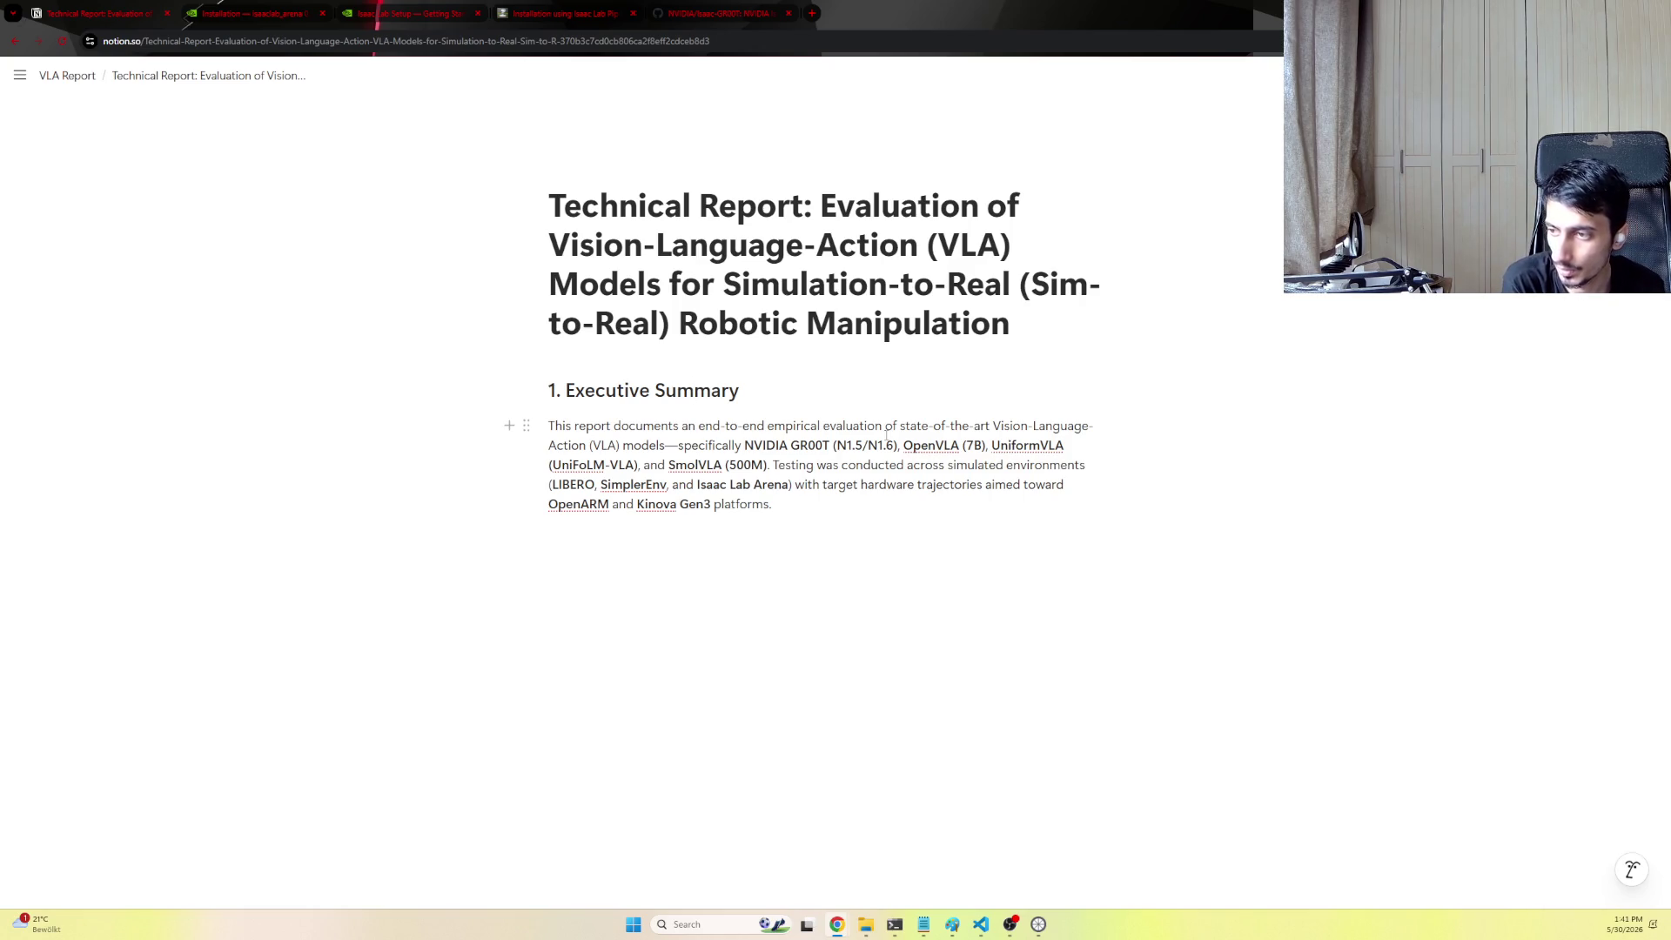
Remove the em dash and '(500M)' from the summary, then paste the three-item Core Discoveries list
left_click(678, 446)
key("BackSpace")
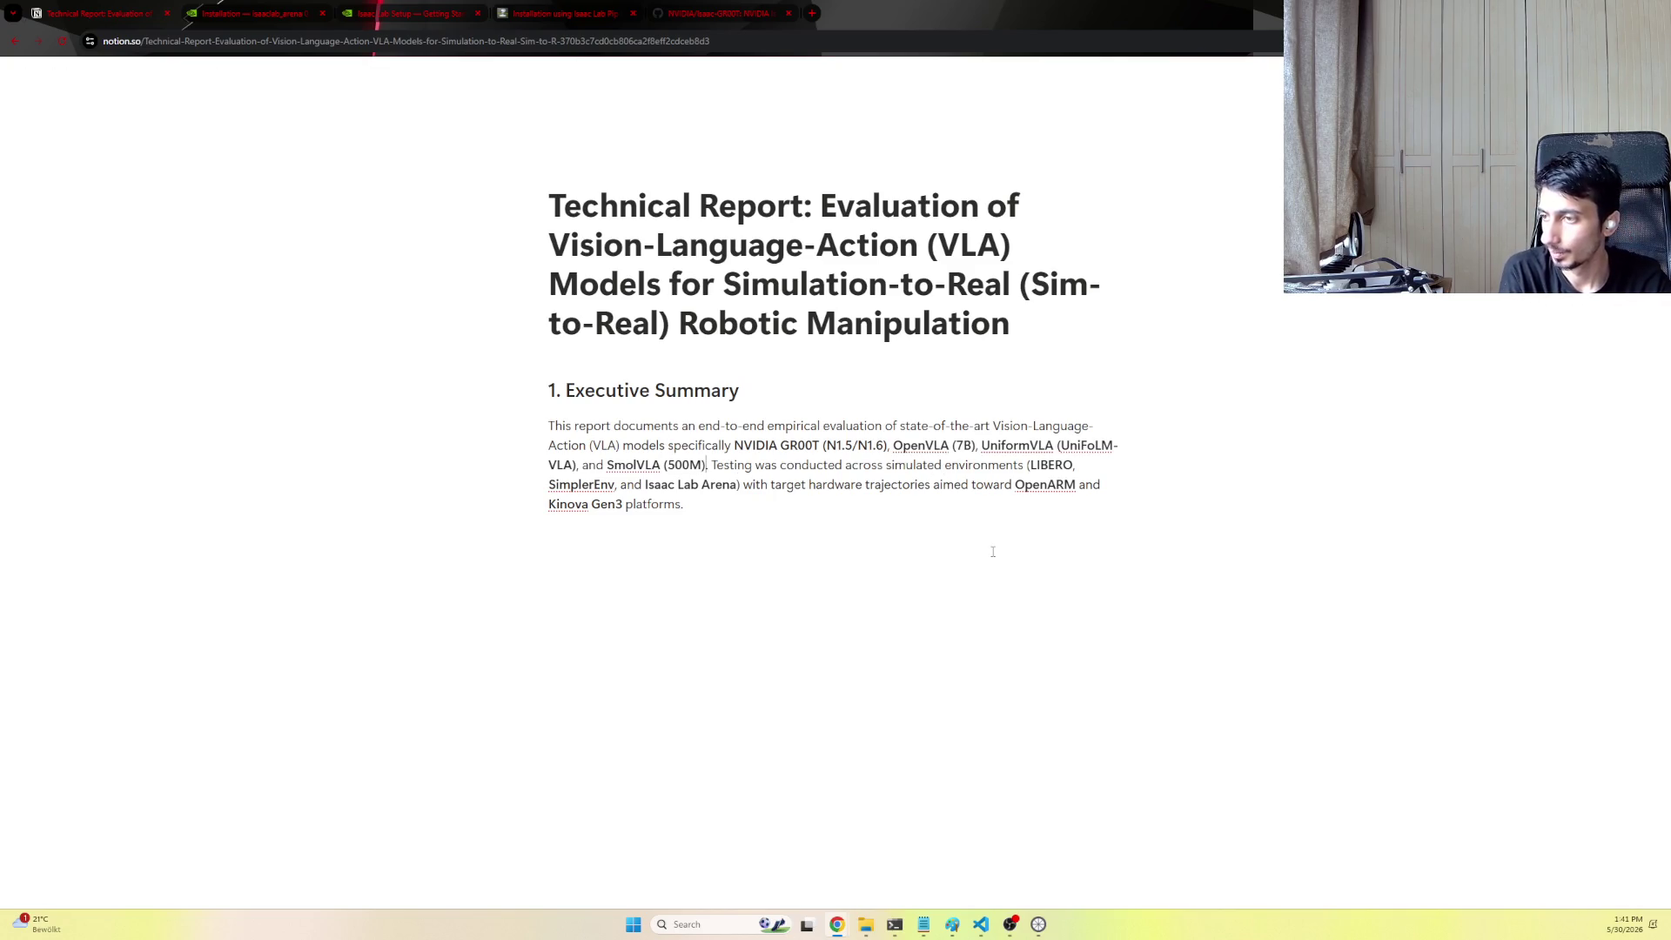
key("BackSpace")
key("BackSpace")
key("BackSpace")
key("BackSpace")
key("BackSpace")
key("BackSpace")
type(".")
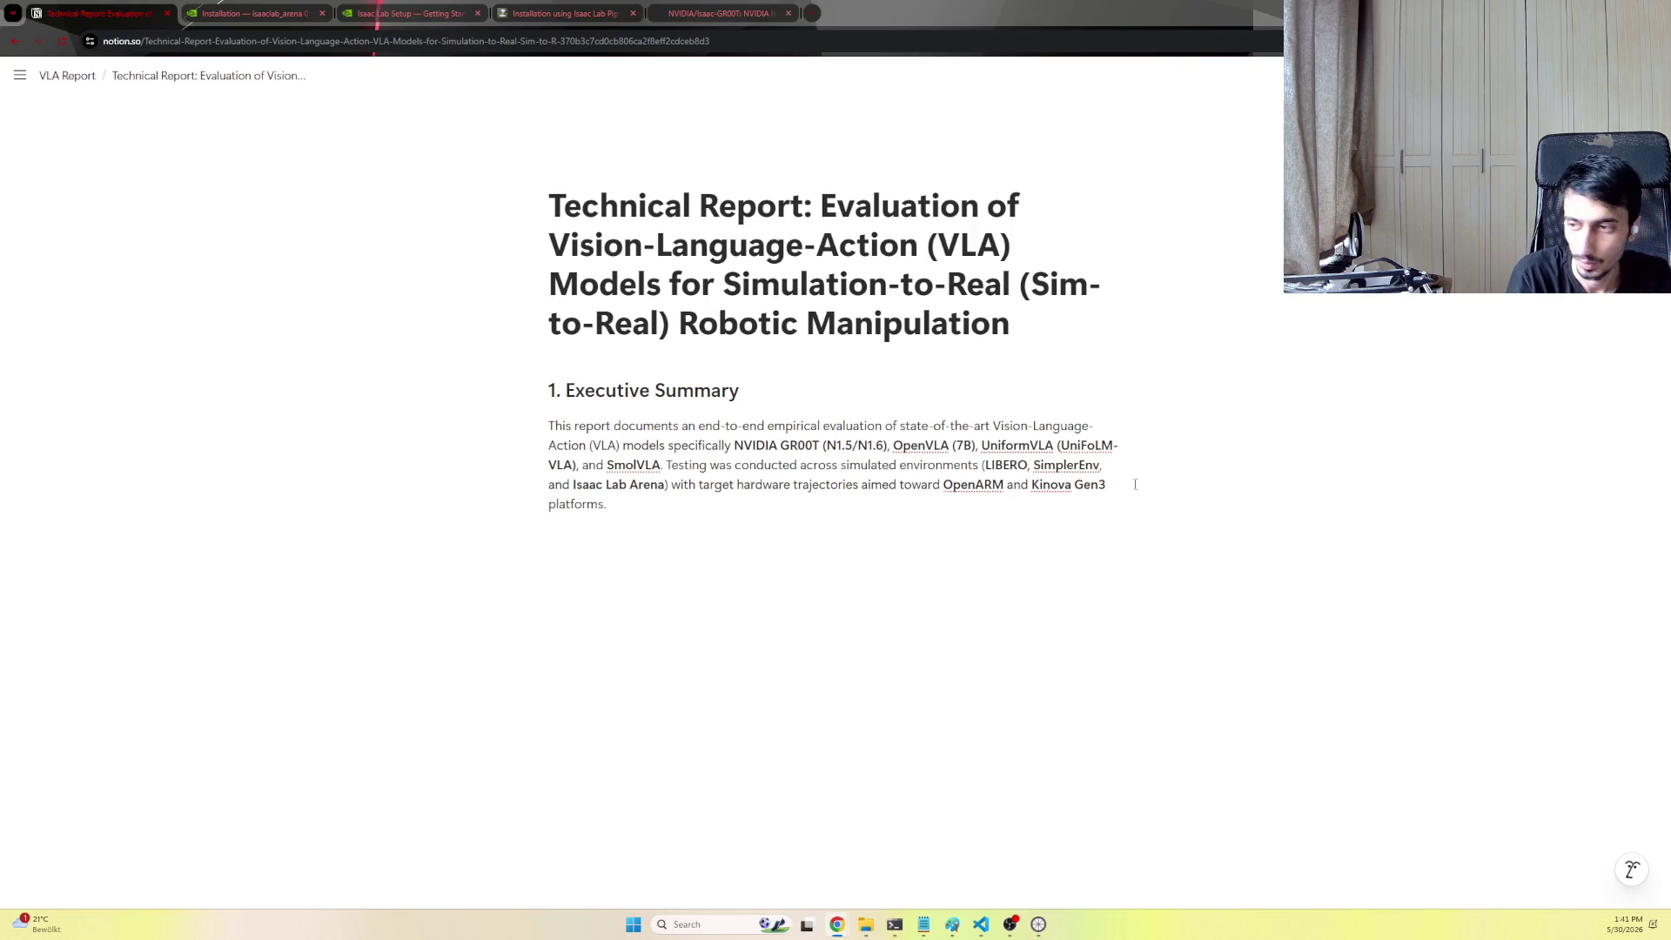
type("Core Discoveries 1. The Spatial Overfitting Shortcut: End-to-end fine-tuned commercial and open-source VLAs (SmolVLA, OpenVLA, UniformVLA) suffer heavily from shortcut learning. Rather than leveraging true visual-spatial reasoning, they tightly overfit to specific Task IDs combined with historical table-spatial object coordinates. 2. The Sim-to-Real Paradigm Winner: NVIDIA GR00T (backed by the Cosmos World Foundation Model ecosystem) stands out as the only evaluated pipeline engineered to natively bridge the Sim-to-Real gap through massive autonomous synthetic data expansion (GR00T-Dreams). 3. Engineering Trade-off: SmolVLA + LeRobot Framework + LIBERO Simulation was identified as the overall optimal developmental path for fast local iteration due to its minimal VRAM footprint (12 GB) and exceptionally rapid training turnaround (~7 hours).")
key("Escape")
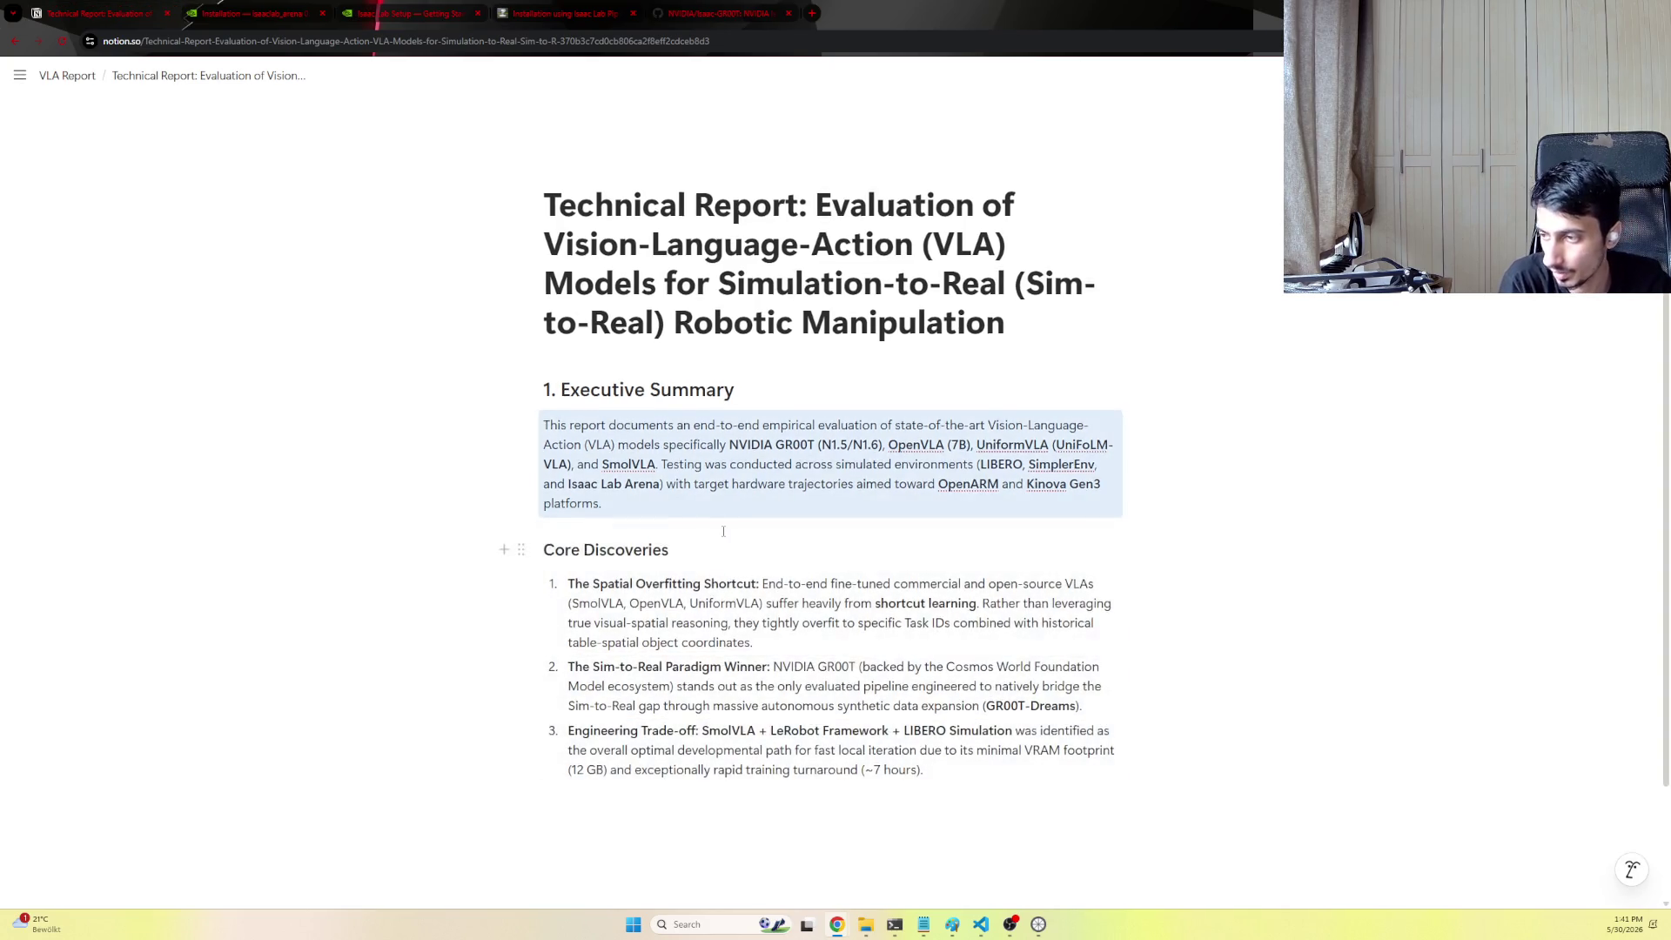
scroll(722, 531, "down", 1)
End the first Core Discoveries item with an 'ADD REFERENCE' placeholder, fixing typos along the way
left_click(755, 465)
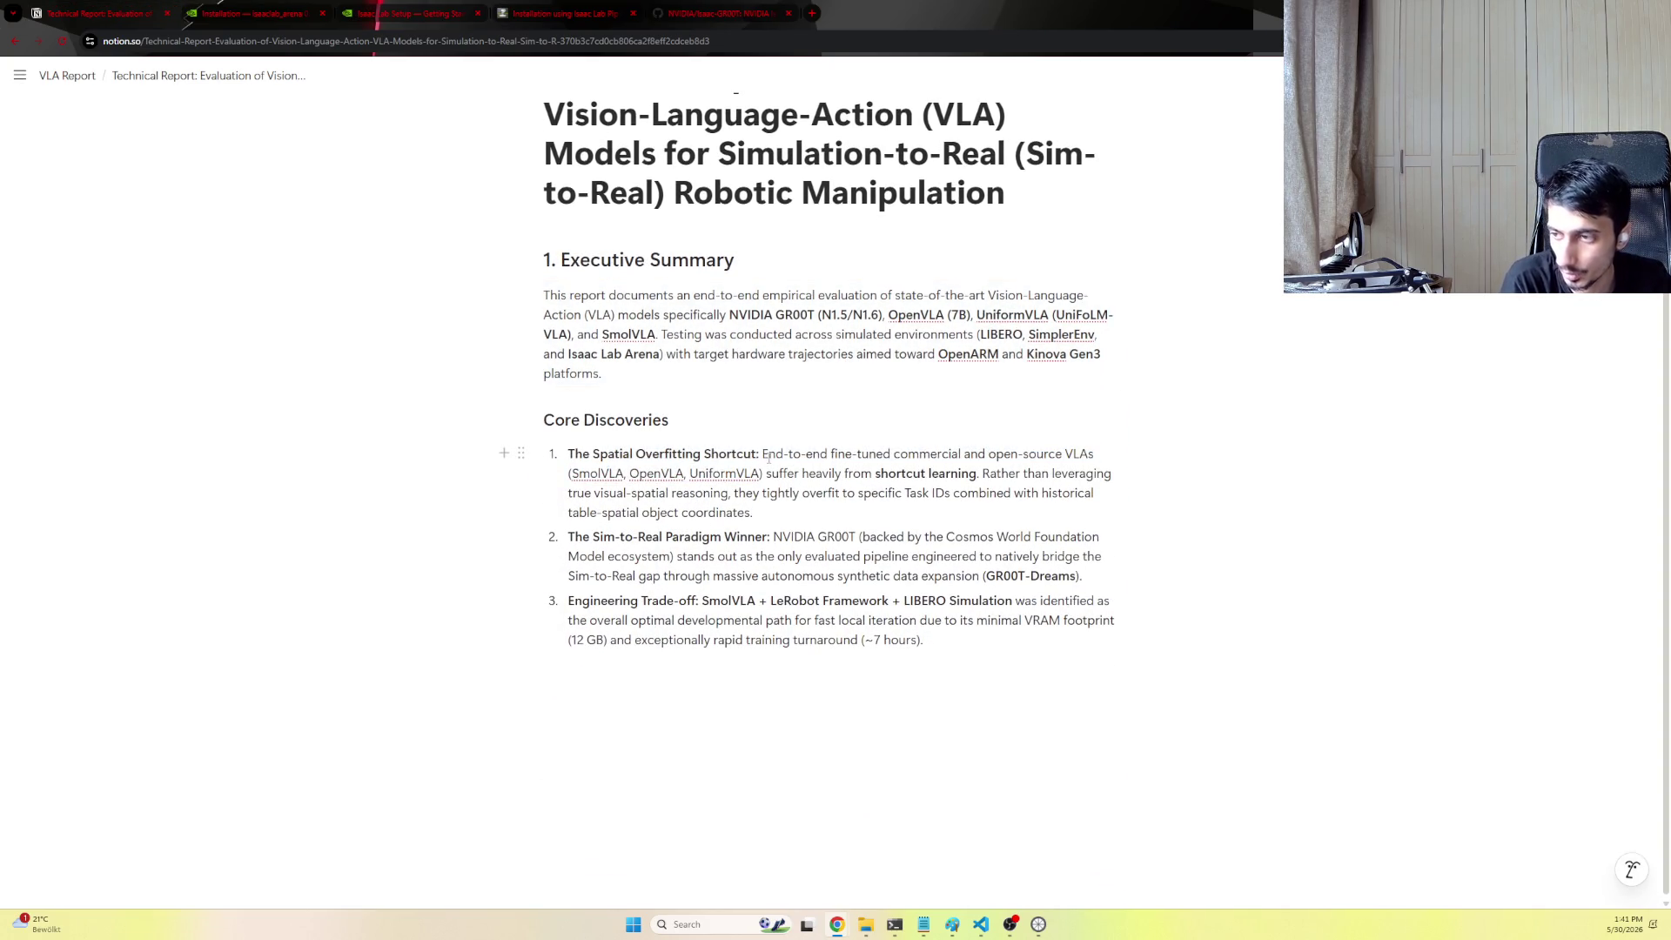
left_click_drag(778, 453, 1089, 454)
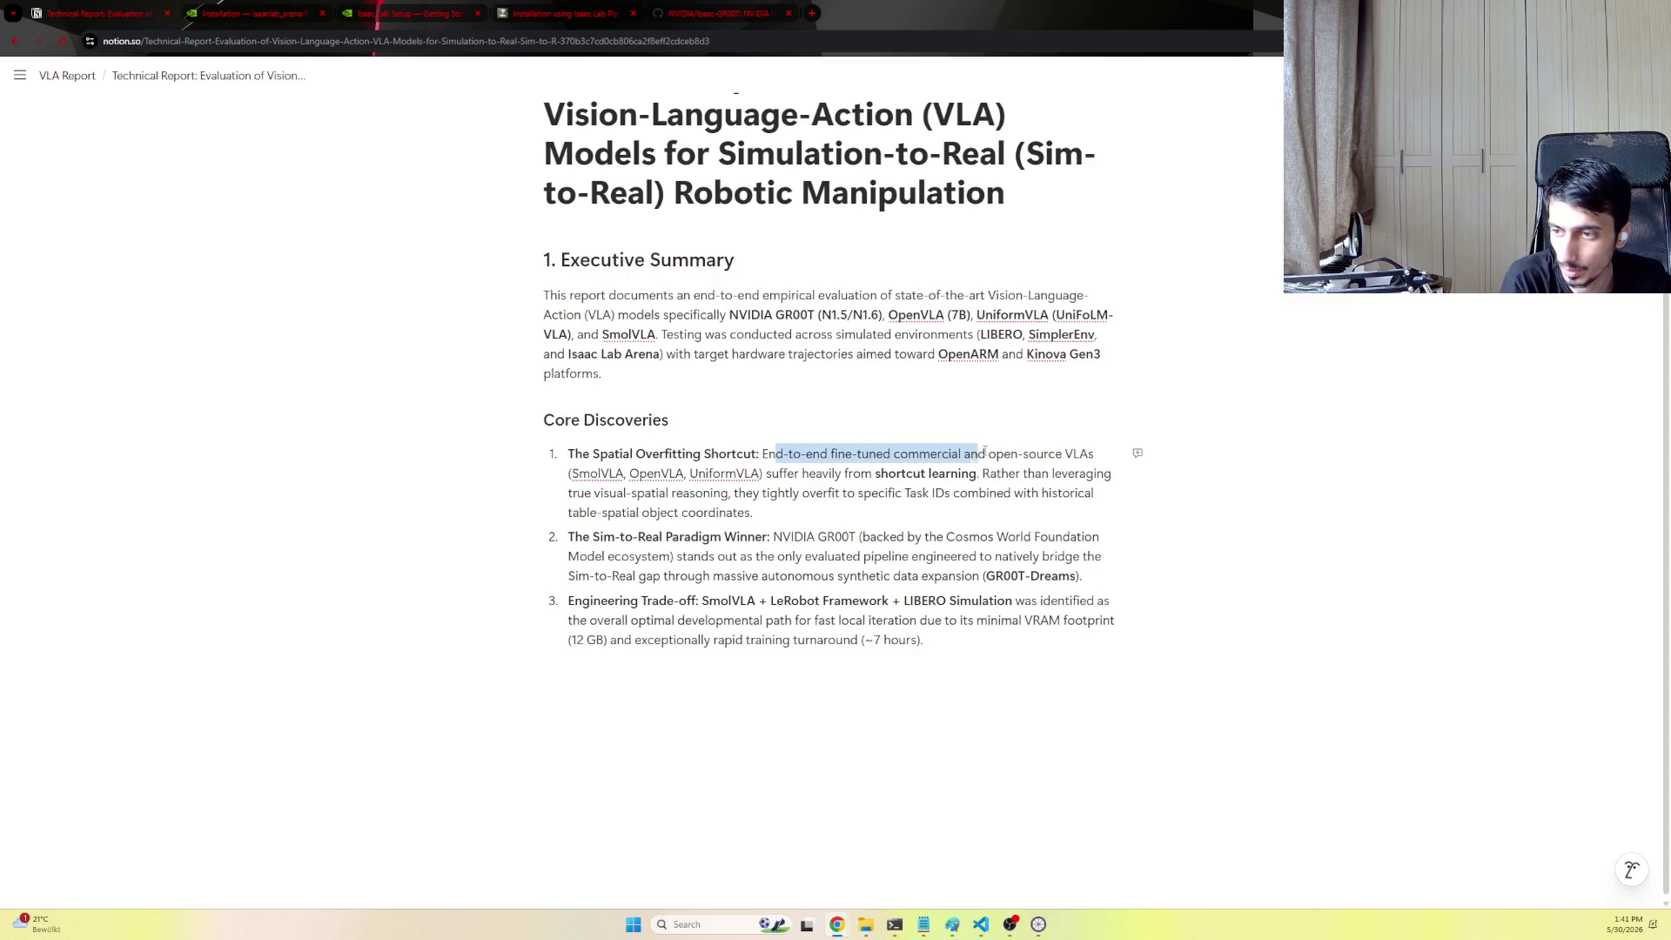
left_click(599, 472)
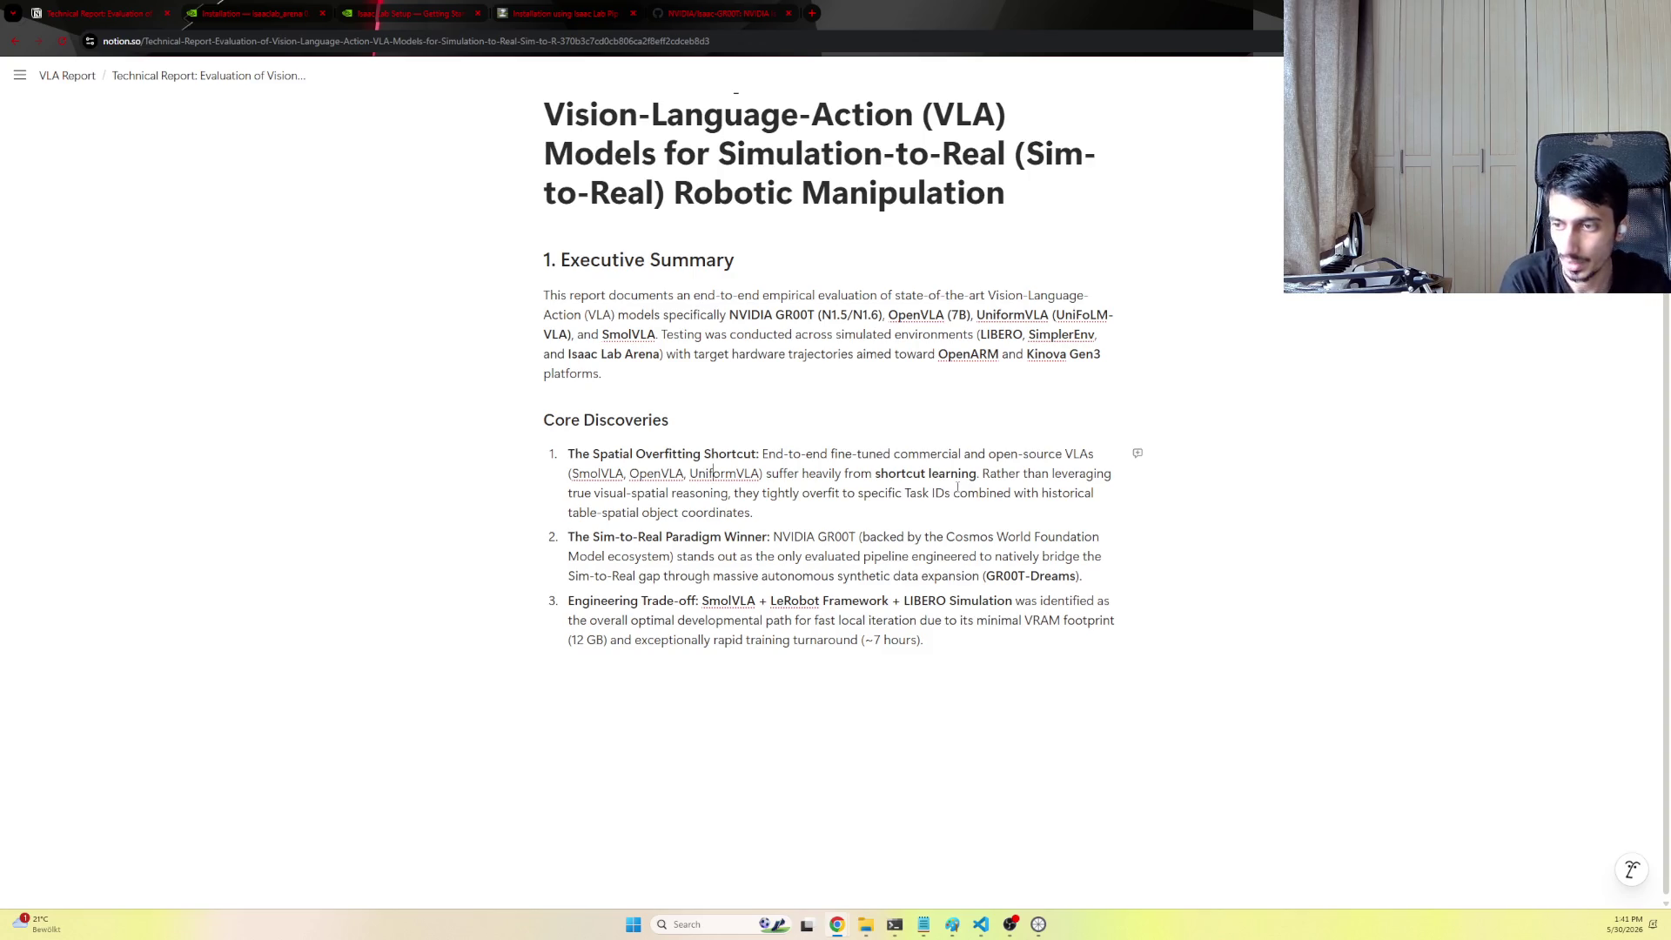
left_click_drag(602, 511, 753, 512)
key("Right")
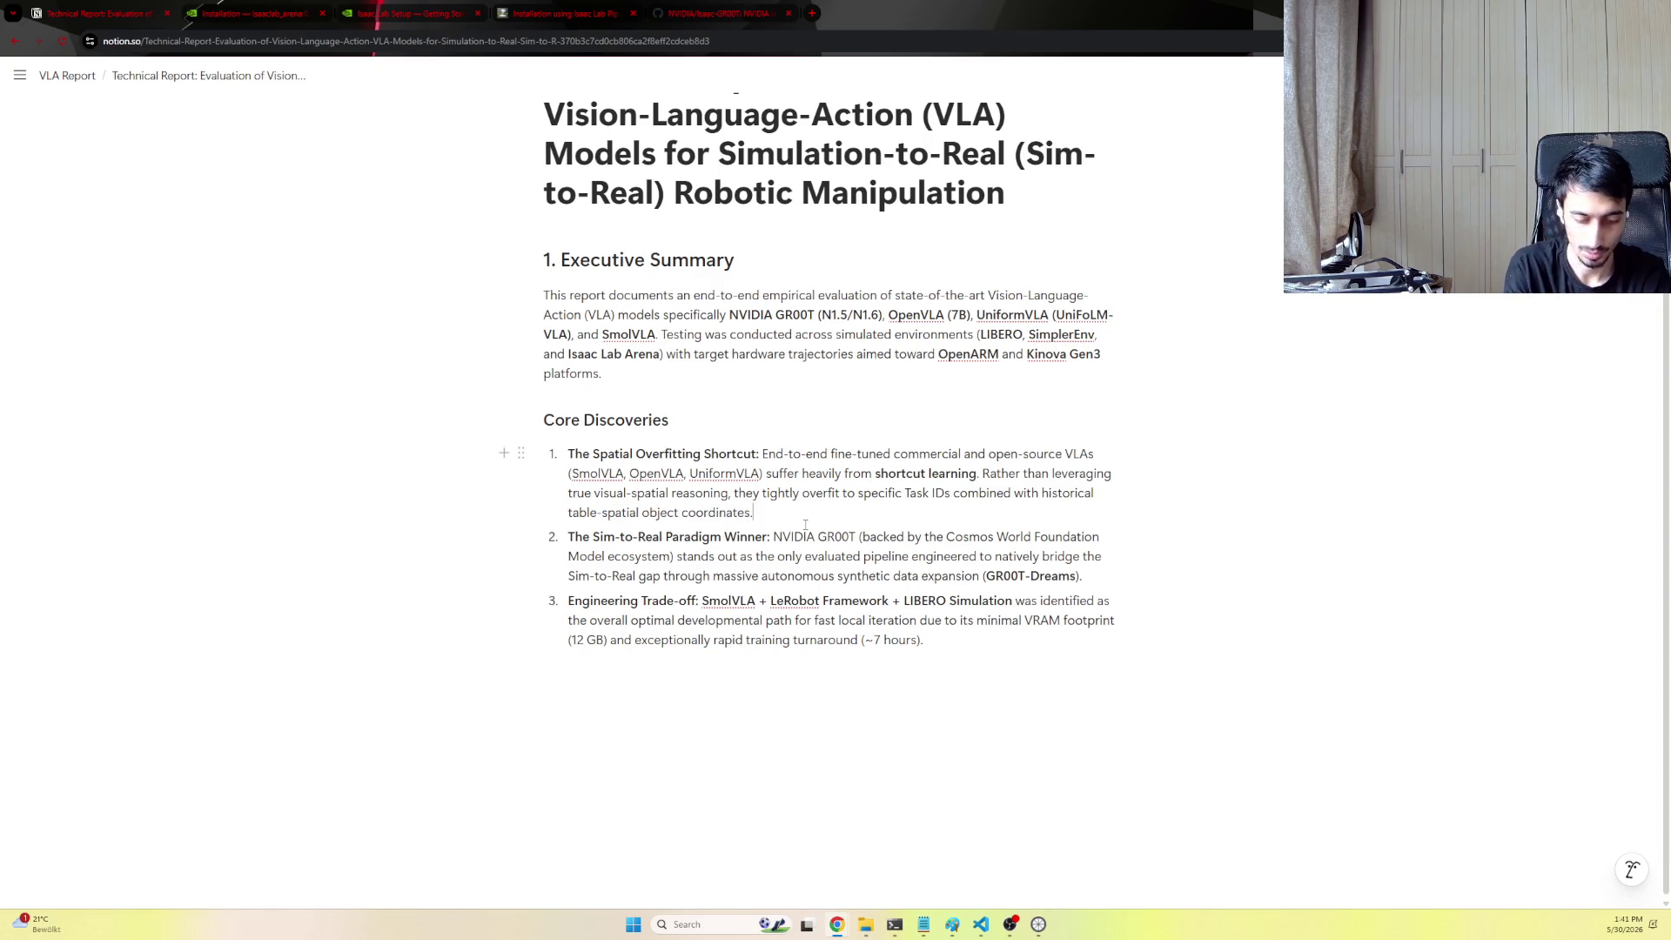
key("BackSpace")
key("BackSpace")
key("BackSpace")
type("Will be")
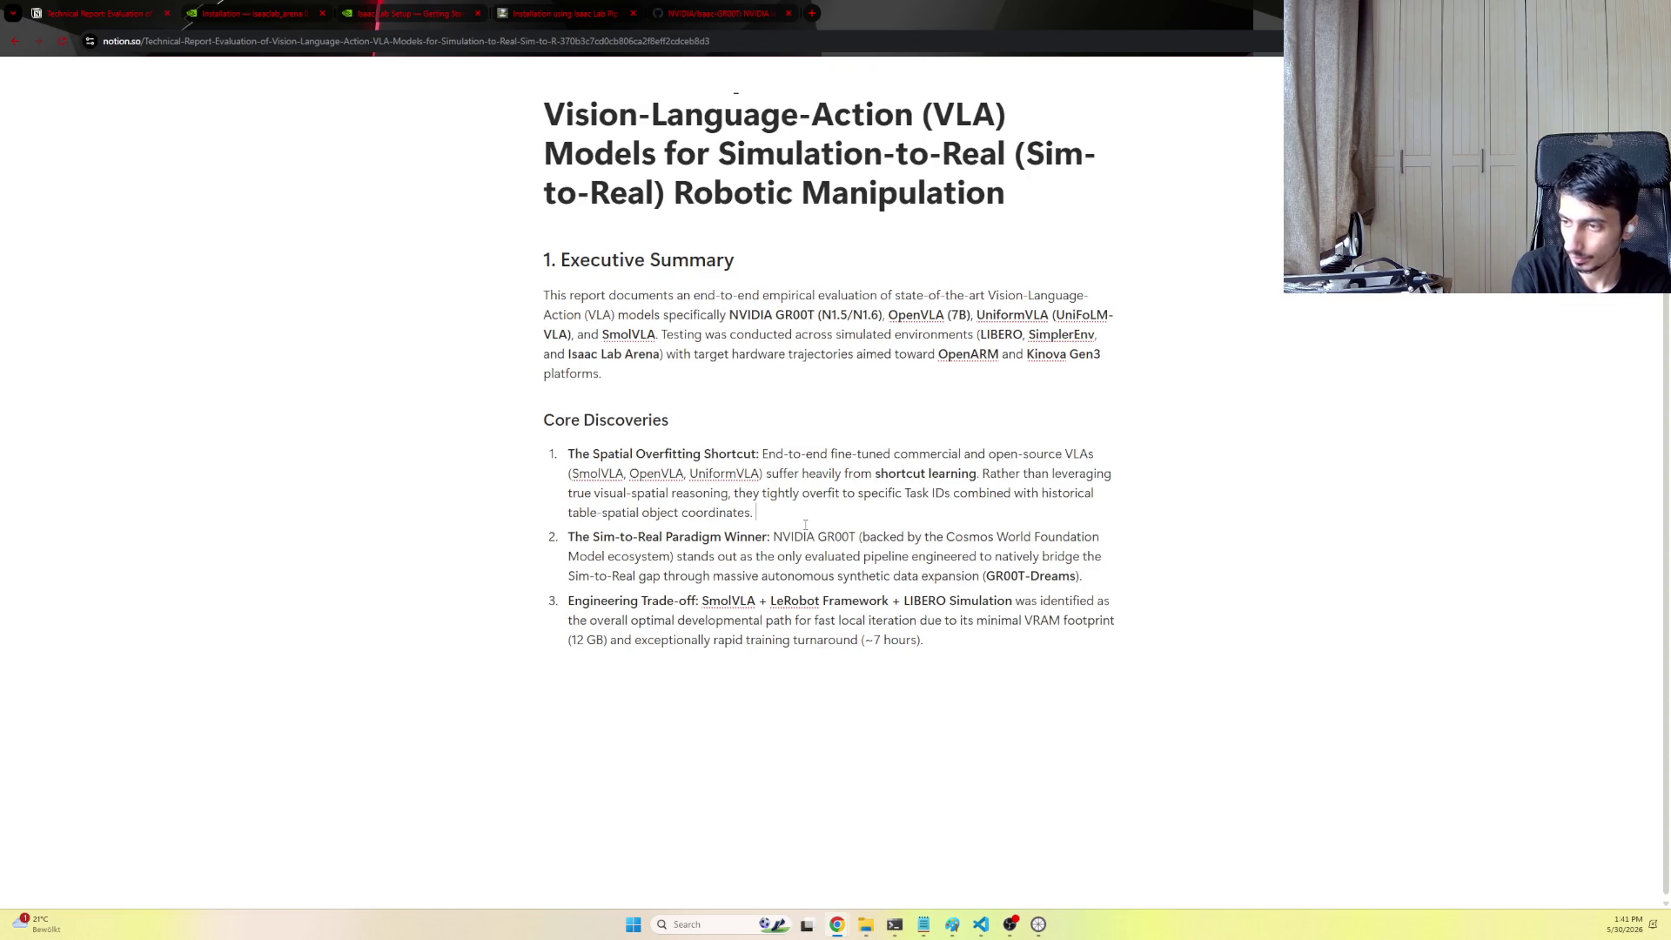
type("plained in further detai")
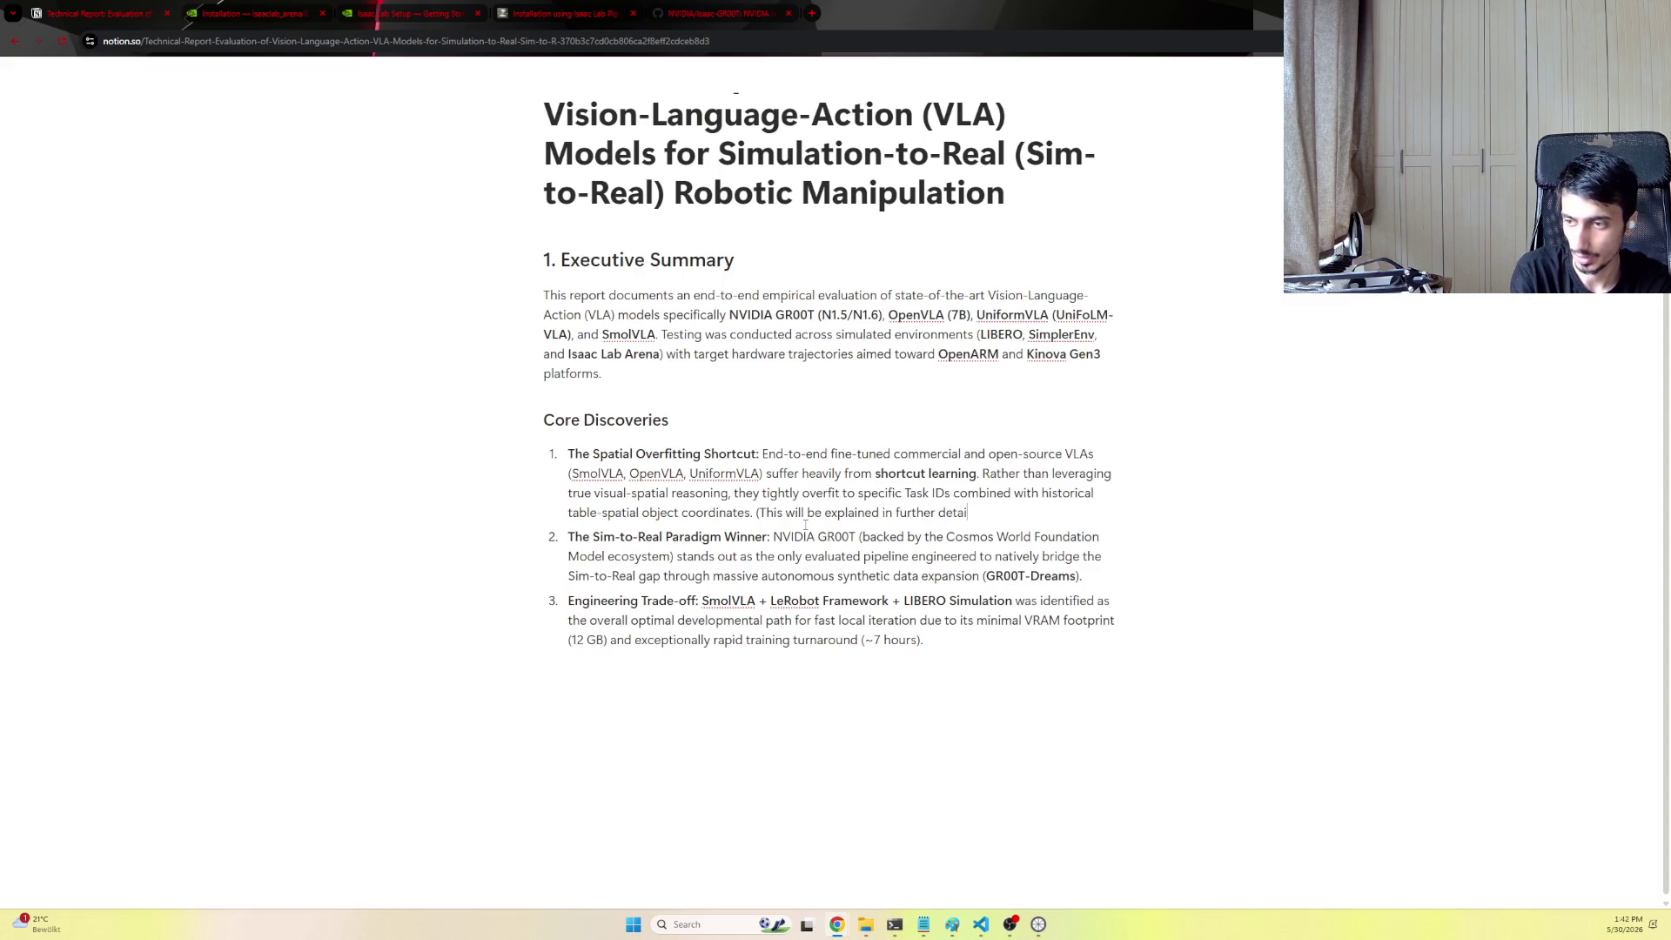
type("ection")
key("BackSpace")
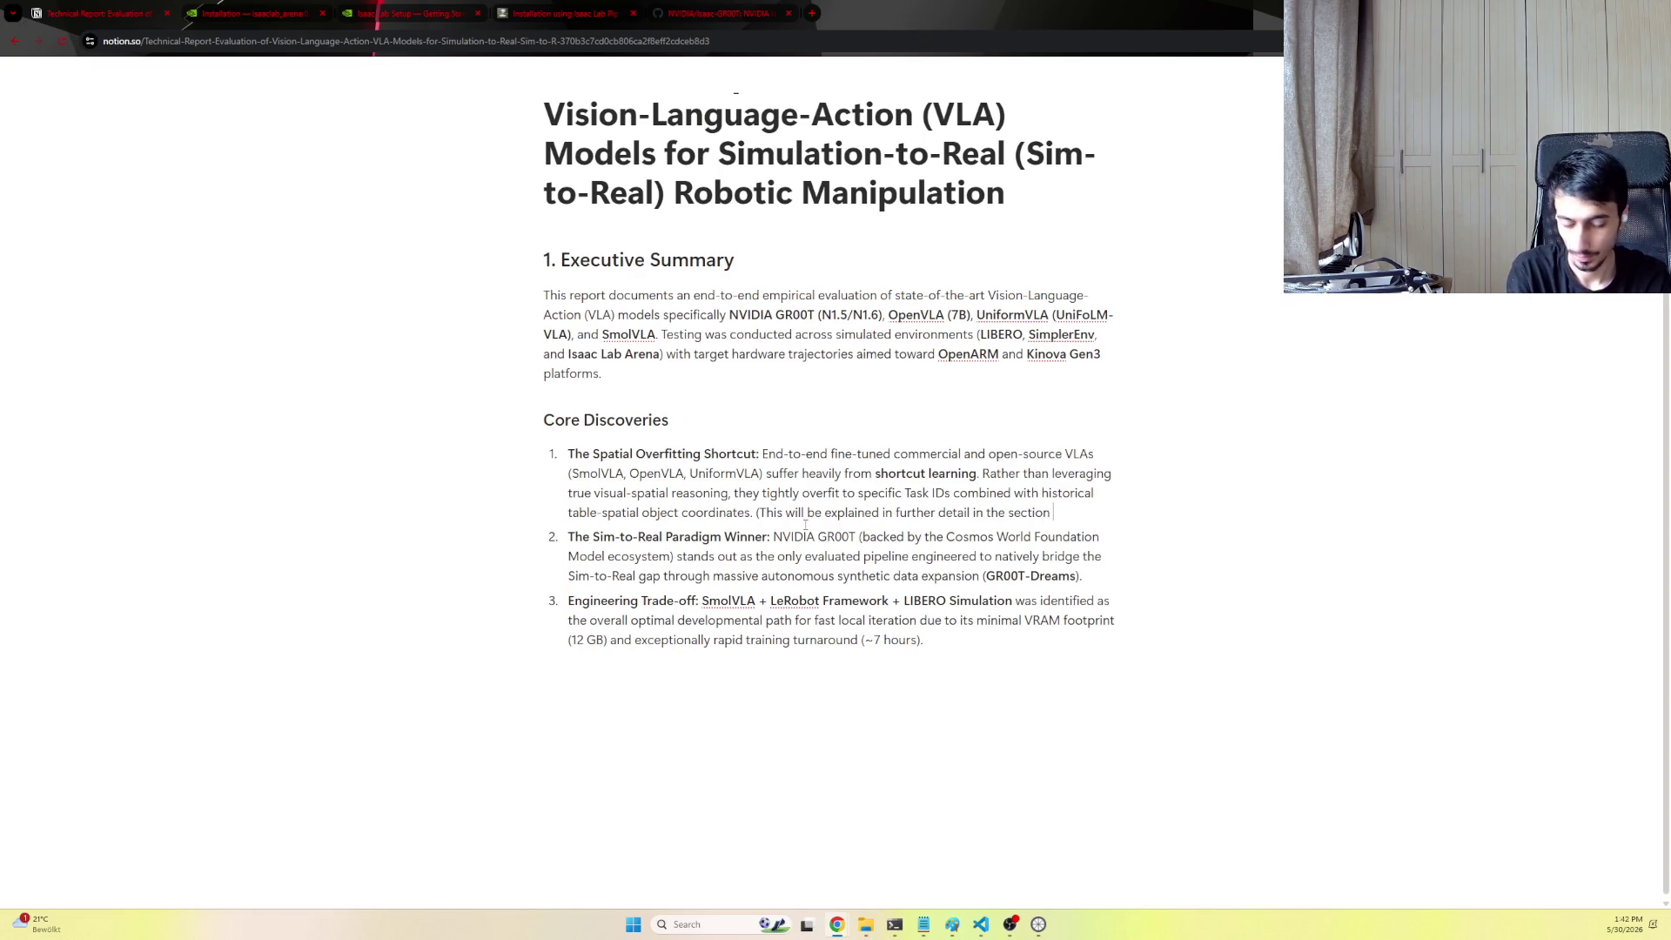
type("COM")
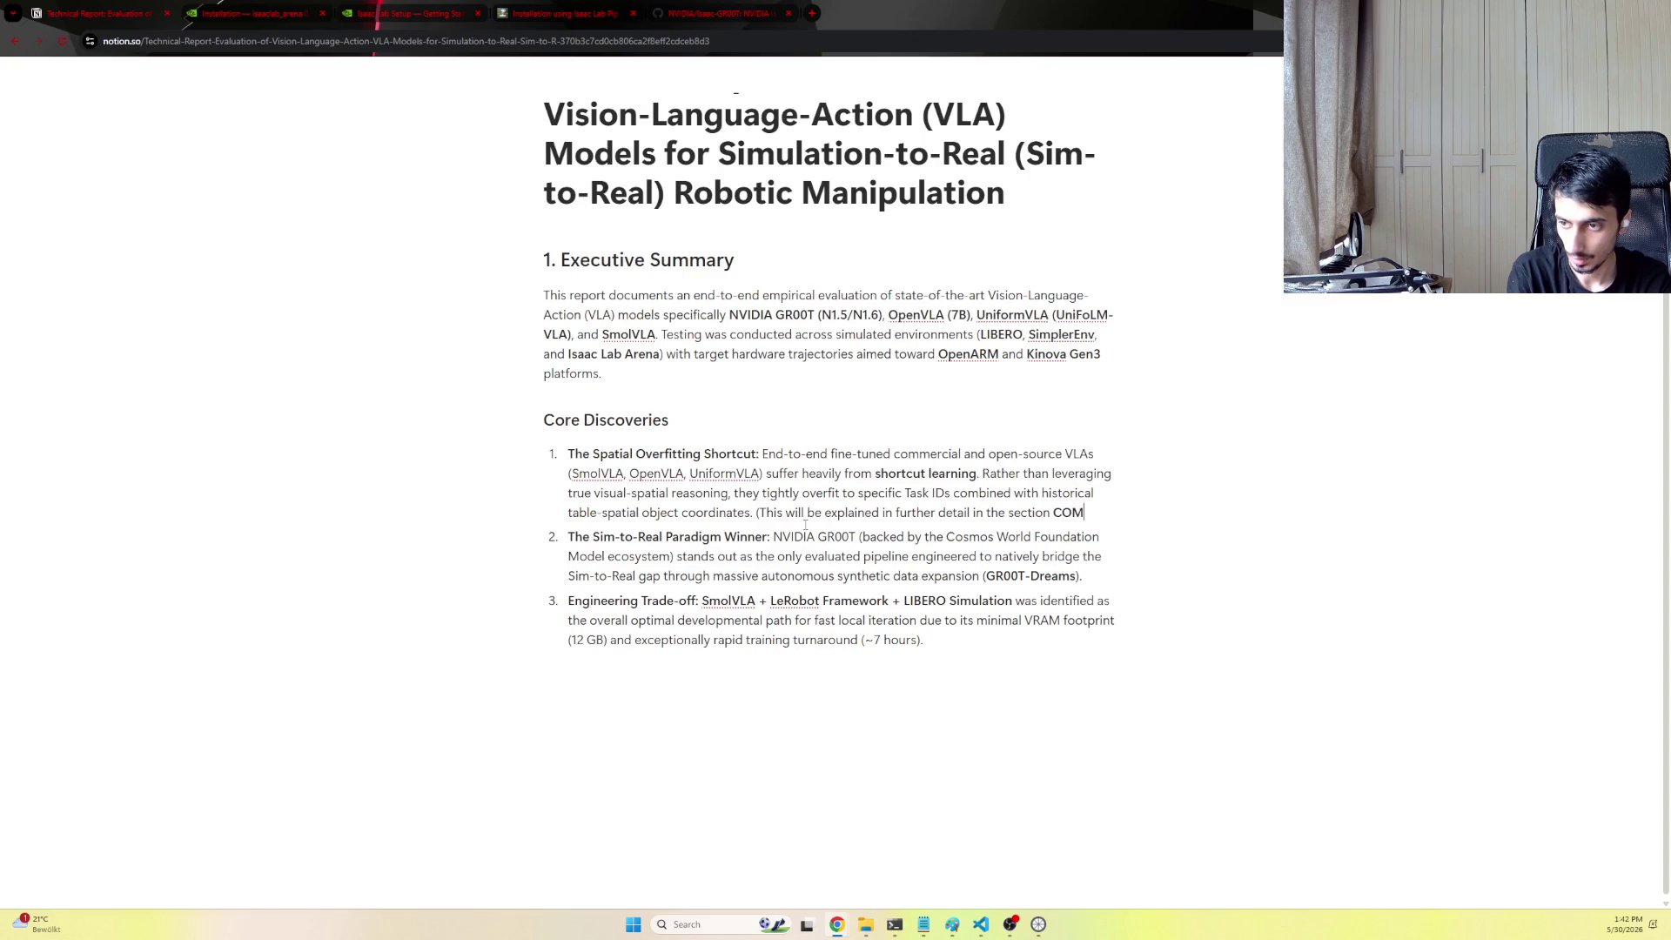
key("BackSpace")
key("BackSpace")
key("BackSpace")
type("DDADD")
key("BackSpace")
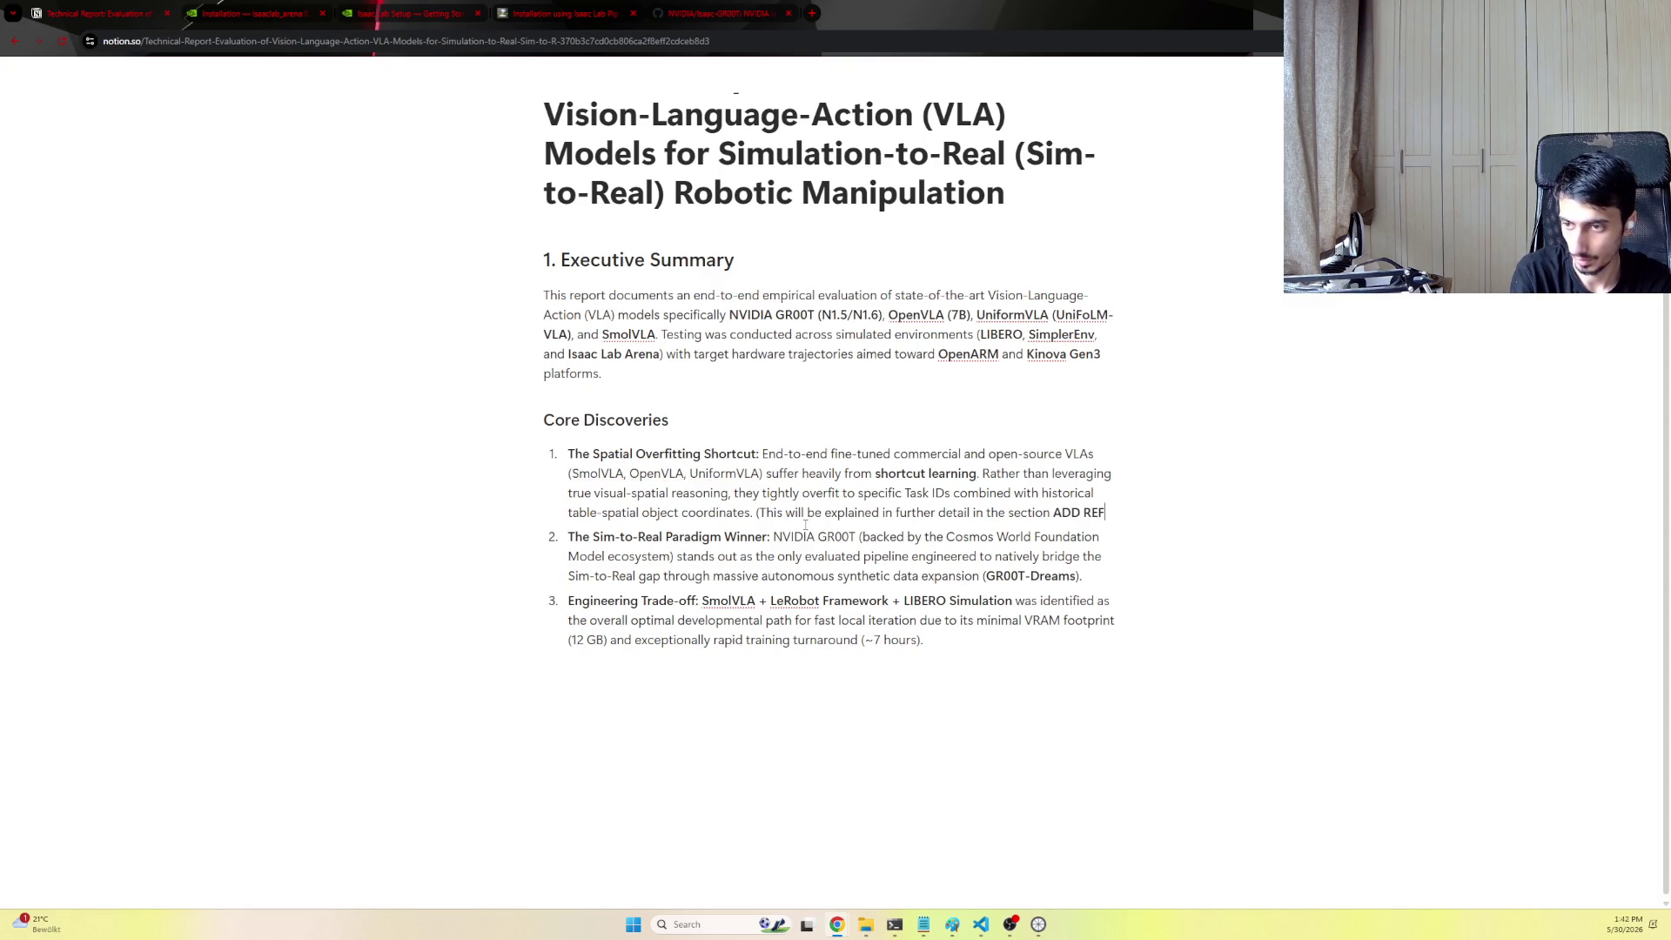
type("ERENCE")
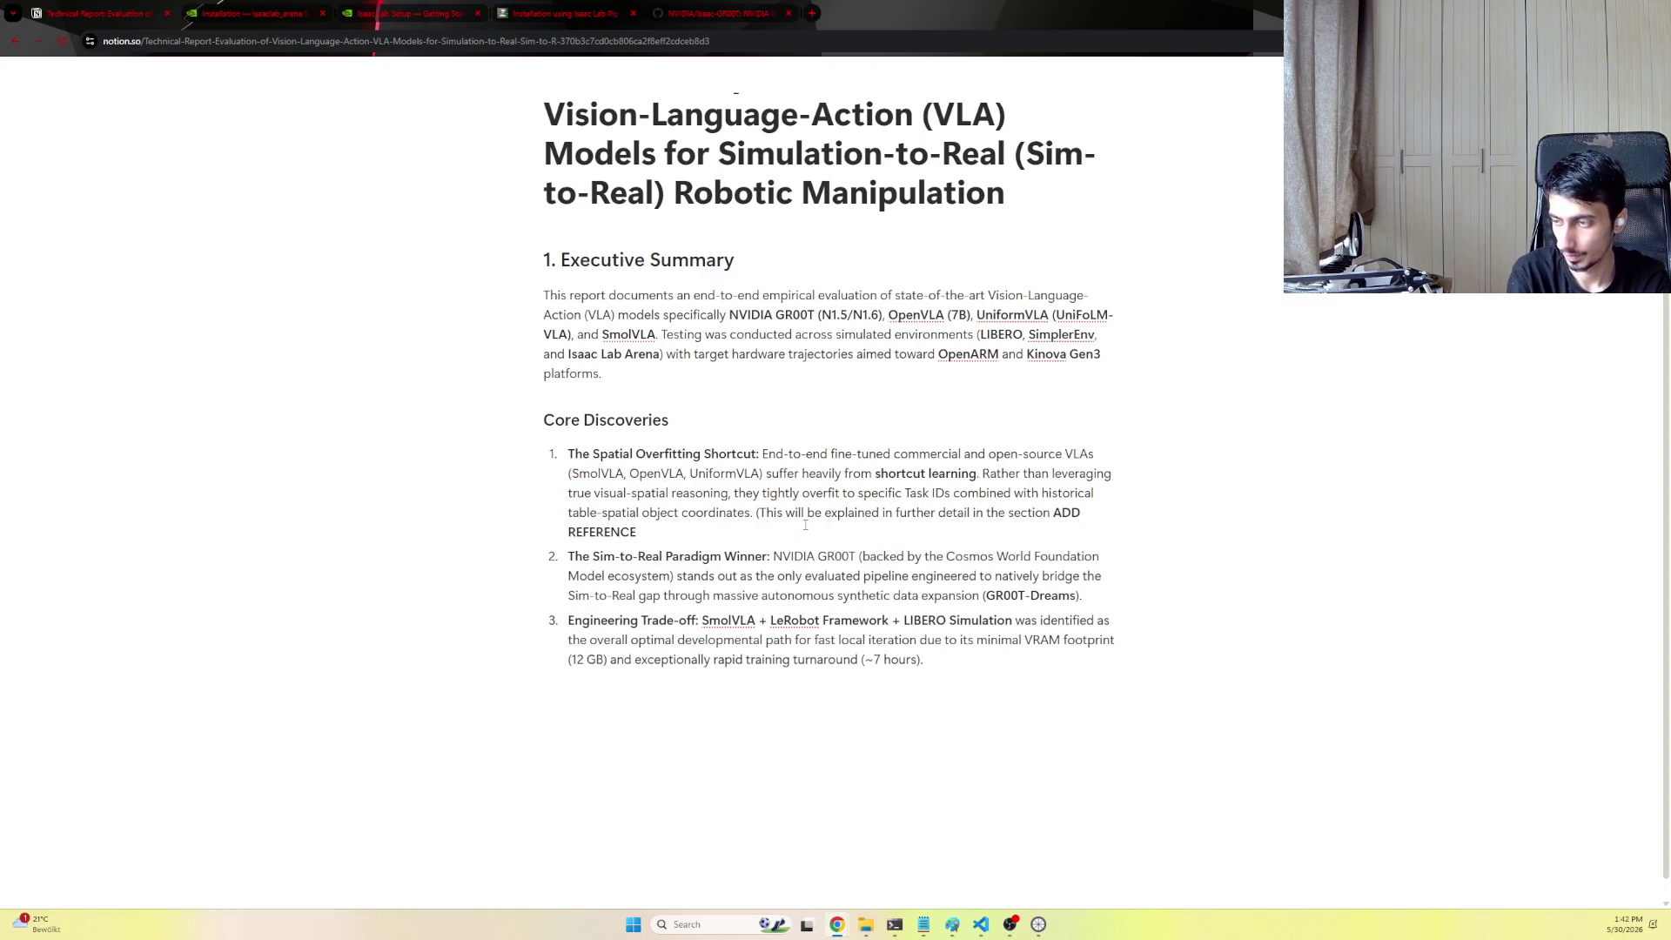
key("ctrl+BackSpace")
key("ctrl+BackSpace")
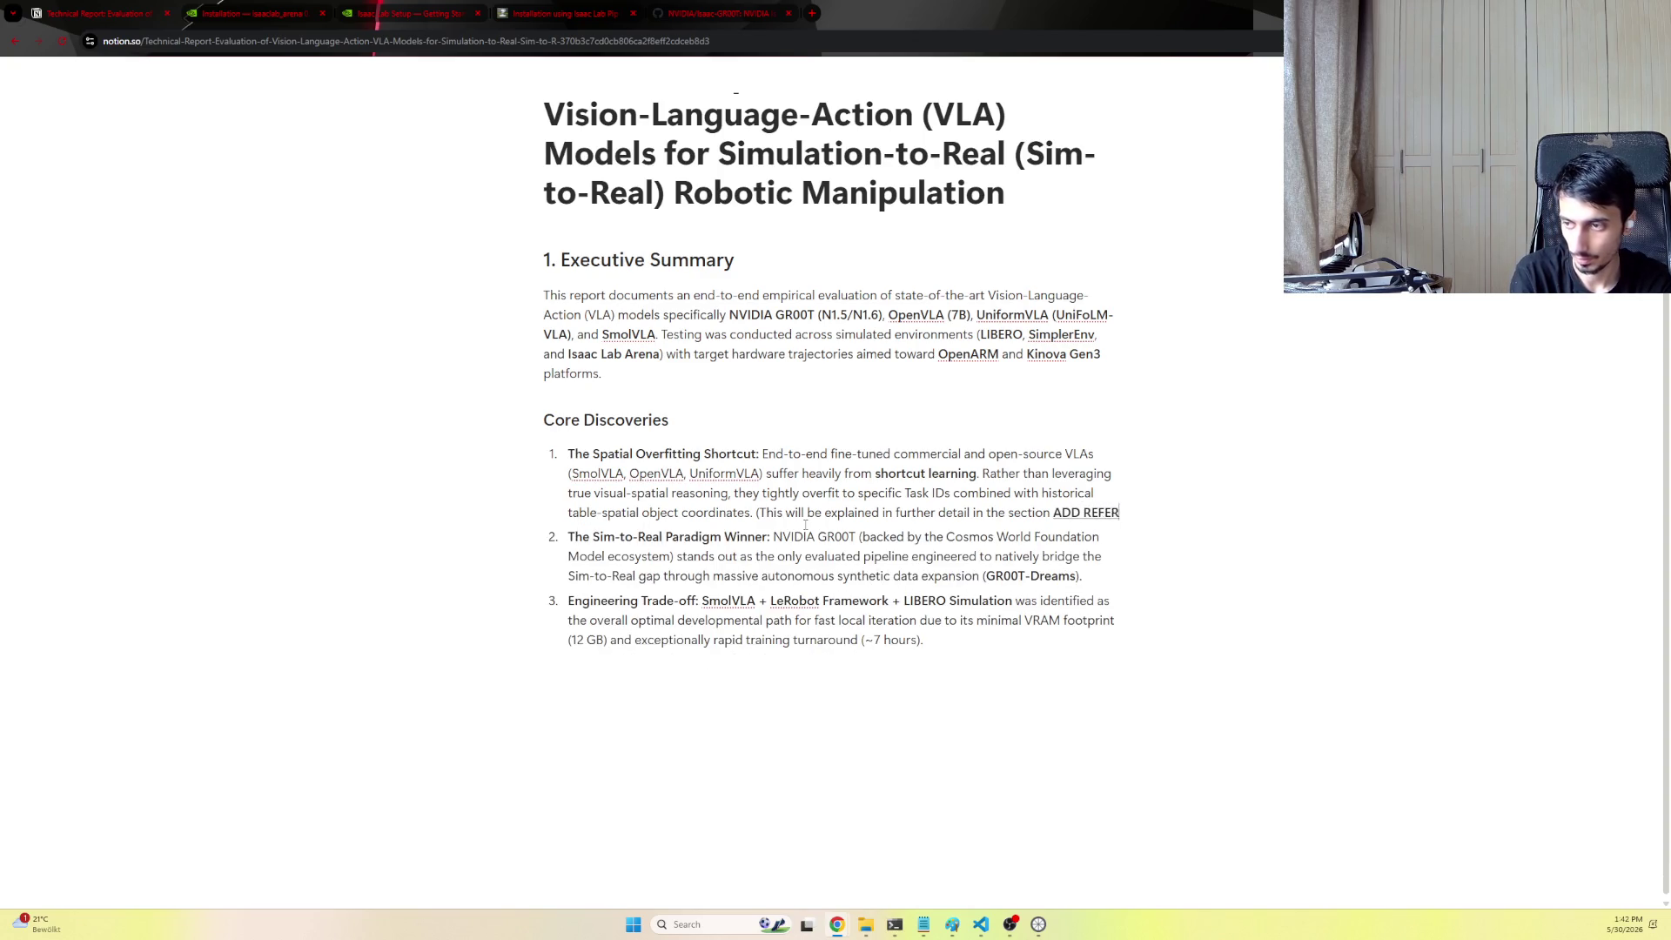
type("ENCE")
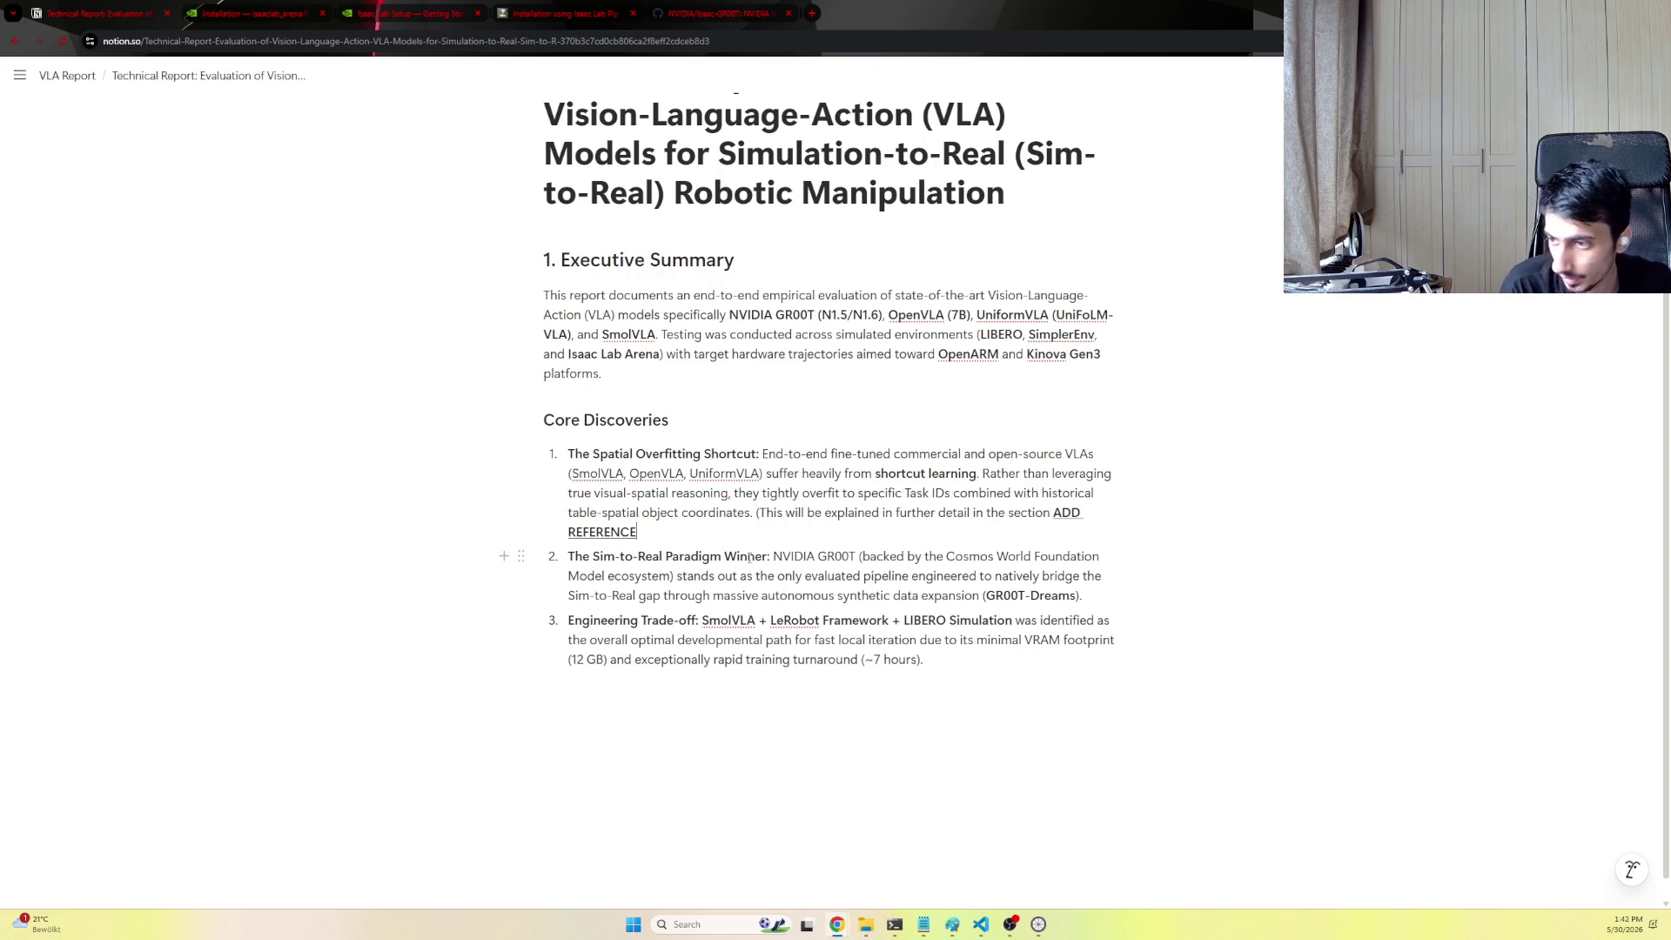
Skim the second discovery's text, then switch back to the VS Code window
mouse_move(908, 557)
left_mouse_down()
mouse_move(941, 556)
mouse_move(673, 576)
mouse_move(1074, 575)
mouse_move(641, 596)
mouse_move(1082, 594)
left_mouse_up()
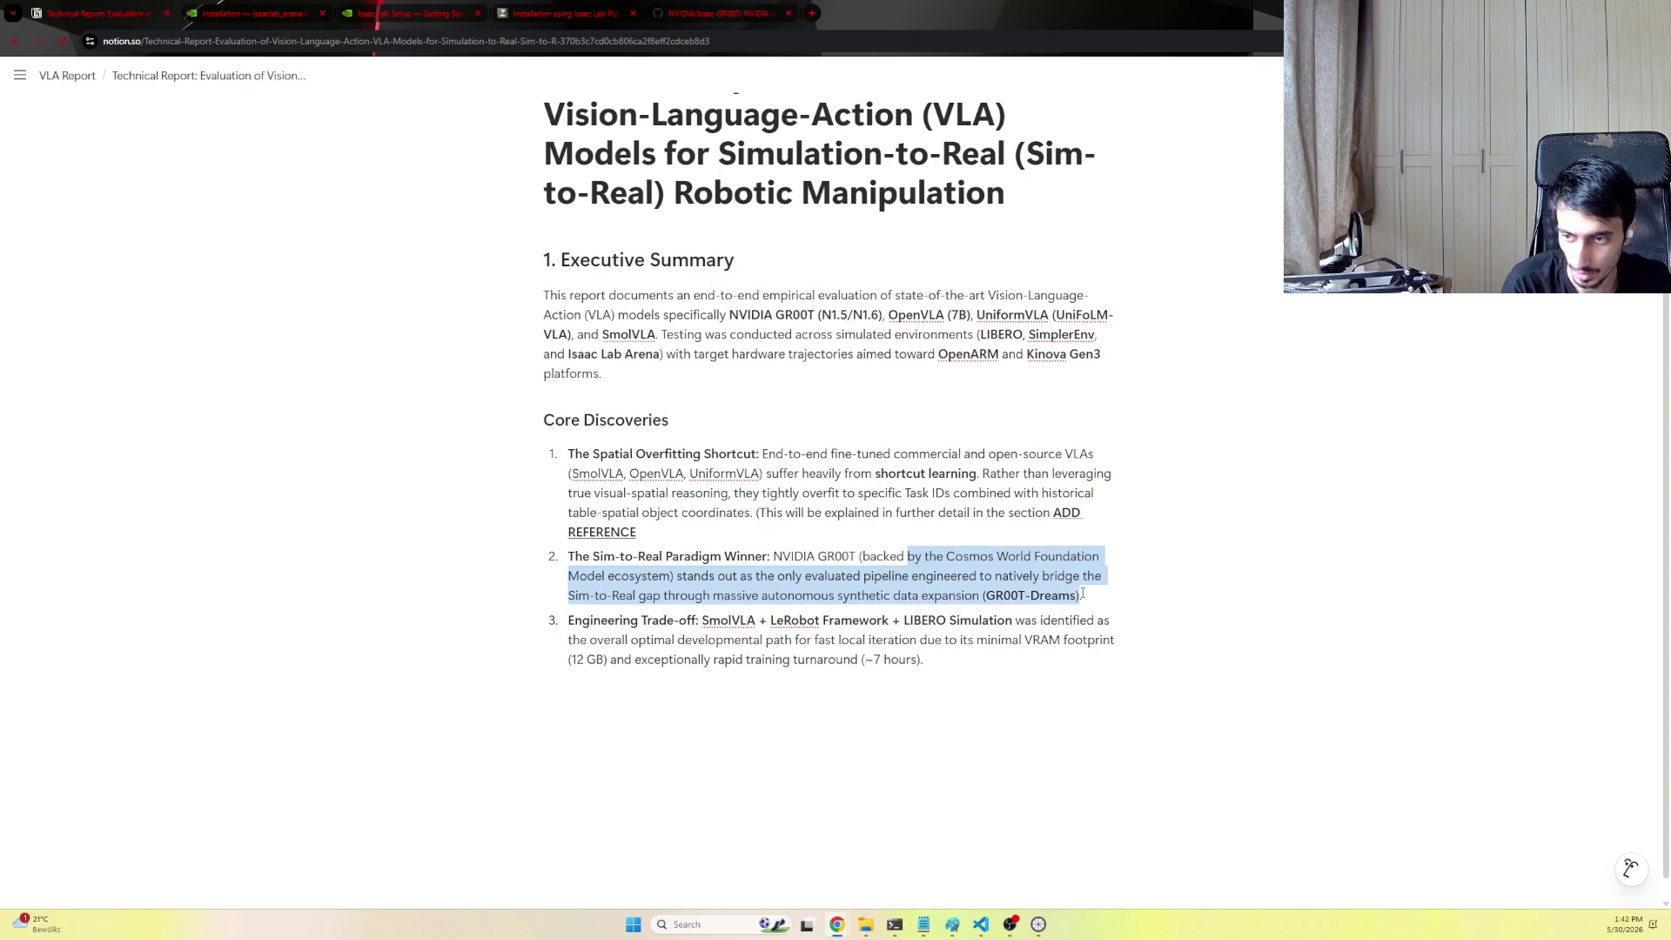
left_click(1087, 594)
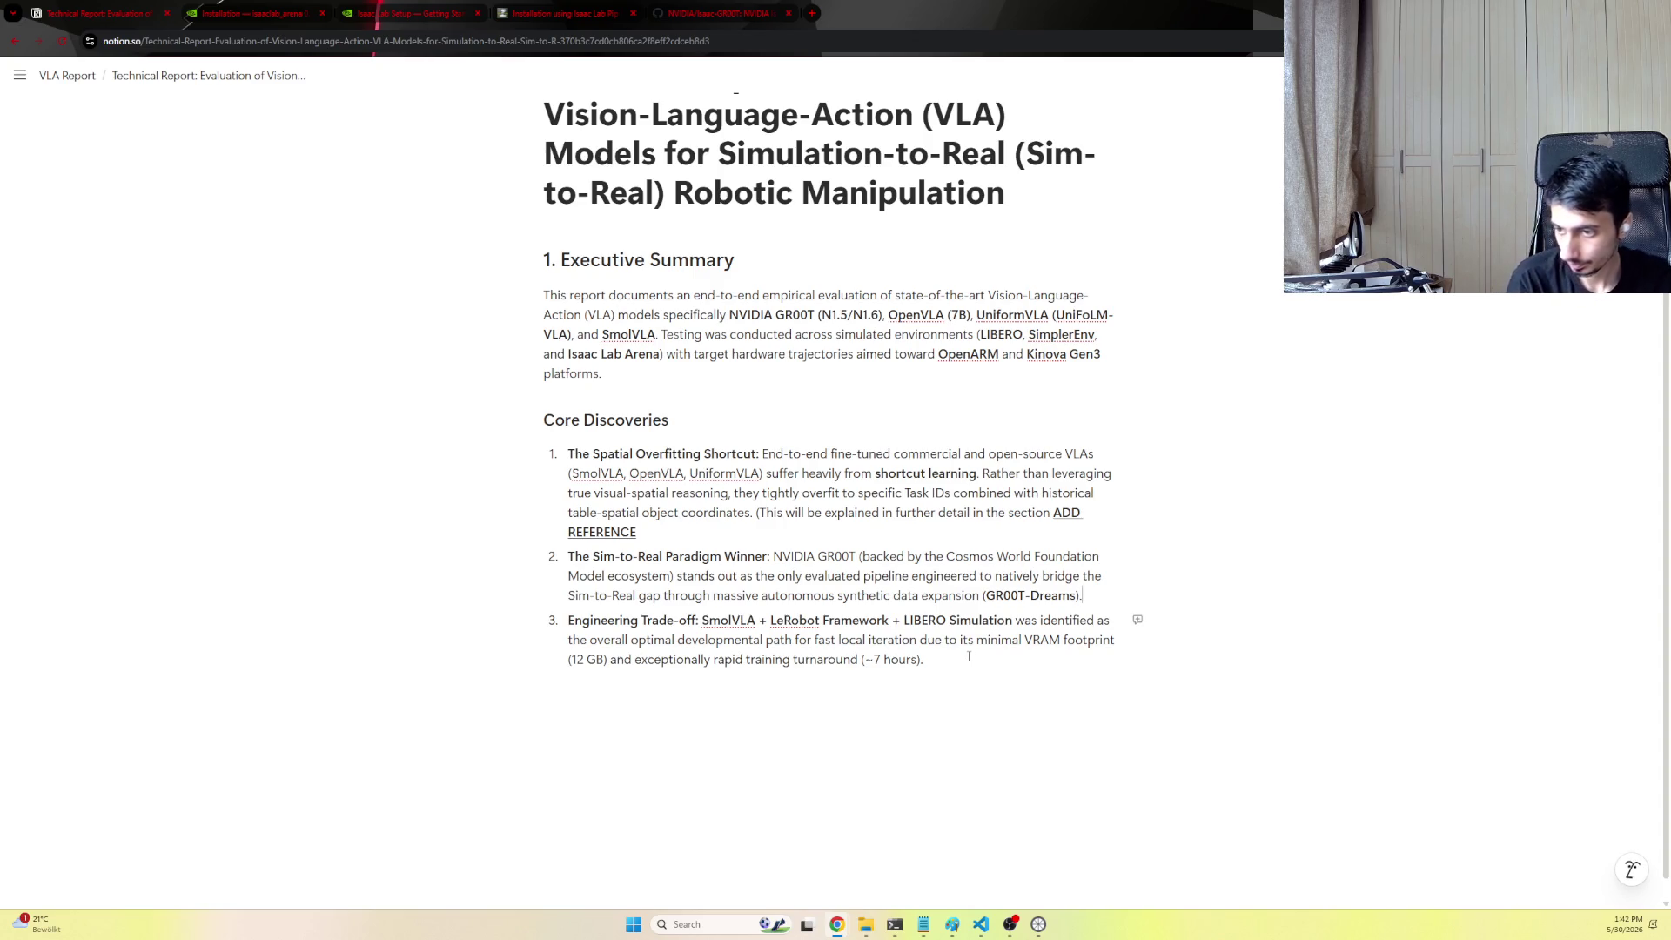
mouse_move(835, 639)
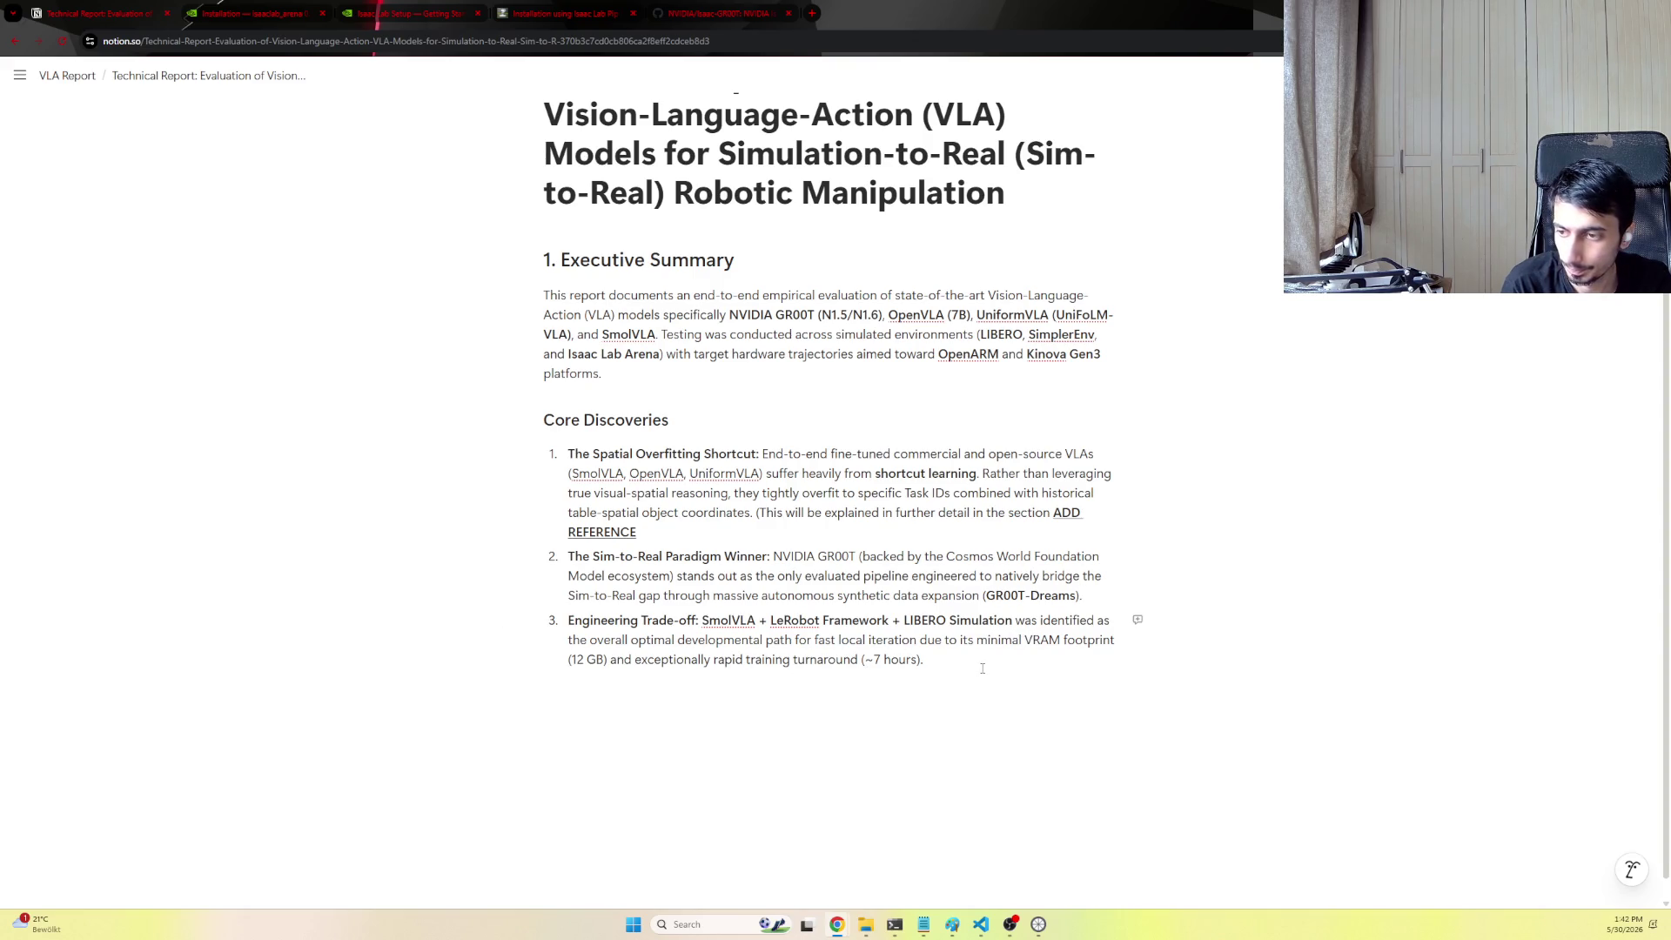
mouse_move(981, 924)
left_click(999, 865)
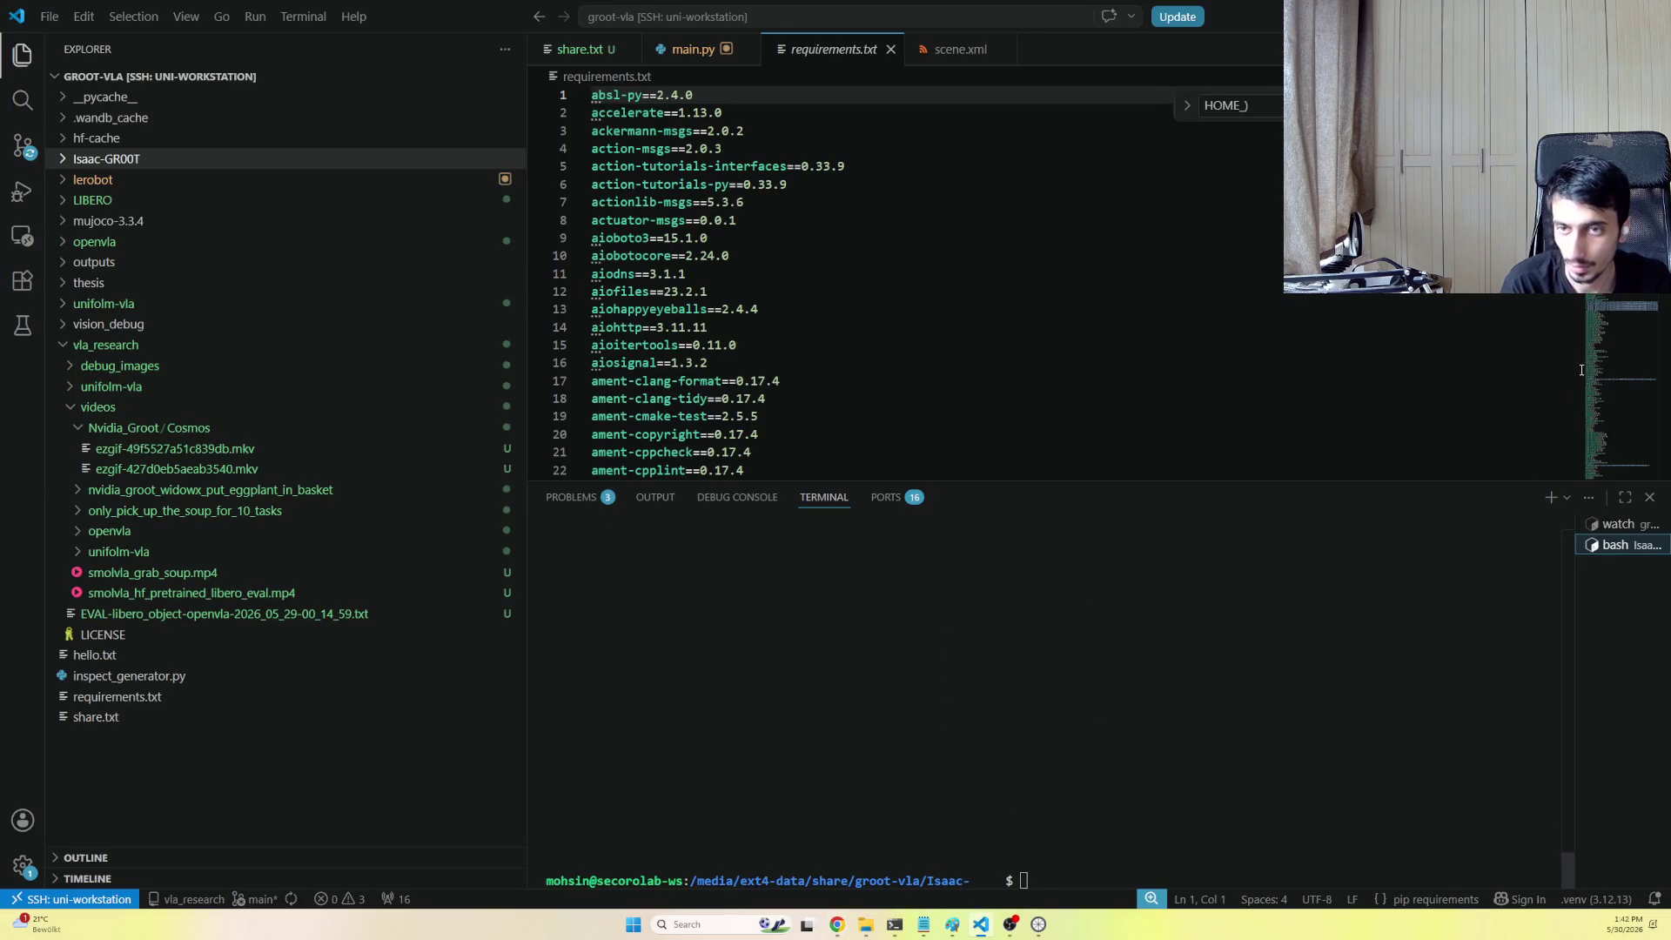
Bring VS Code forward and run 'watch -n 1 nvidia-smi' from history to monitor live GPU usage
key("alt+Tab")
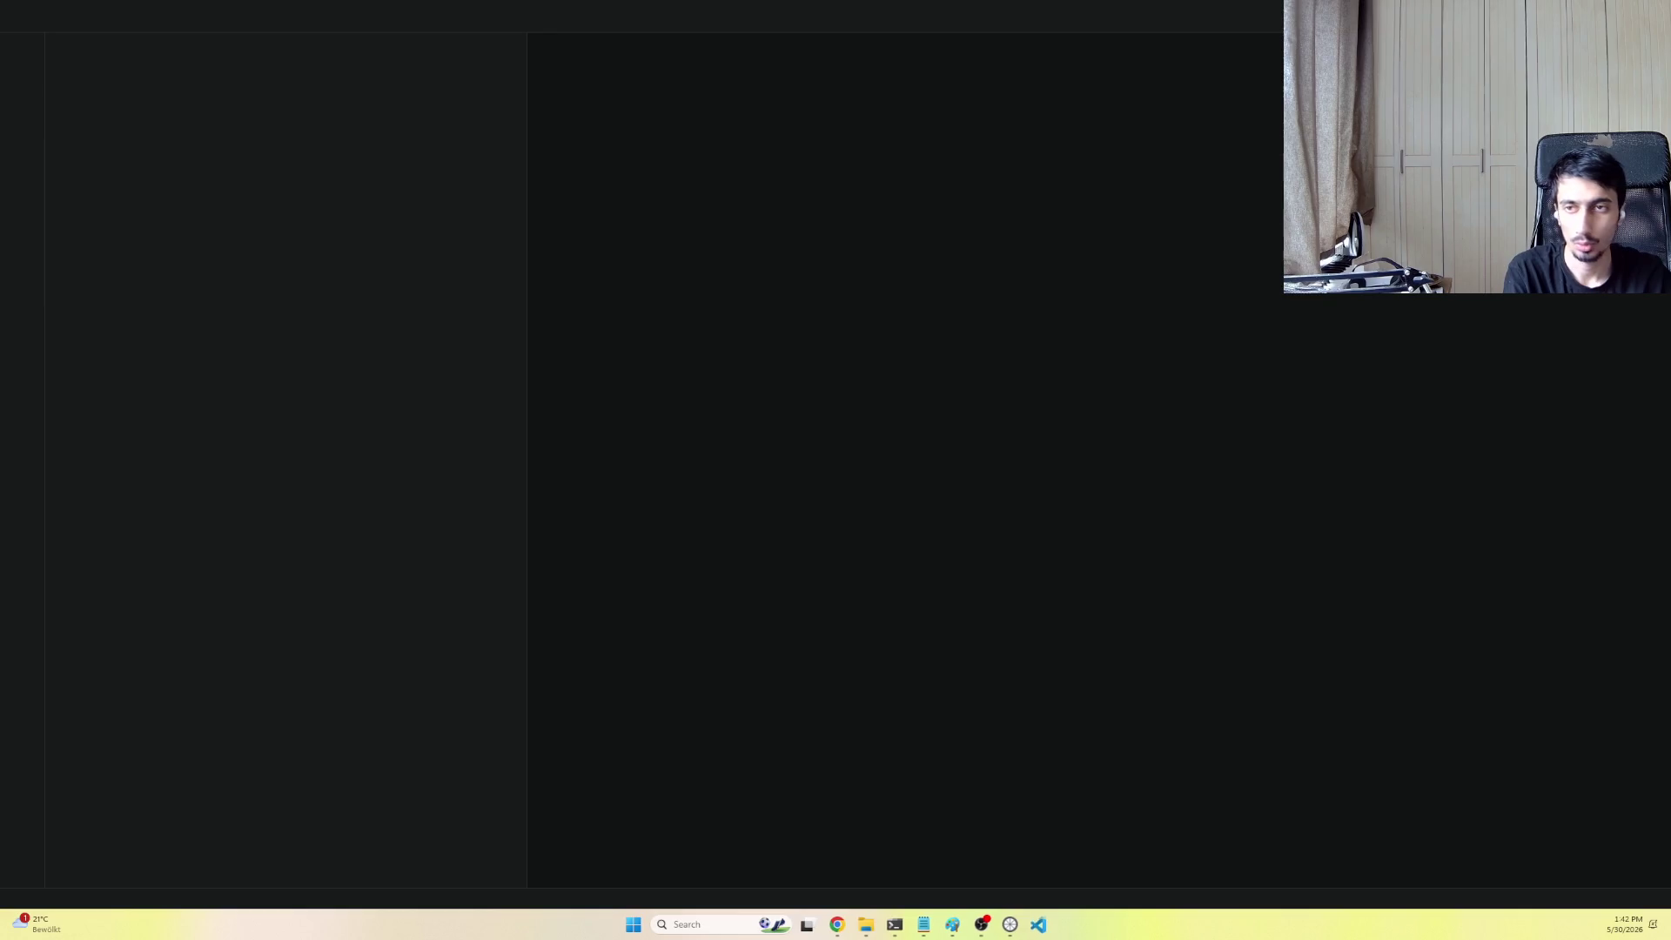
key("alt+Tab")
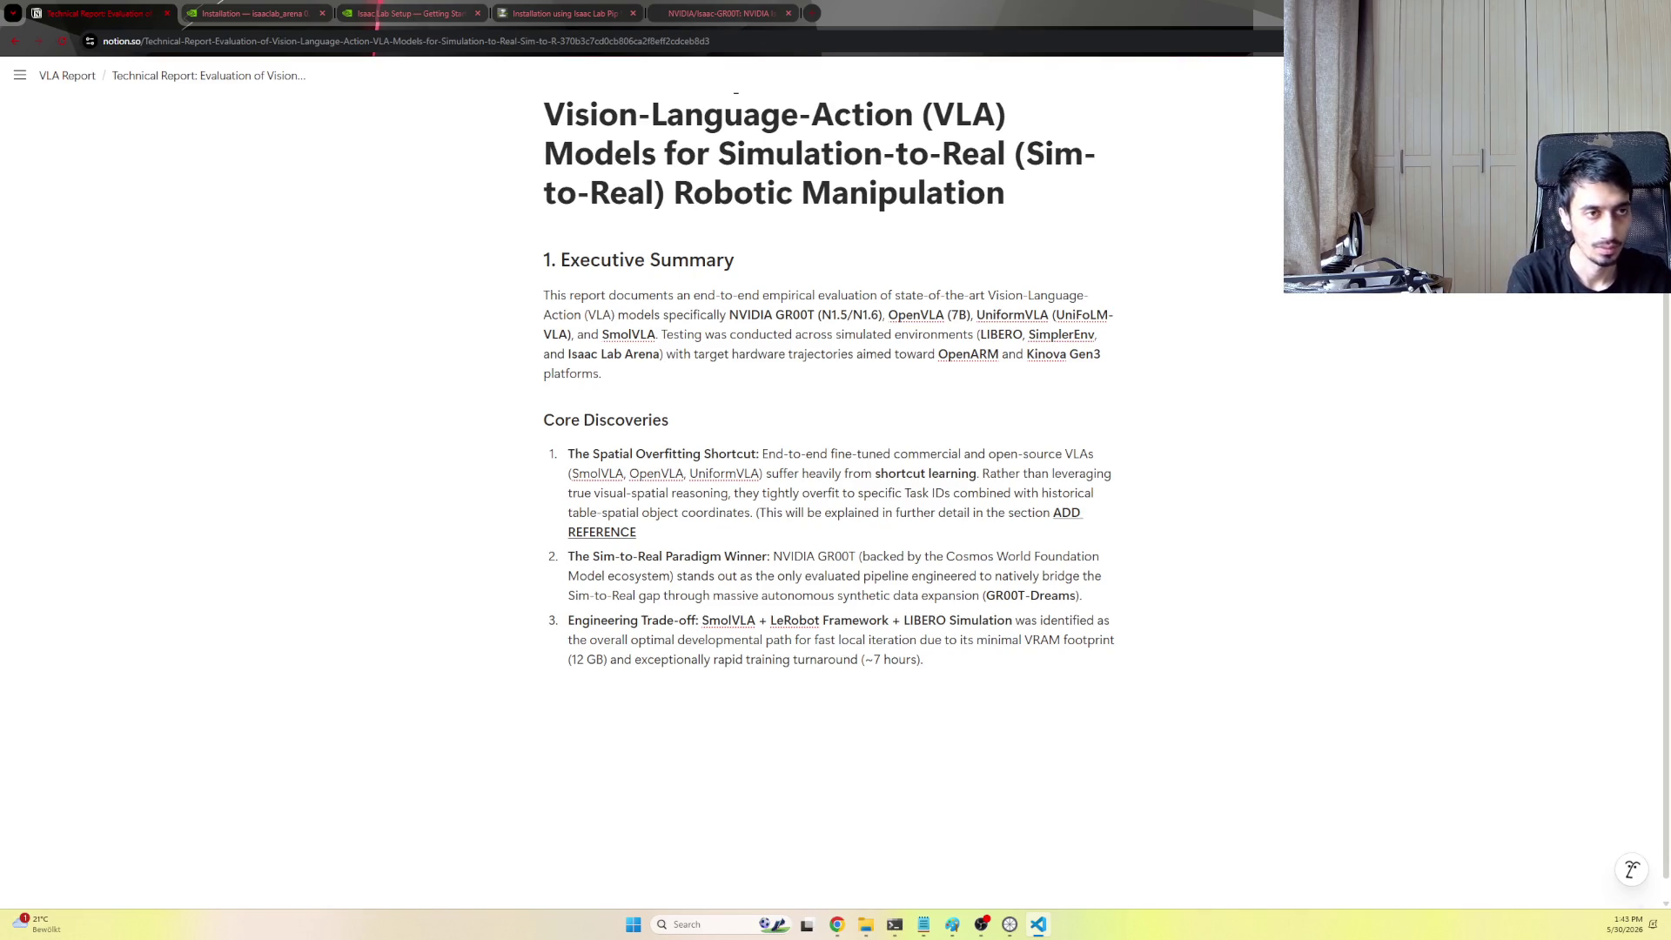
key("alt+Tab")
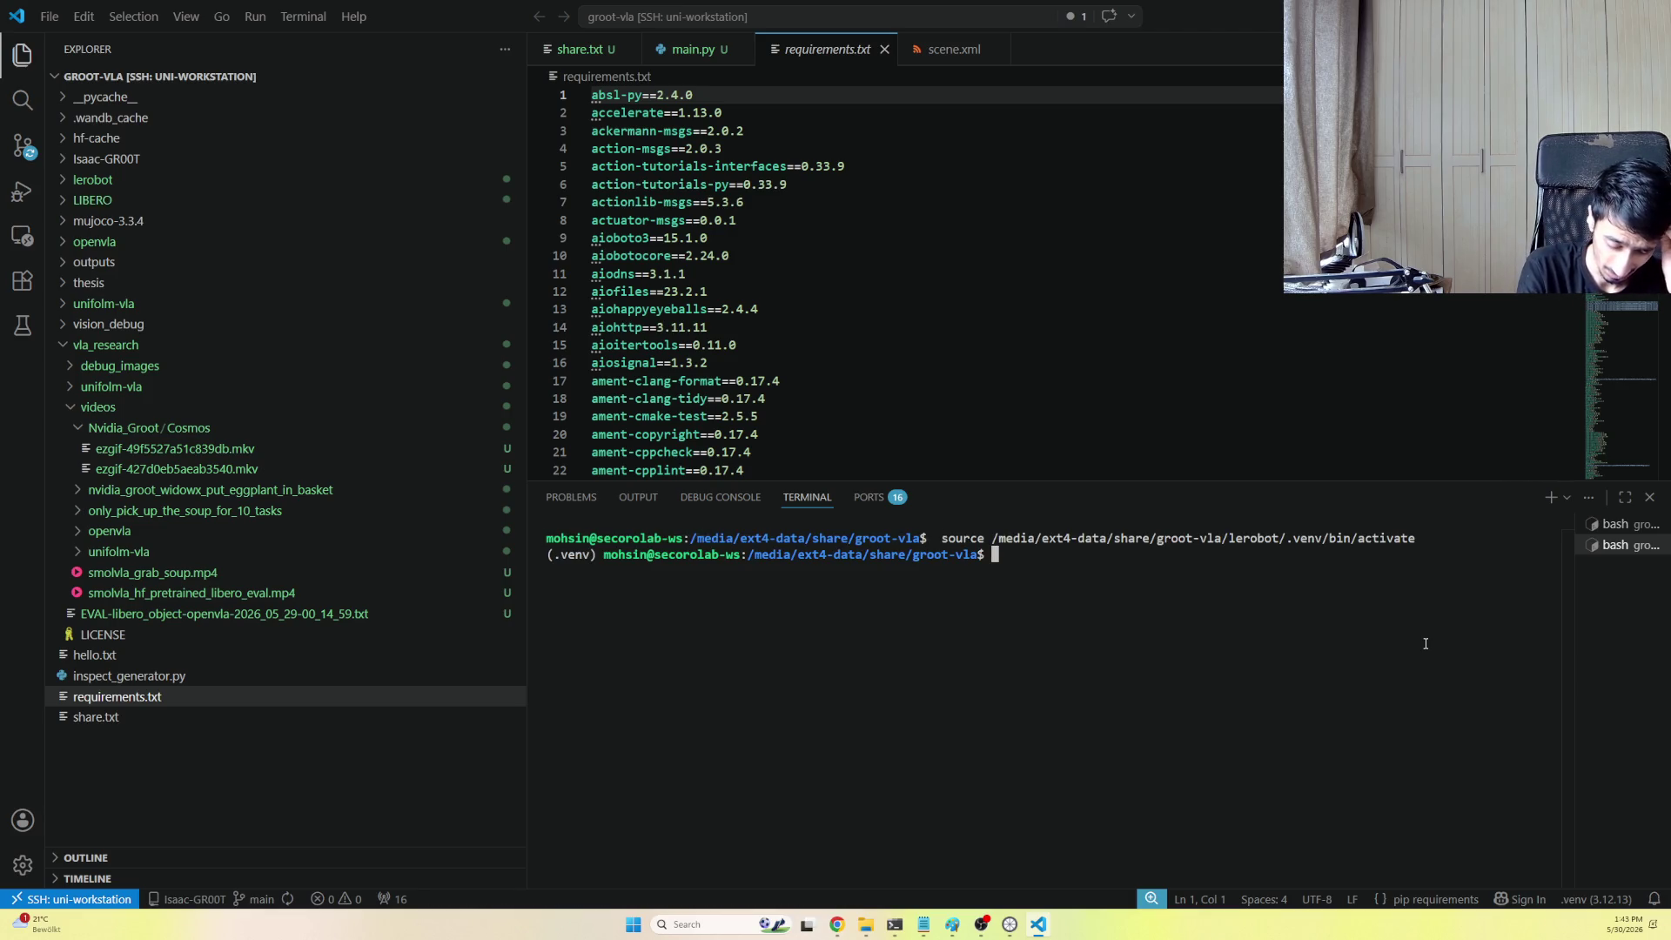
key("ctrl+r")
type("nvidi")
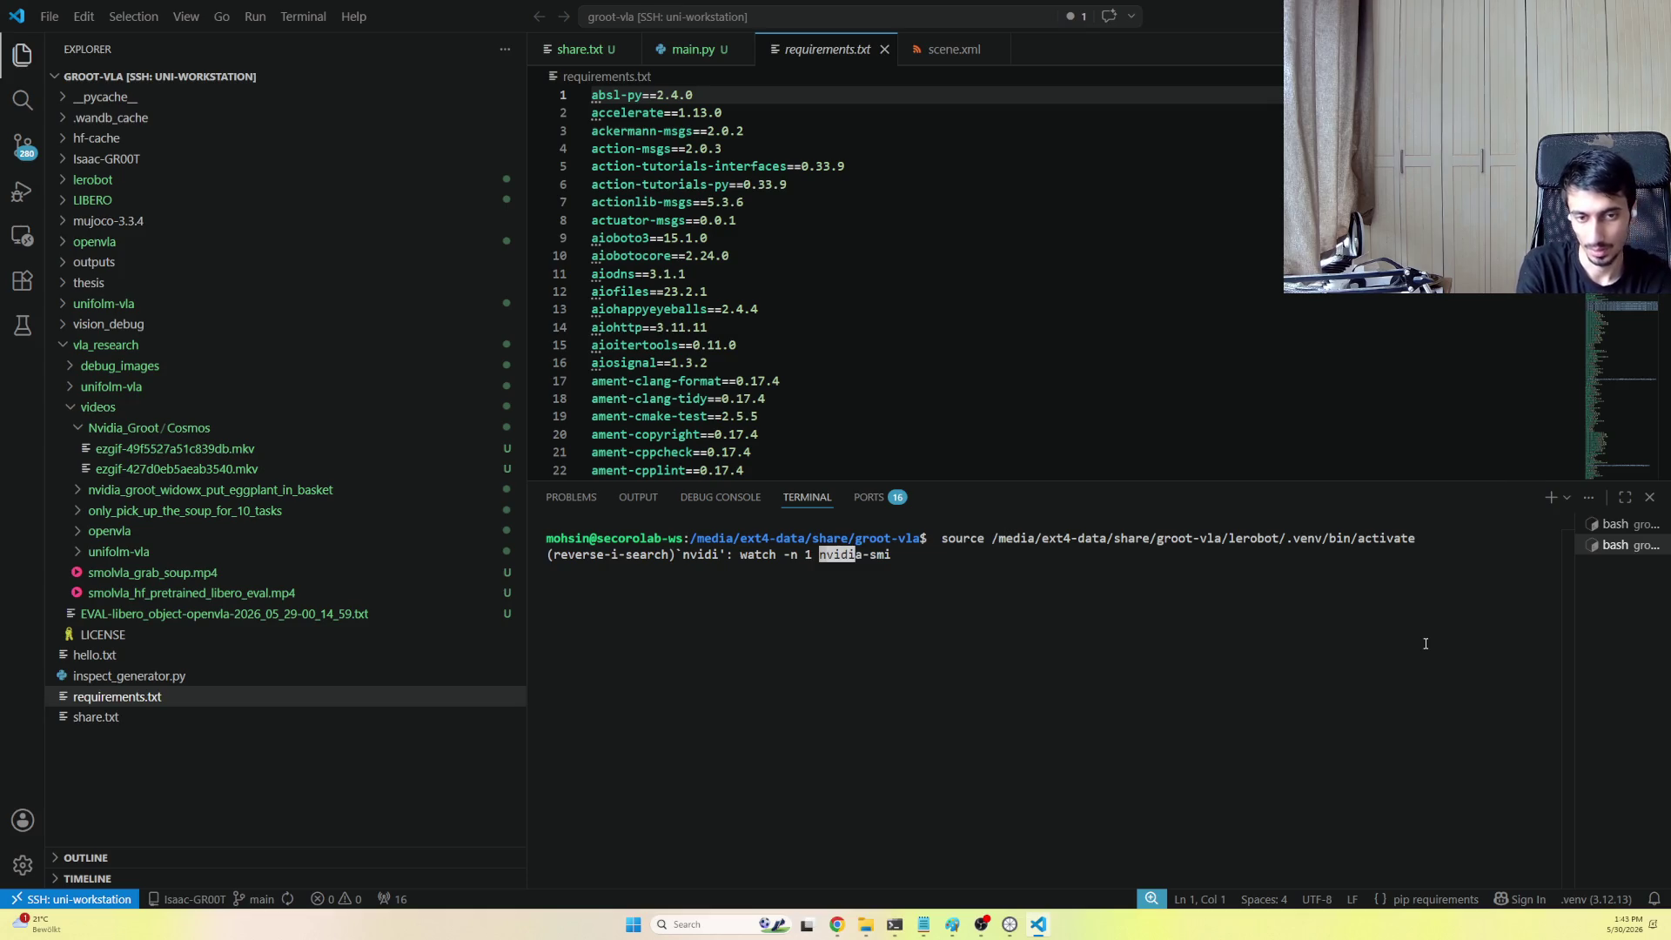
key("Return")
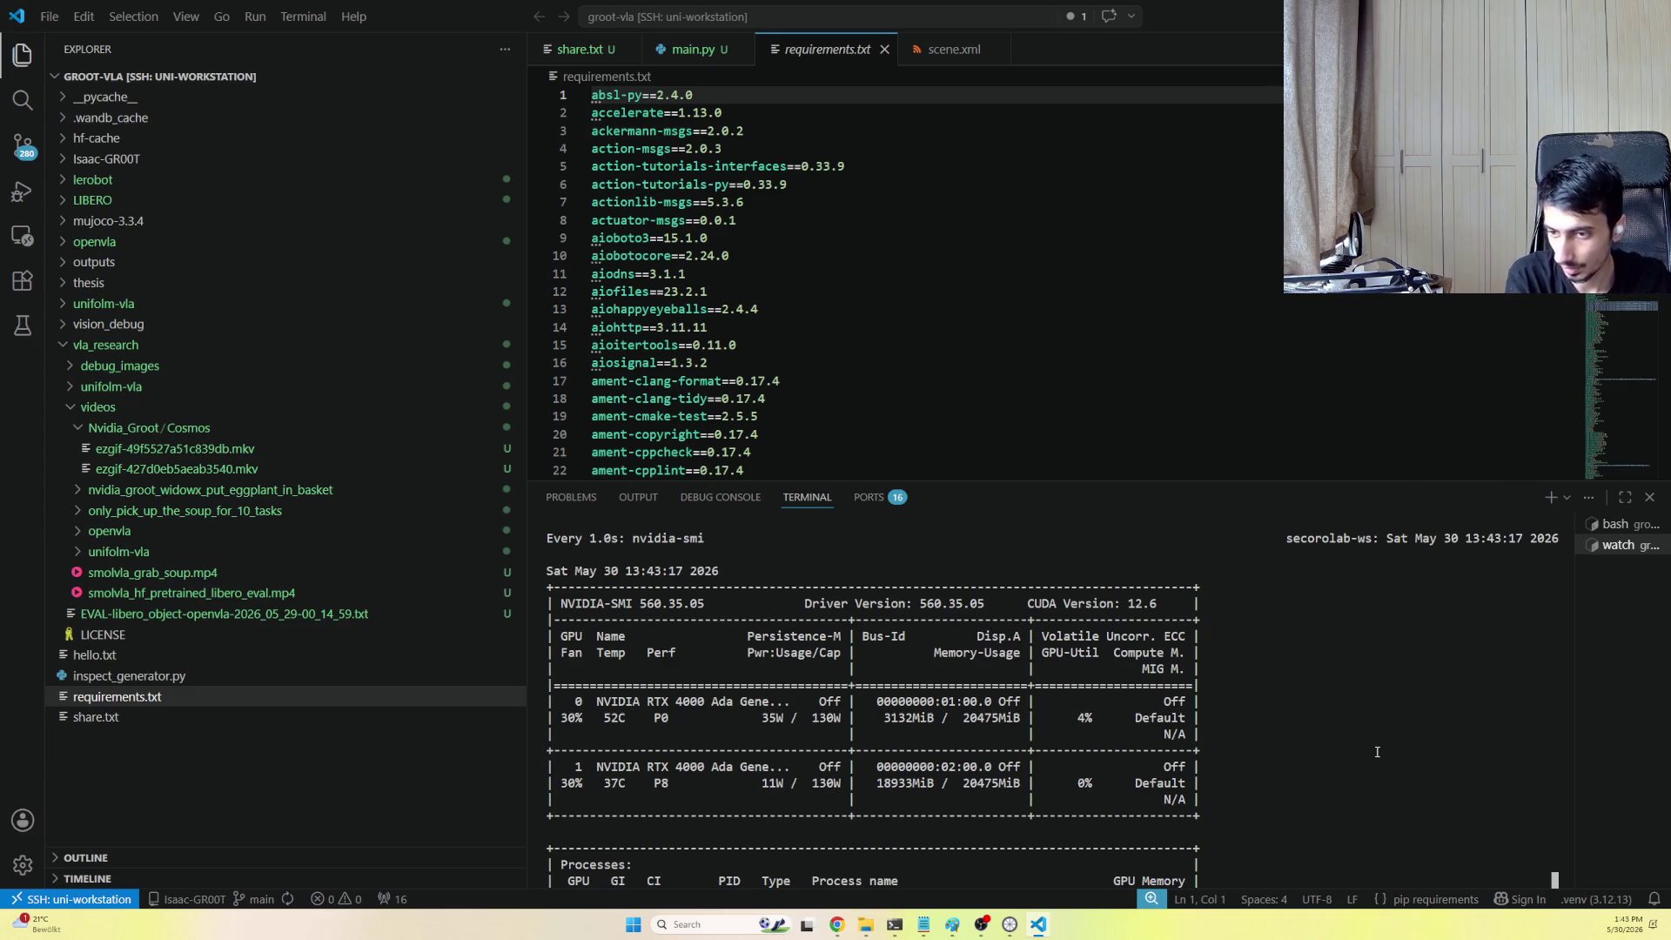
Move the bash terminal into the Isaac-GR00T project folder, then return to the browser
left_click(1616, 524)
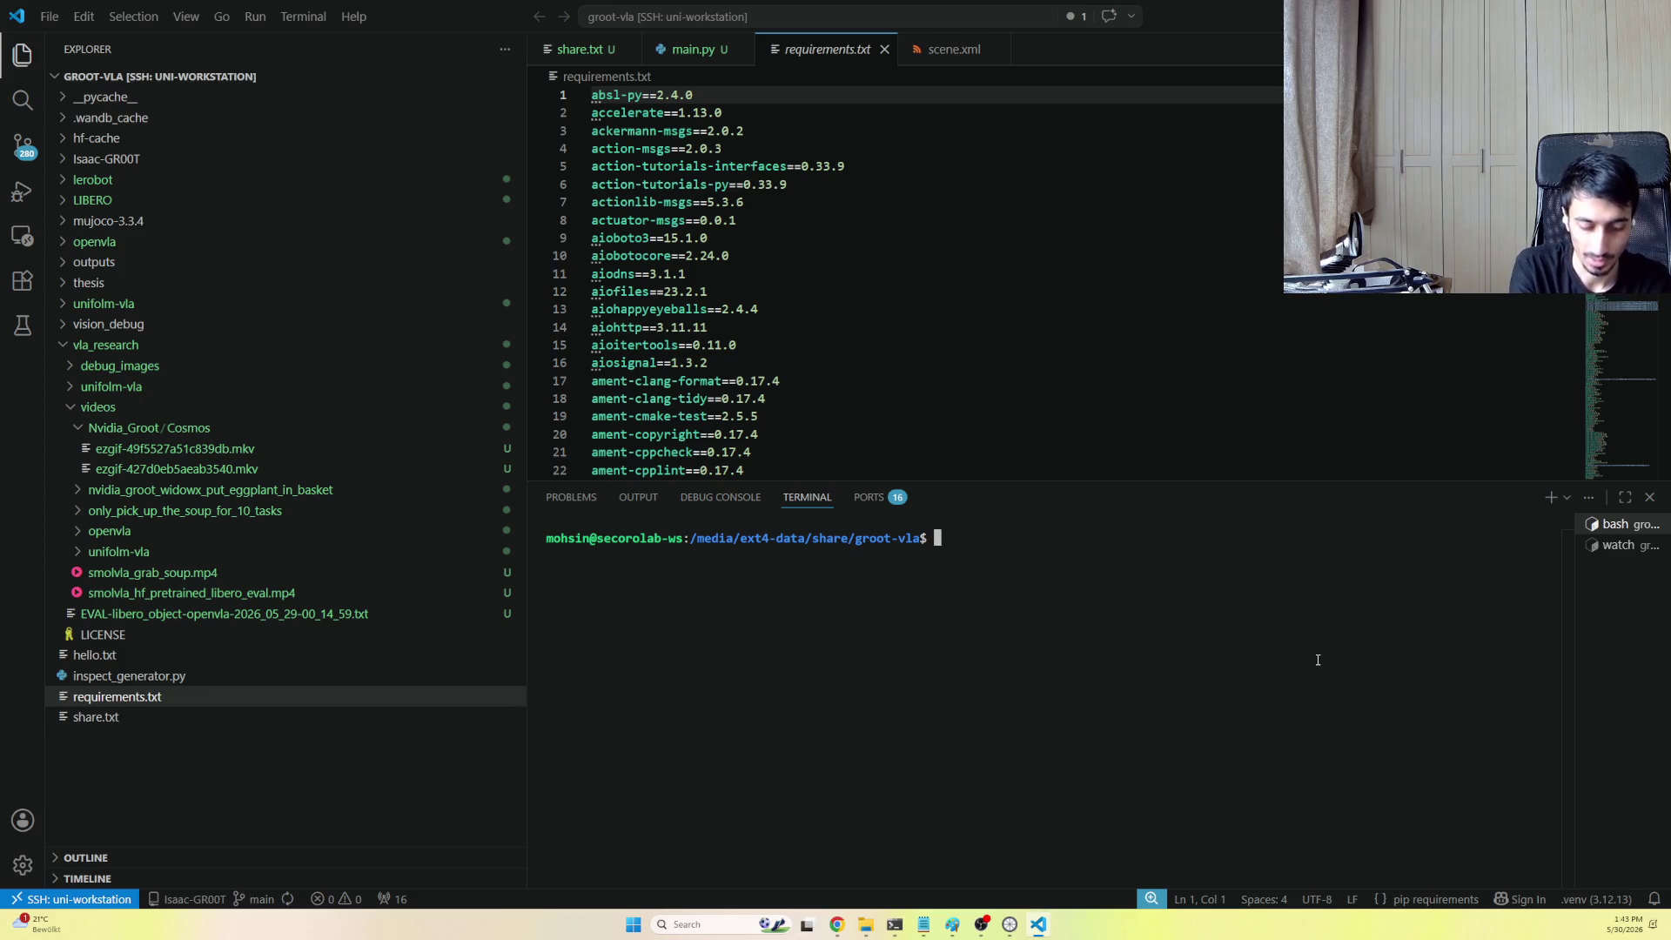
type("cd I")
key("Tab")
key("Return")
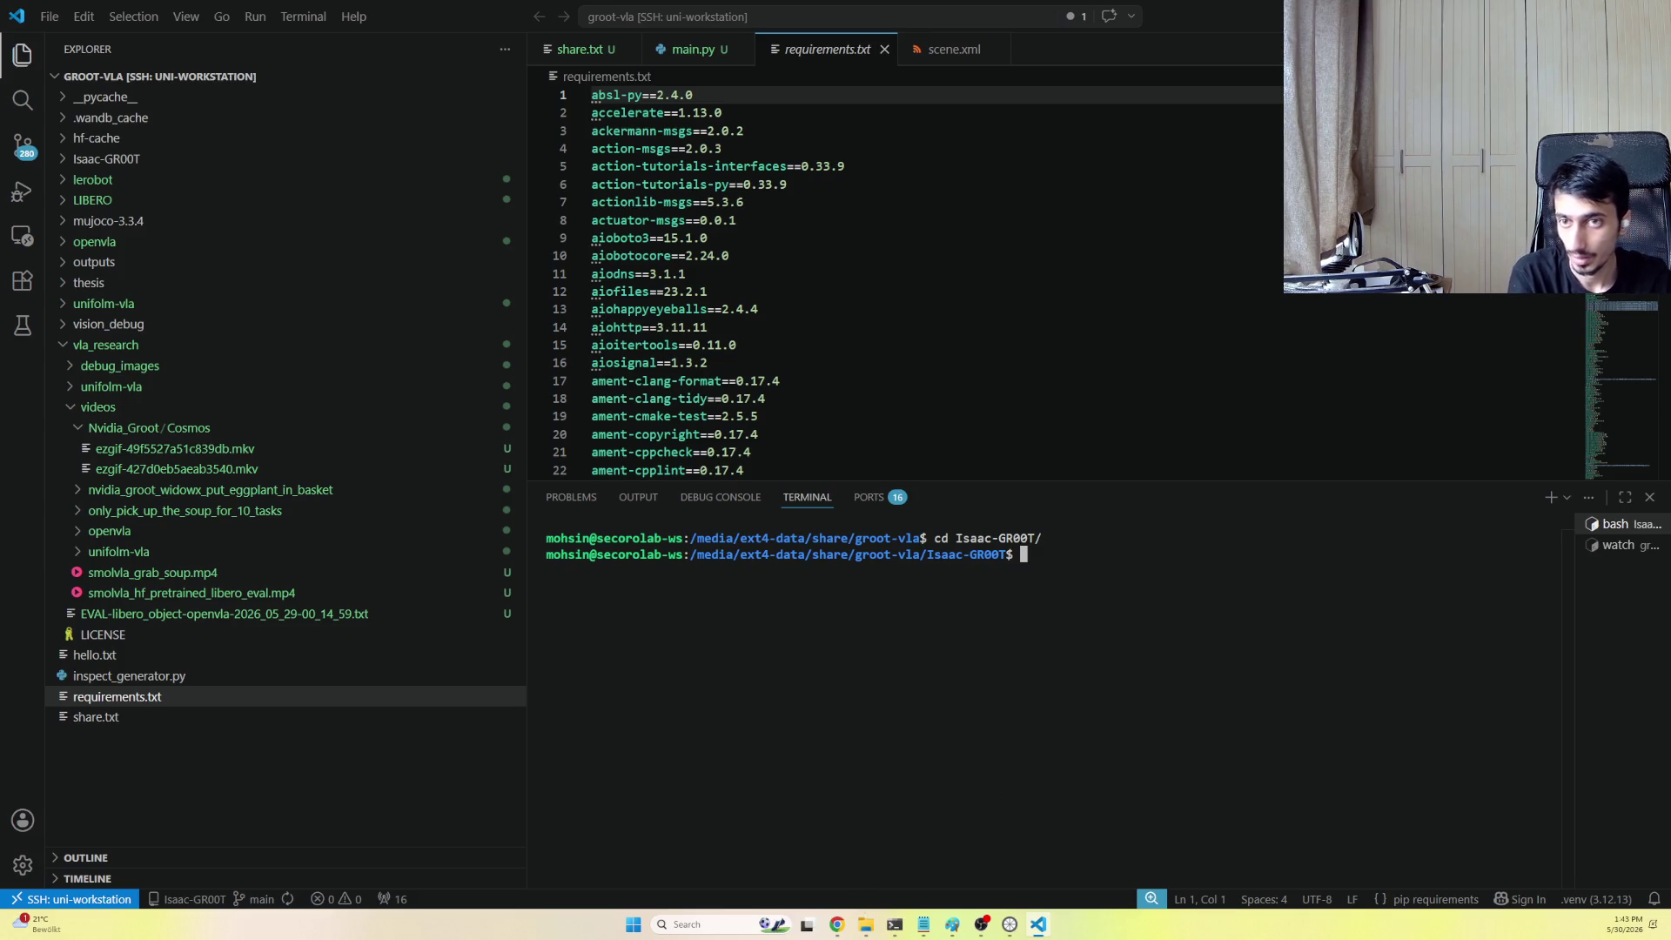
key("alt+Tab")
Run the README's 'import gr00t' check in the terminal, confirming 'GR00T installed successfully'
left_click(287, 11)
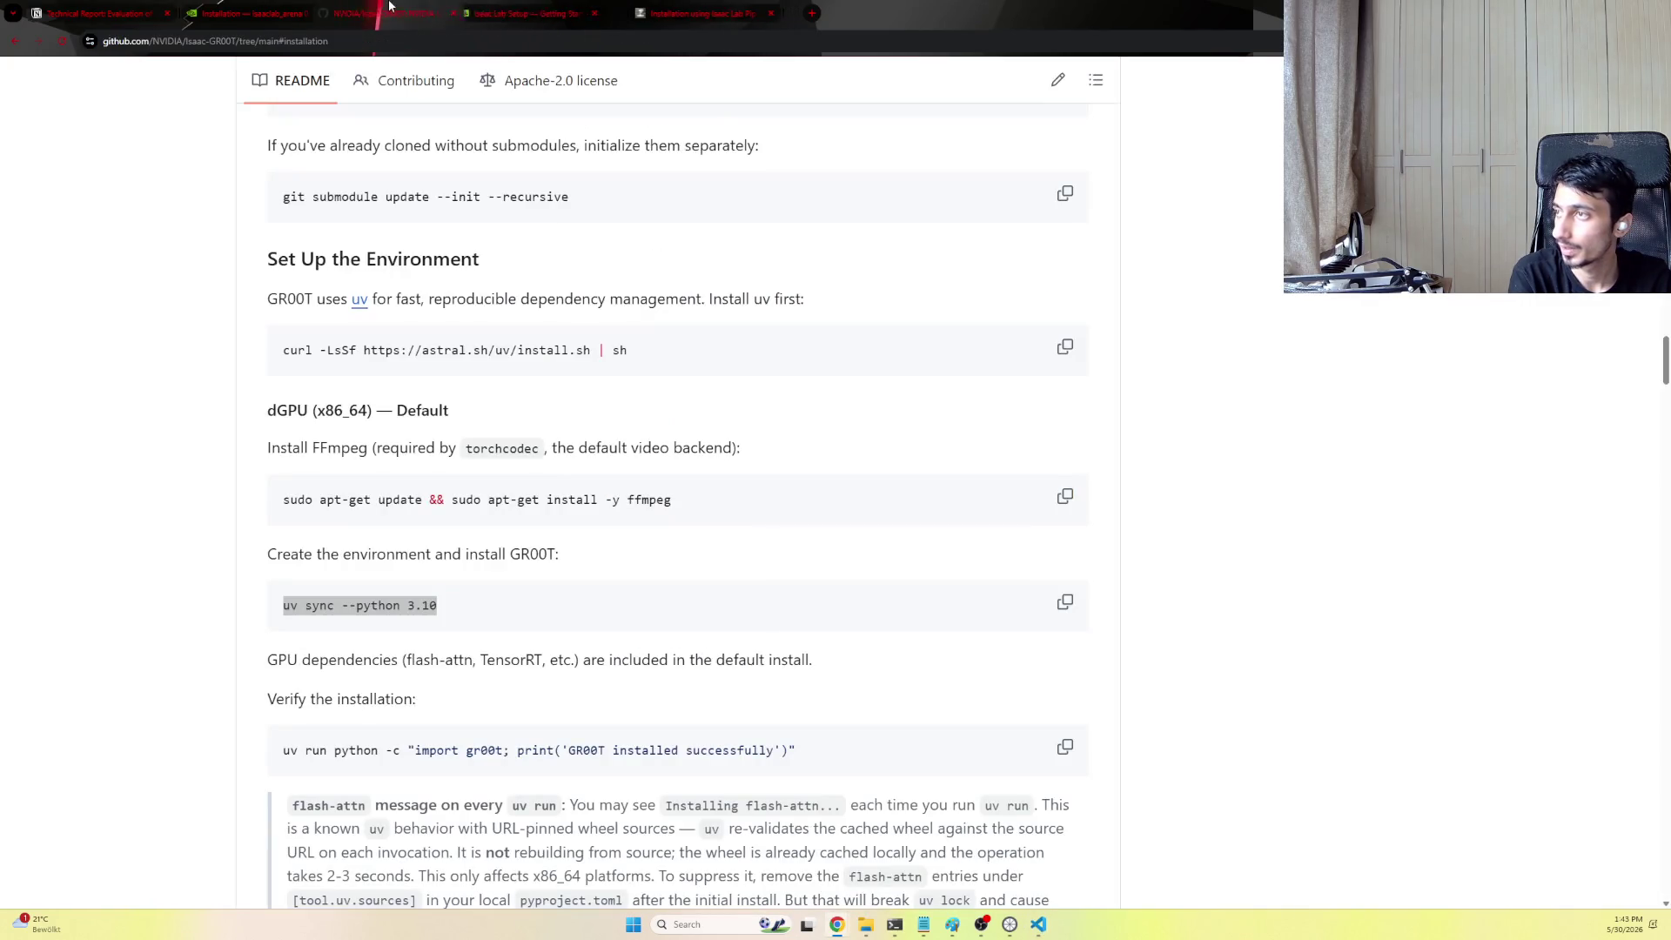
scroll(574, 437, "down", 2)
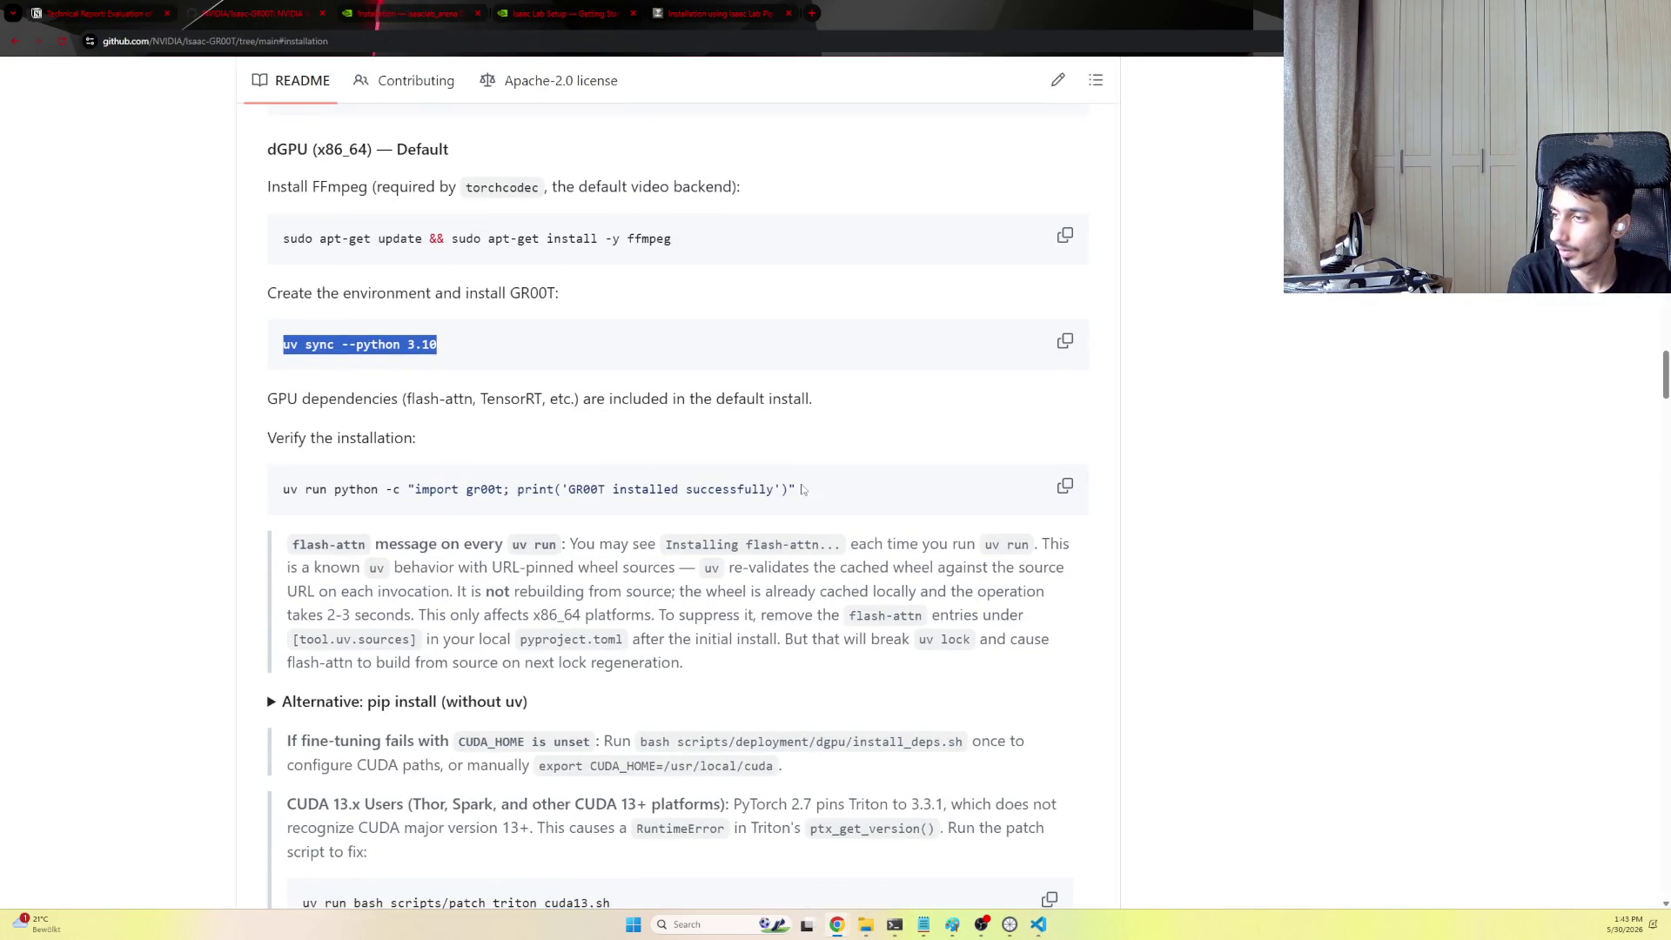
left_click_drag(795, 489, 276, 500)
key("ctrl+c")
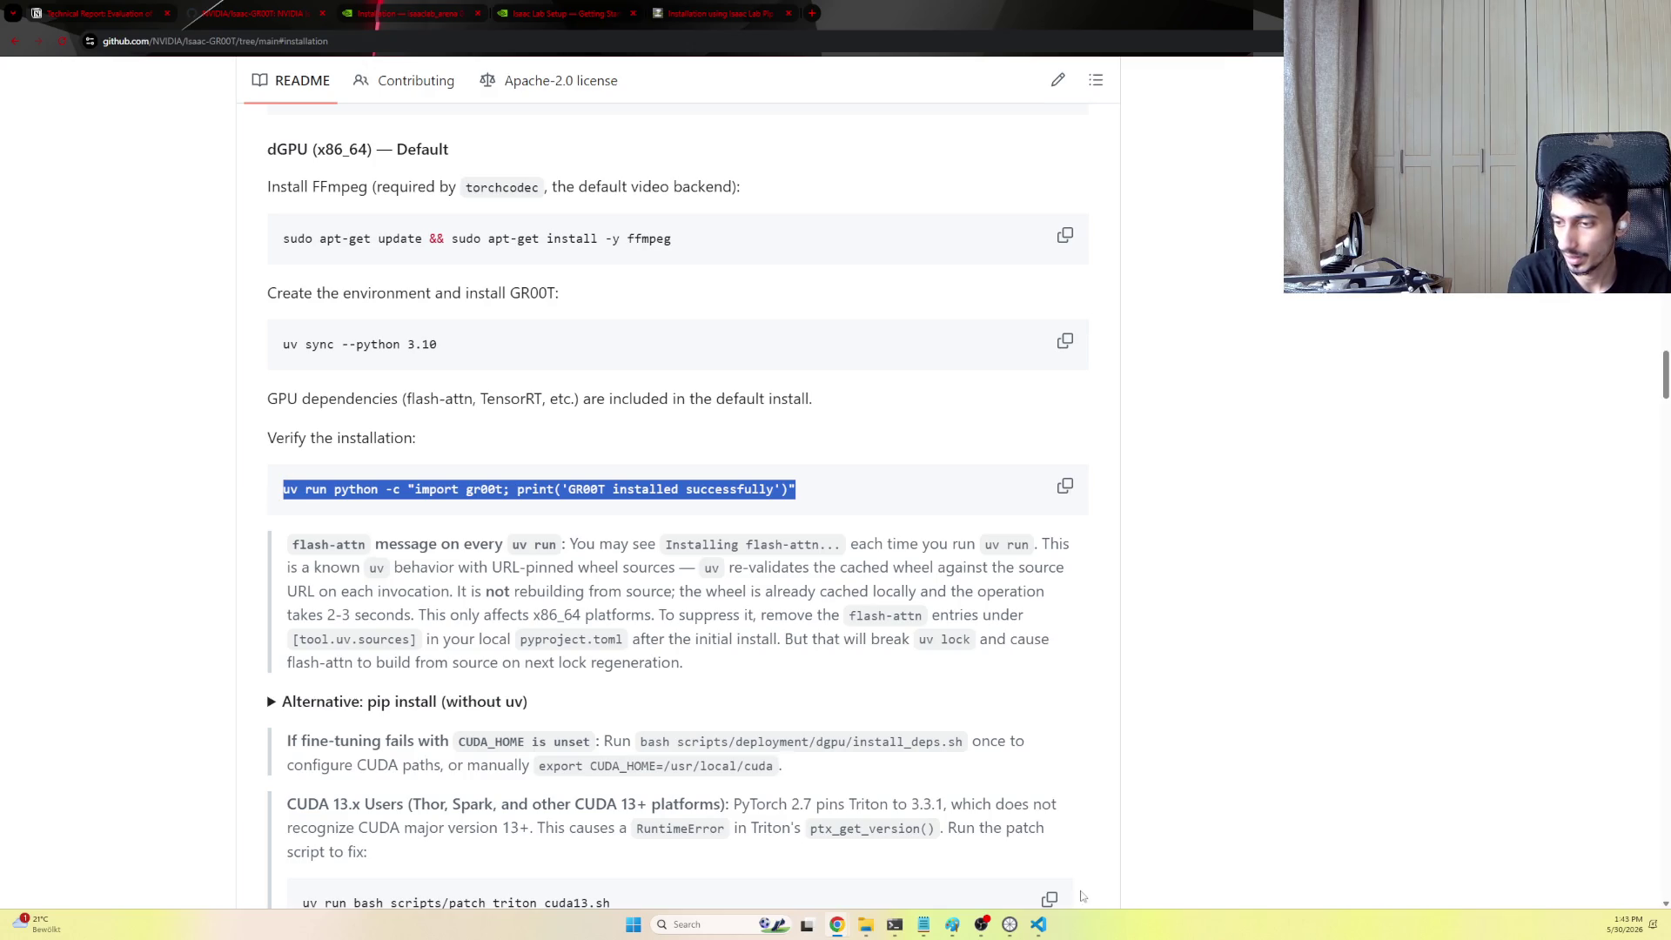
left_click(1038, 924)
key("ctrl+v")
key("Return")
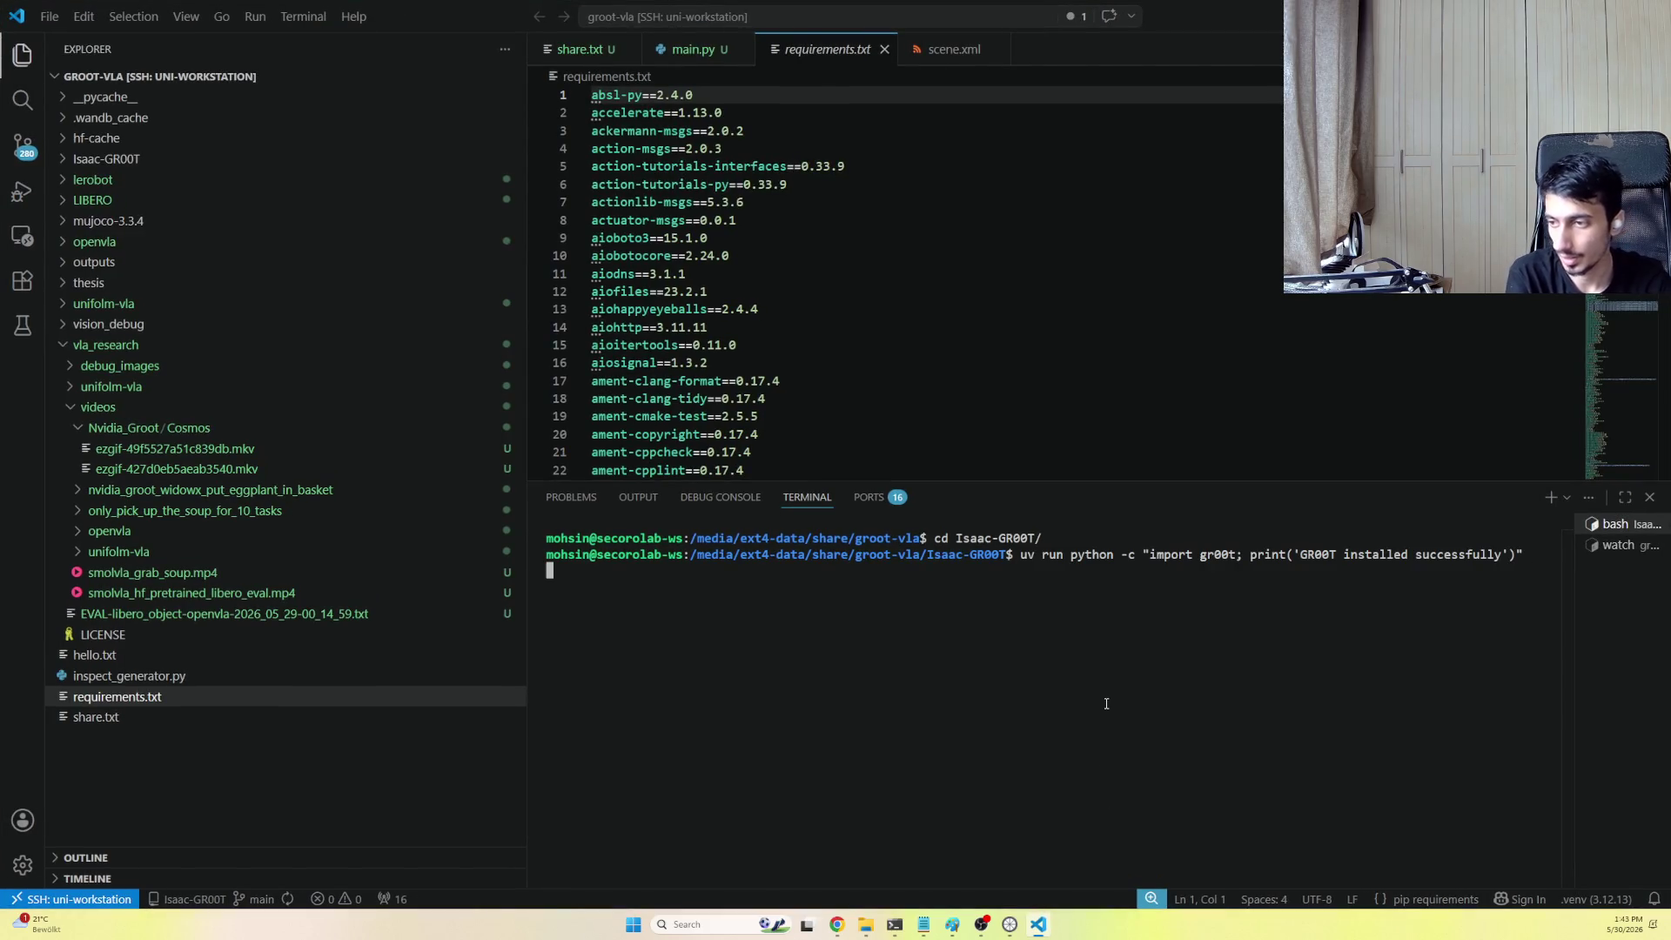
left_click_drag(748, 668, 545, 668)
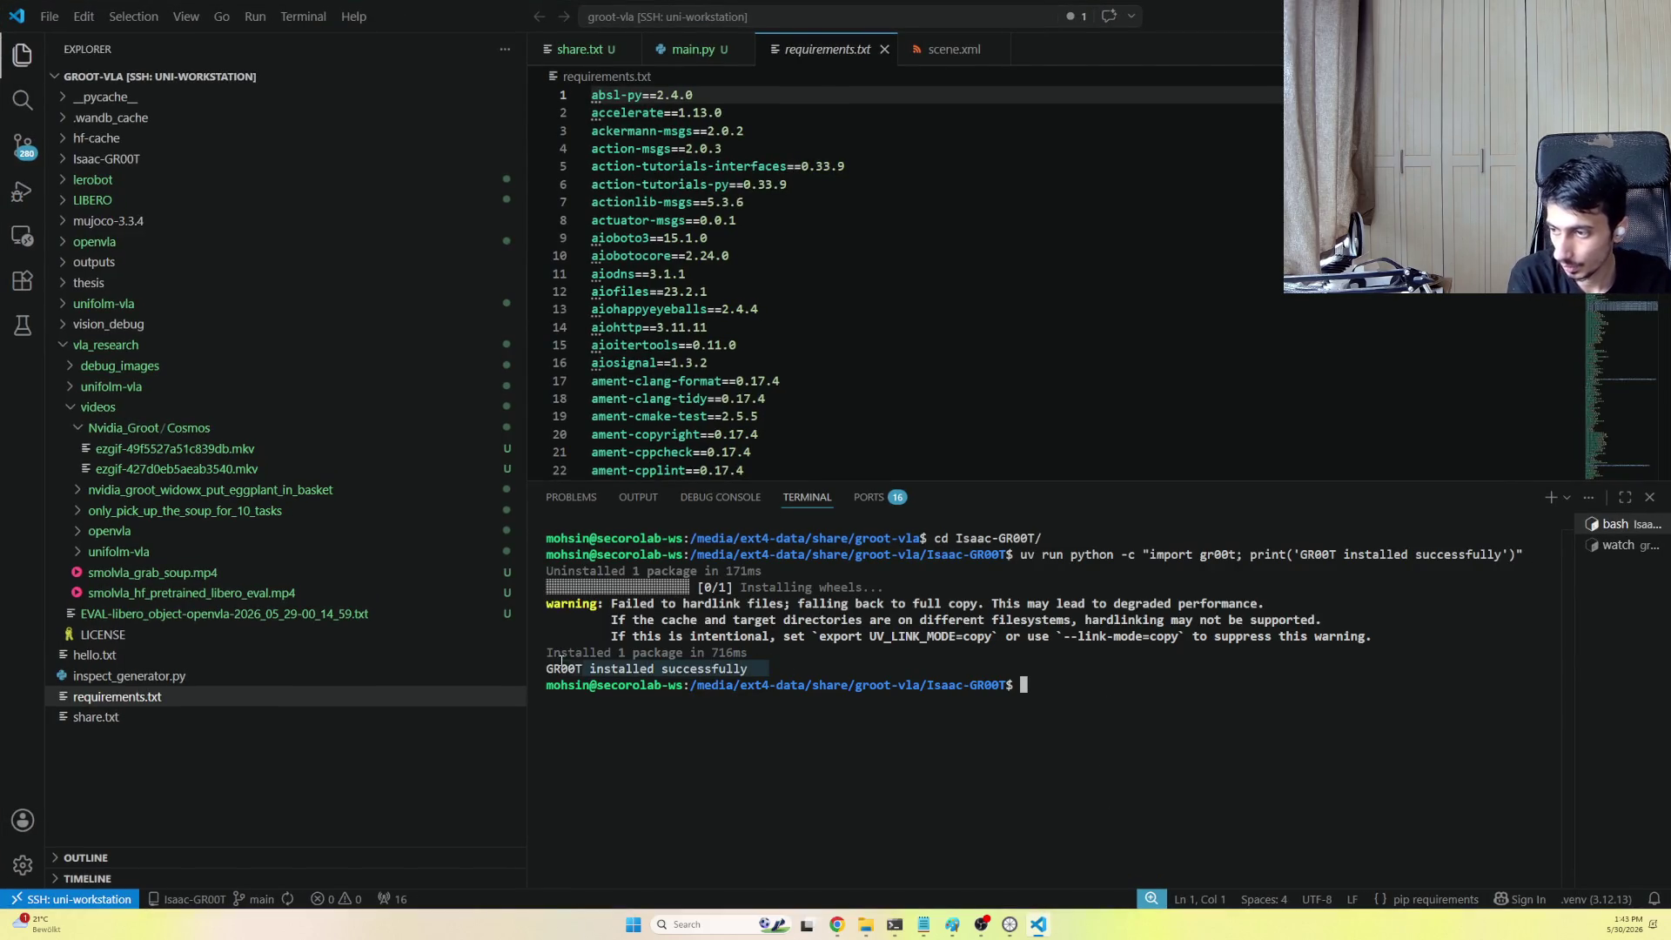
key("alt+Tab")
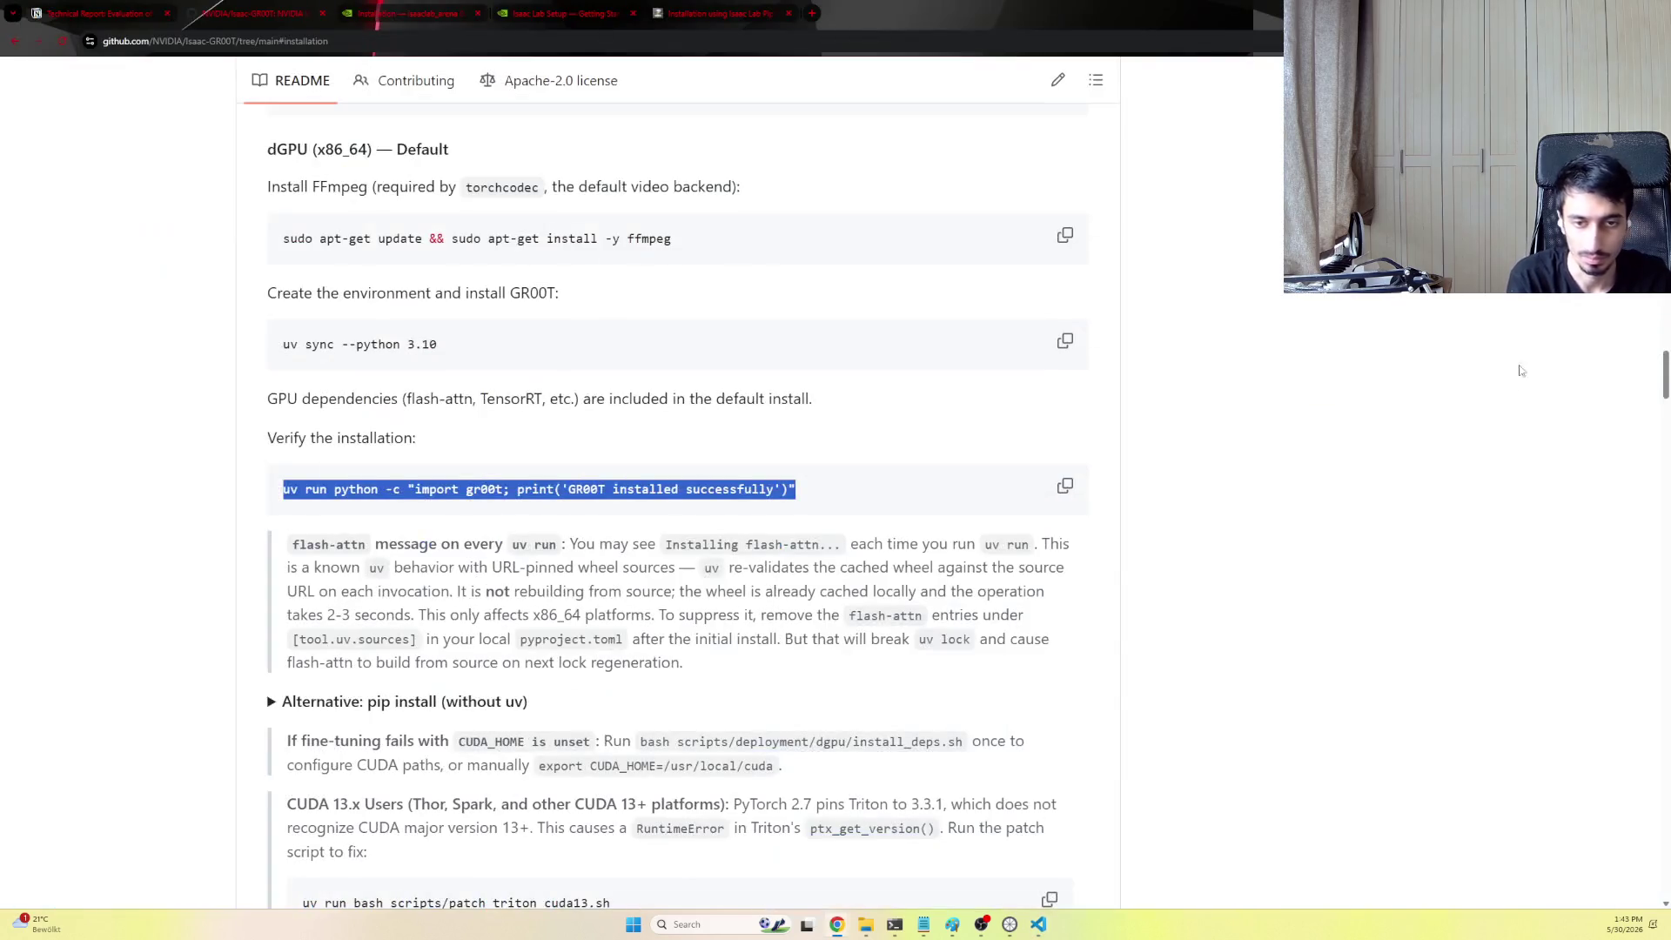
scroll(1497, 429, "down", 1)
scroll(1494, 437, "down", 1)
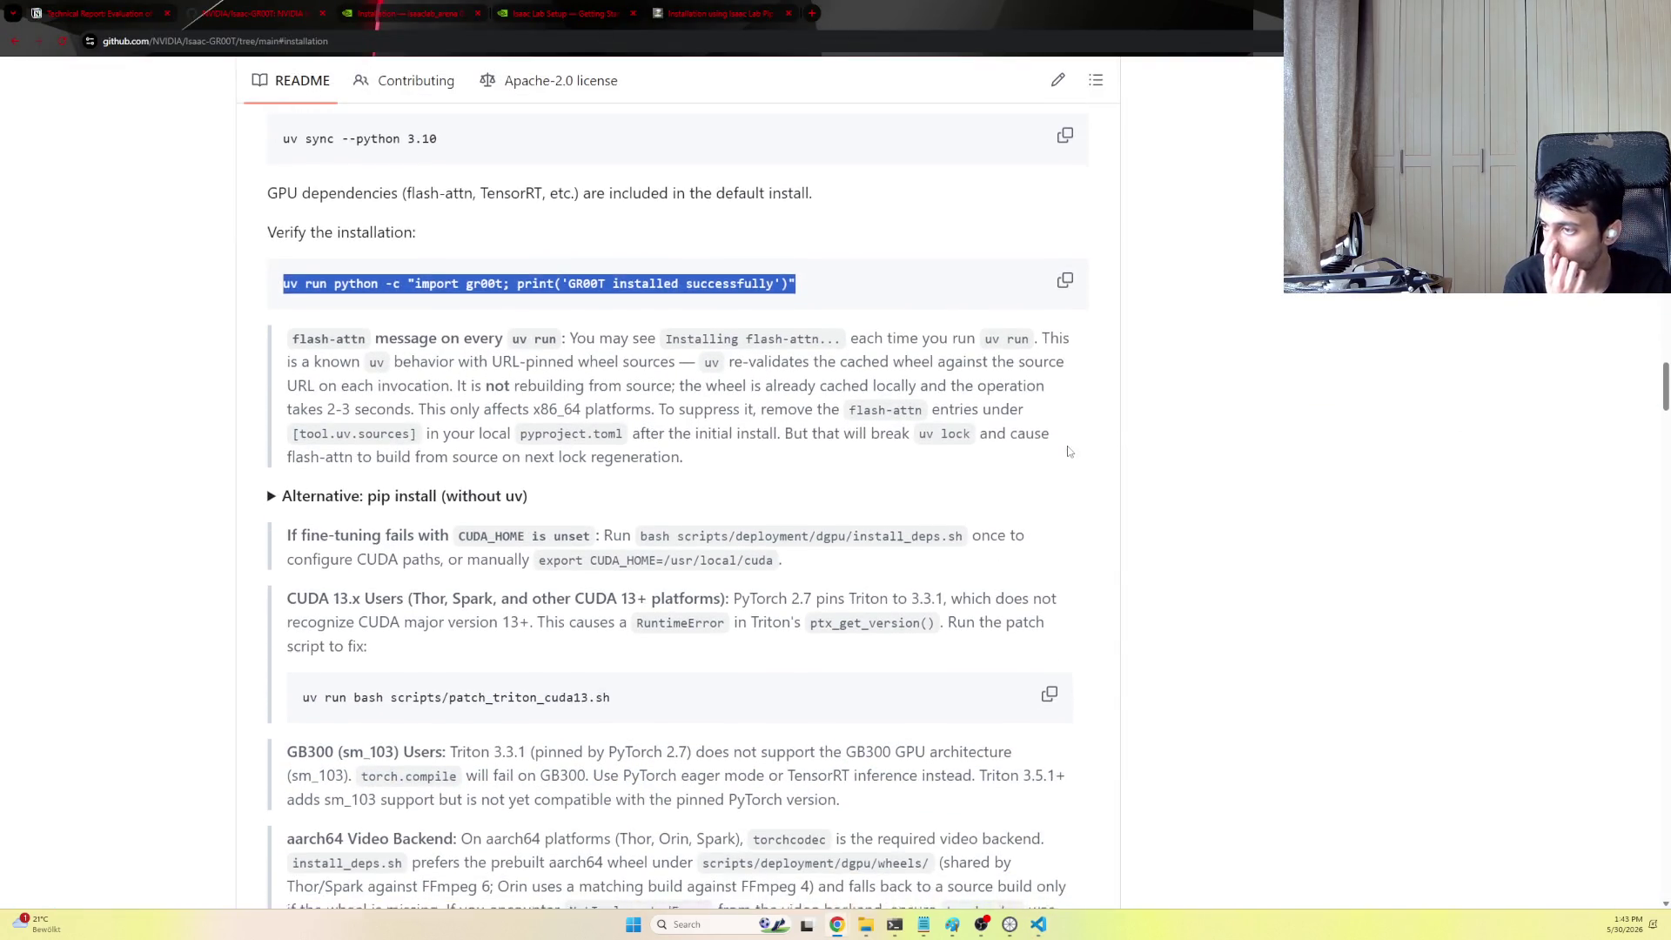
scroll(1123, 438, "down", 1)
scroll(337, 479, "down", 2)
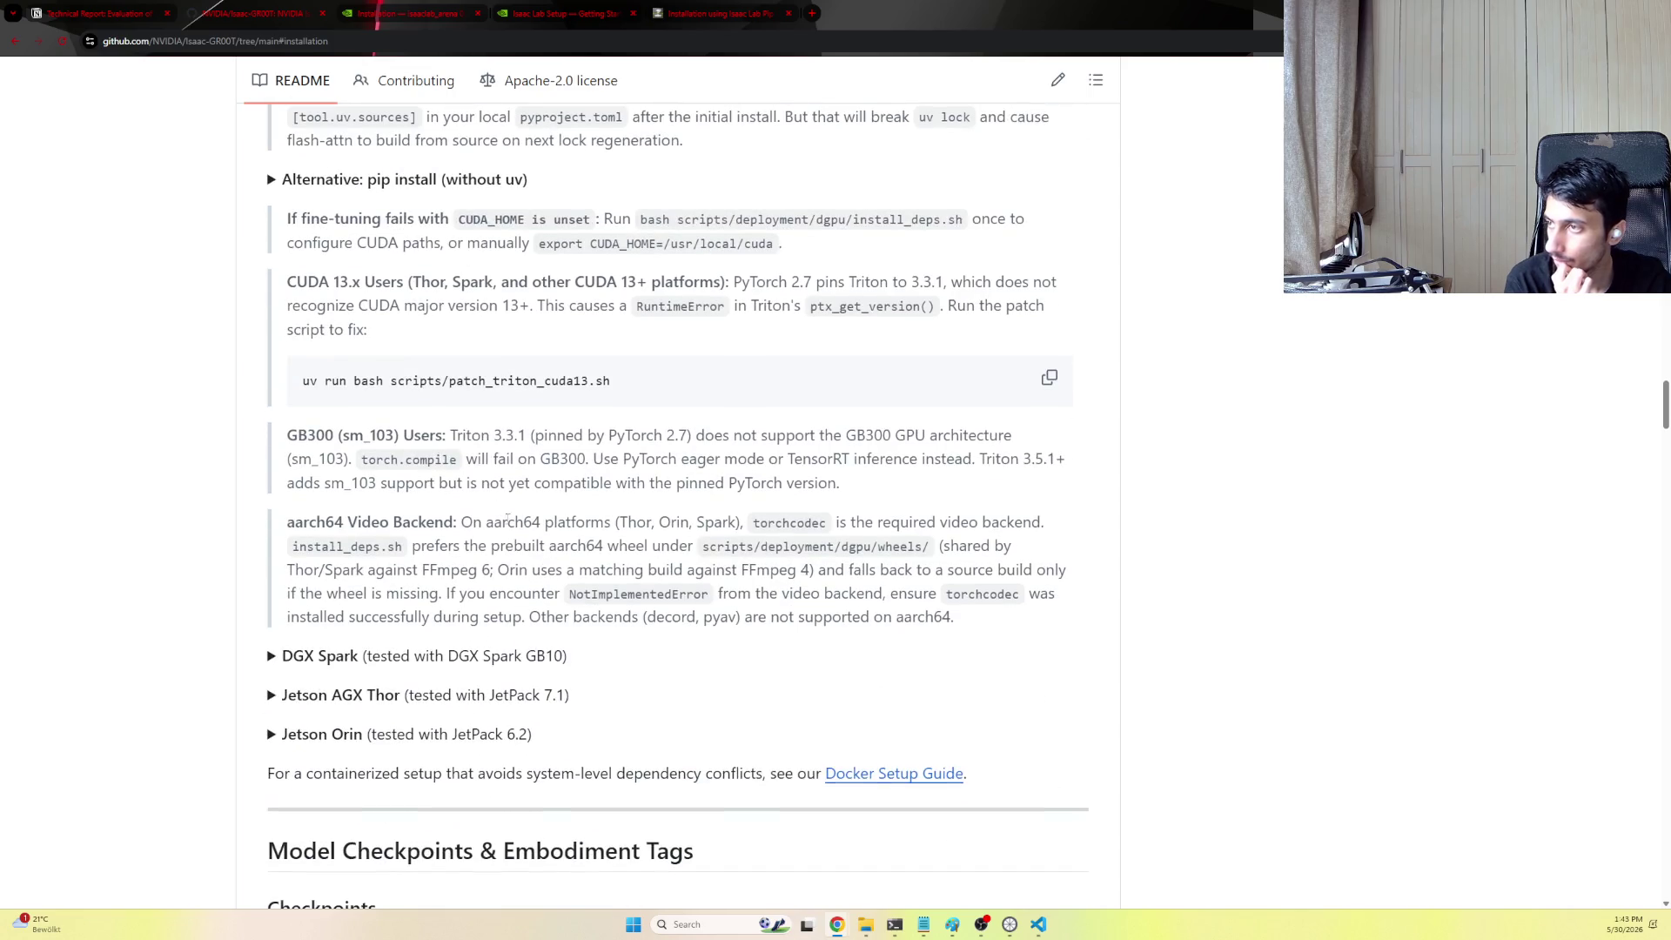
scroll(734, 678, "down", 1)
scroll(735, 662, "down", 1)
scroll(723, 636, "down", 2)
scroll(724, 635, "down", 3)
scroll(726, 613, "down", 1)
scroll(728, 593, "down", 4)
scroll(733, 566, "down", 3)
scroll(733, 567, "down", 3)
scroll(734, 566, "down", 3)
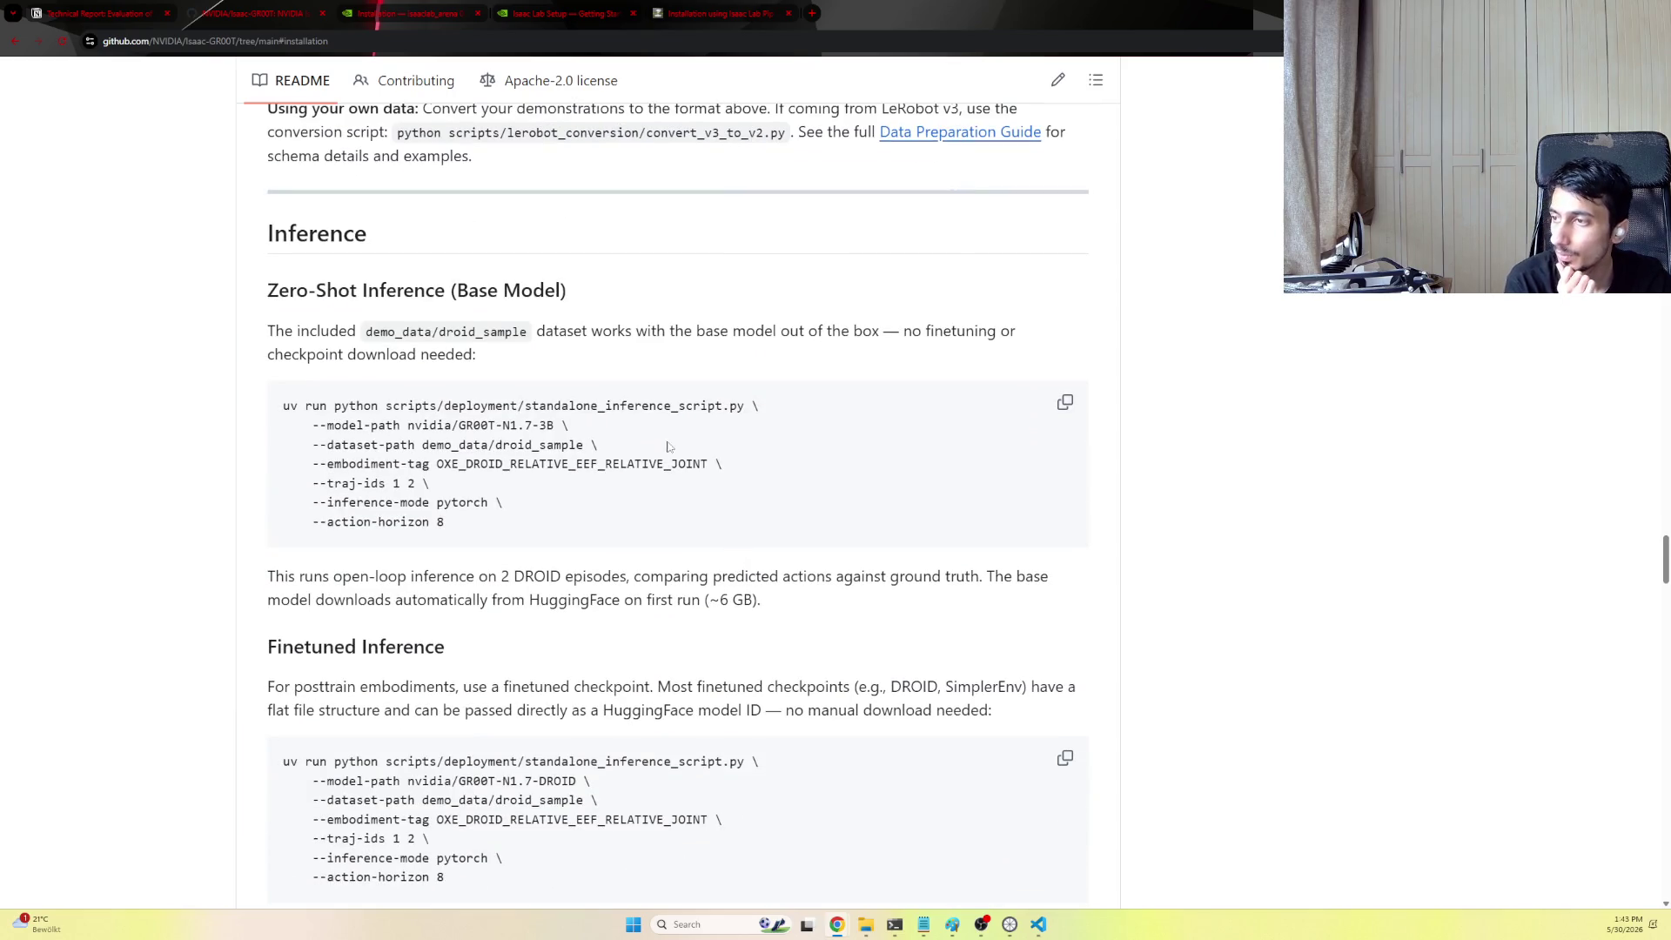
Locate the zero-shot inference heading and select the demo_data/droid_sample dataset name in the README
left_click_drag(359, 290, 608, 294)
left_click(607, 294)
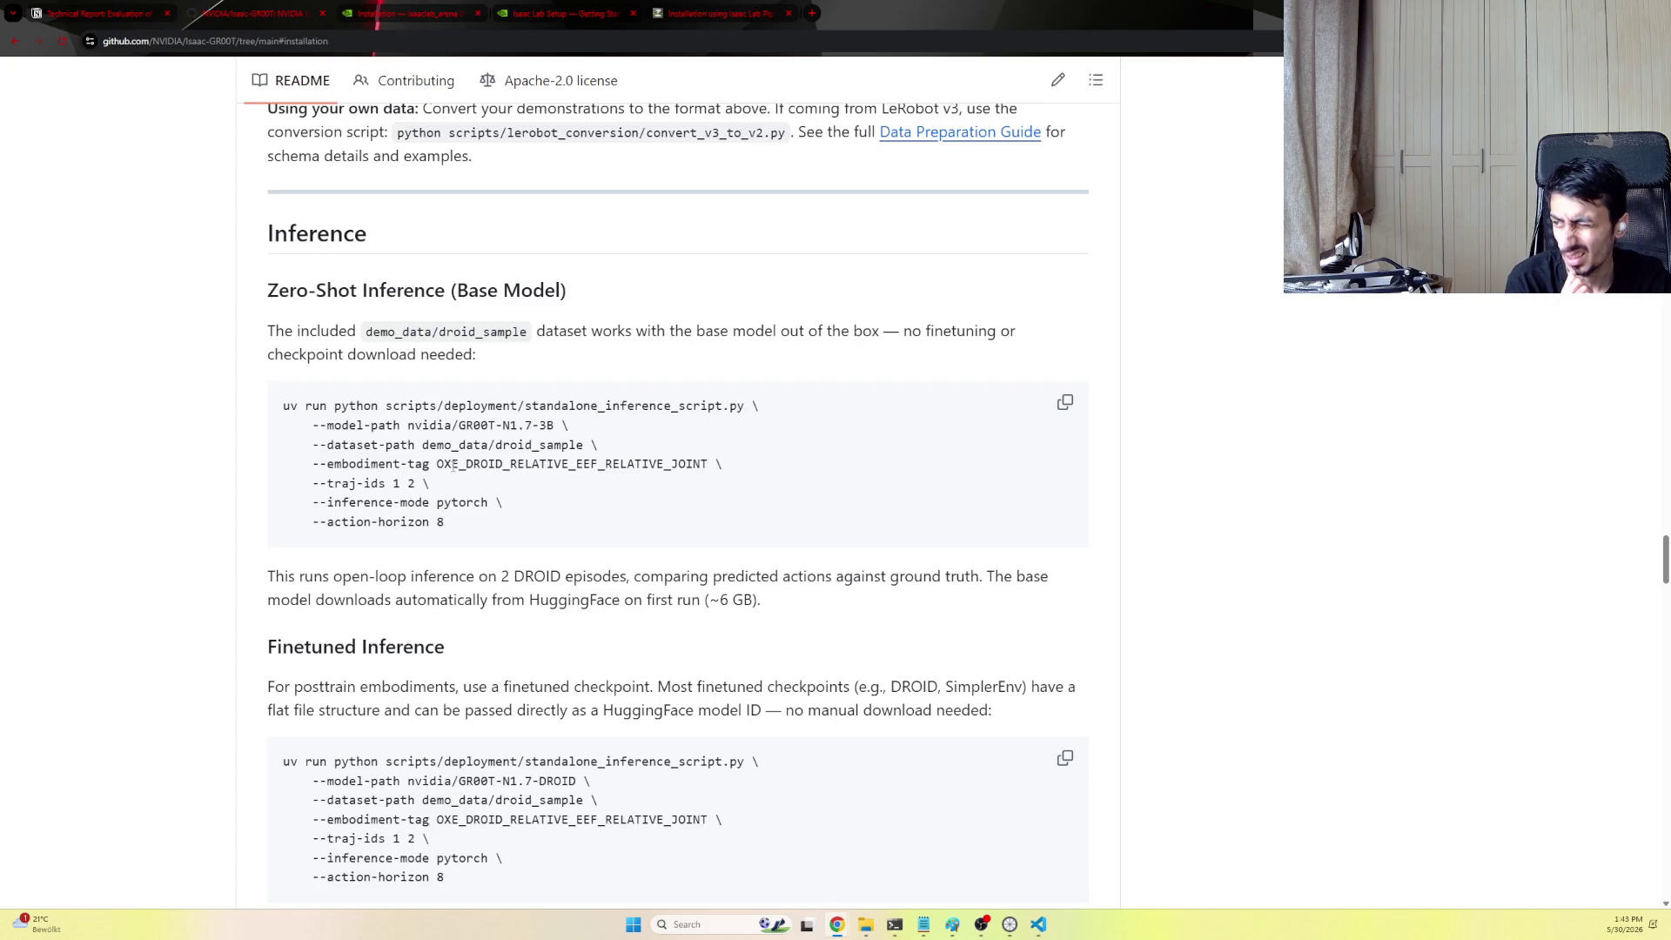
scroll(566, 575, "up", 3)
scroll(522, 574, "up", 5)
scroll(498, 572, "up", 1)
mouse_move(281, 374)
left_mouse_down()
mouse_move(442, 374)
mouse_move(289, 371)
left_mouse_up()
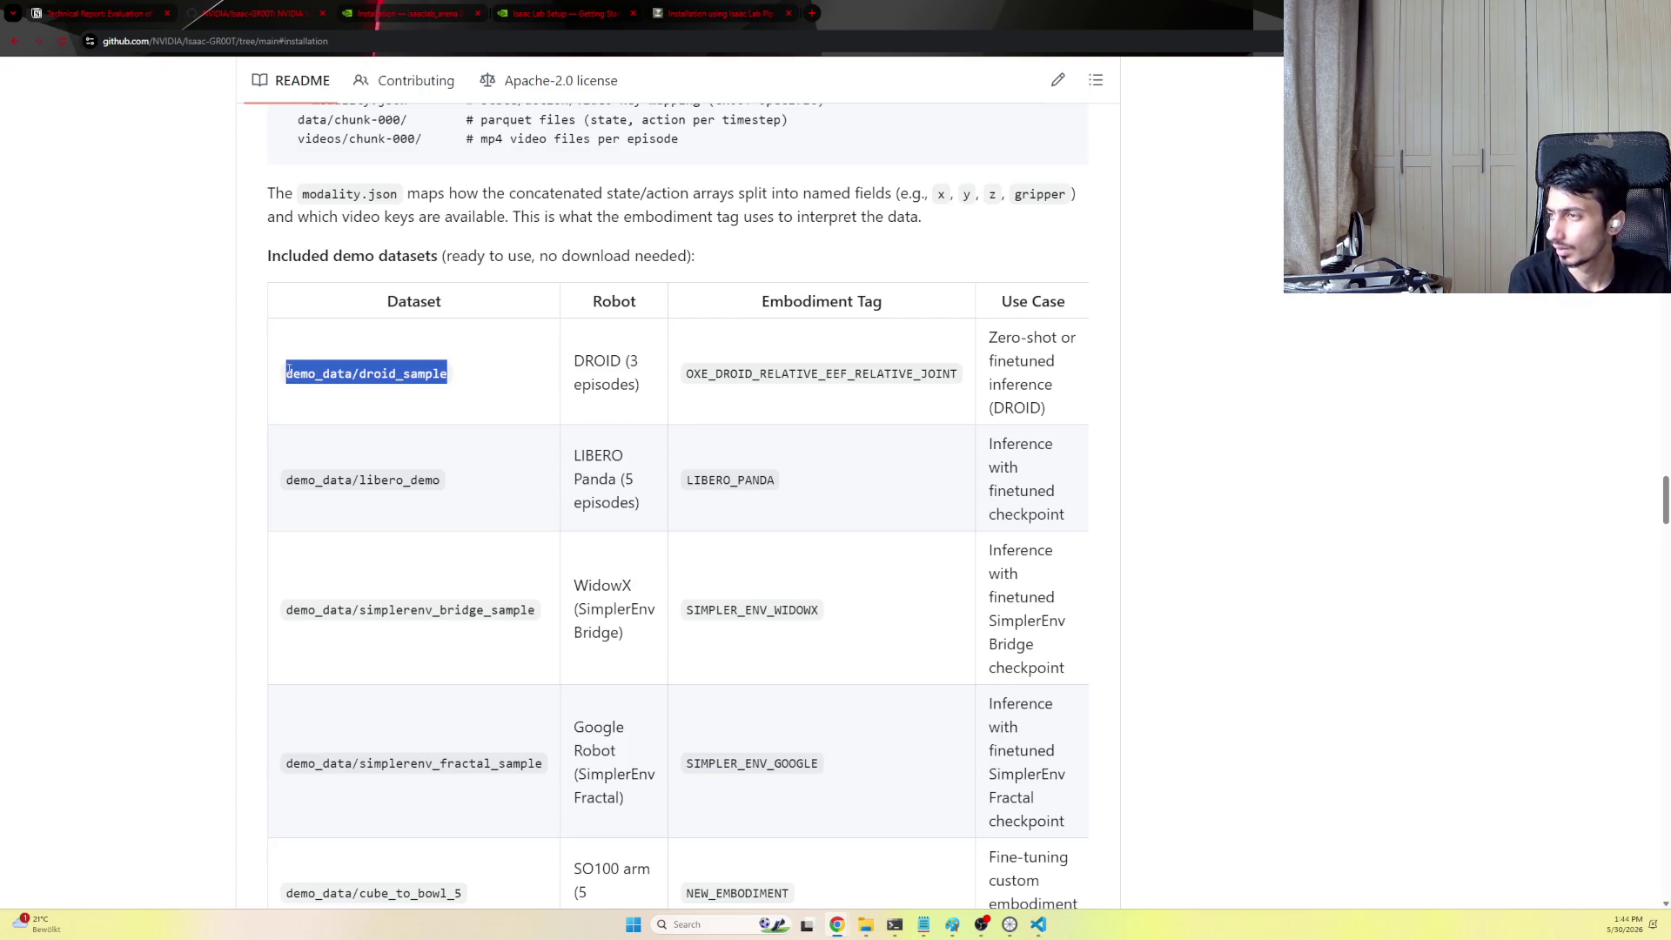
Search Google for demo_data/droid_sample and briefly check the DROID Dataset Docs page
key("ctrl+t")
type("demo_data/droid_sample")
key("Return")
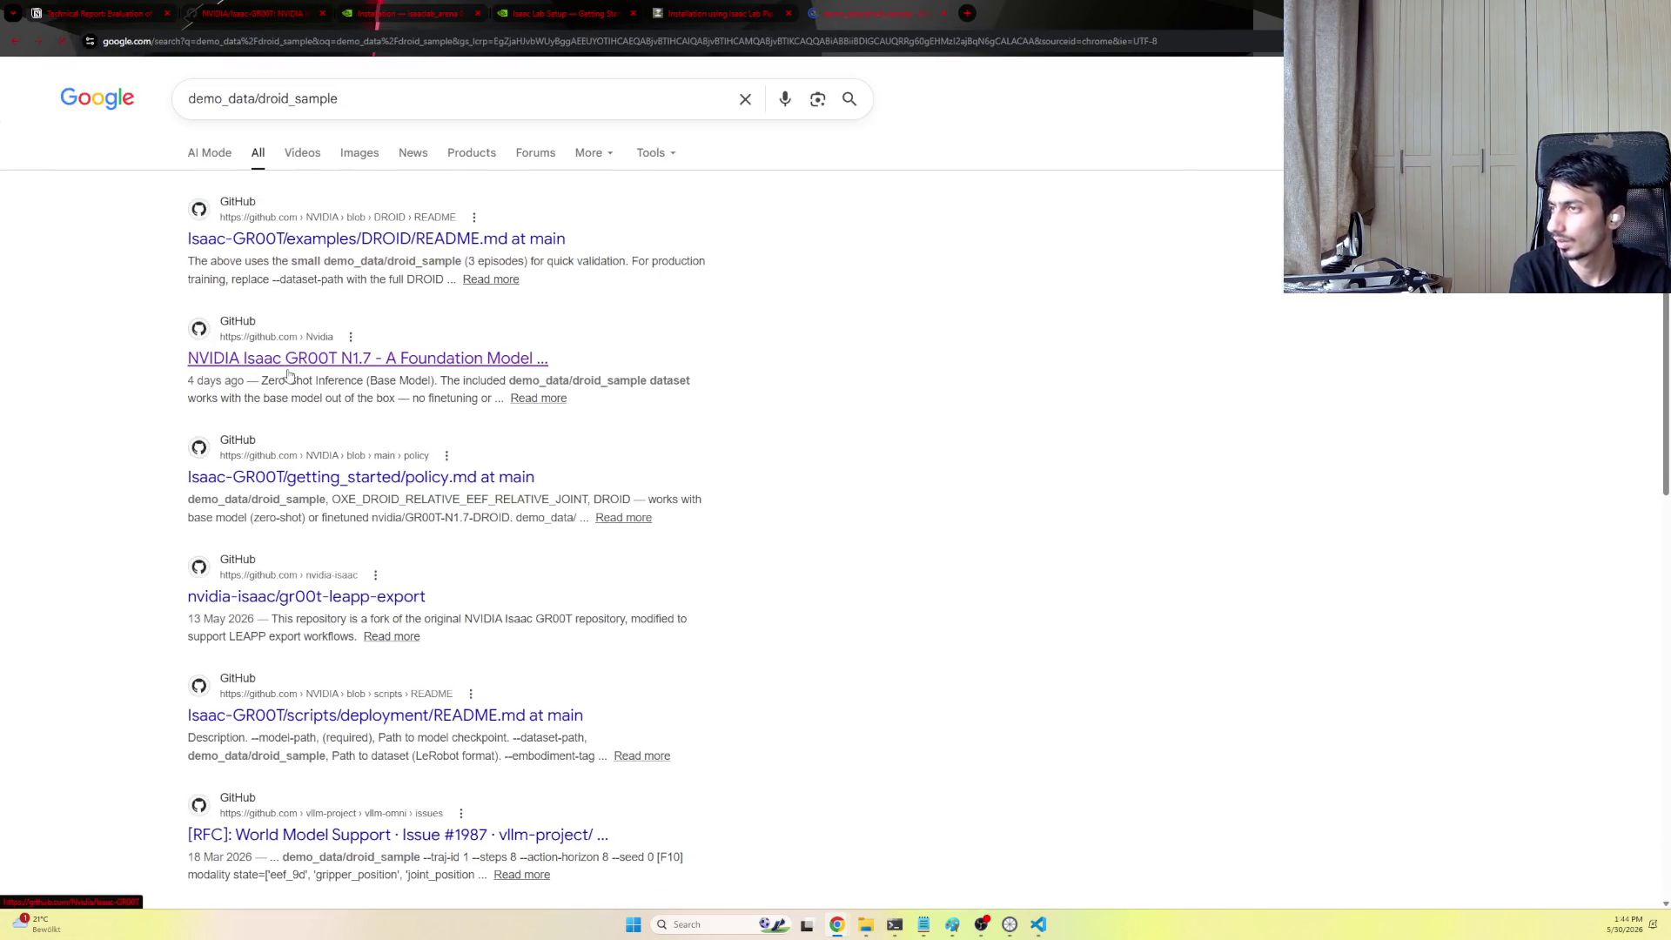
left_click(336, 157)
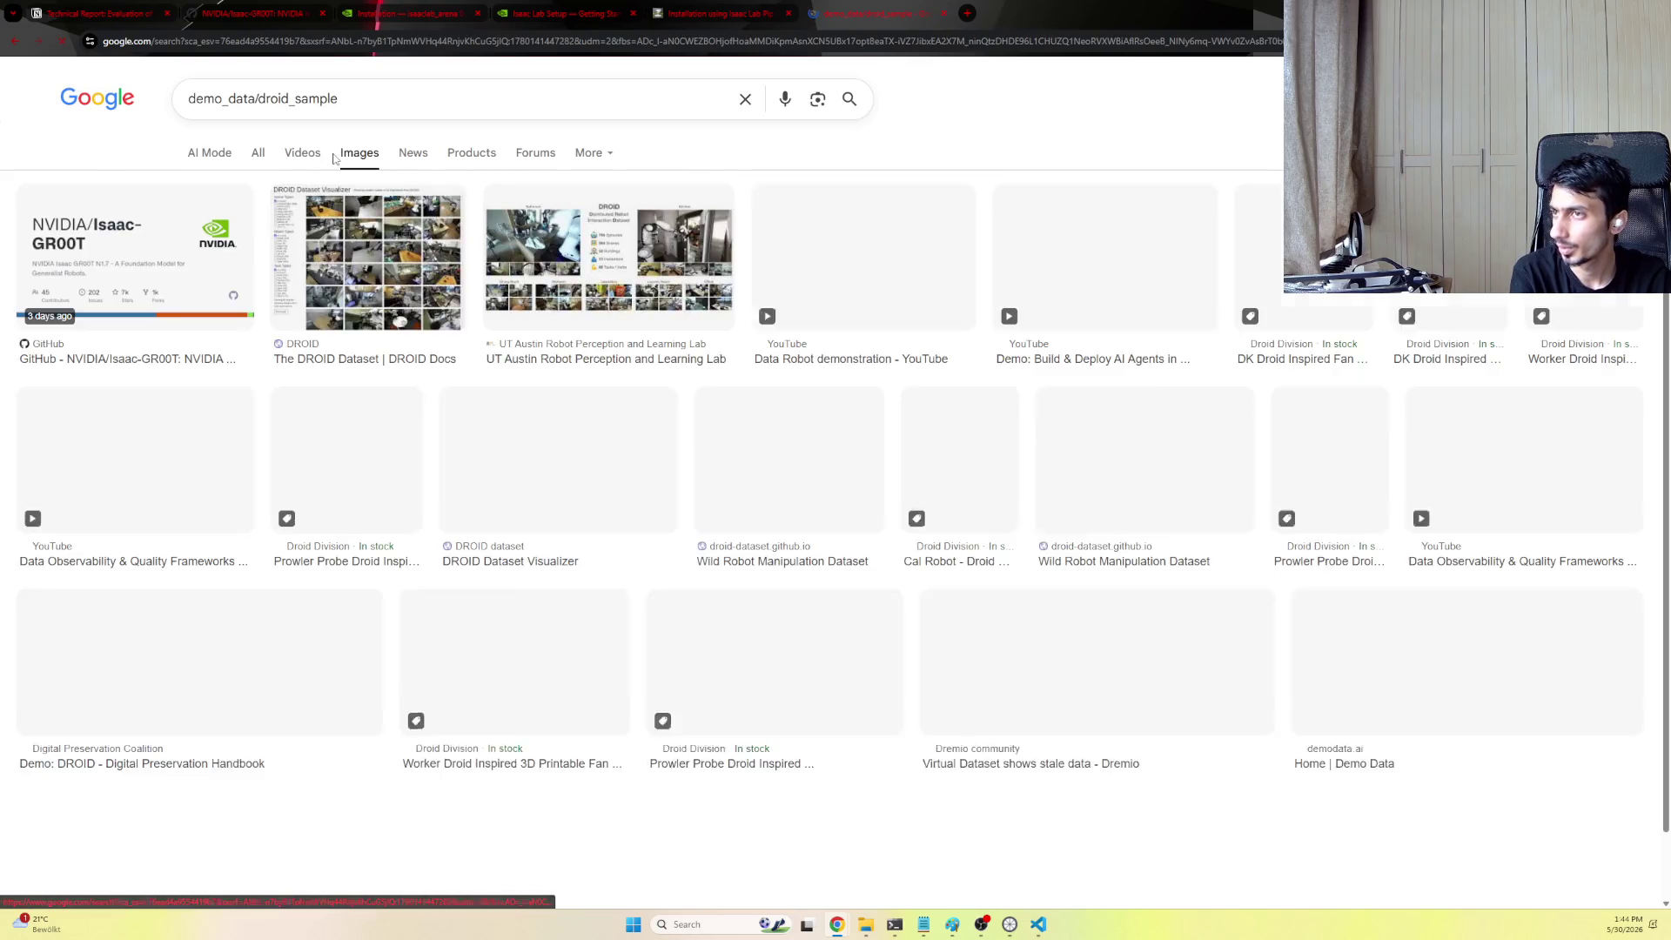
left_click(366, 260)
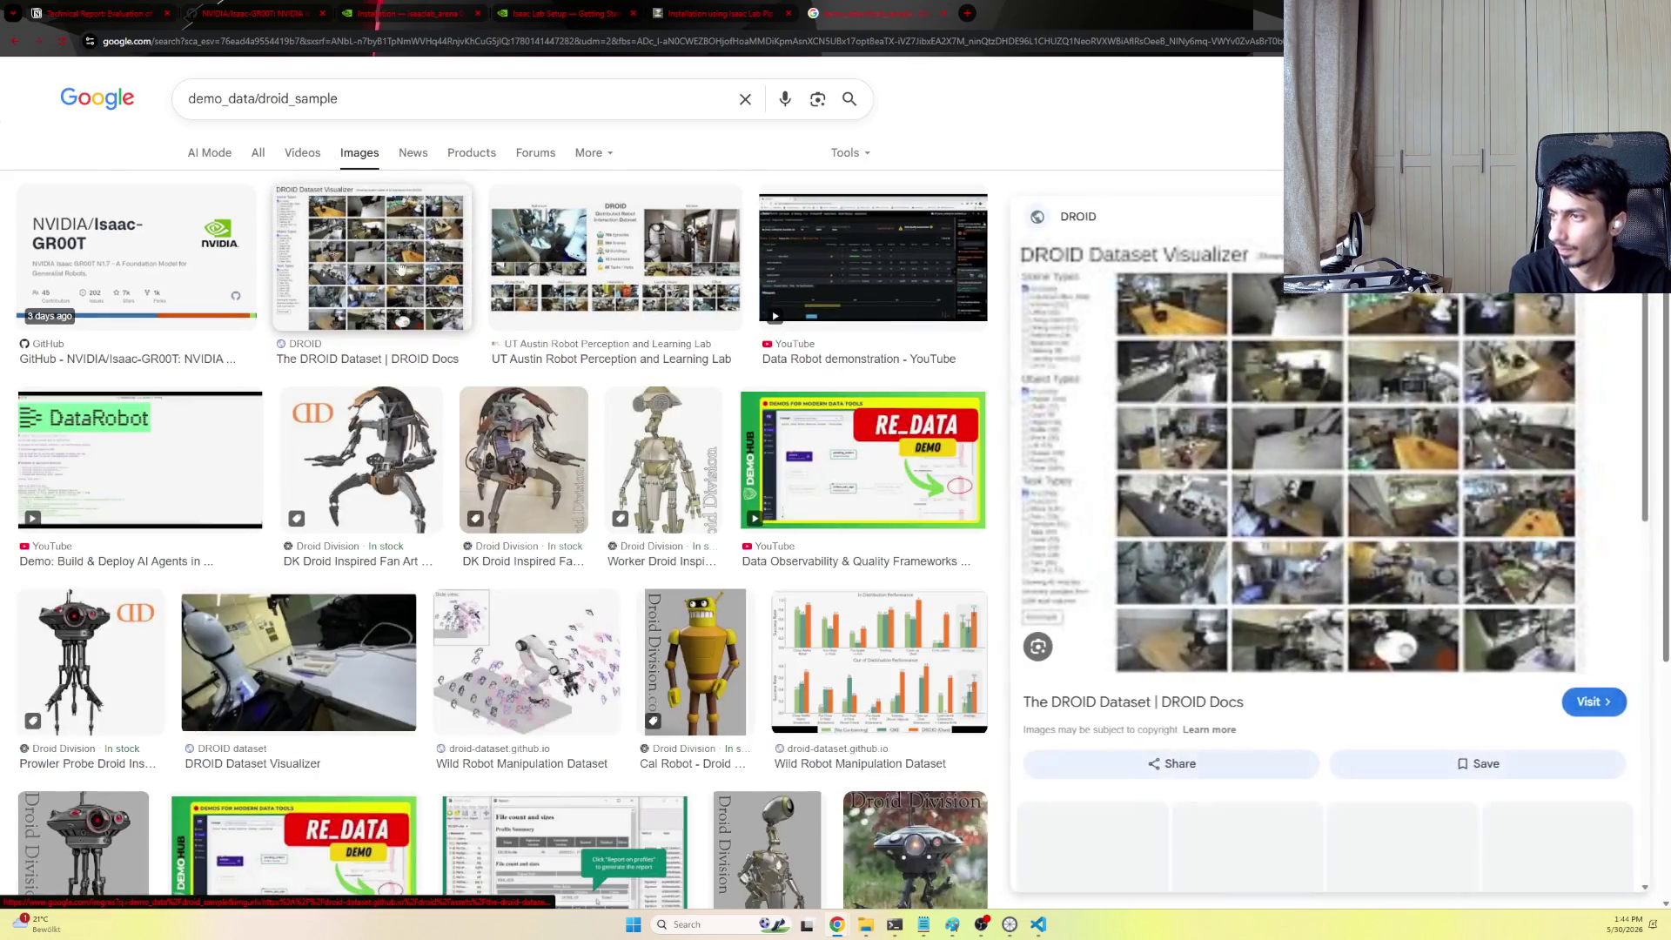
right_click(1352, 543)
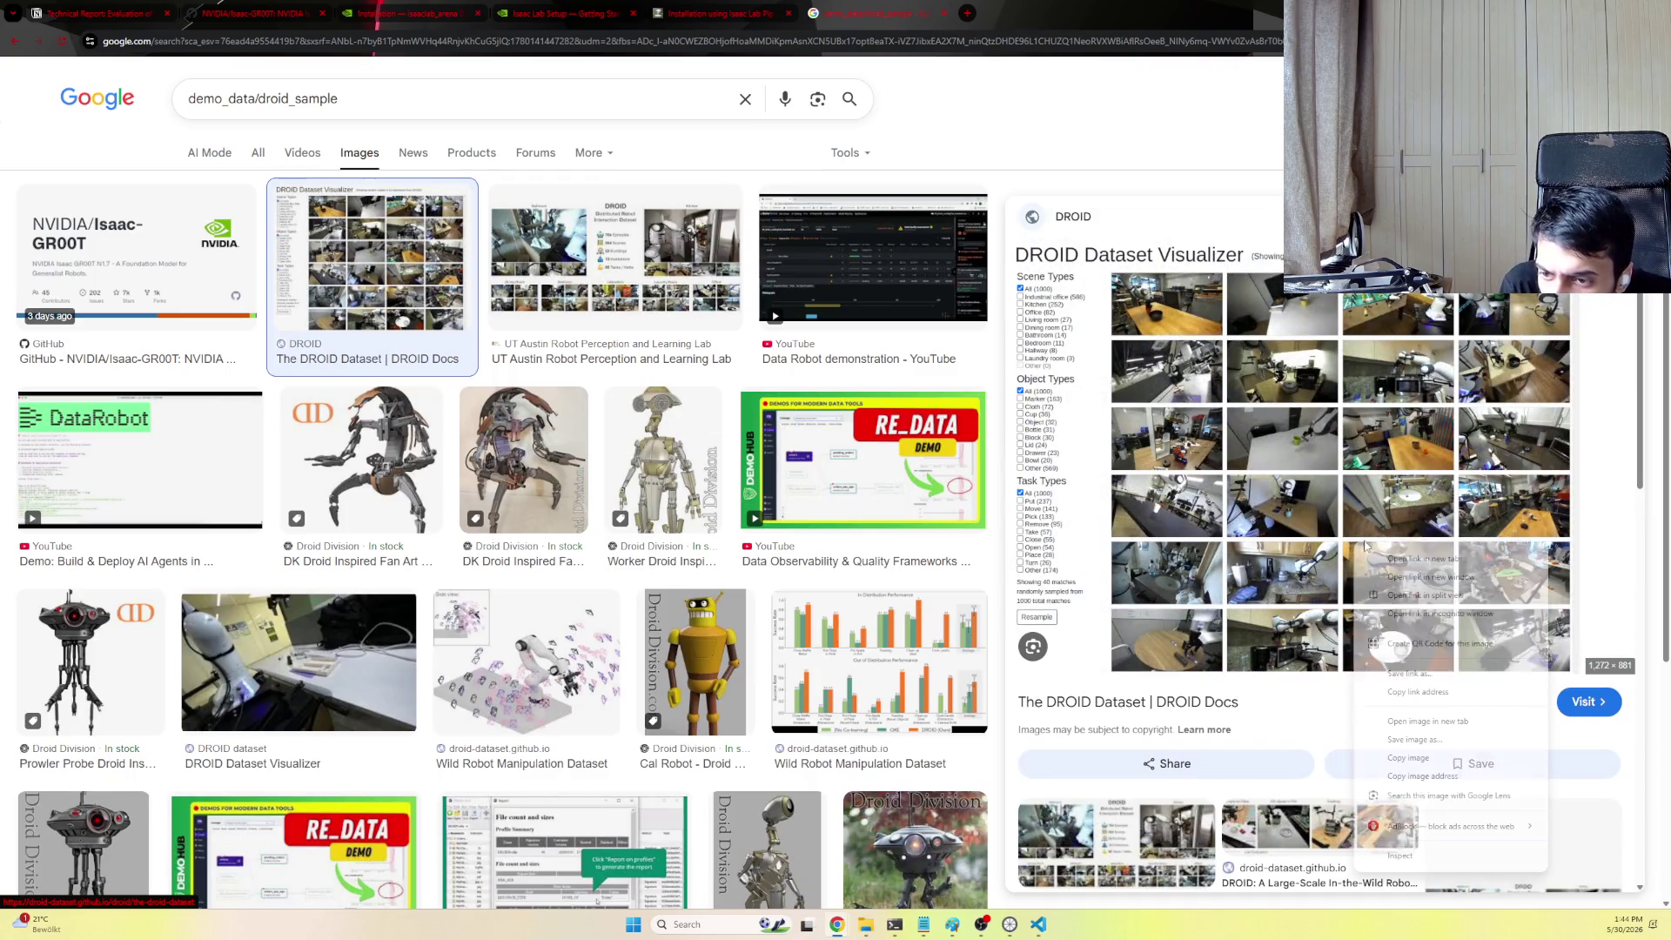
left_click(1407, 559)
left_click(992, 13)
scroll(1009, 529, "up", 3)
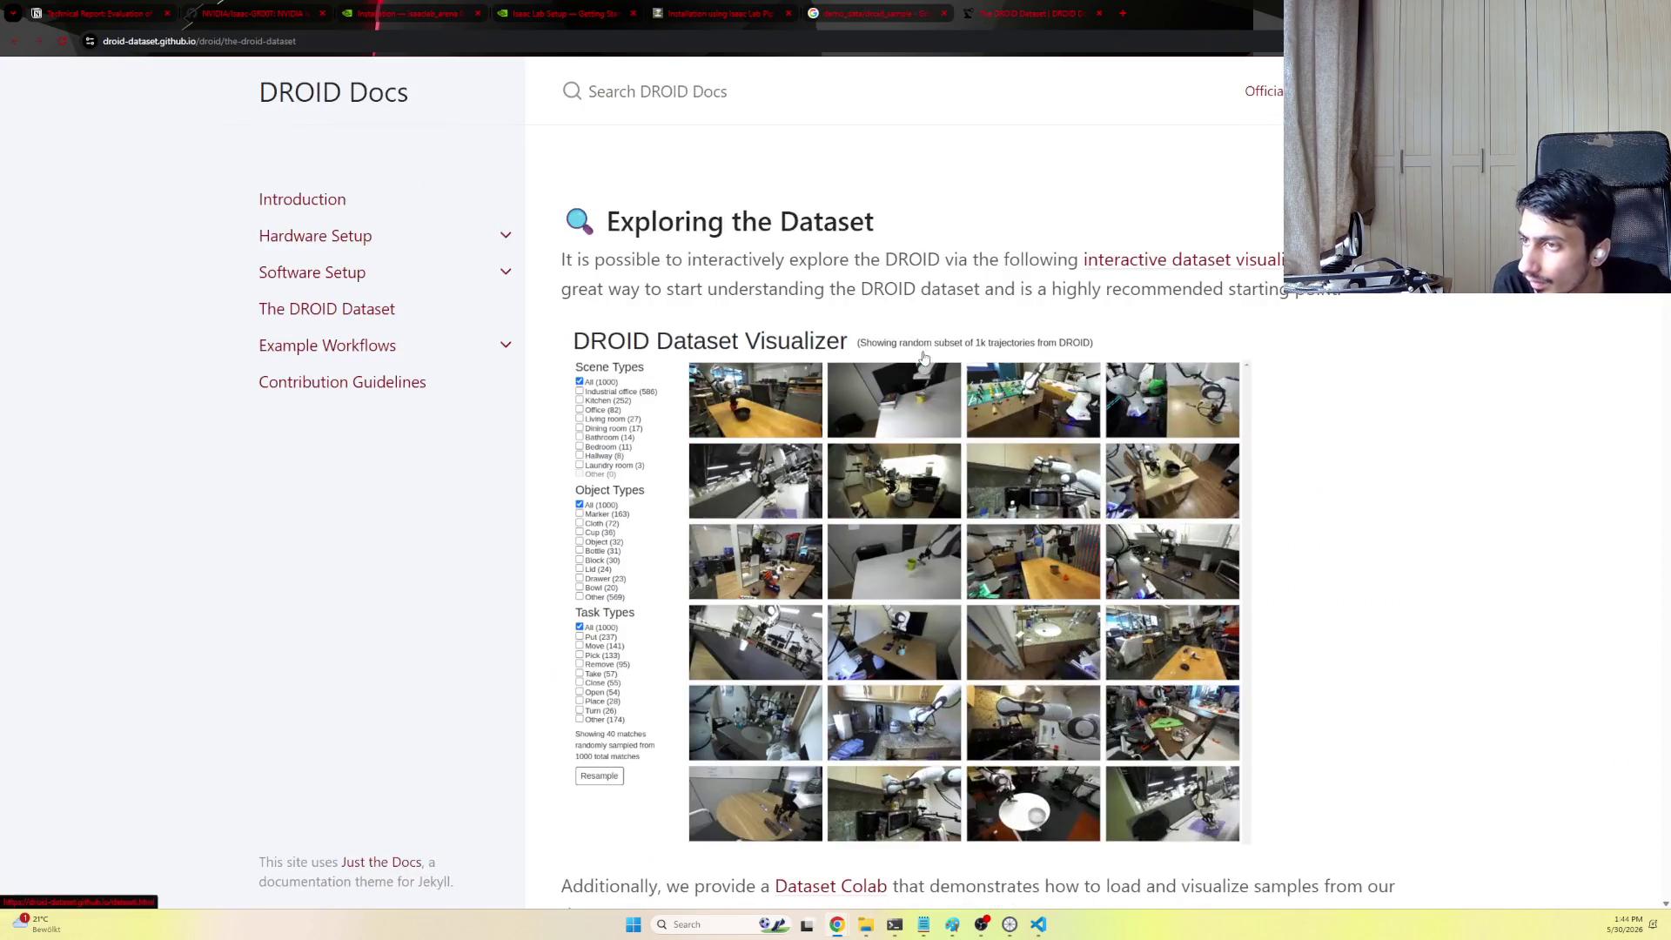
scroll(1007, 528, "up", 3)
scroll(1007, 529, "down", 1)
scroll(1007, 529, "down", 1)
scroll(1007, 529, "down", 2)
scroll(1008, 529, "down", 3)
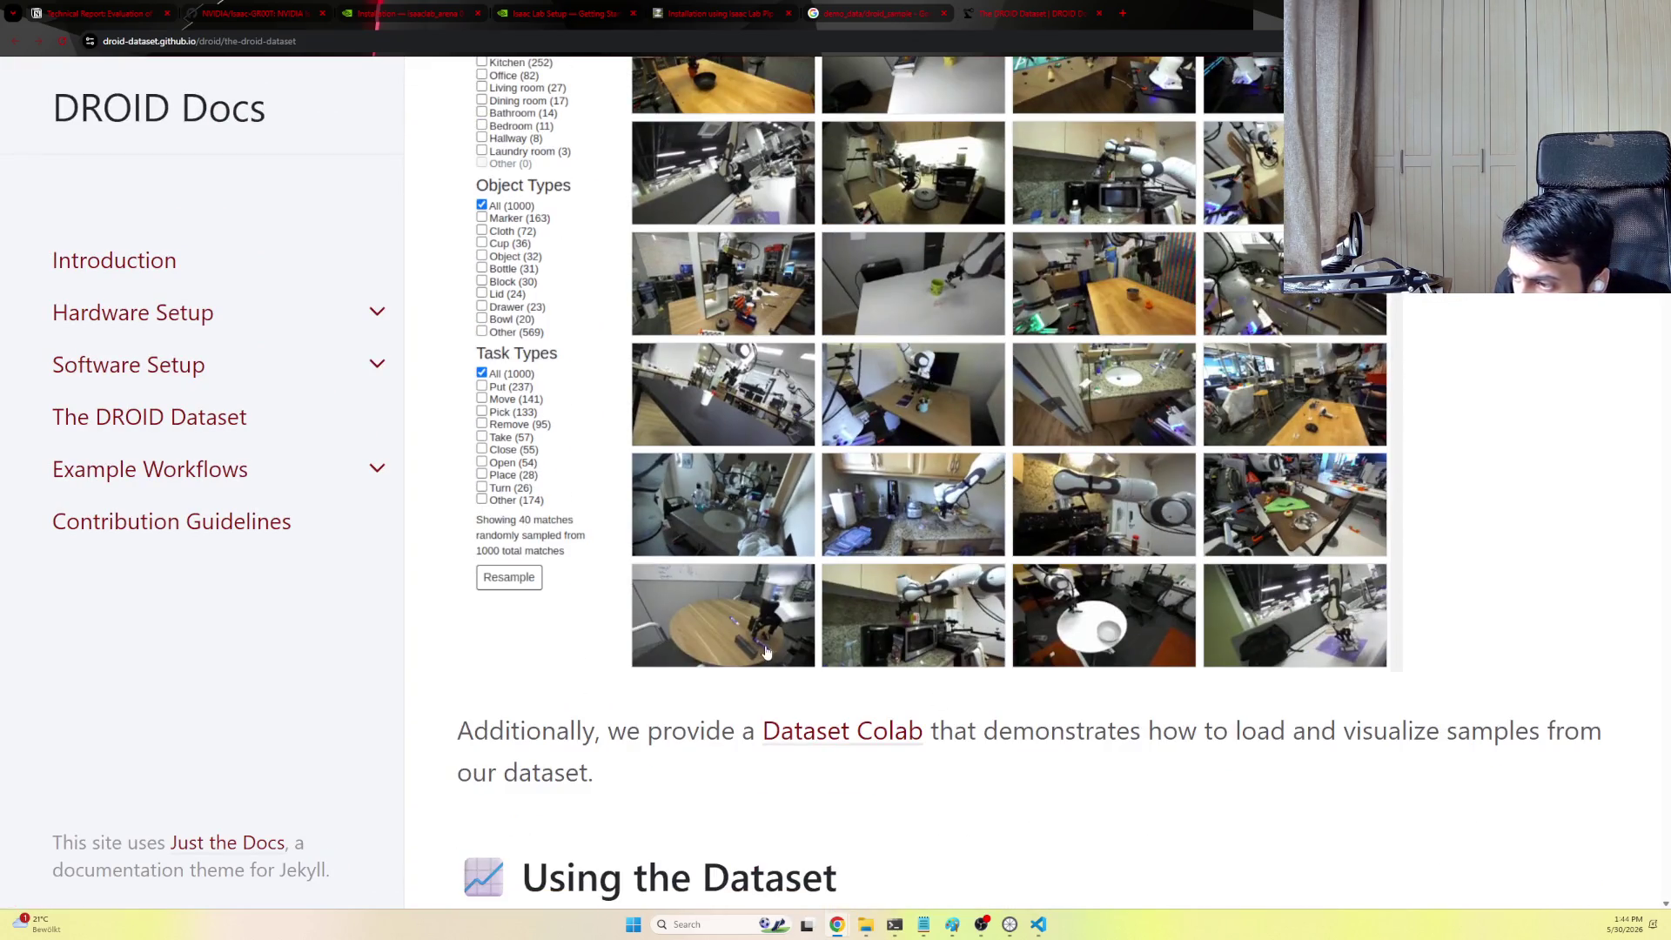
key("ctrl+w")
key("ctrl+w")
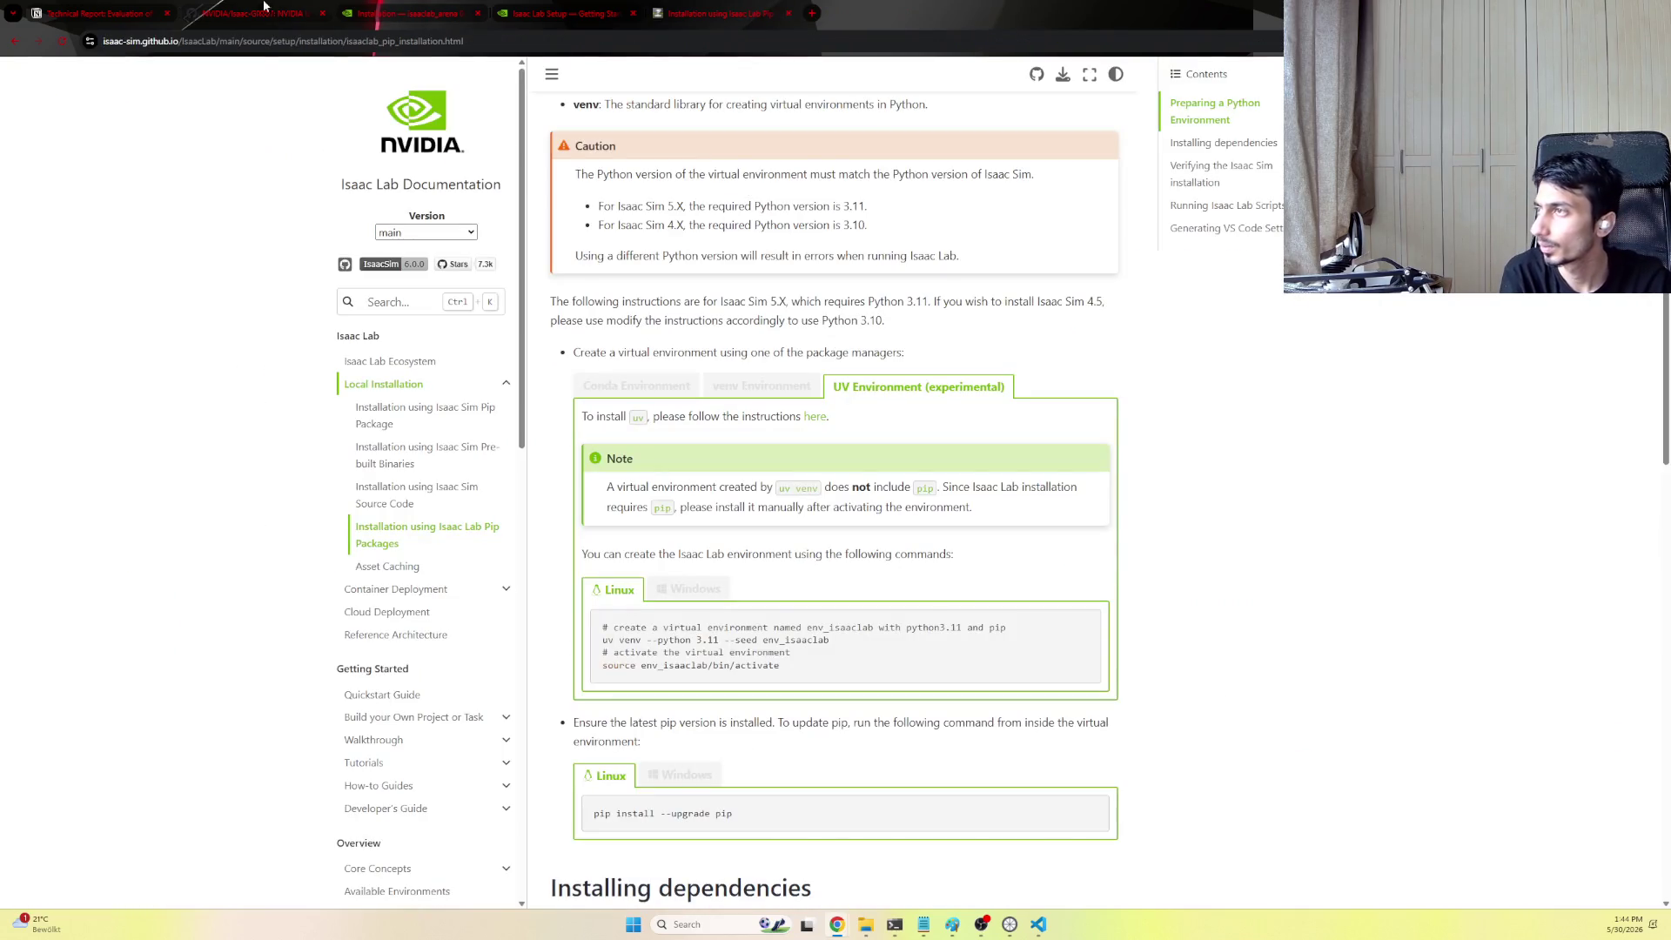
Copy the zero-shot DROID inference command from the GR00T README and run it in the VS Code terminal
left_click(237, 7)
key("ctrl+minus")
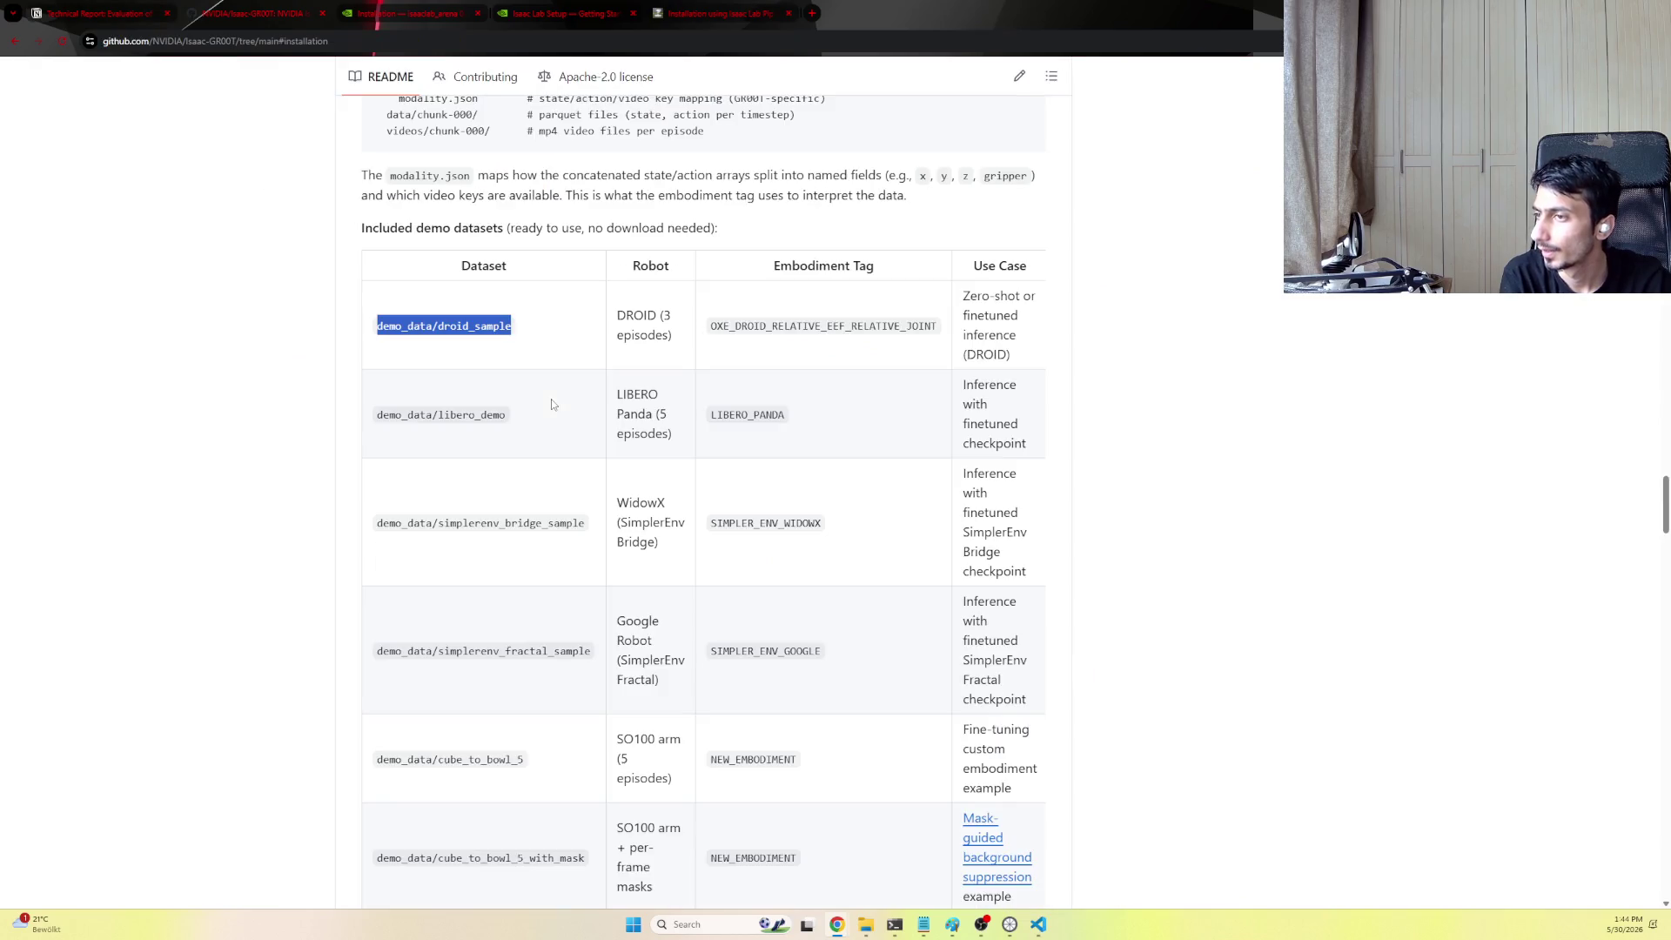
scroll(602, 398, "down", 6)
left_click_drag(536, 545, 362, 444)
key("ctrl+c")
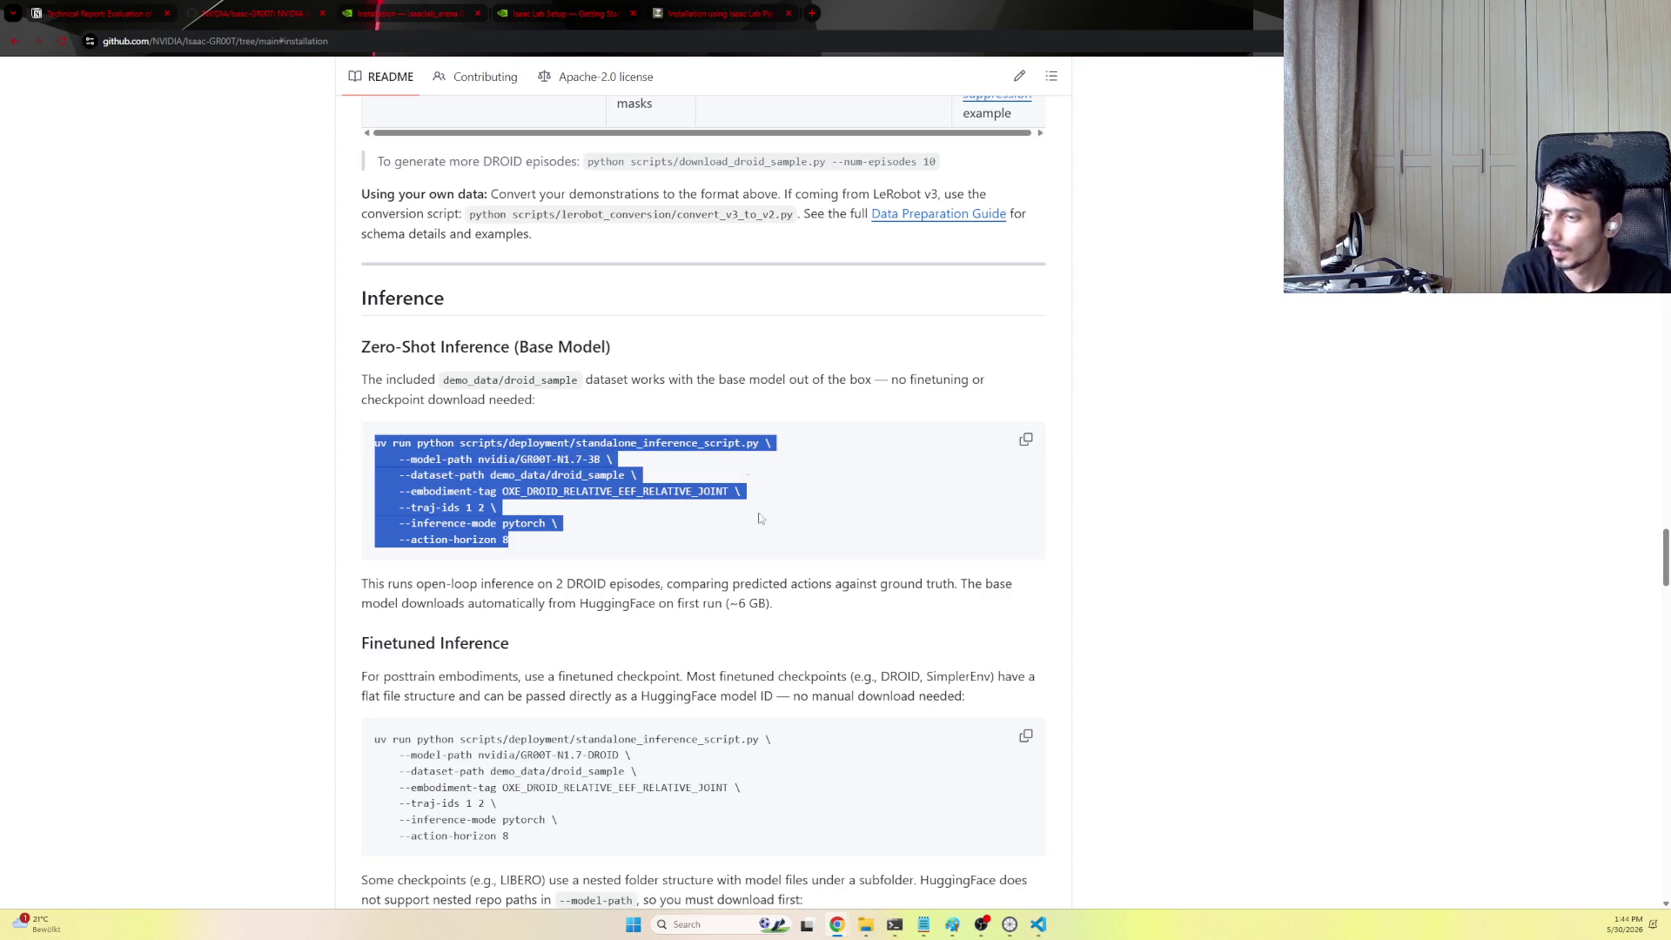
left_click(1038, 924)
key("ctrl+v")
key("Return")
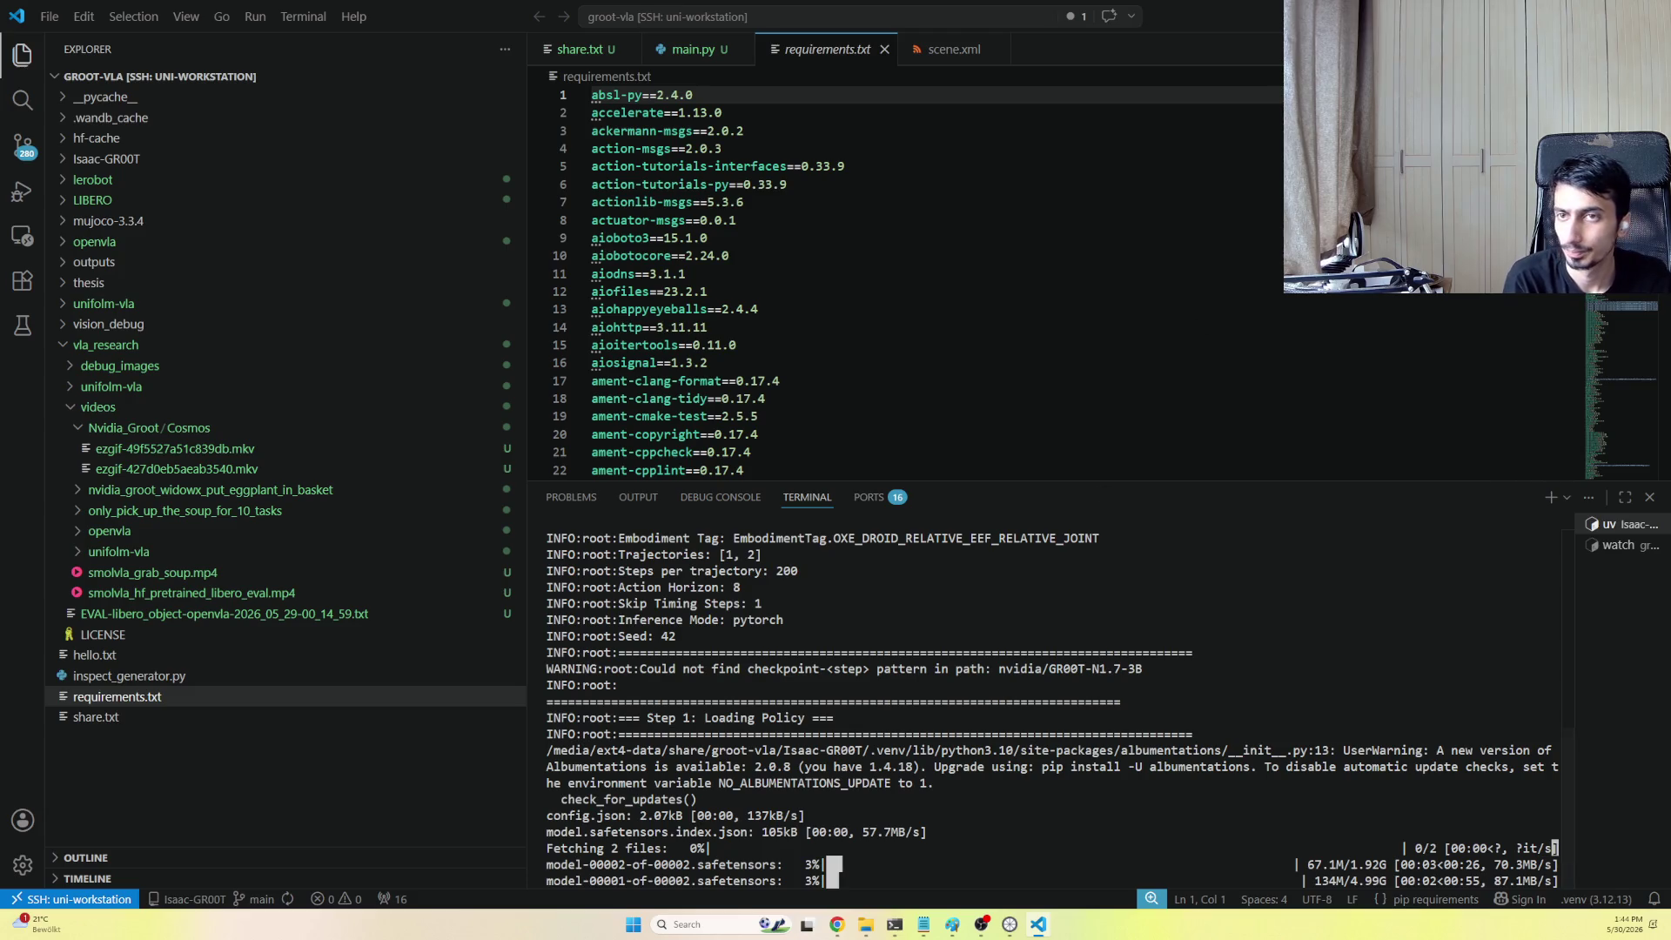
Leave the model download running and bring up the parent VLA Report page in Notion
key("alt+Tab")
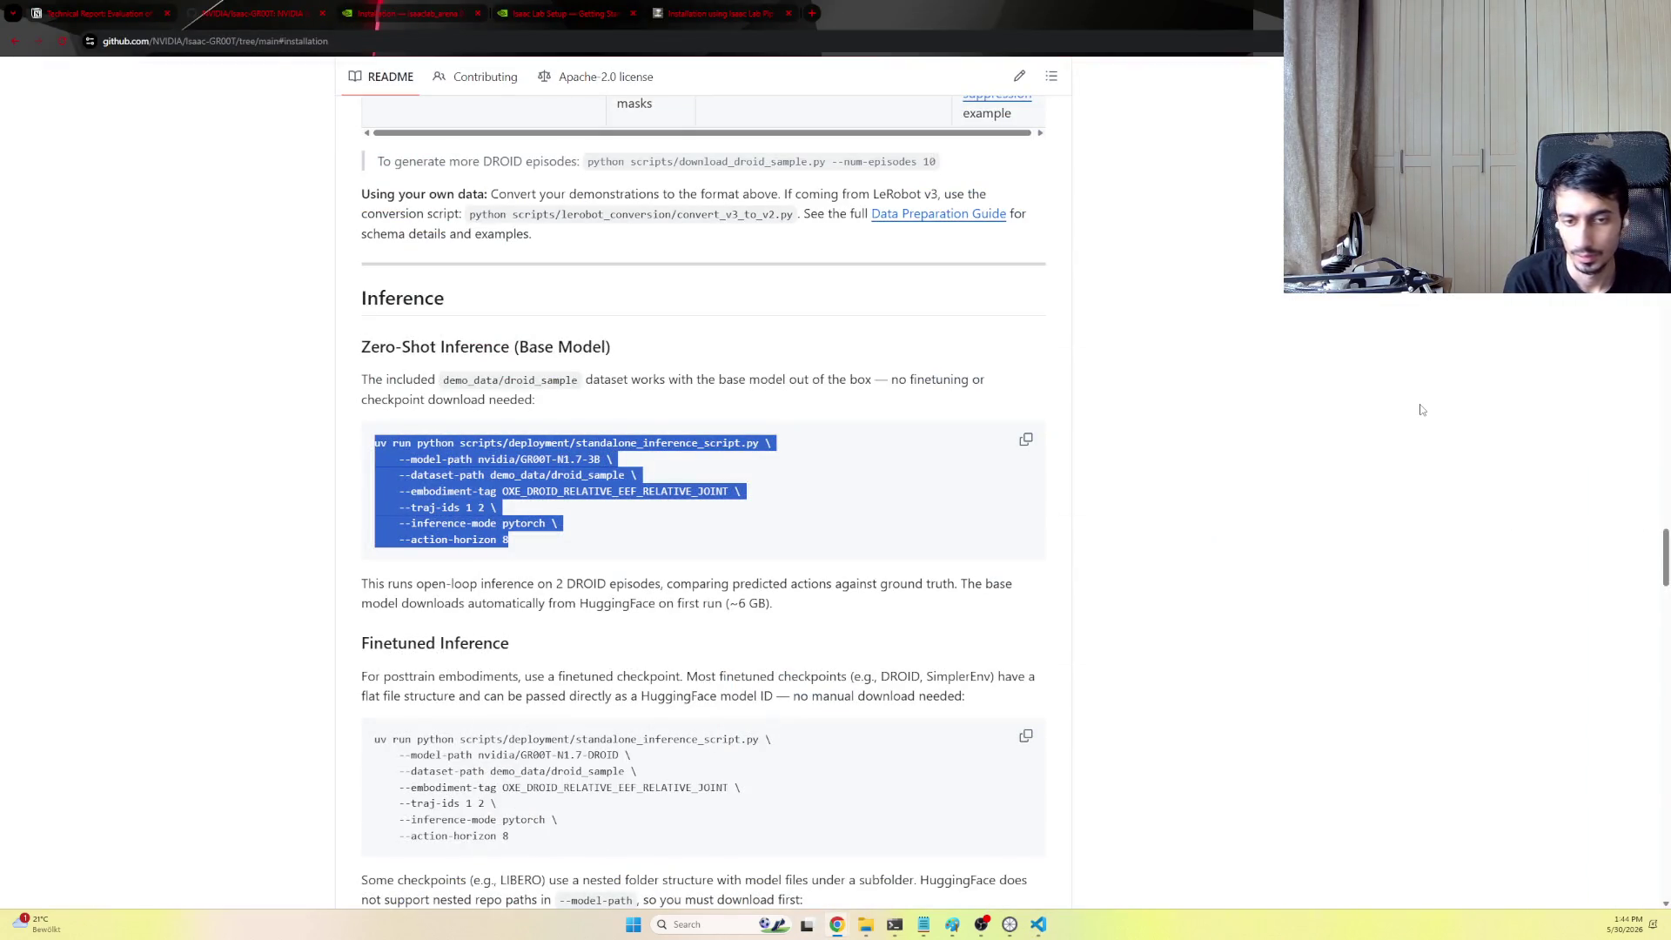
key("ctrl+shift+Tab")
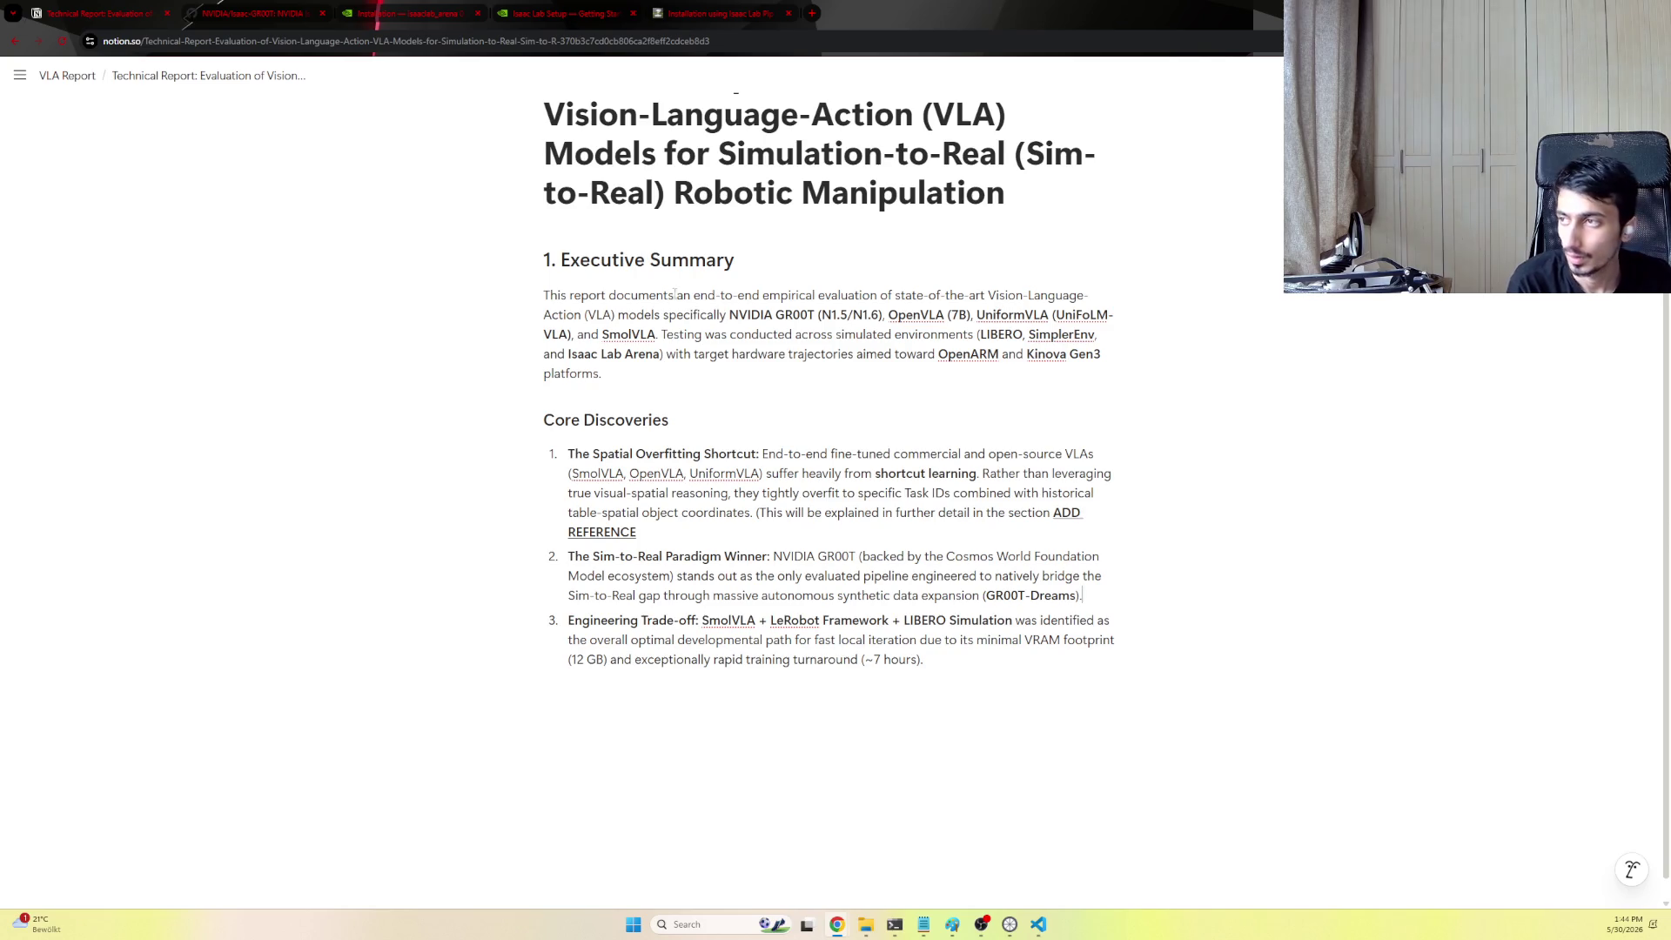
left_click(67, 75)
scroll(538, 409, "down", 3)
scroll(538, 409, "up", 2)
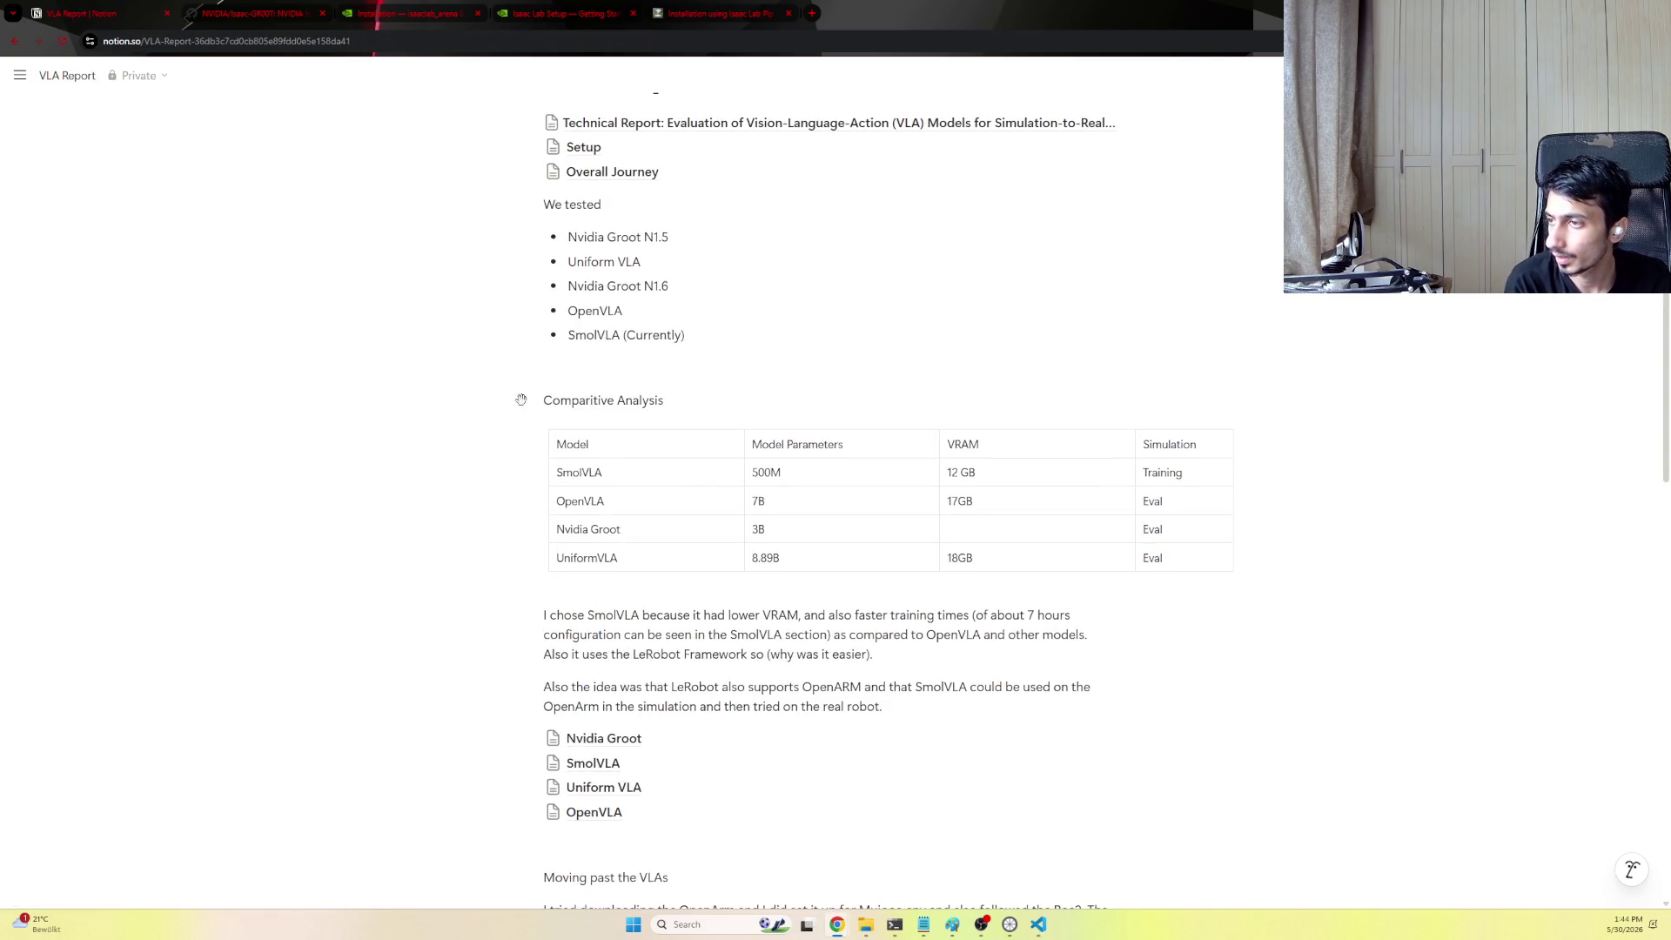
Select the Comparitive Analysis heading together with the model comparison table on the VLA Report page
left_click_drag(519, 401, 1144, 500)
left_click_drag(622, 421, 623, 415)
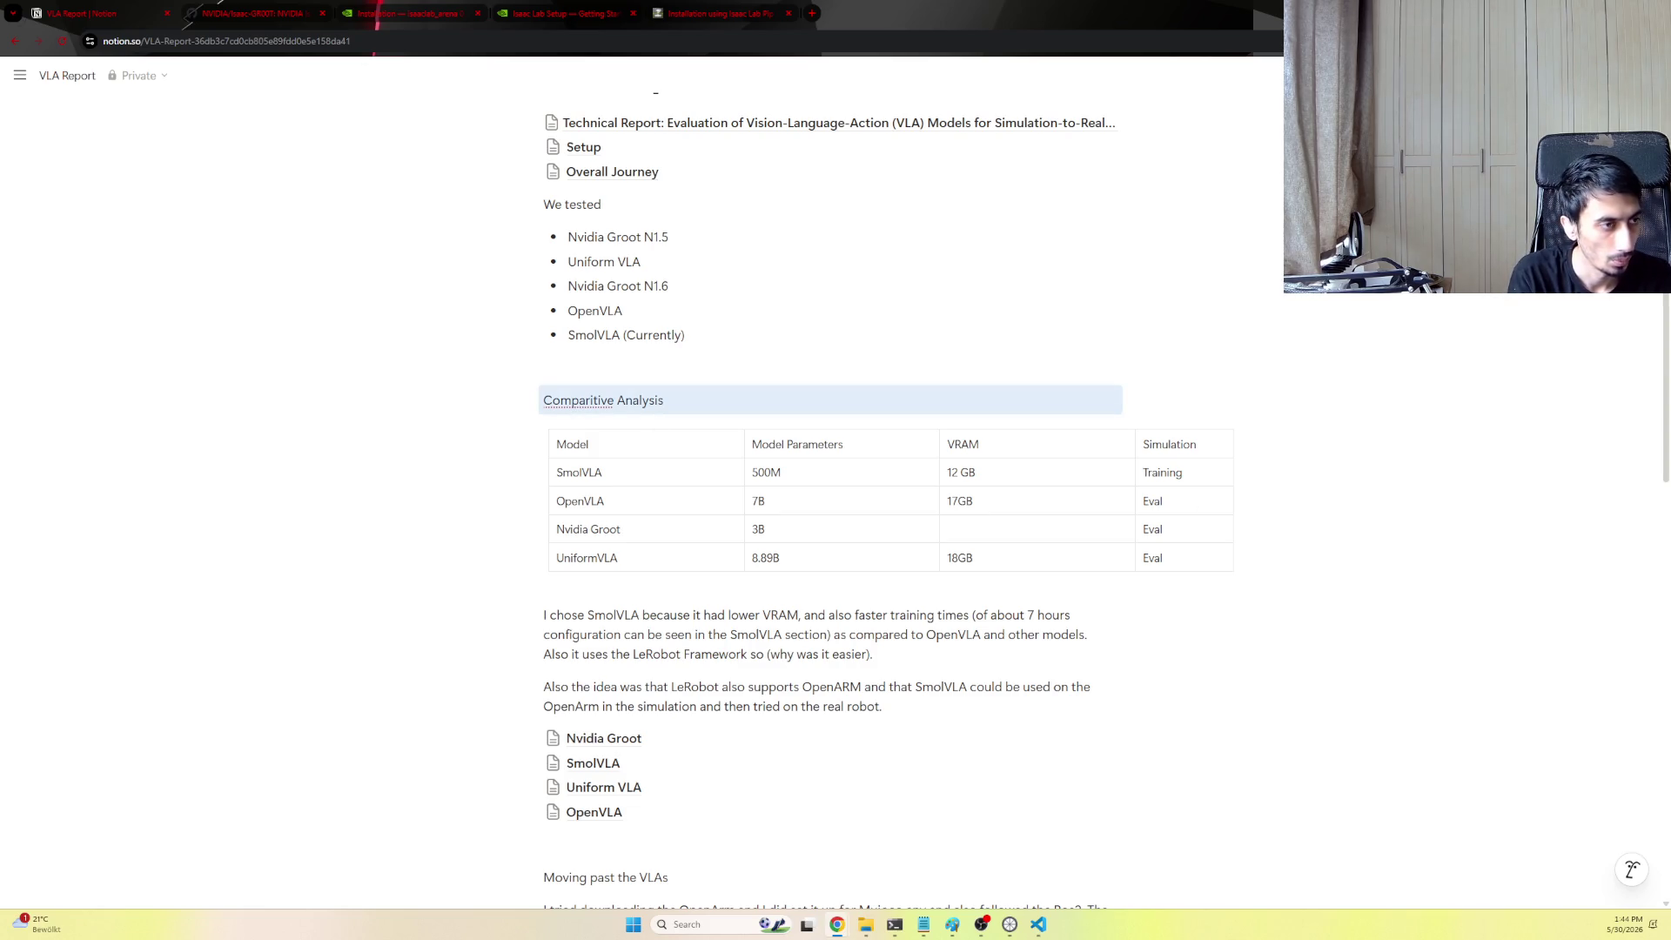
left_click_drag(1109, 561, 636, 597)
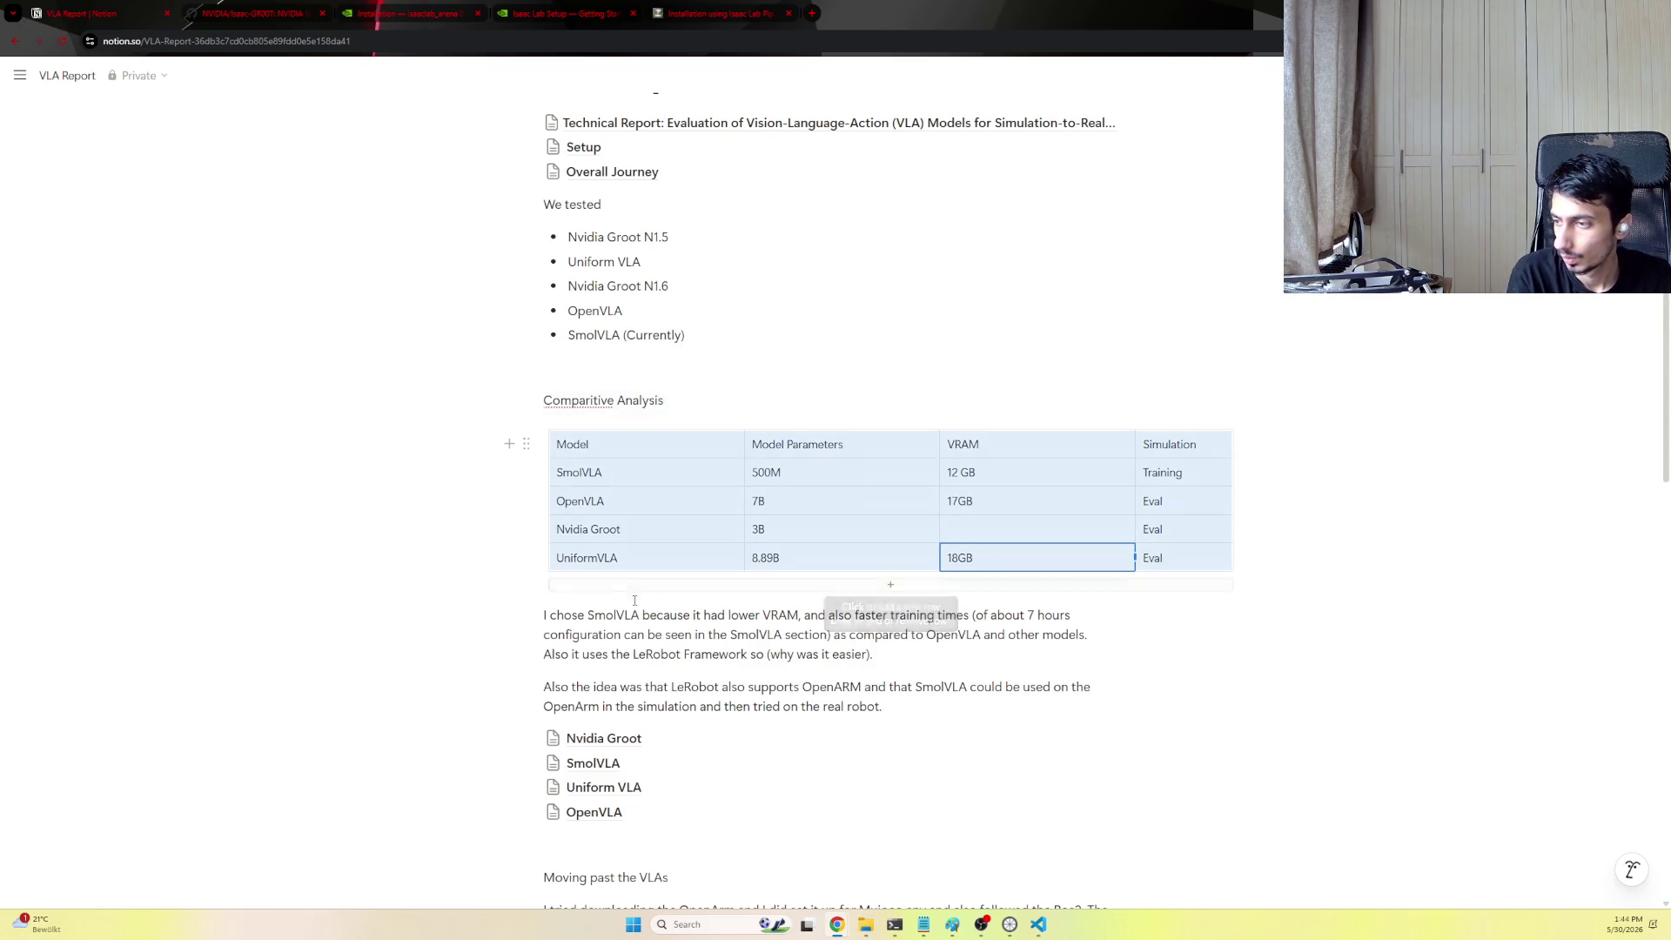
key("Escape")
left_click_drag(519, 400, 622, 416)
left_click_drag(906, 367, 772, 406)
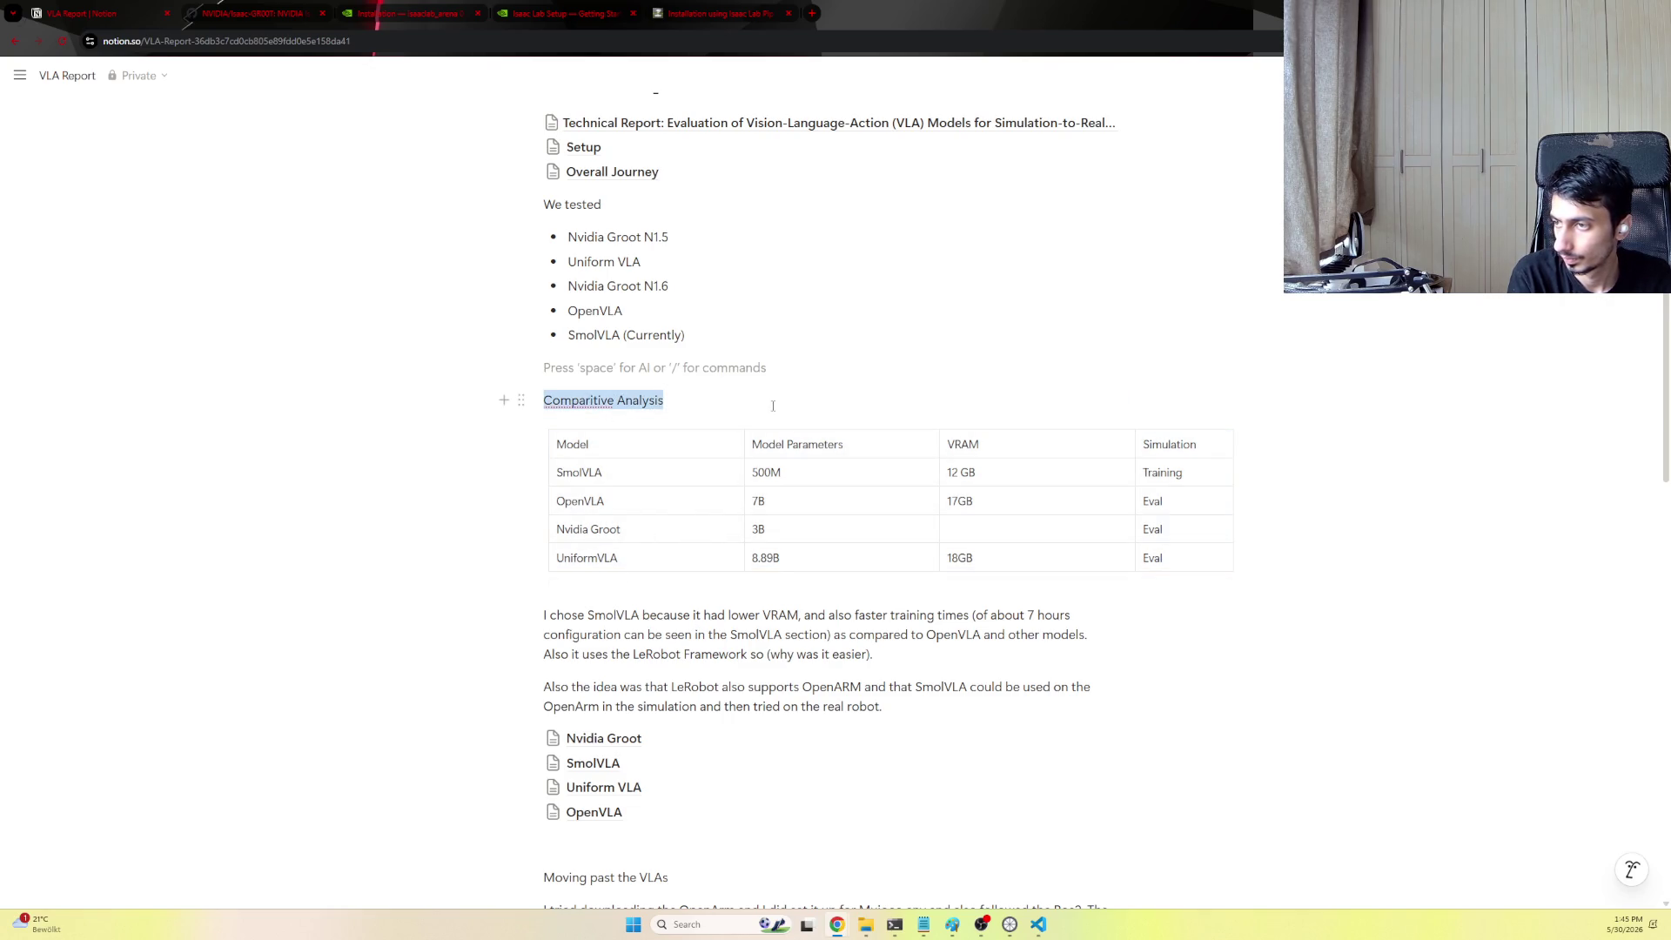
right_click(1136, 392)
left_click(463, 391)
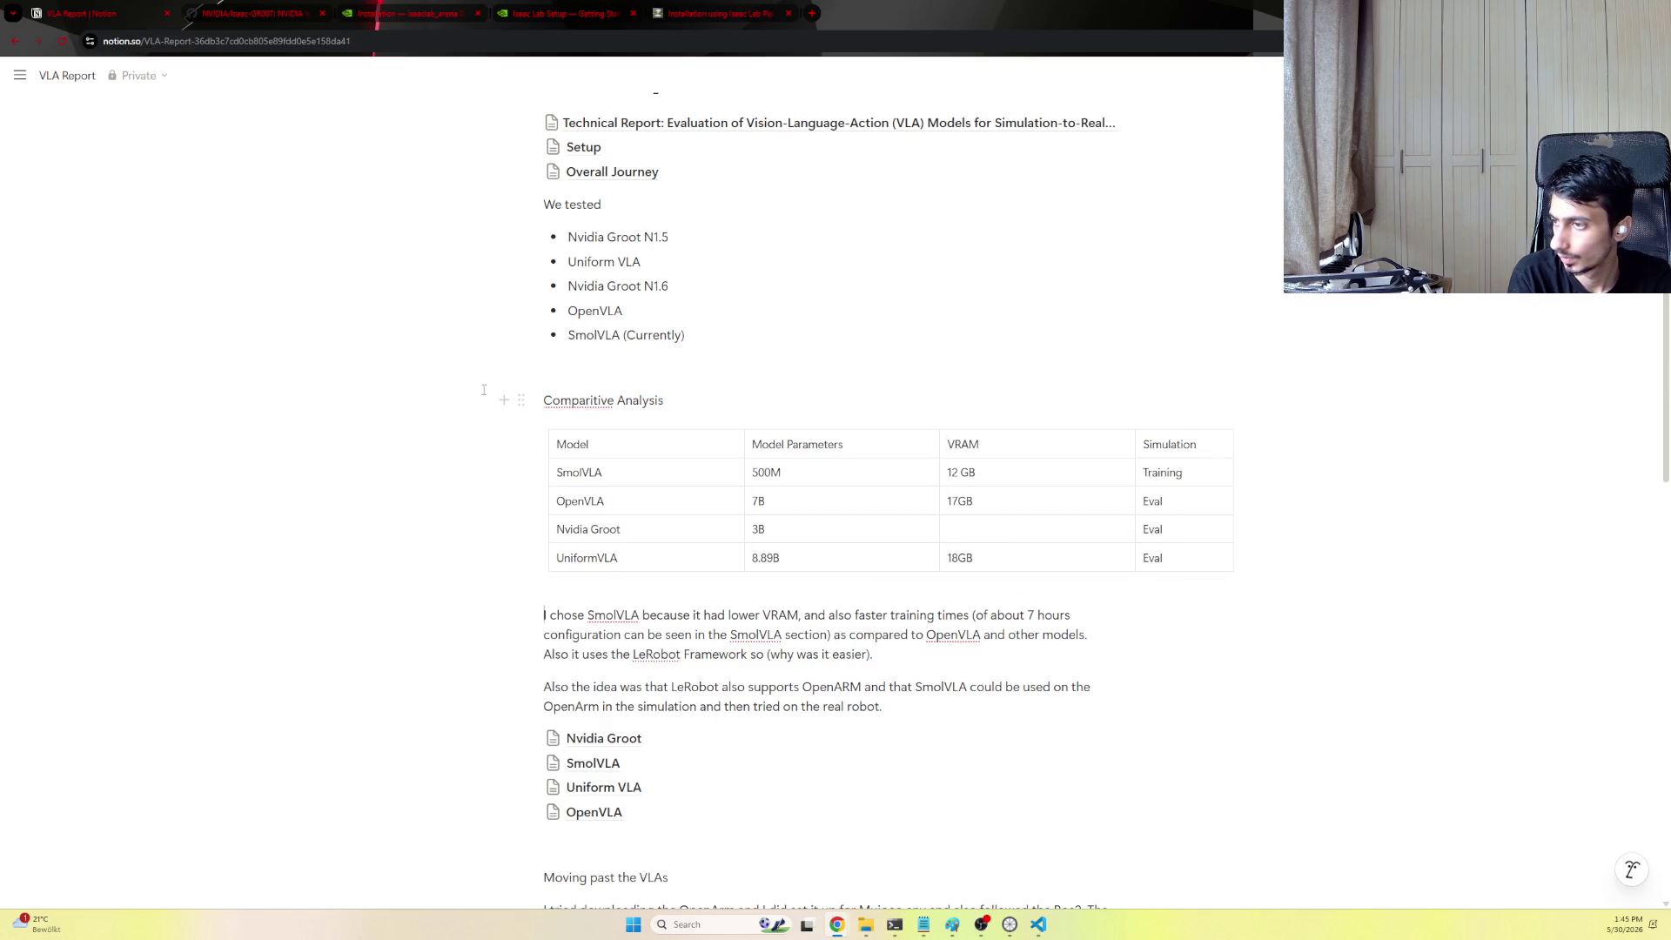
left_click_drag(463, 391, 614, 443)
key("ctrl+c")
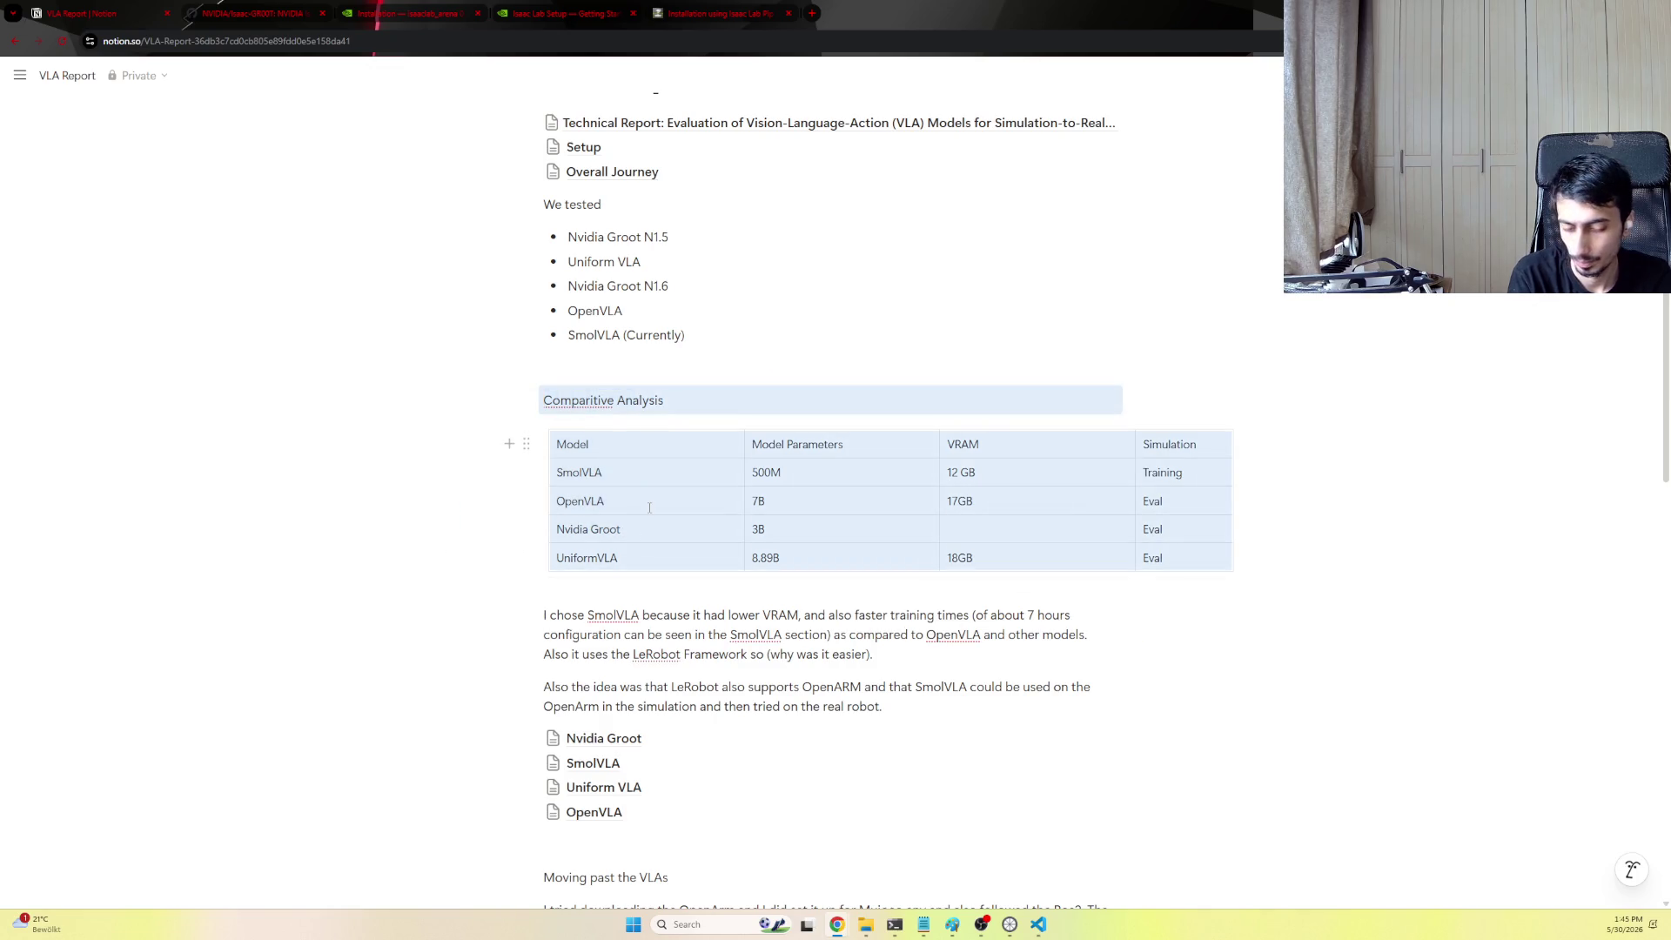
scroll(732, 328, "up", 2)
Paste the heading and table into the Technical Report subpage below Core Discoveries
left_click(731, 249)
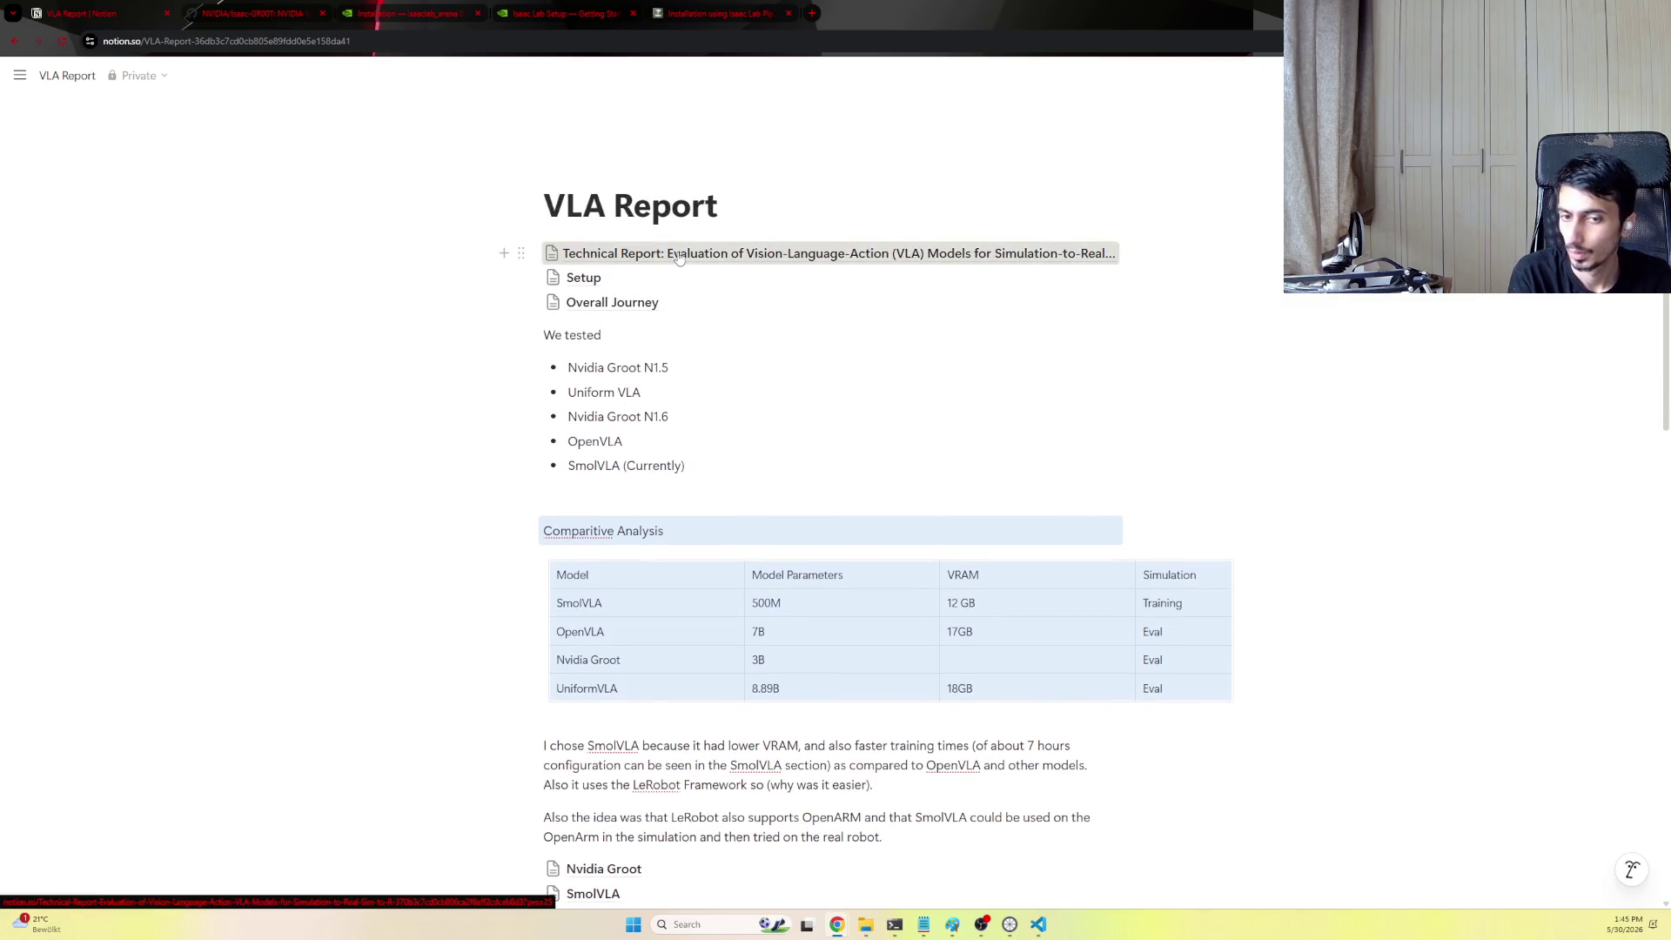
left_click(596, 823)
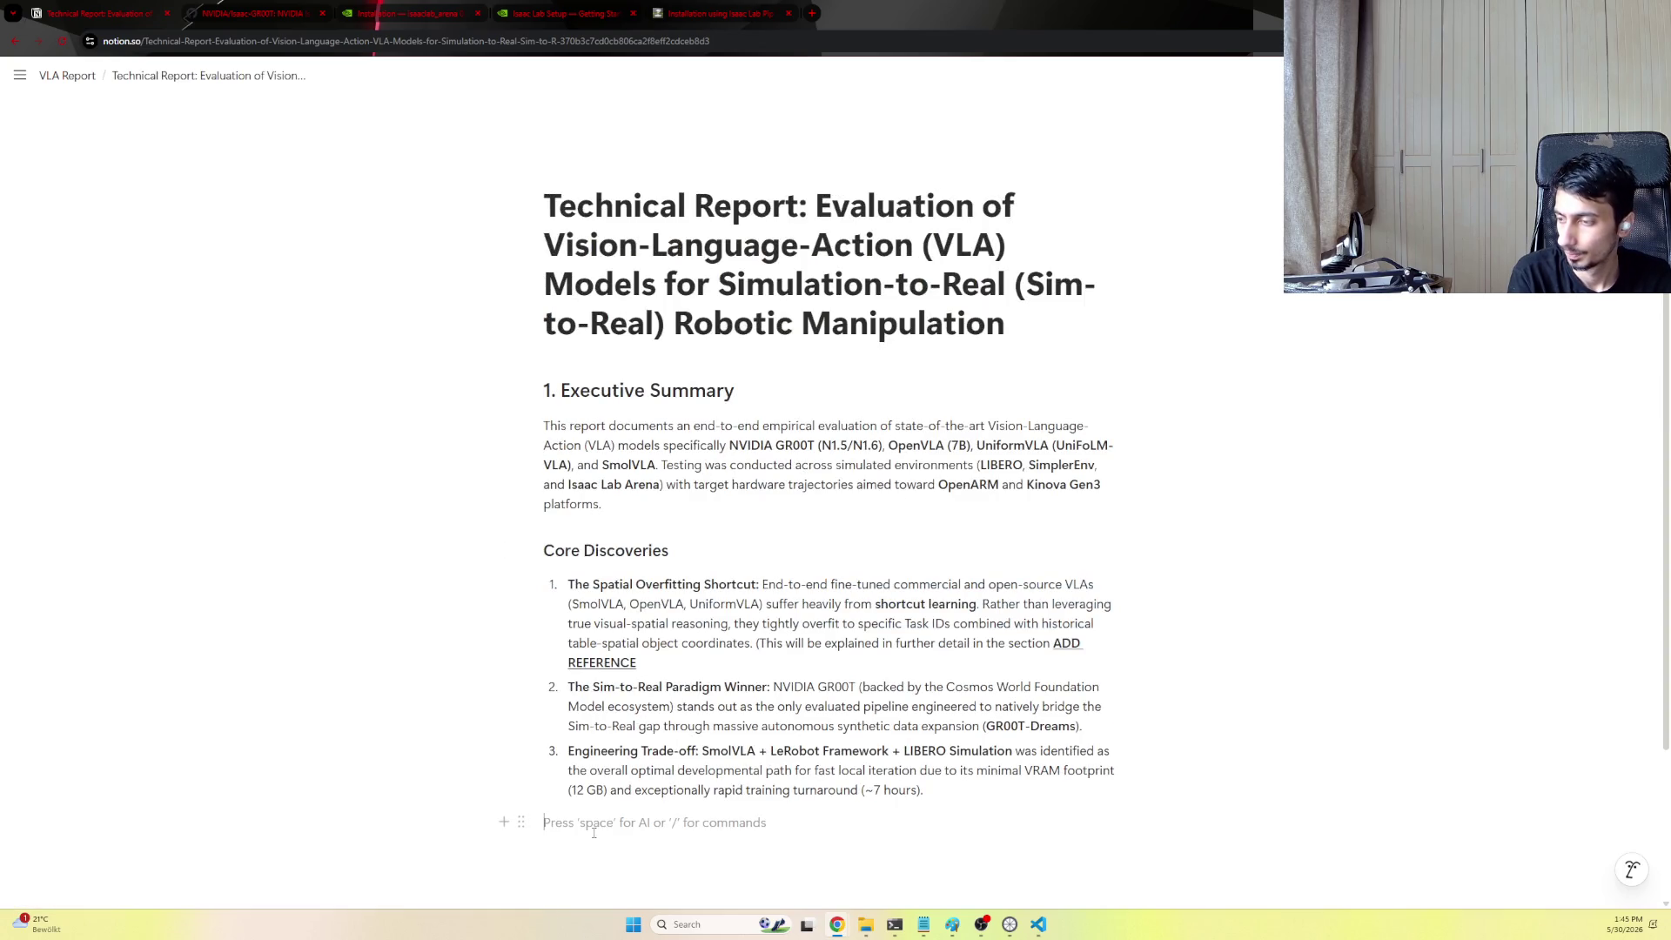
key("ctrl+v")
scroll(597, 830, "down", 1)
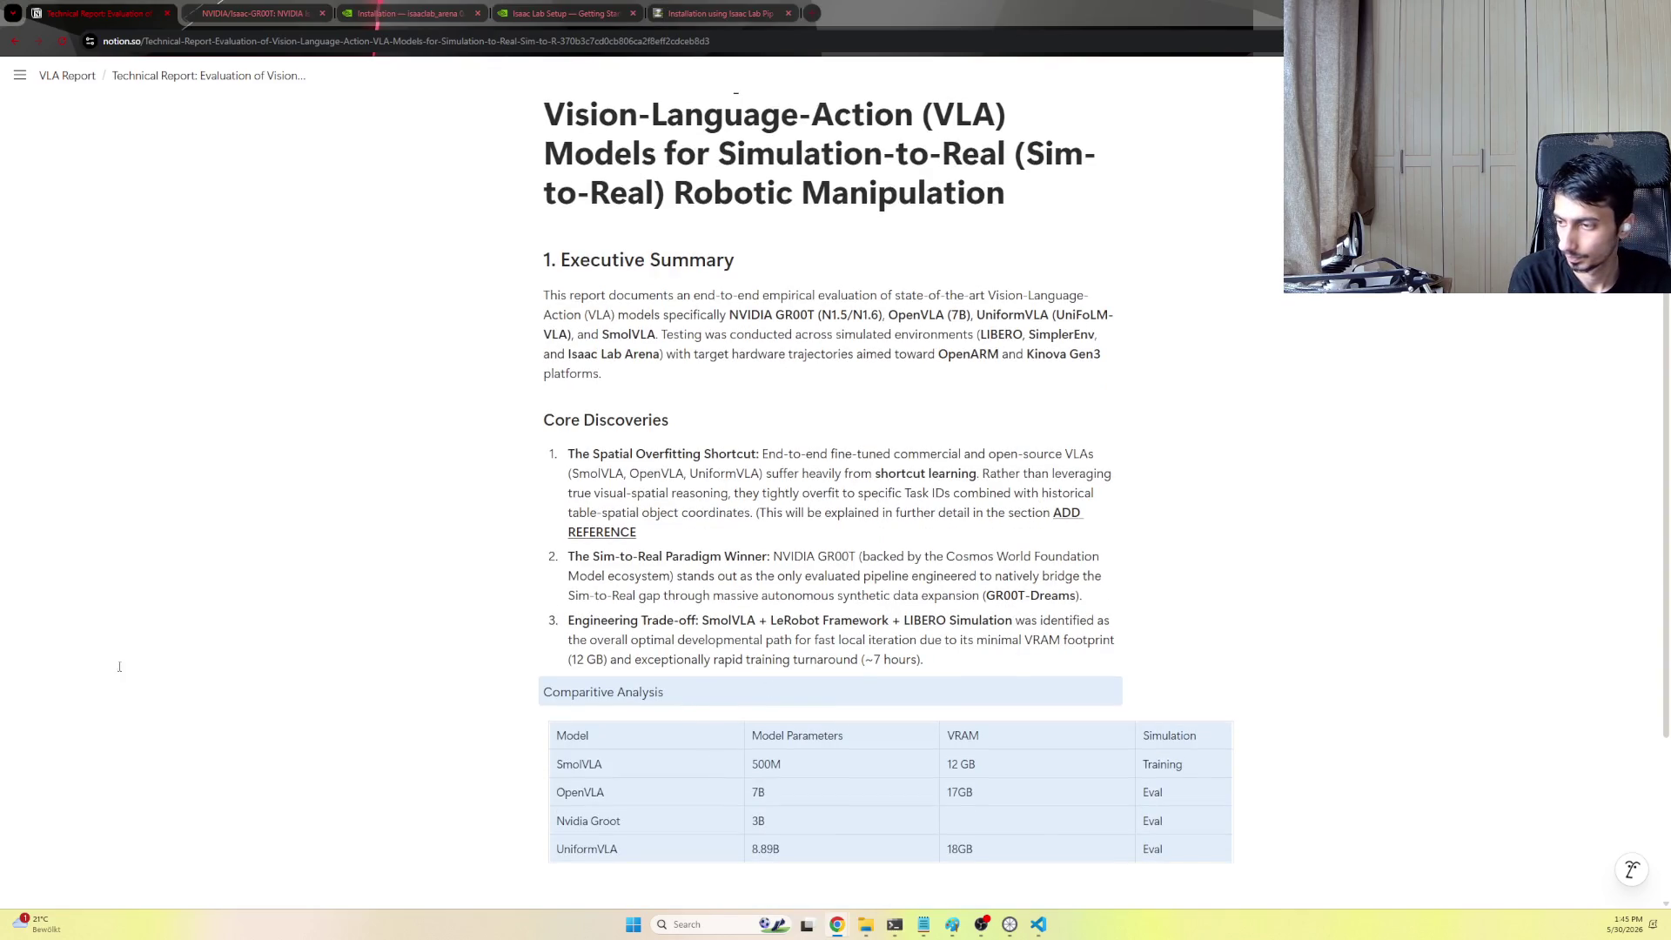
left_click(593, 681)
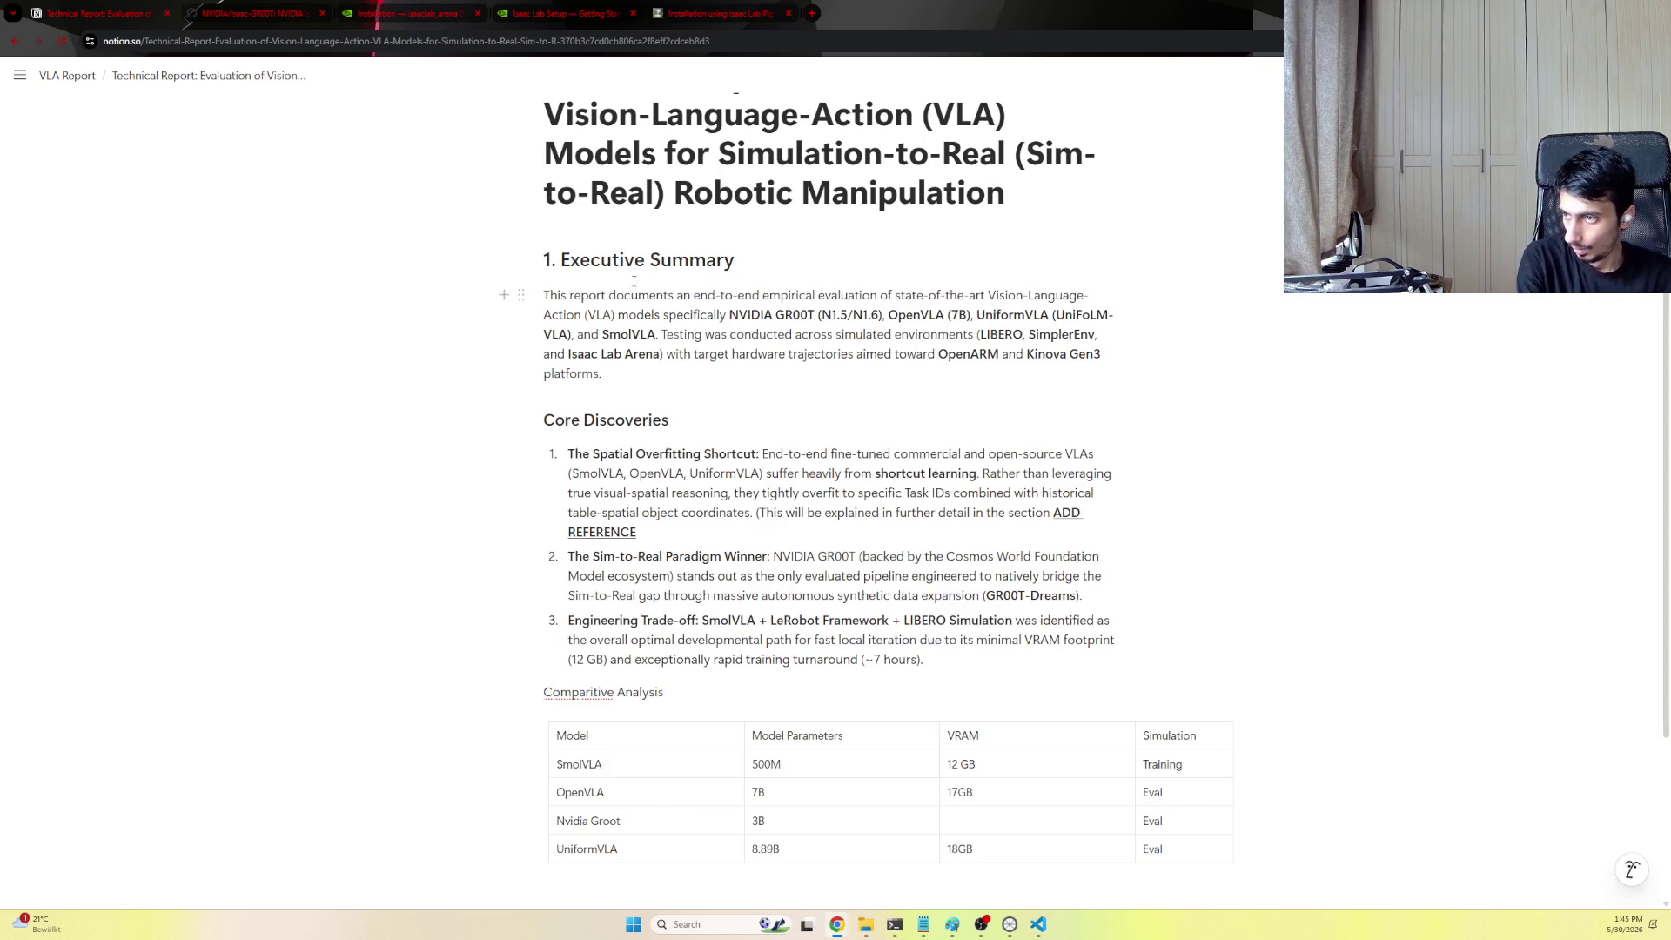
Retitle the table heading to '2. Comparative Analysis Matrix', removing the duplicated '2.'
left_click(678, 687)
scroll(677, 687, "down", 2)
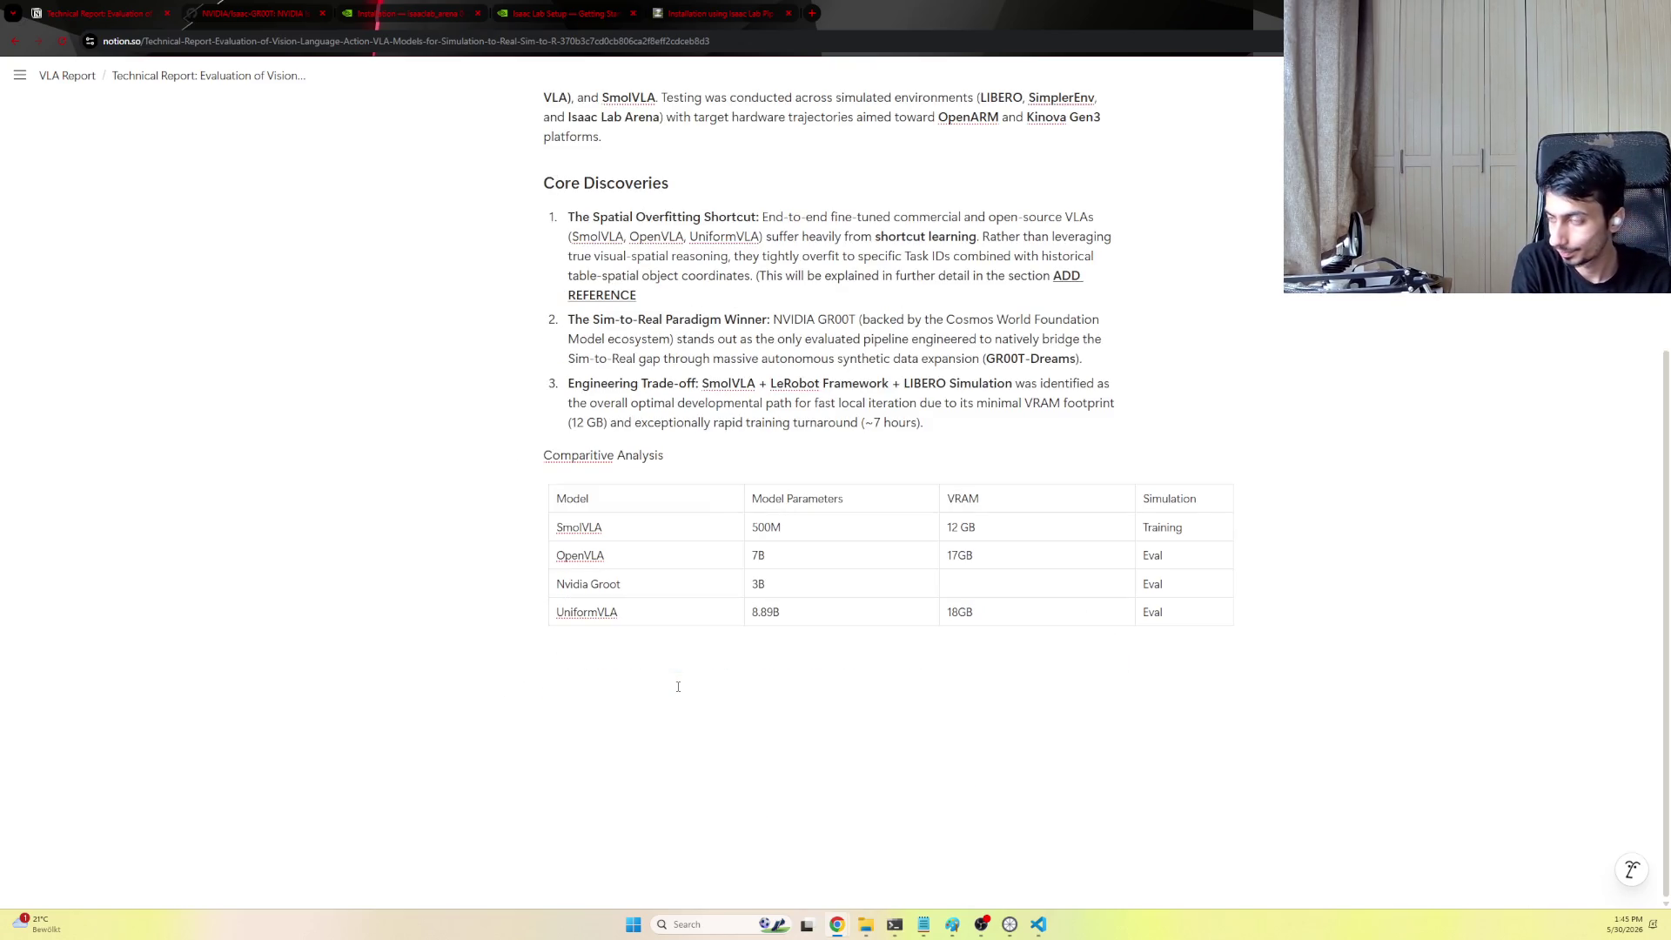
scroll(674, 683, "up", 3)
scroll(671, 626, "down", 1)
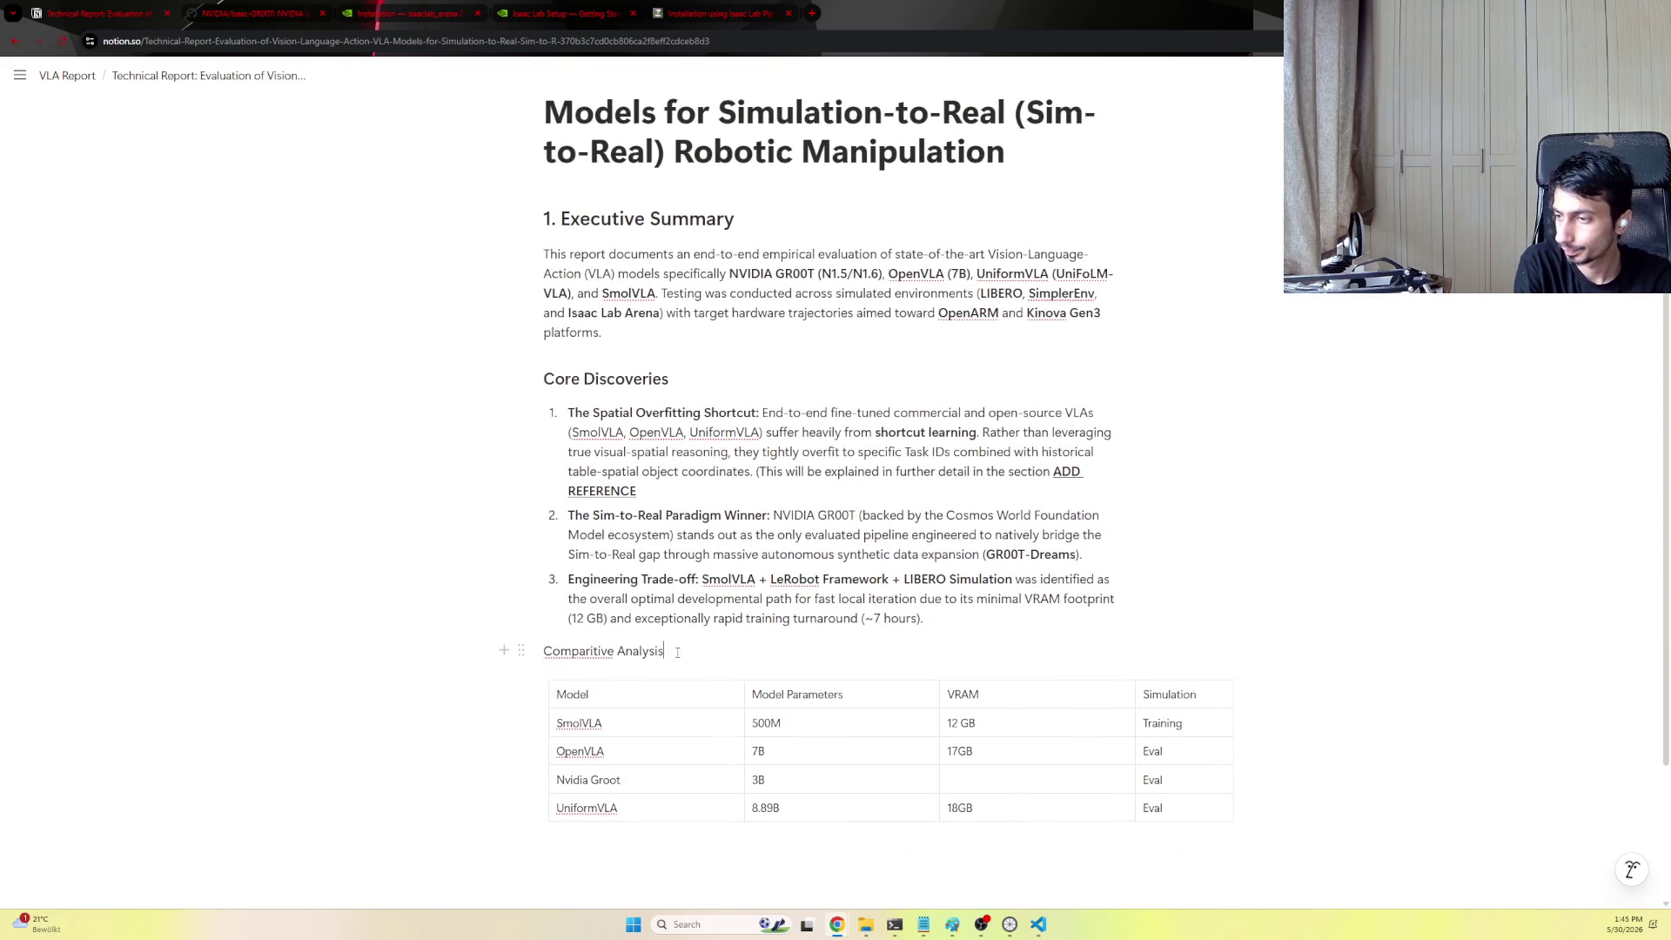
left_click_drag(677, 649, 513, 645)
type("## 2")
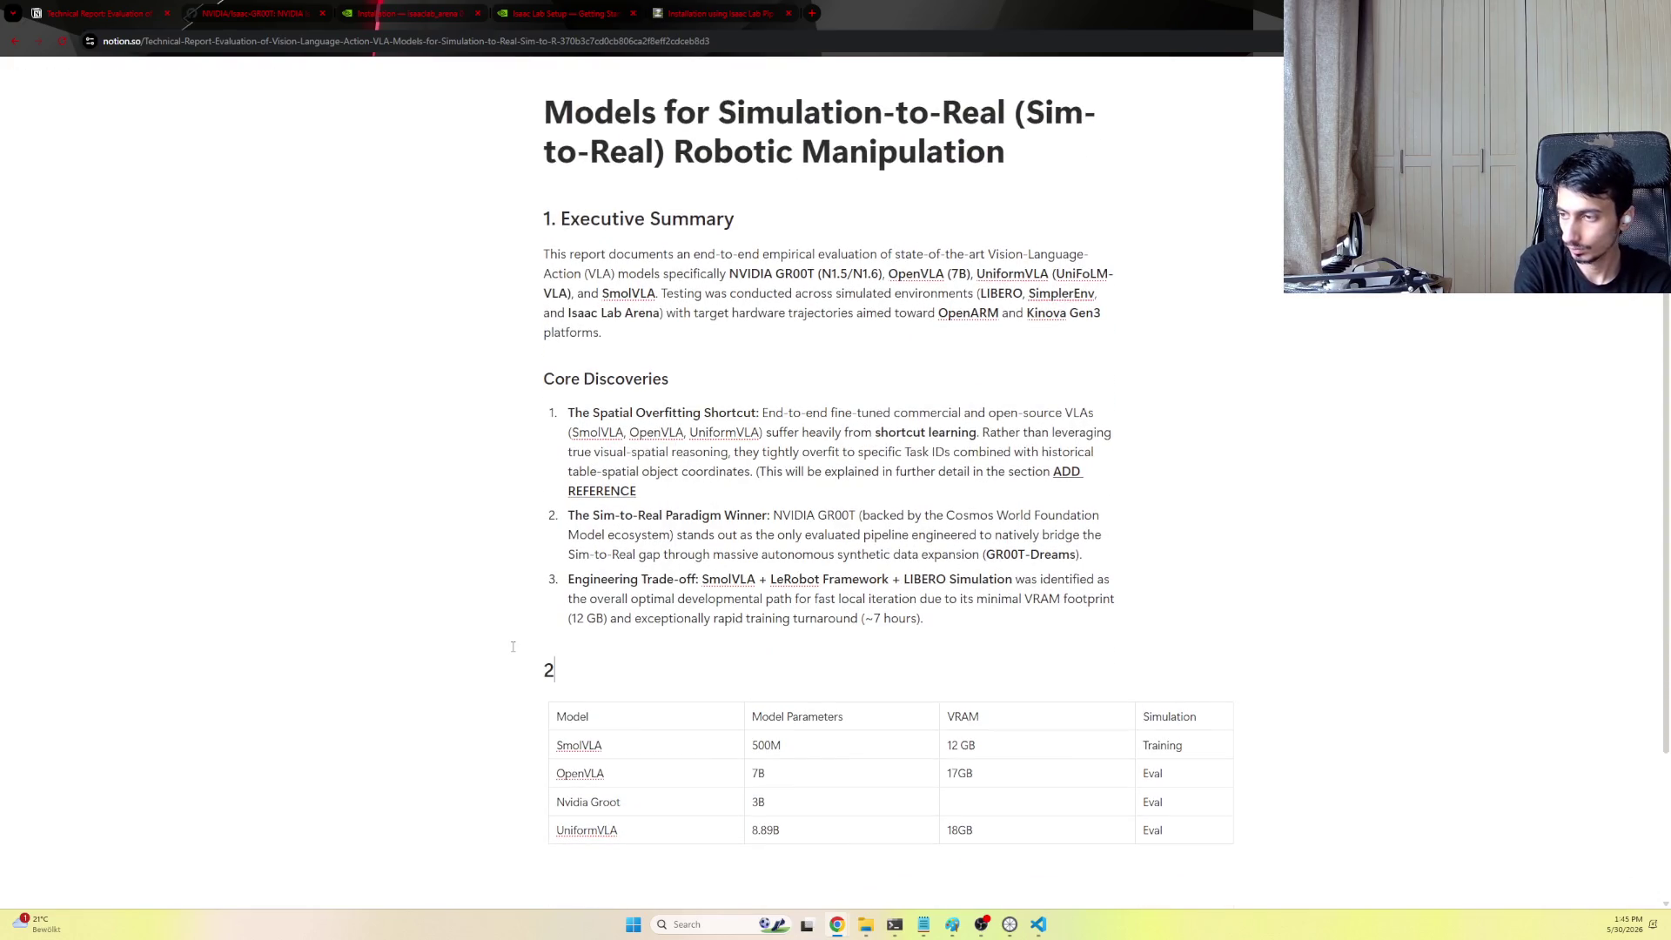
type("2. Comparative Analysis Matrix")
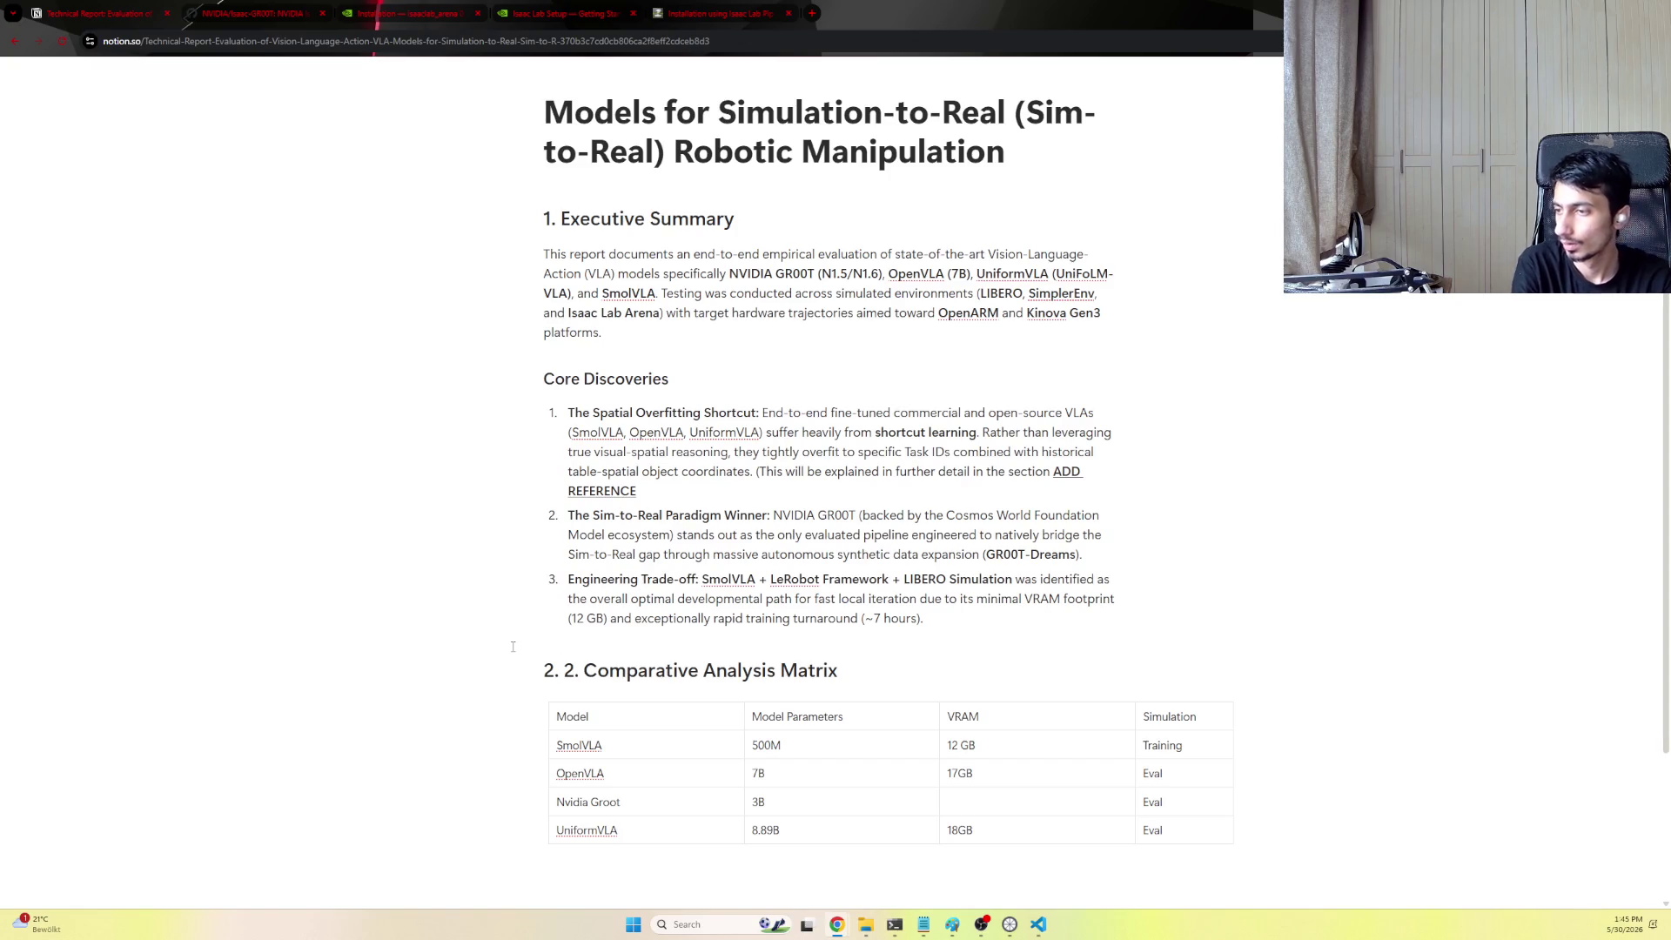
mouse_move(638, 218)
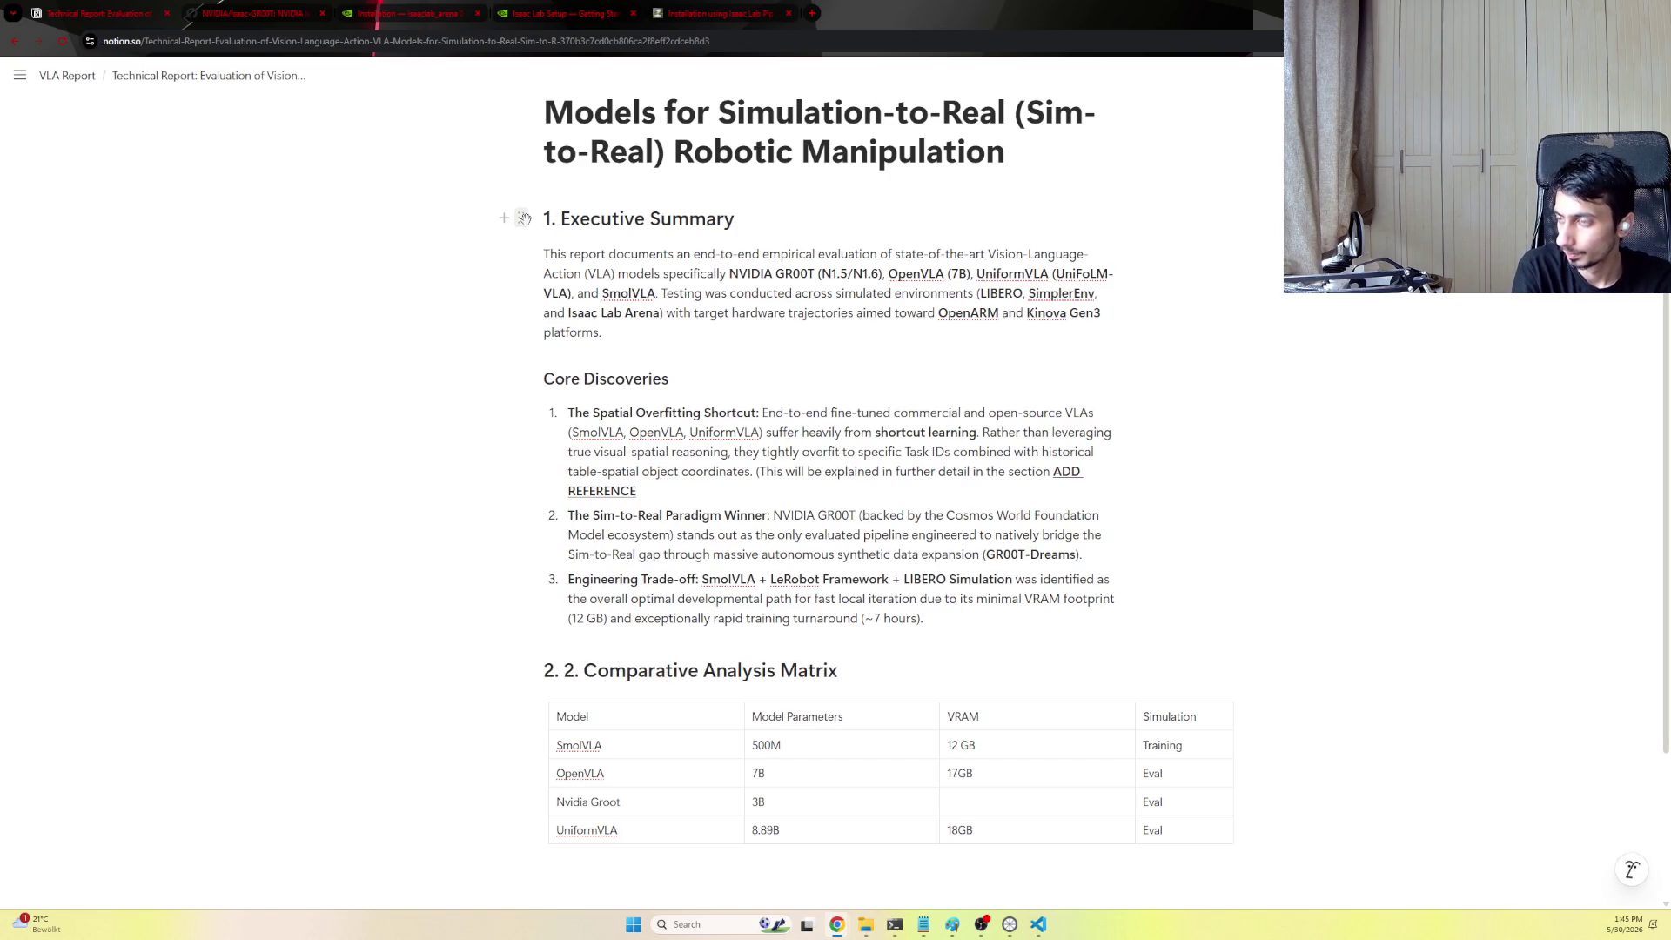
left_click(591, 218)
key("Home")
type("###")
key("ctrl+z")
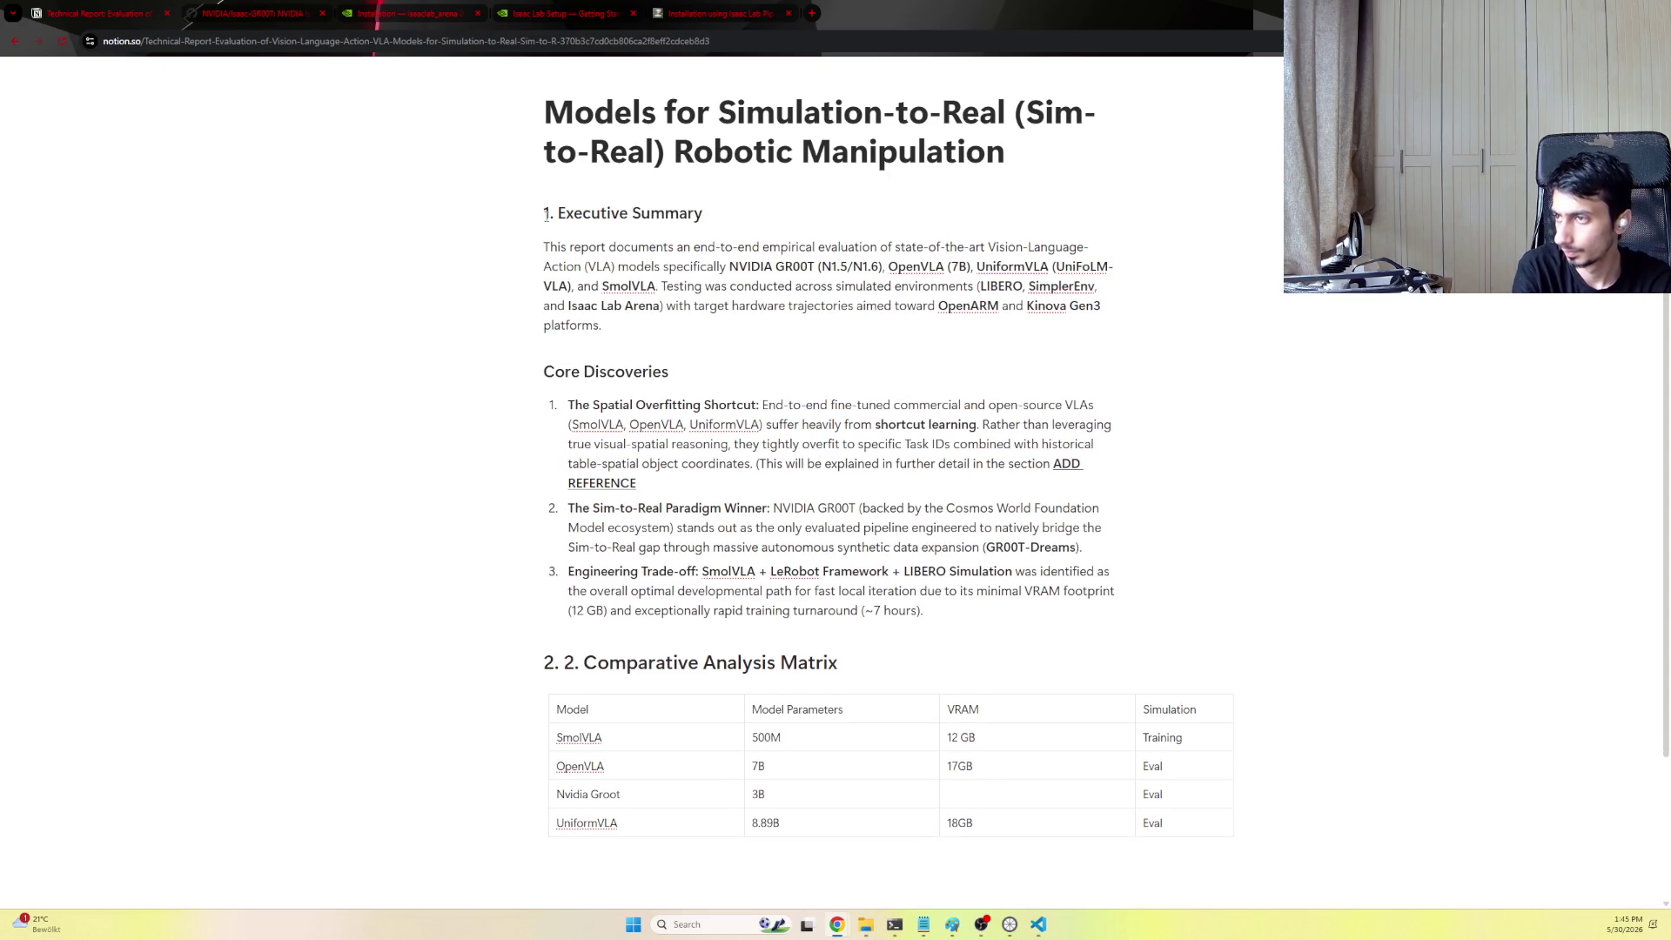
key("ctrl+shift+z")
key("BackSpace")
key("ctrl+z")
left_click(584, 664)
key("BackSpace")
key("BackSpace")
key("BackSpace")
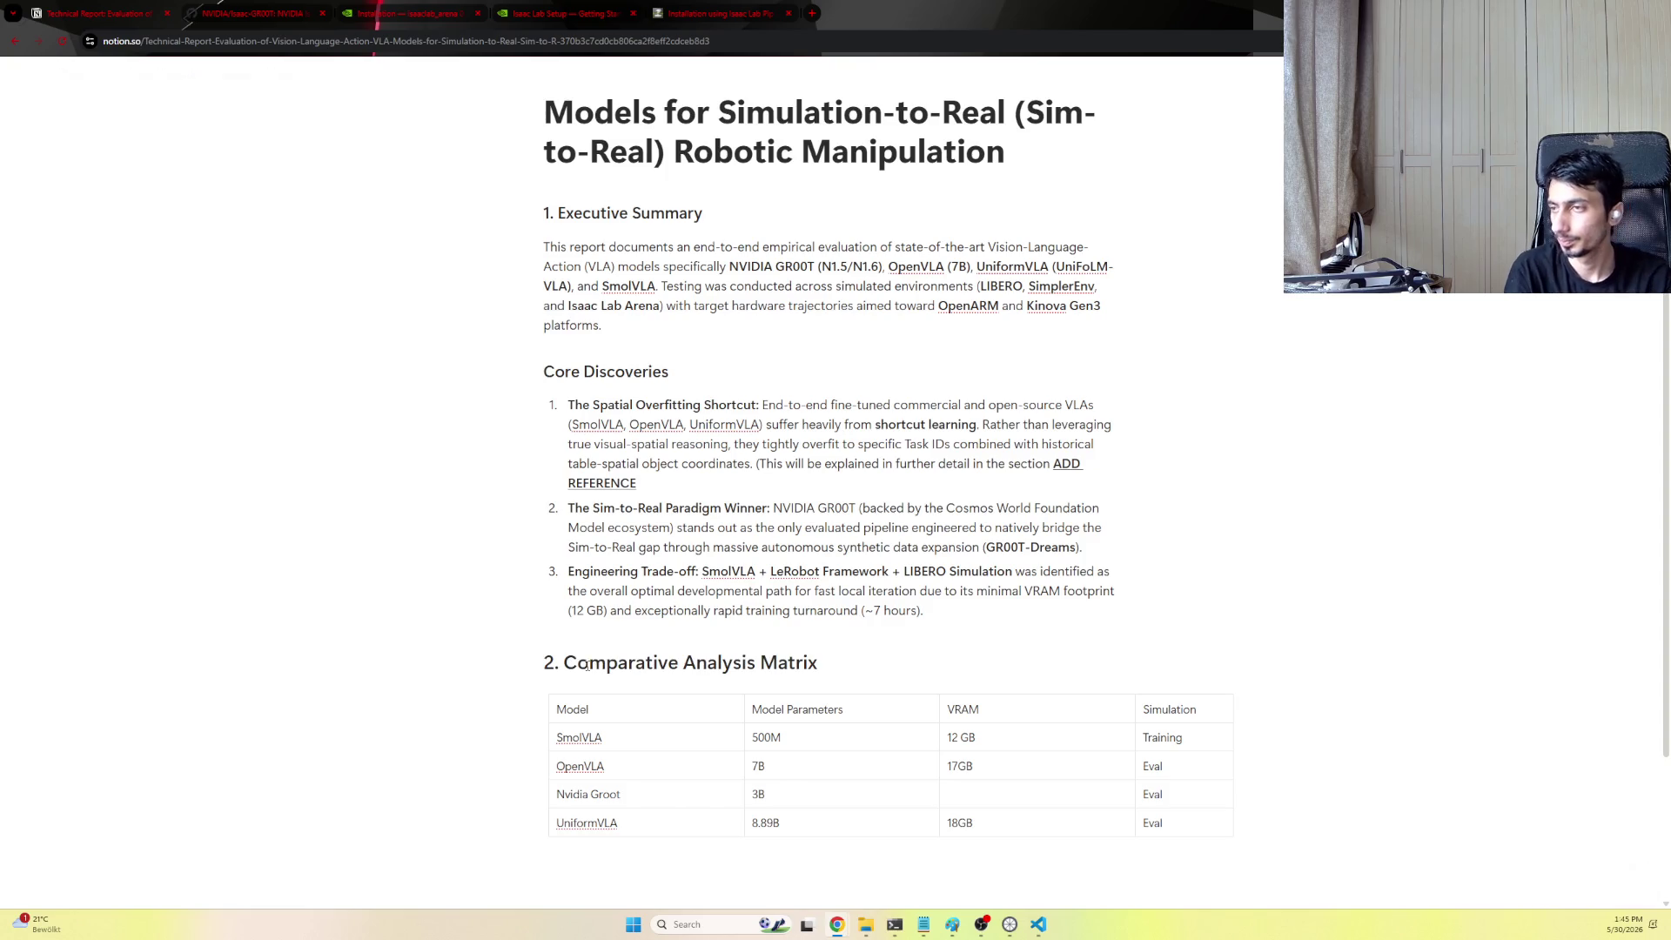
Convert the Executive Summary and Core Discoveries headings to H2 with Ctrl+Alt+2
left_click(520, 213)
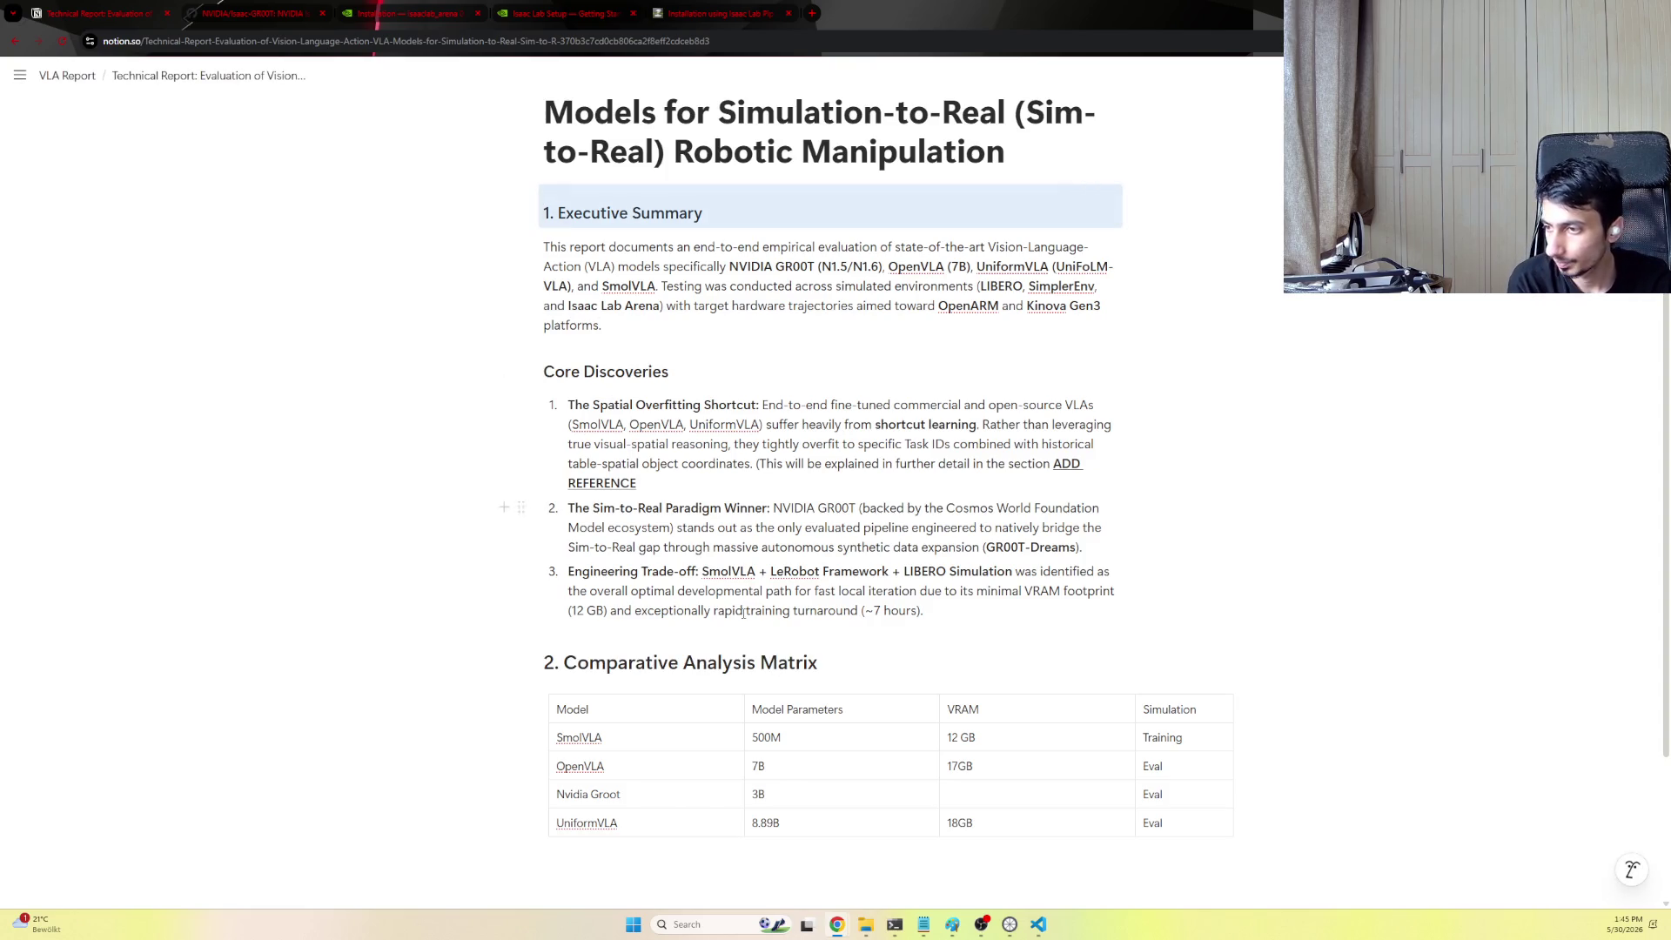
left_click_drag(818, 663, 543, 663)
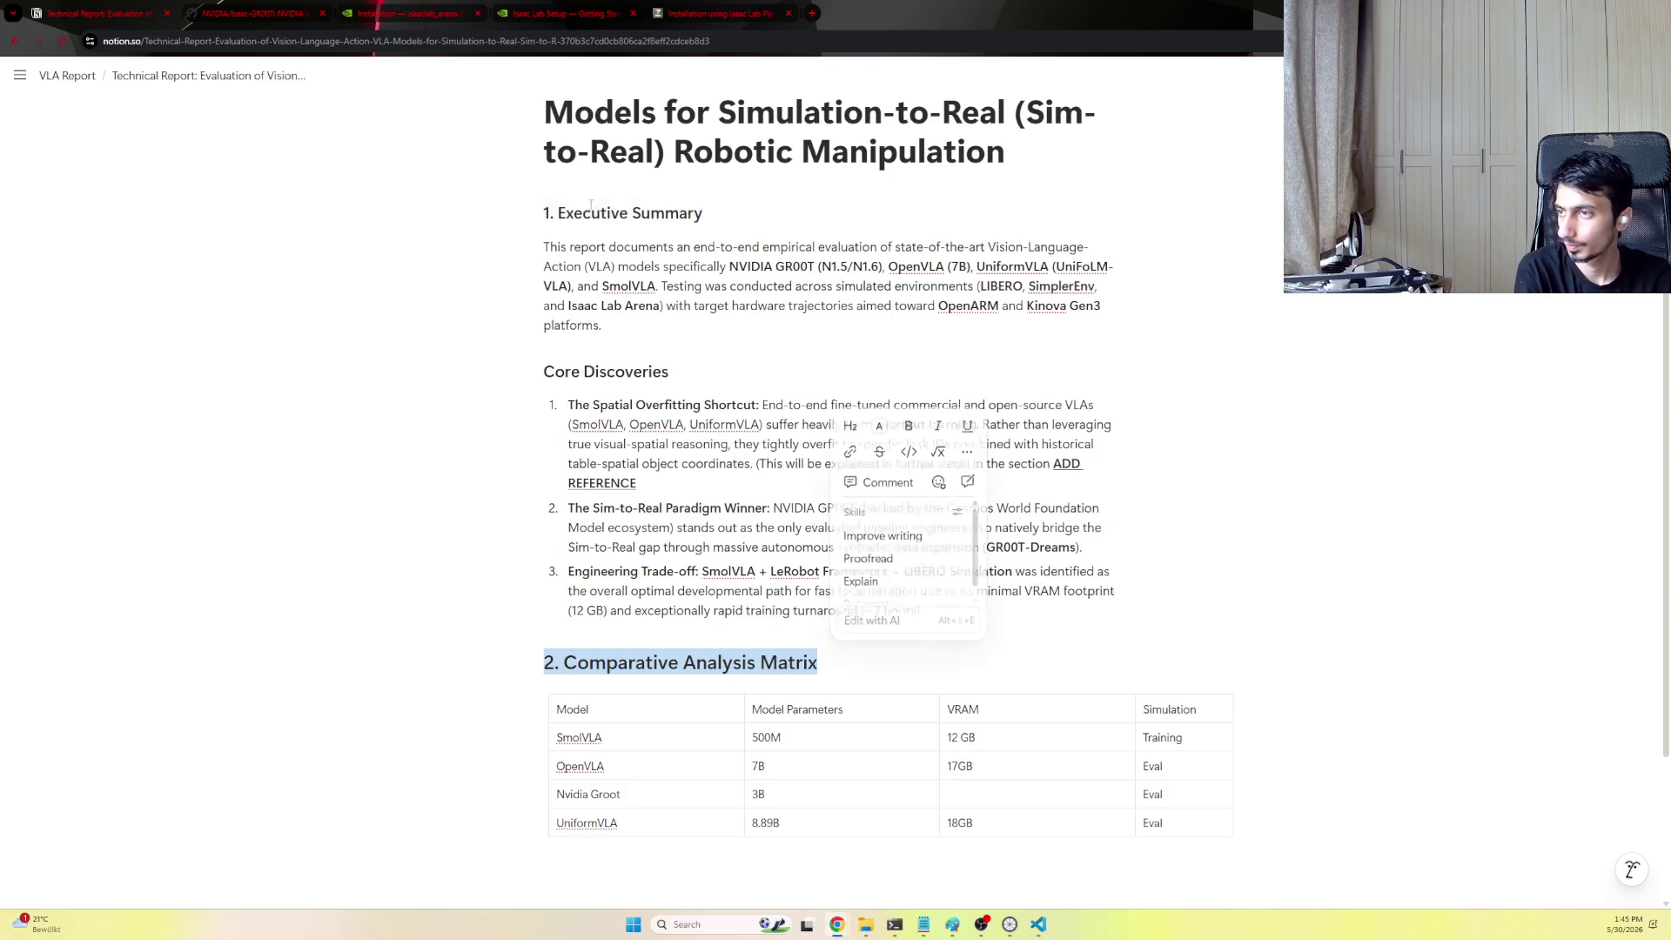
left_click(544, 213)
key("ctrl+alt+2")
left_click(540, 382)
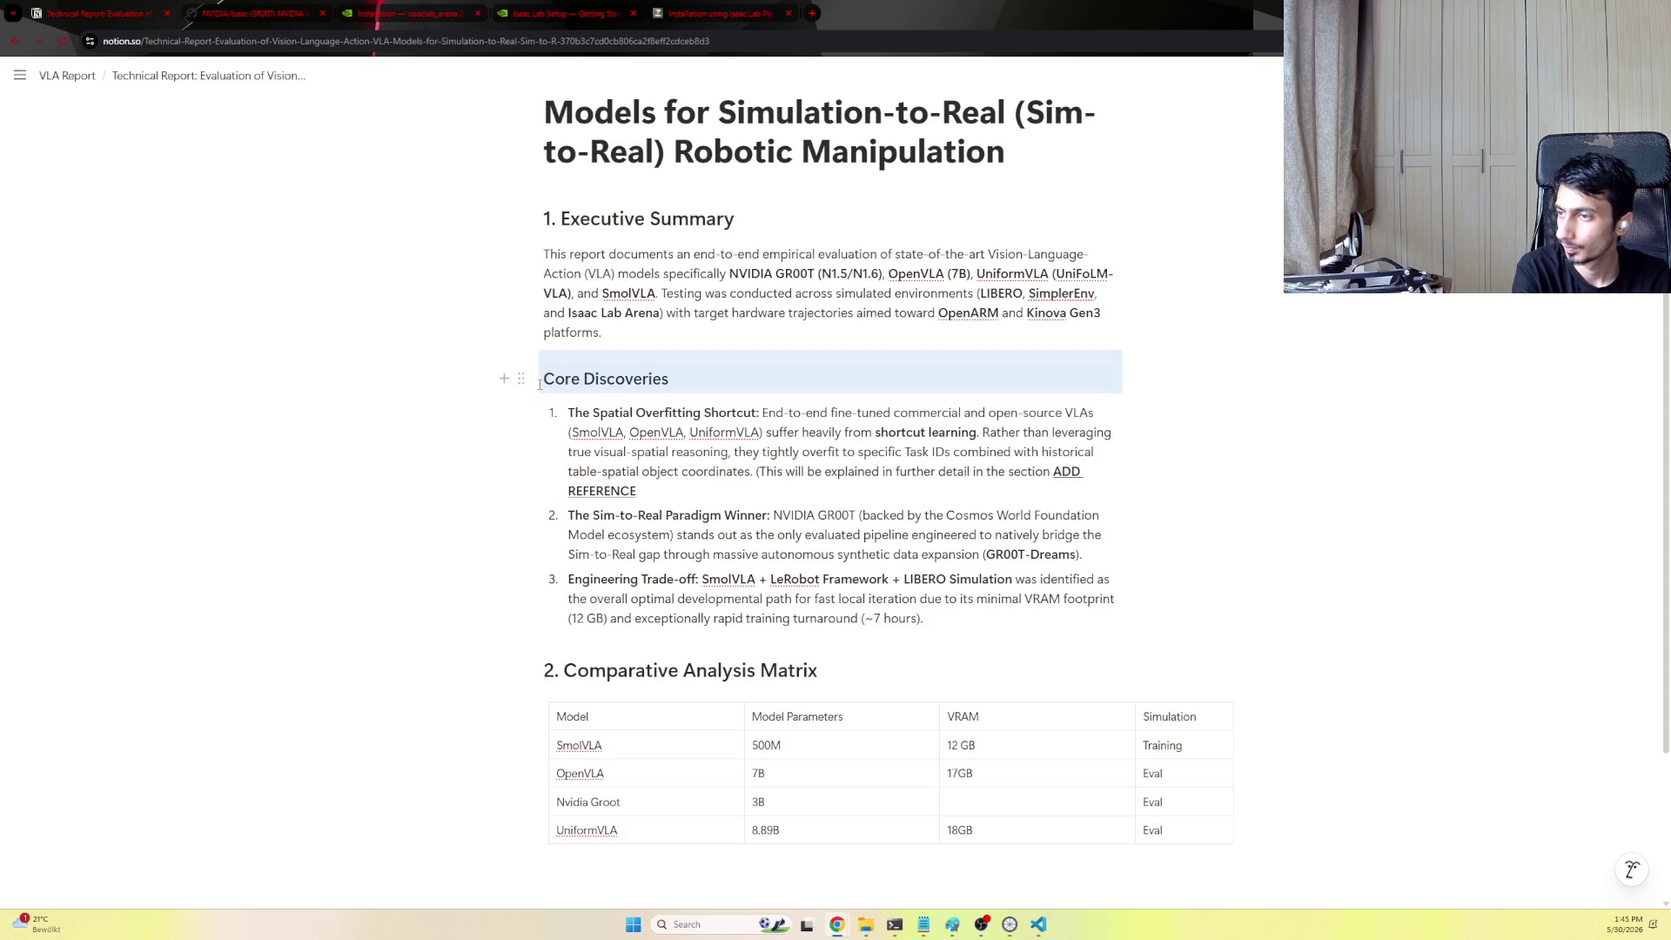
key("ctrl+alt+2")
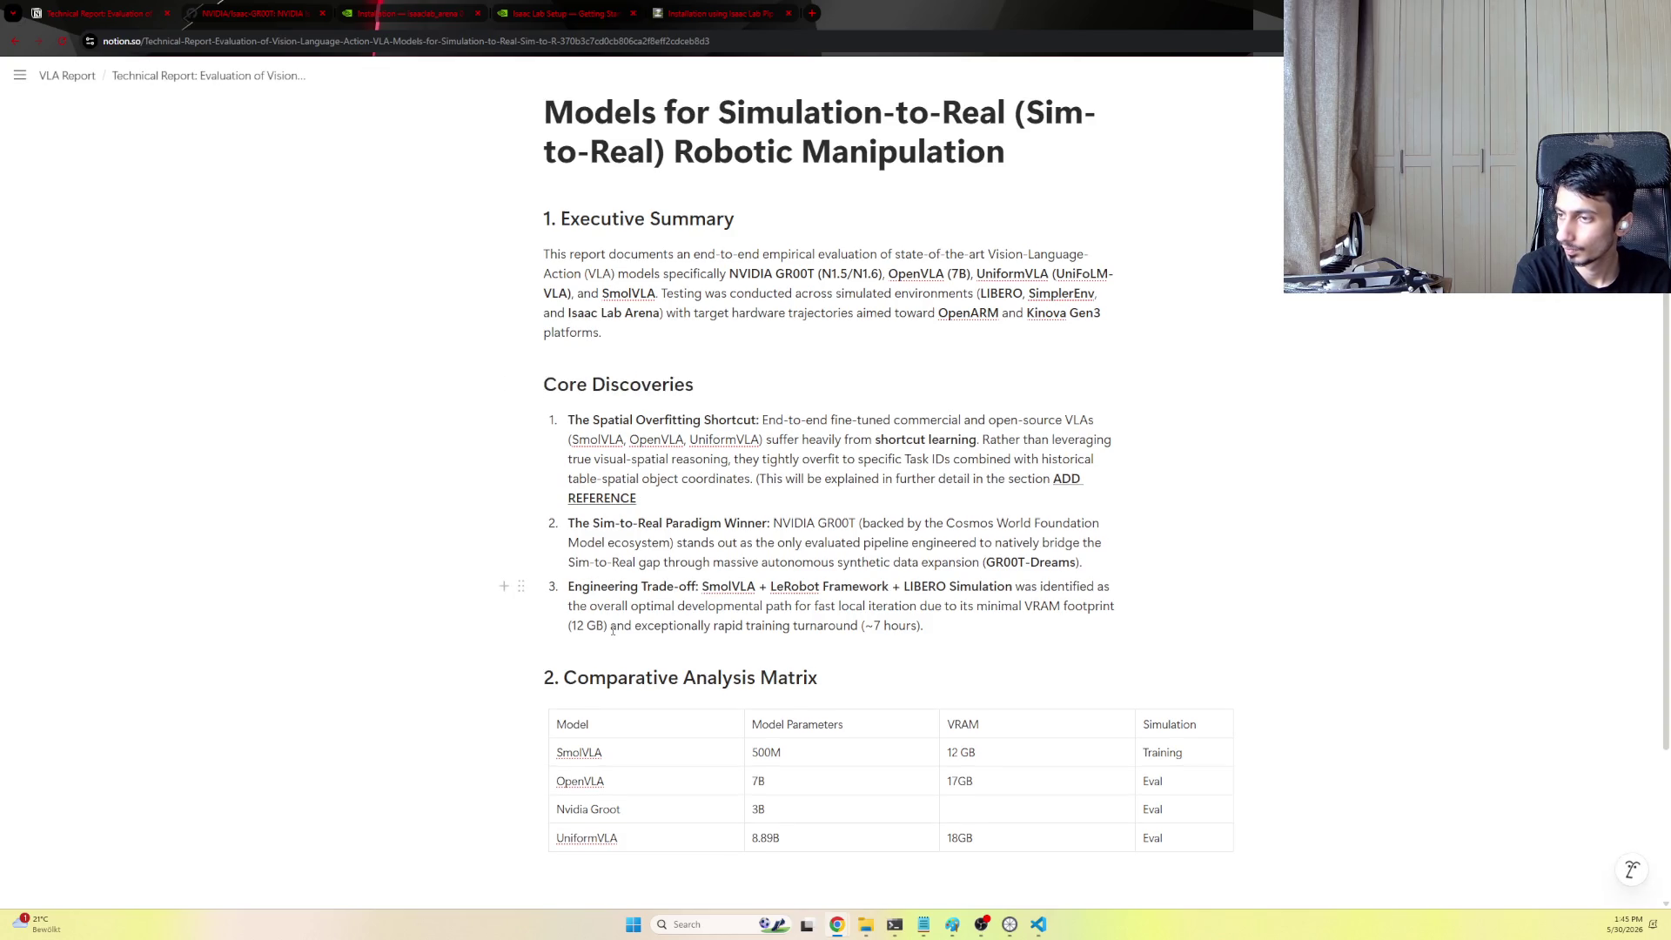
scroll(616, 616, "down", 1)
scroll(616, 617, "down", 1)
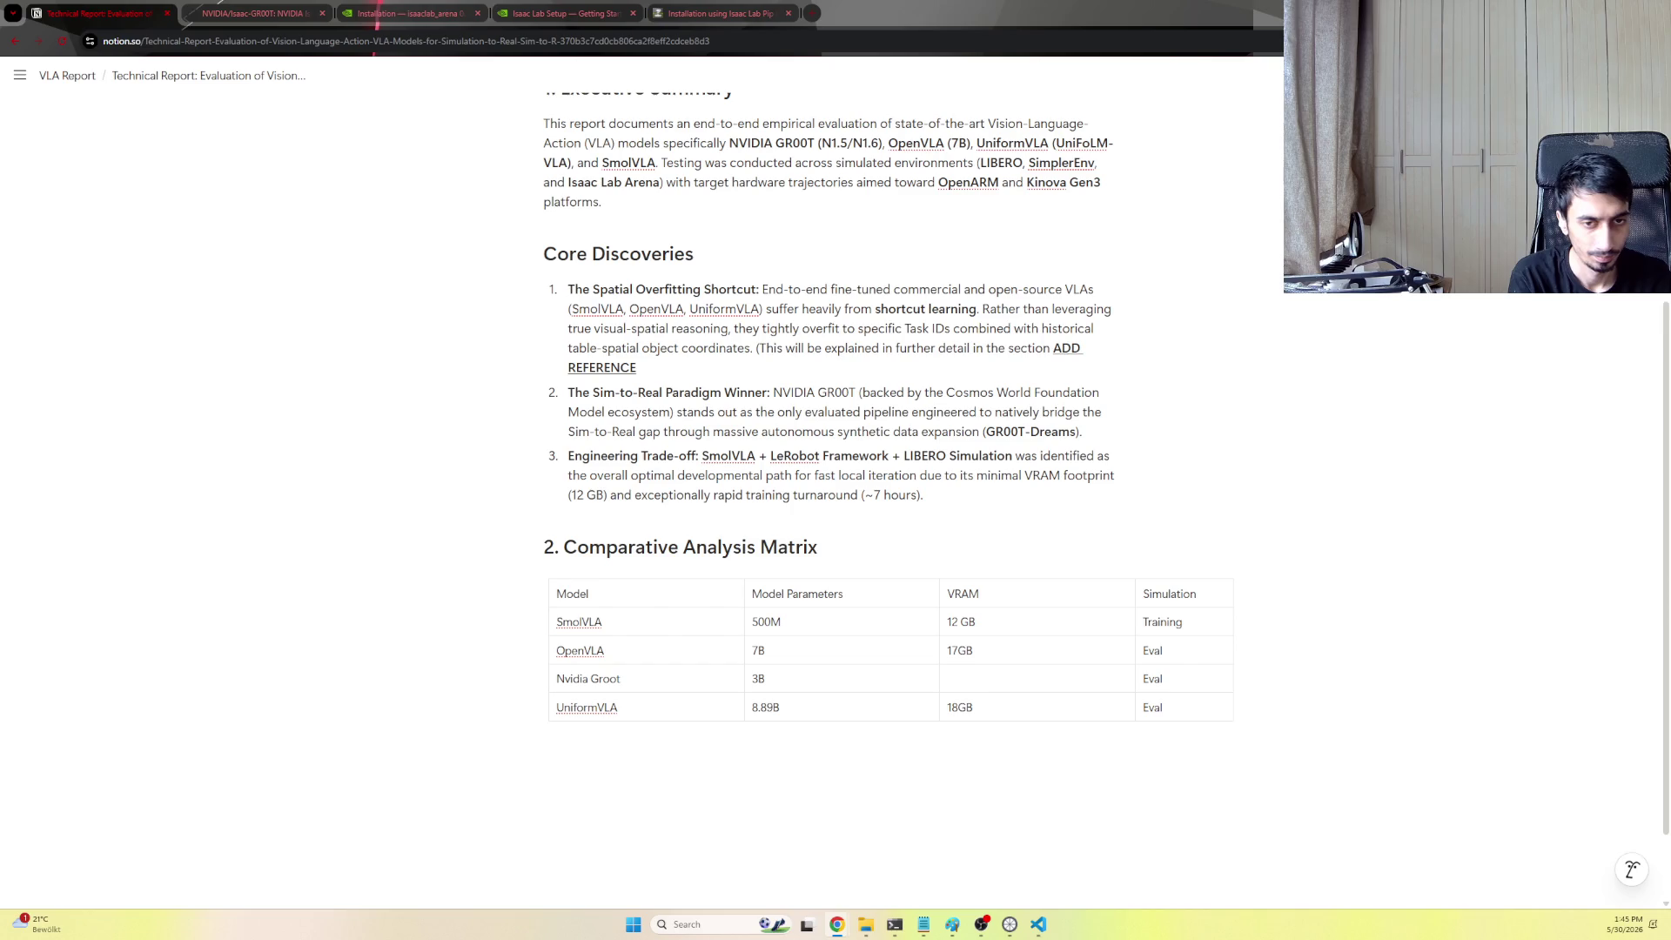
Rename the headers to Model / Architecture, Parameter Count, Evaluation Environment, Downstream Ecosystem Compatibility
double_click(572, 592)
type("Model / Architecture")
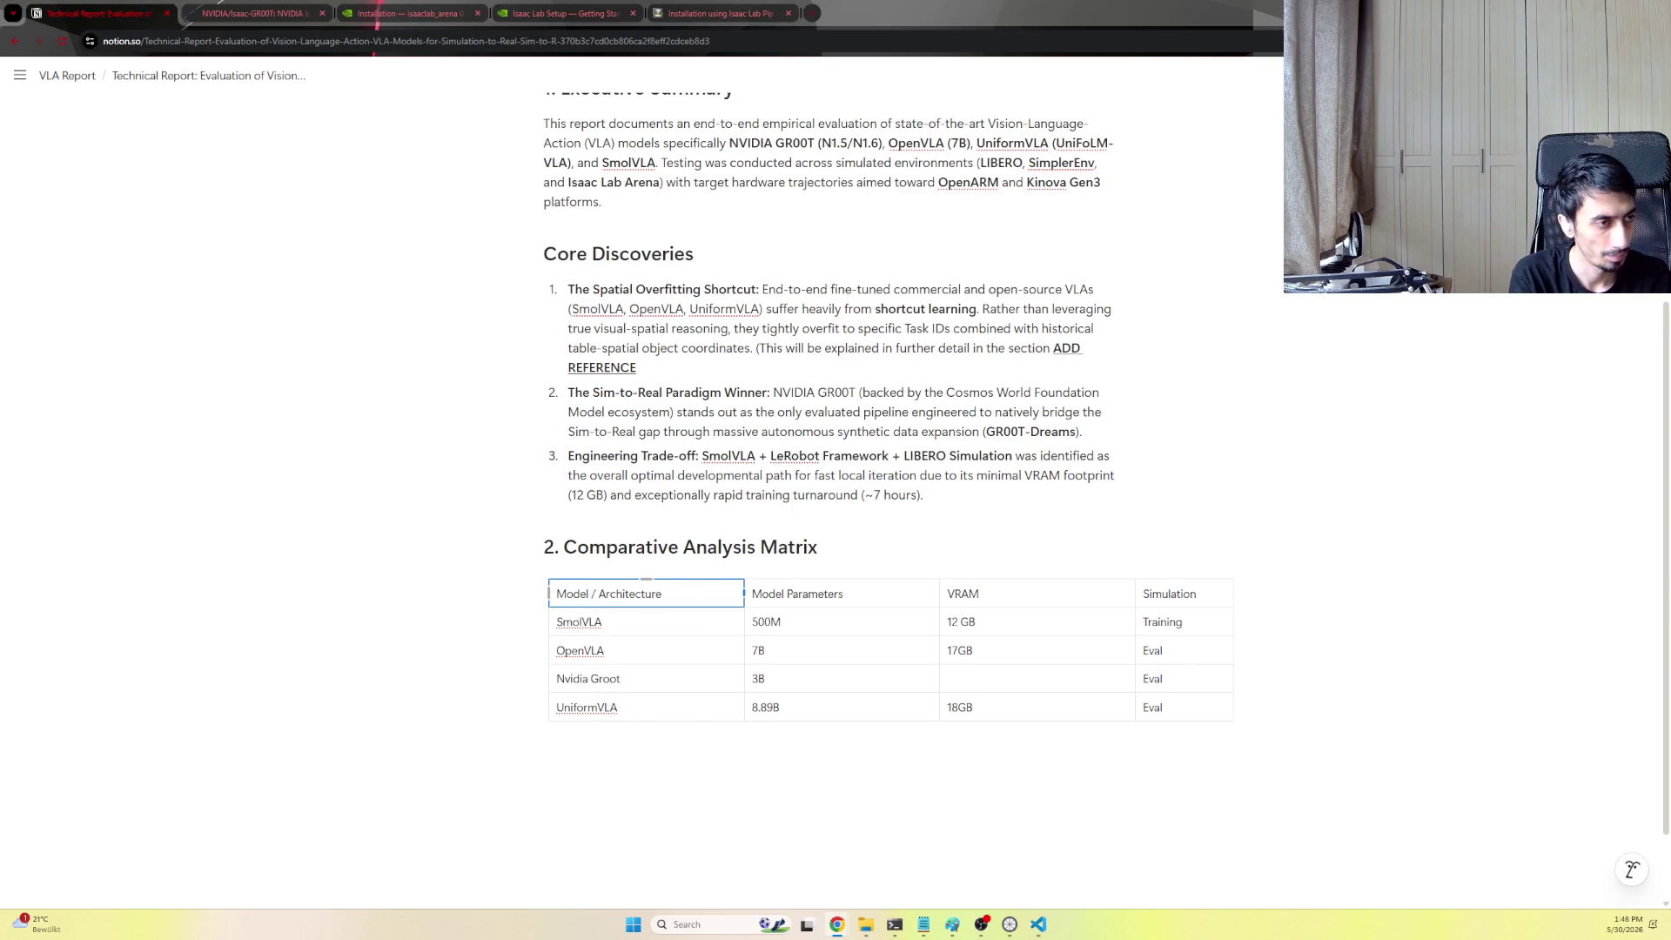
key("Tab")
key("ctrl+a")
type("Parameter Count")
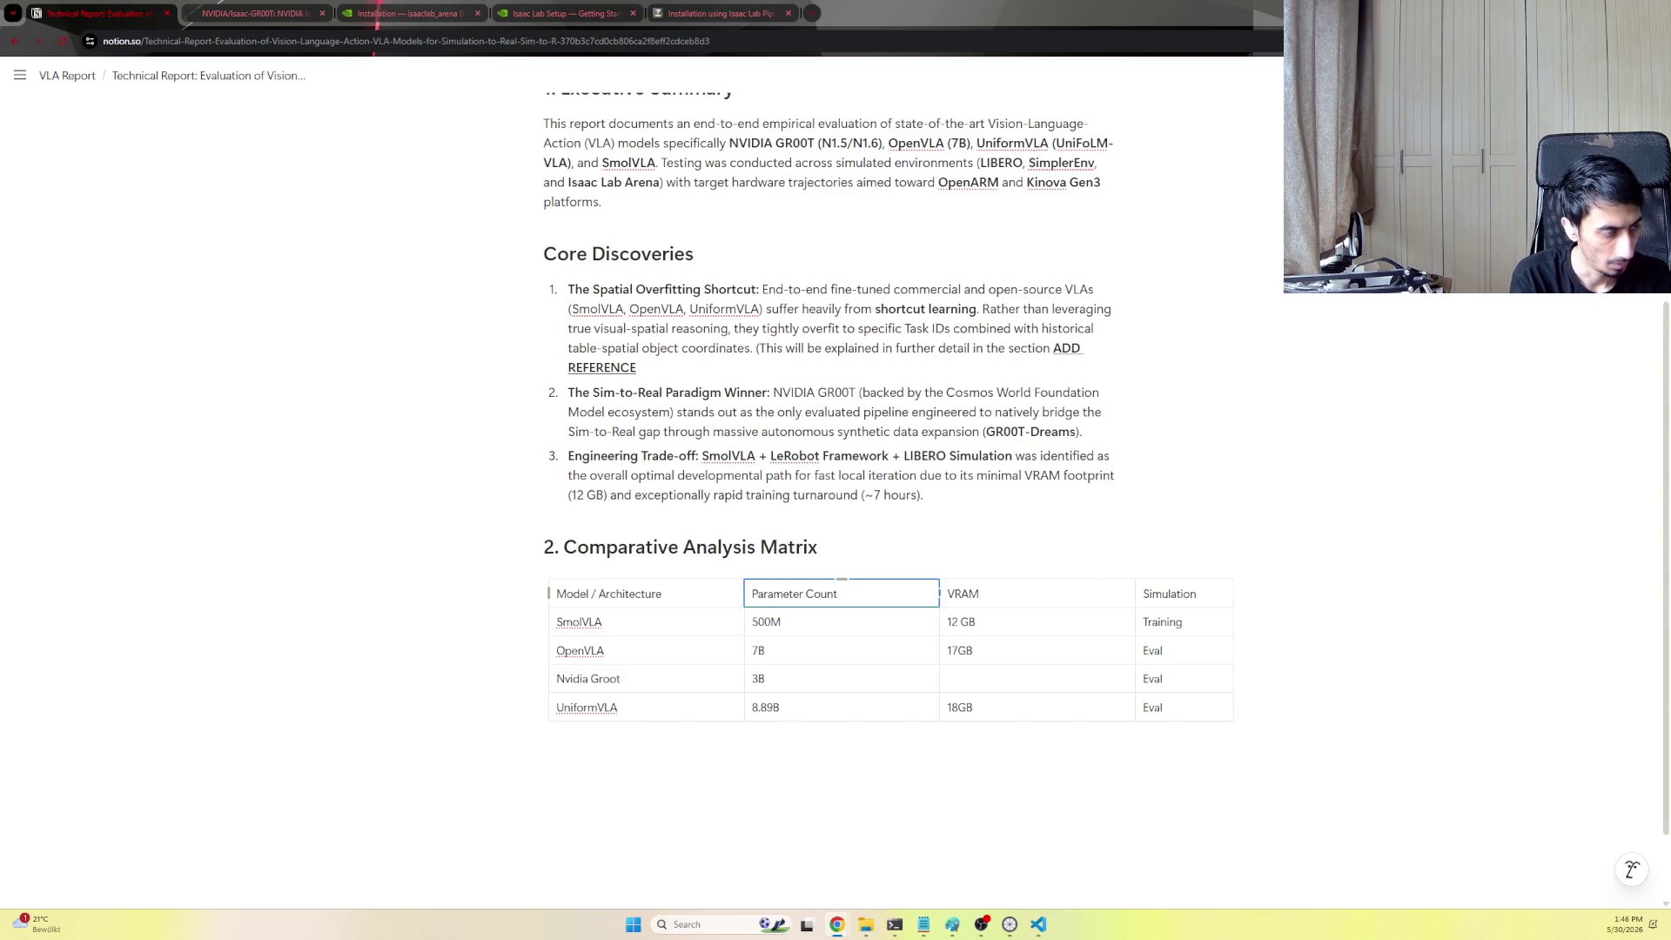
key("Tab")
type("Evaluation Environment")
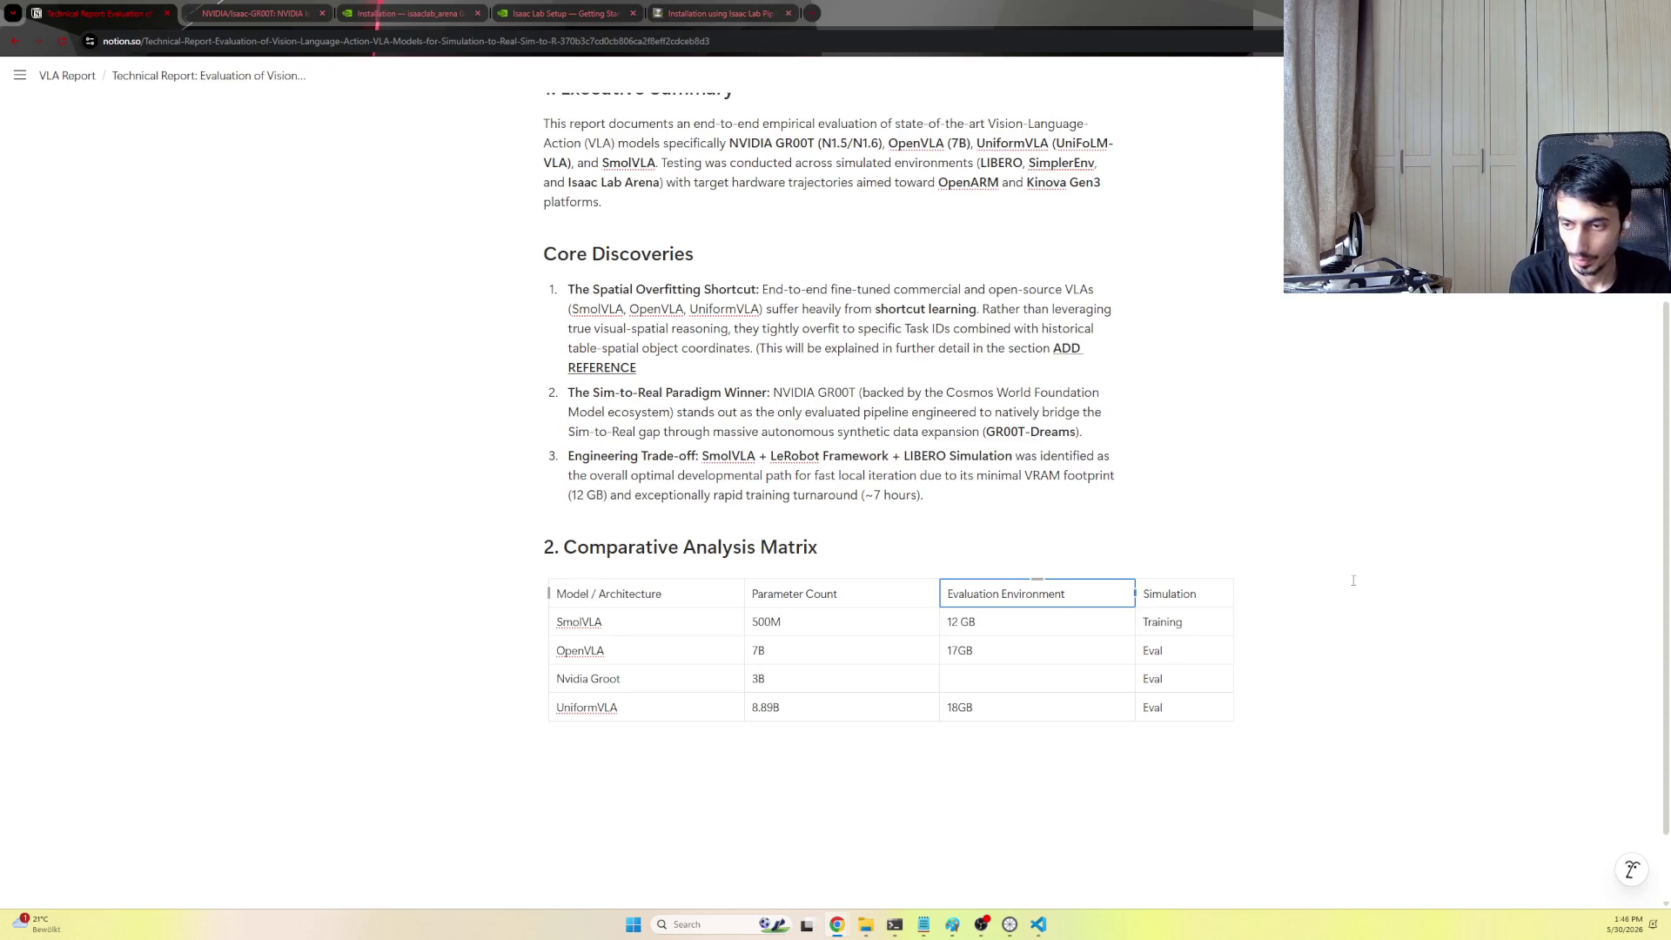
double_click(1188, 592)
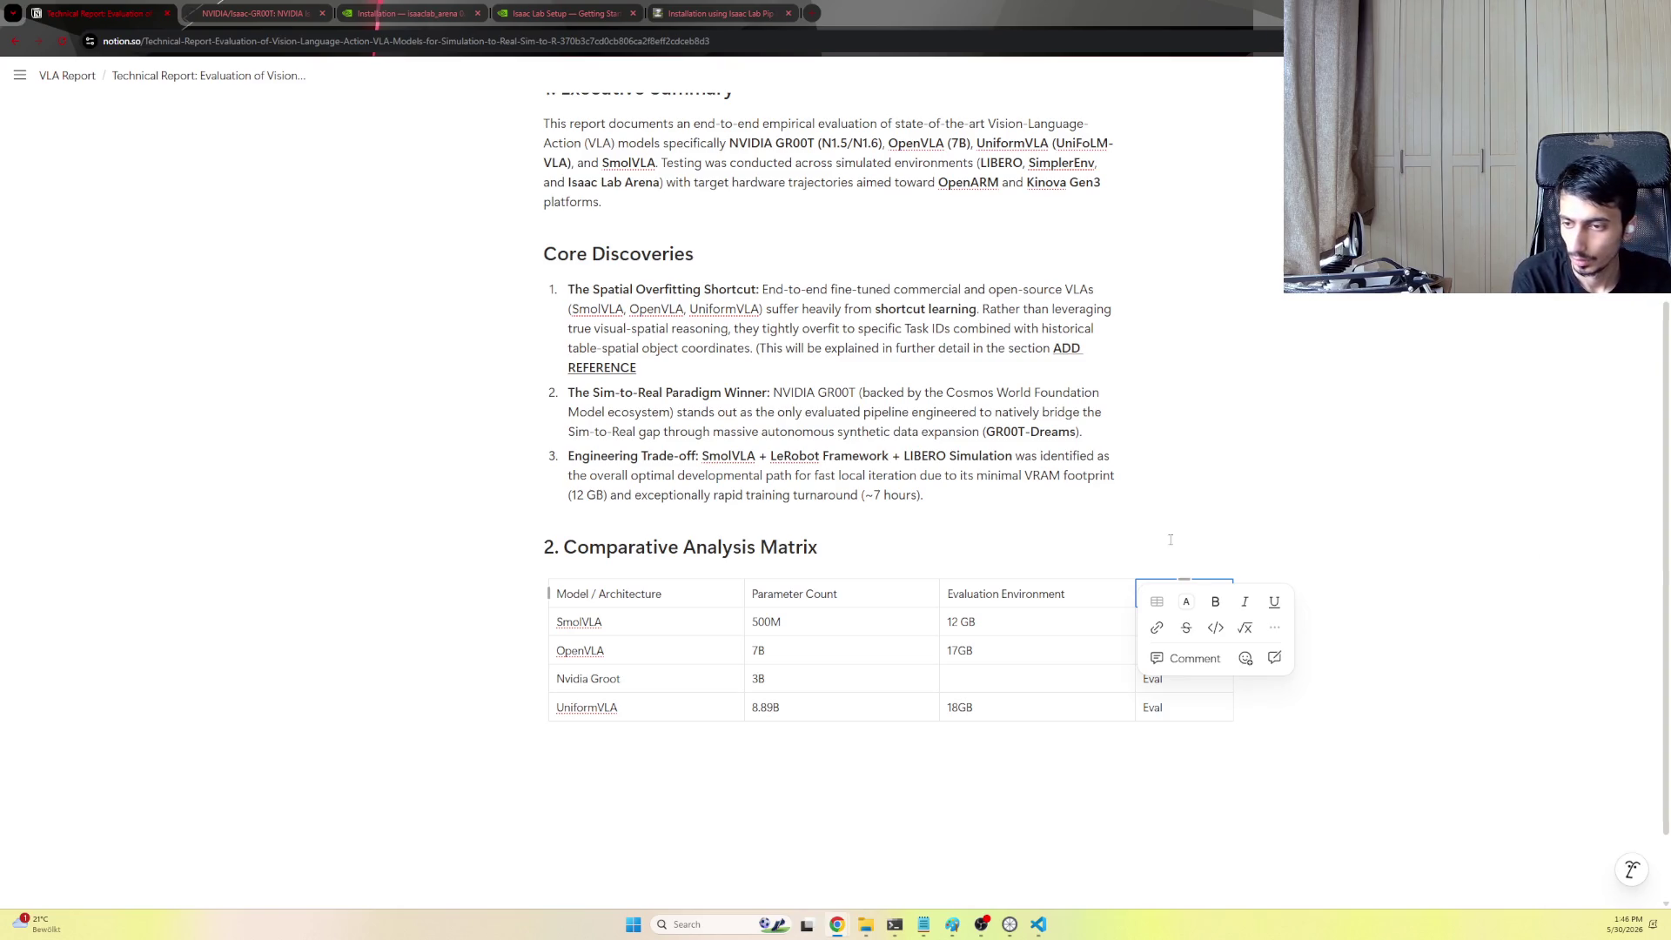
left_click(1178, 595)
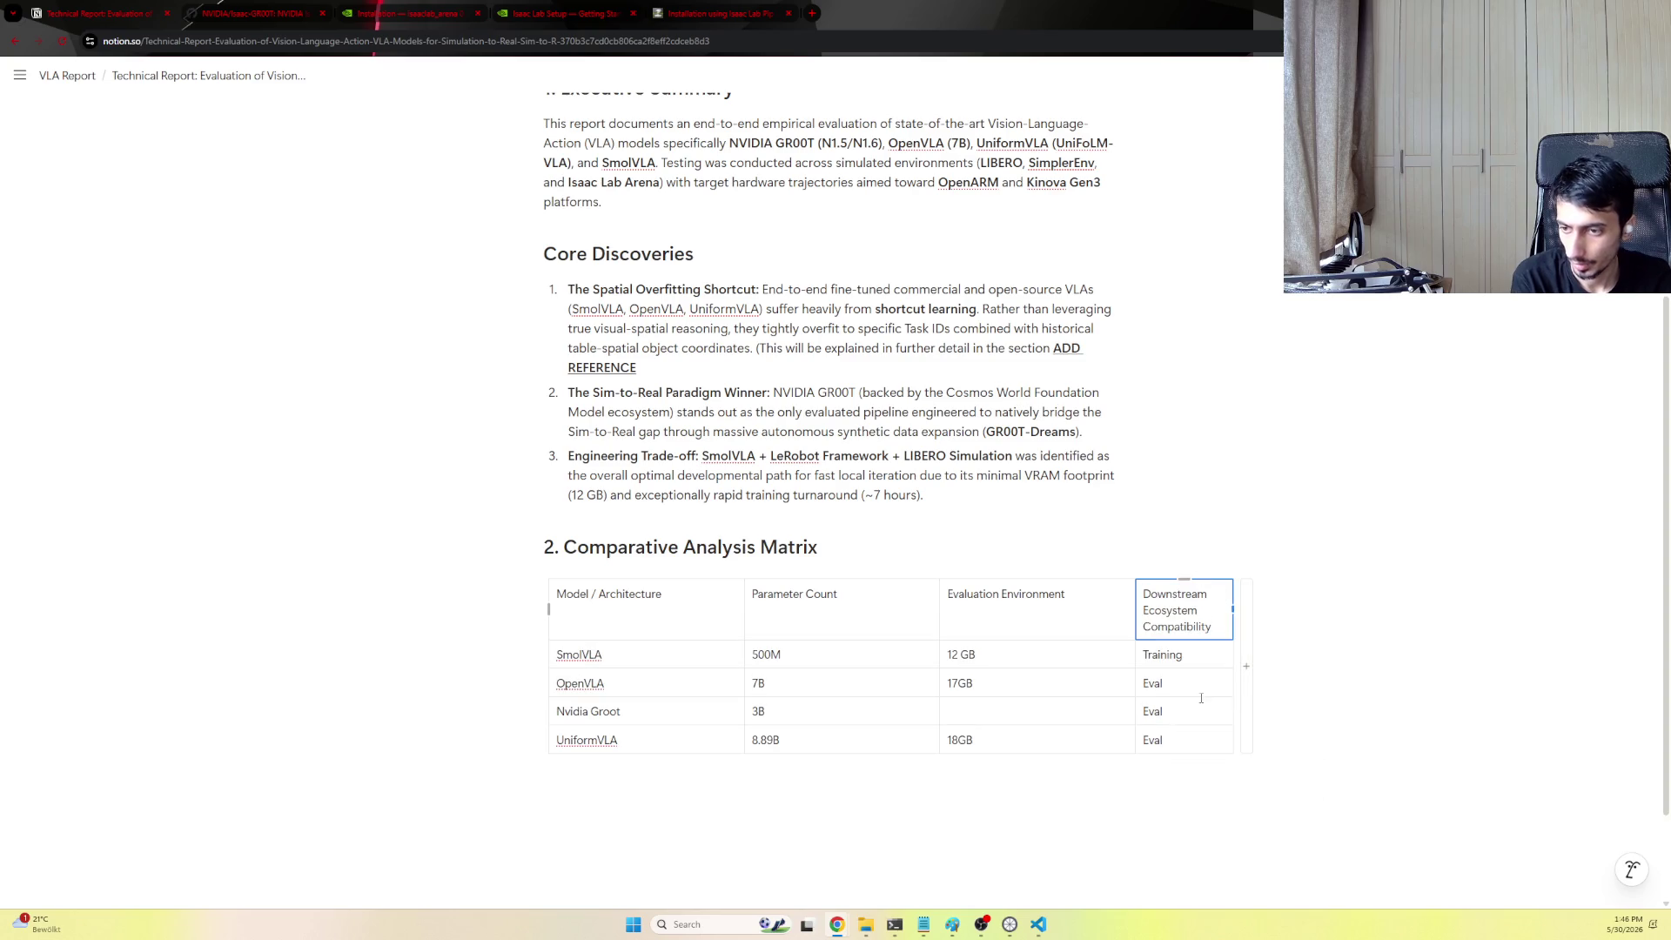
Add a fifth table column titled Simulation, keeping Downstream Ecosystem Compatibility as the fourth header
left_click(1245, 662)
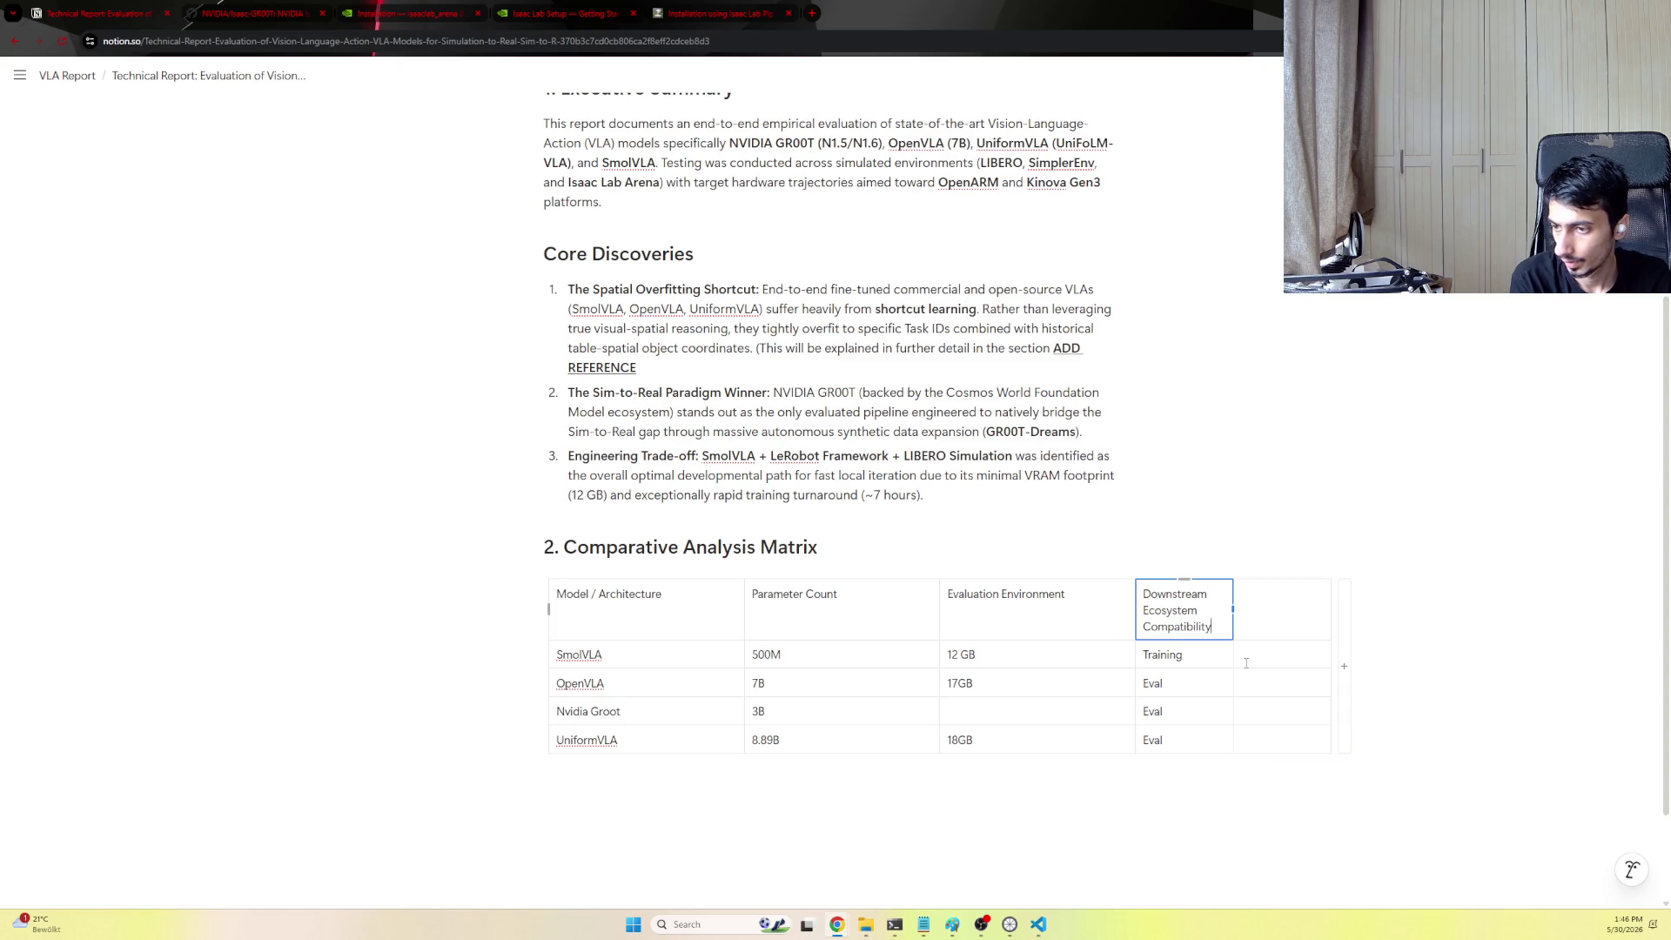
left_click(1256, 613)
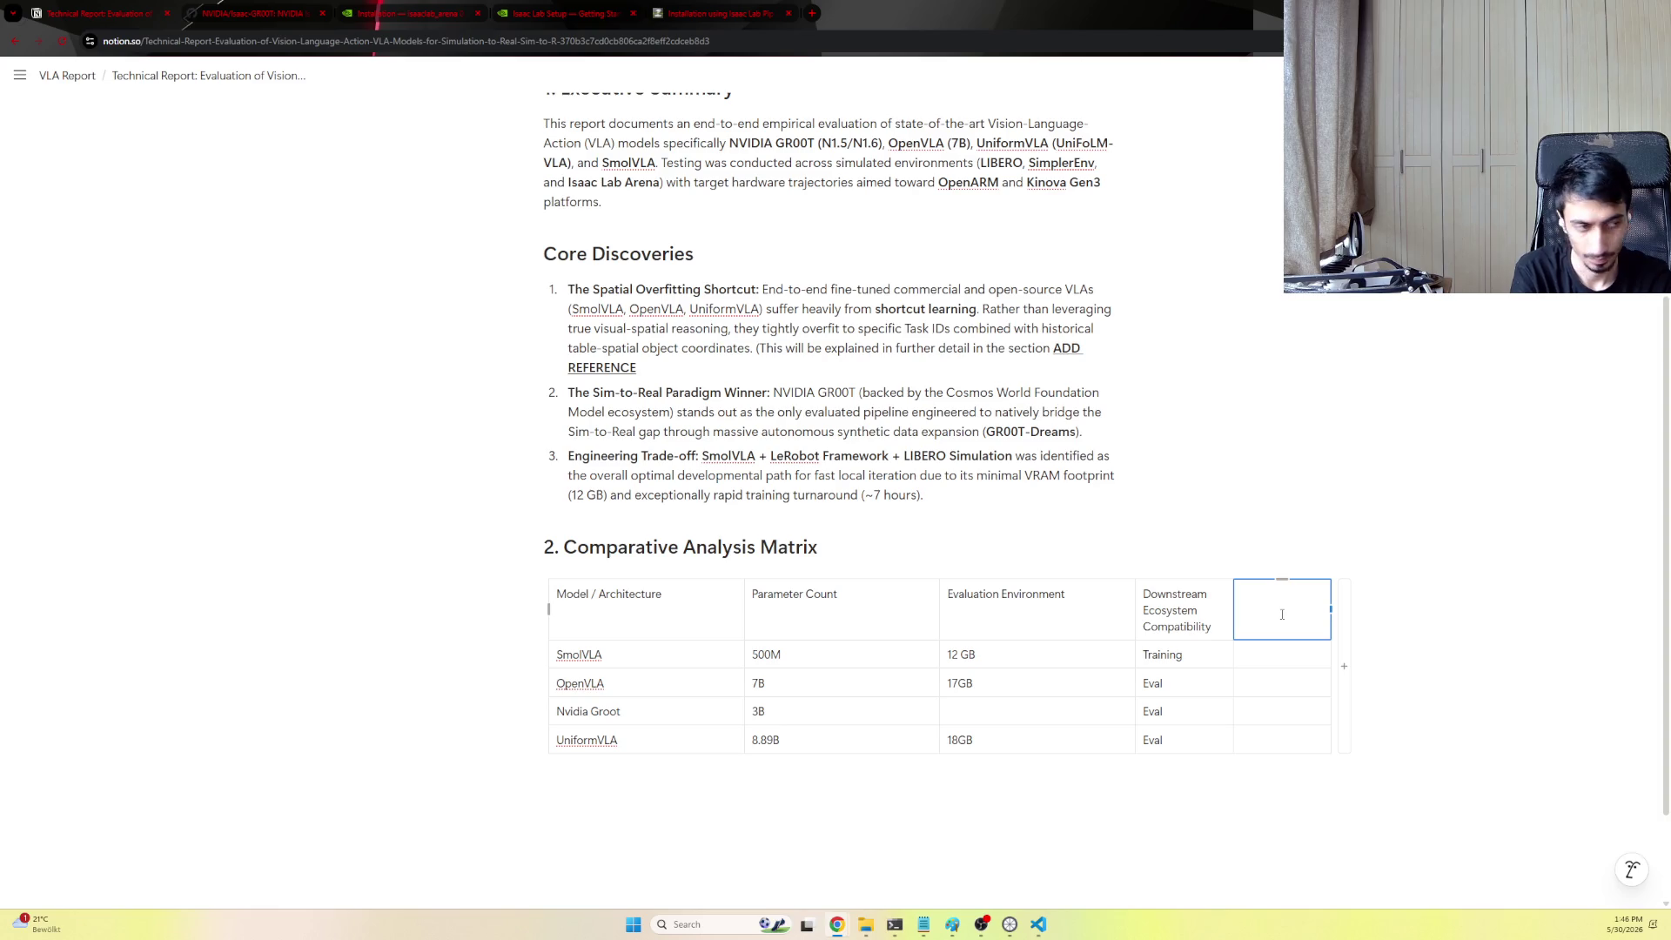
key("ctrl+z")
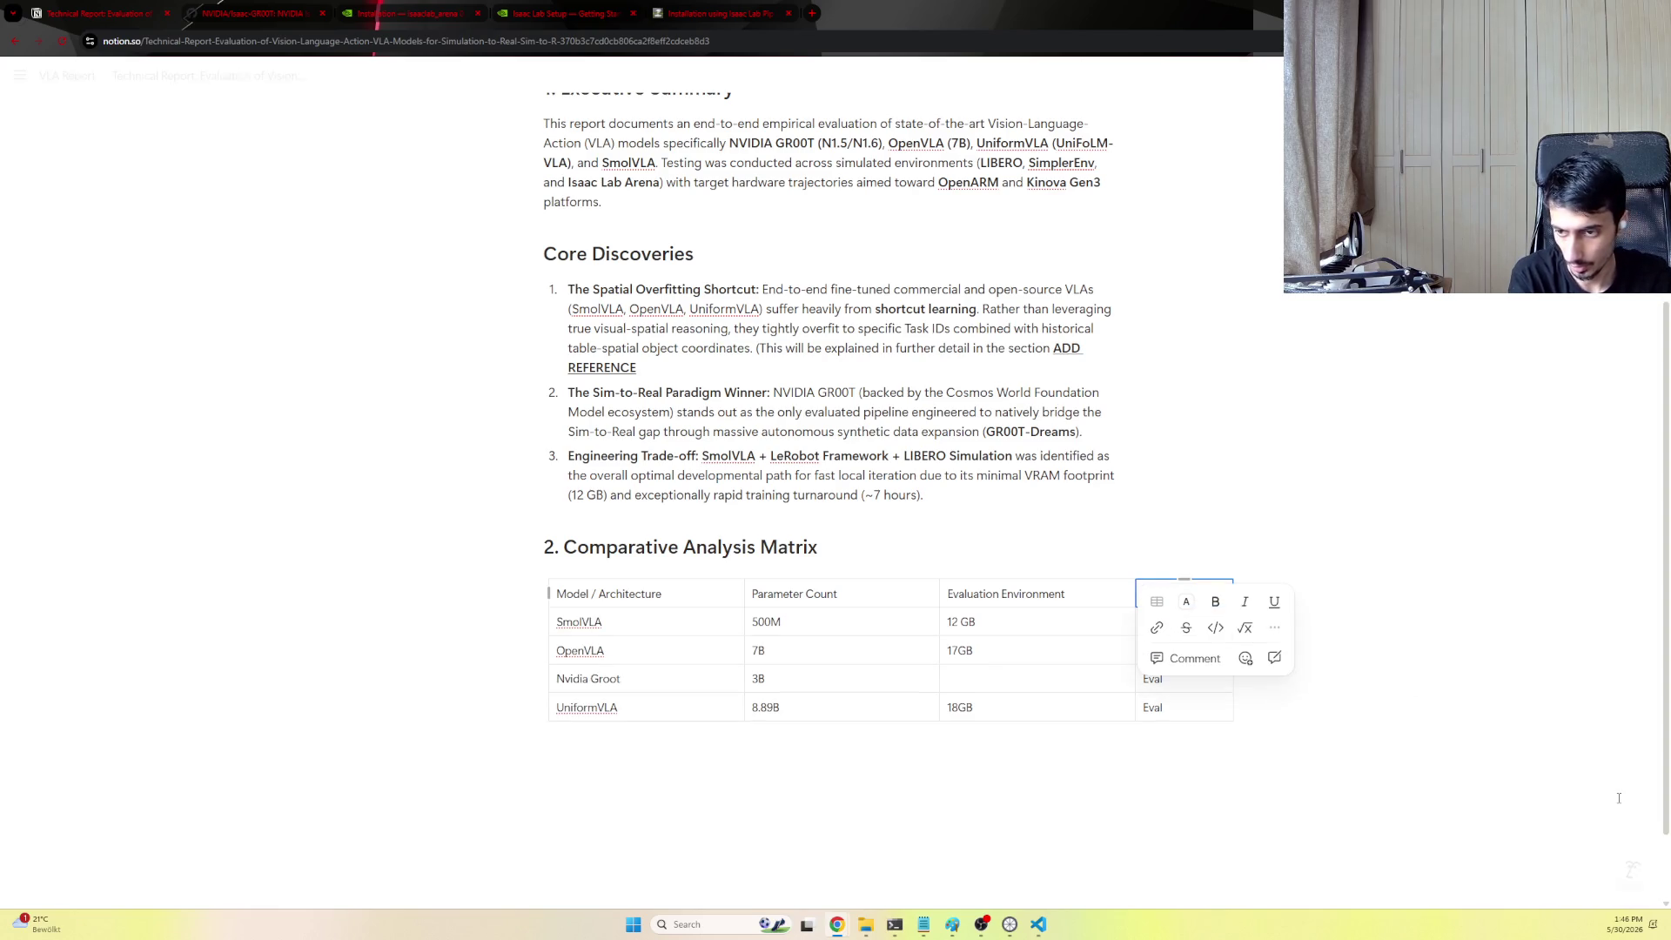
left_click(1422, 684)
left_click(1243, 652)
left_click(1253, 594)
type("Simulation")
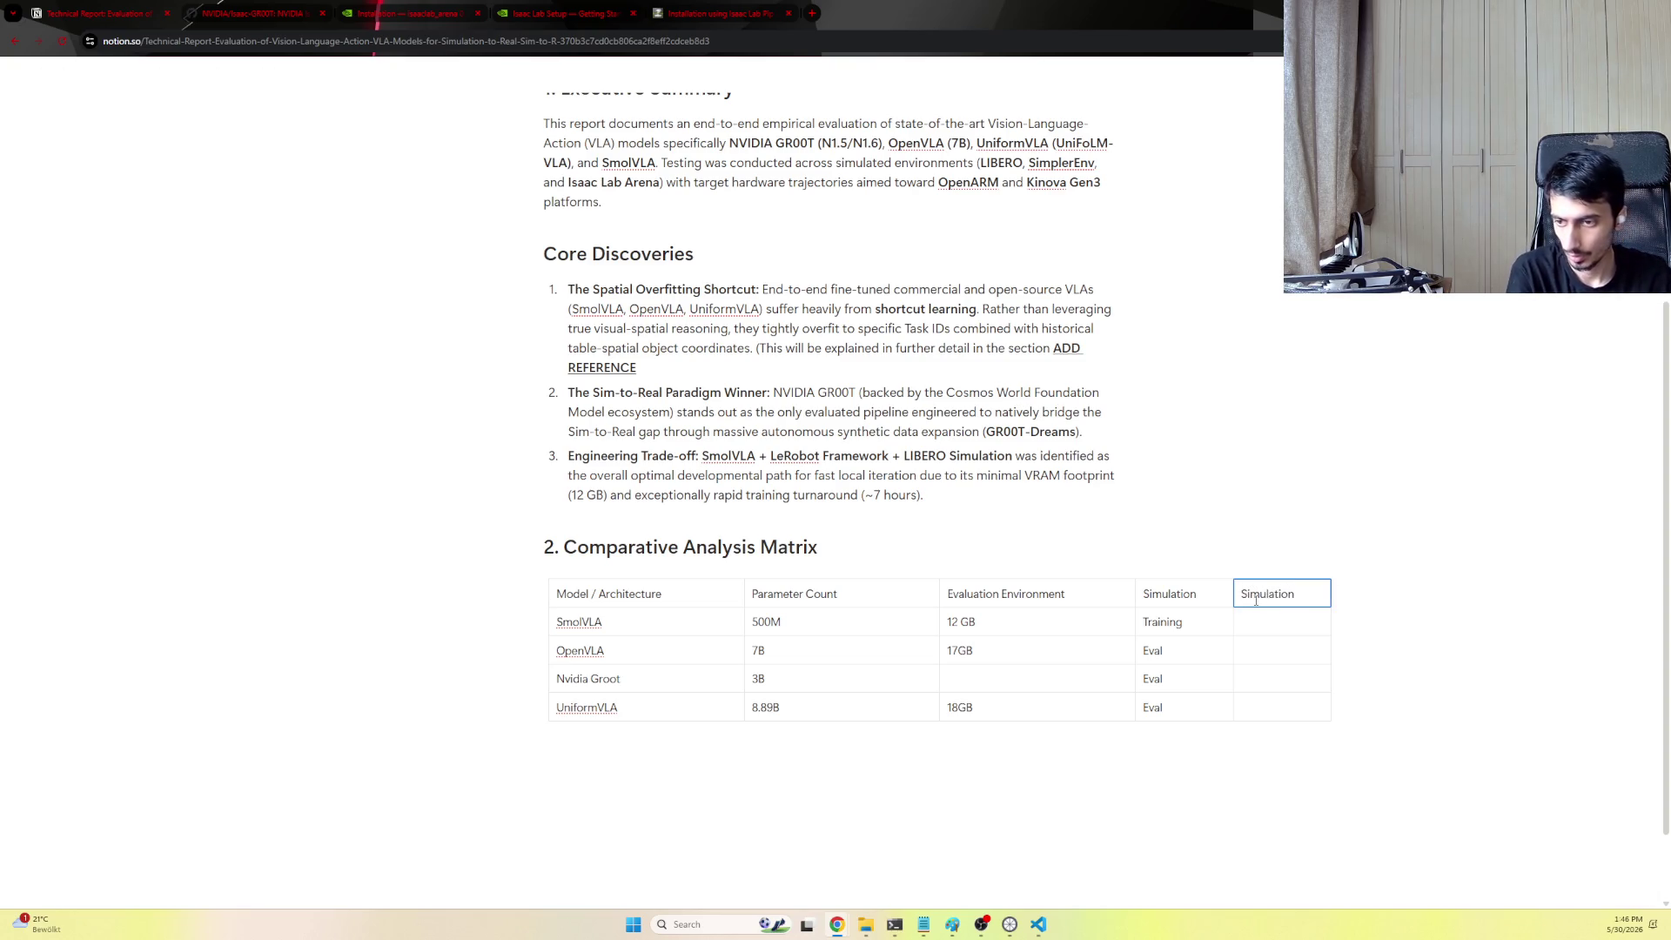
key("ctrl+z")
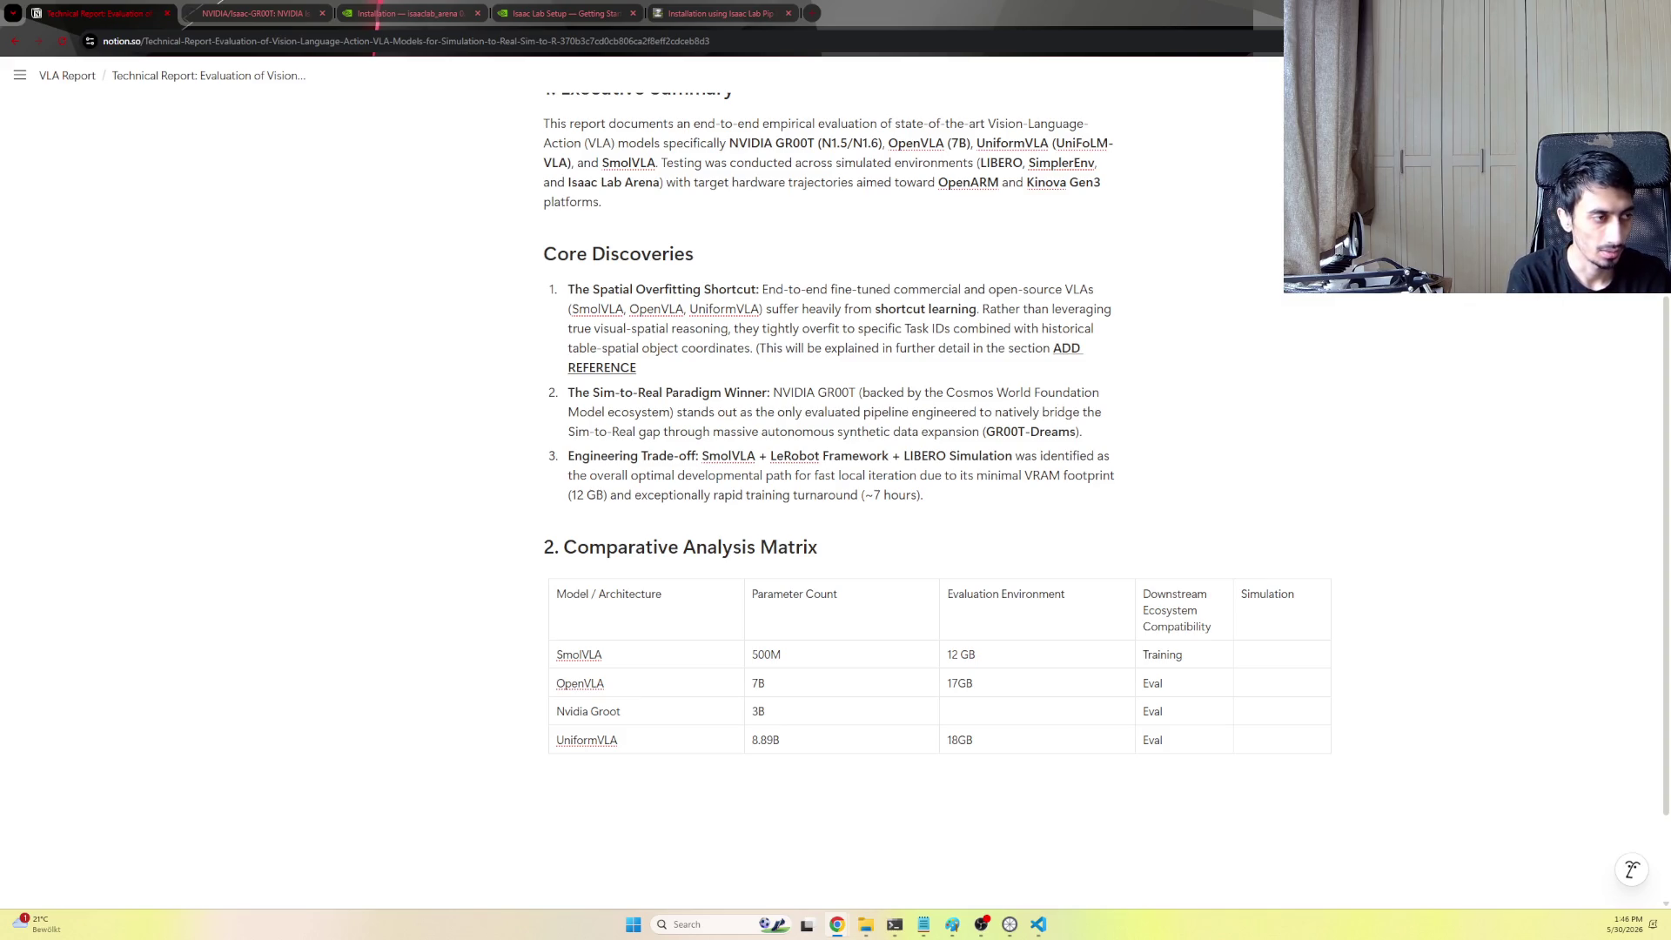
Fill the Simulation column with Train for SmolVLA and Eval for the other models
left_click_drag(1145, 653, 1261, 653)
type("LIBERO Simulation")
key("ctrl+z")
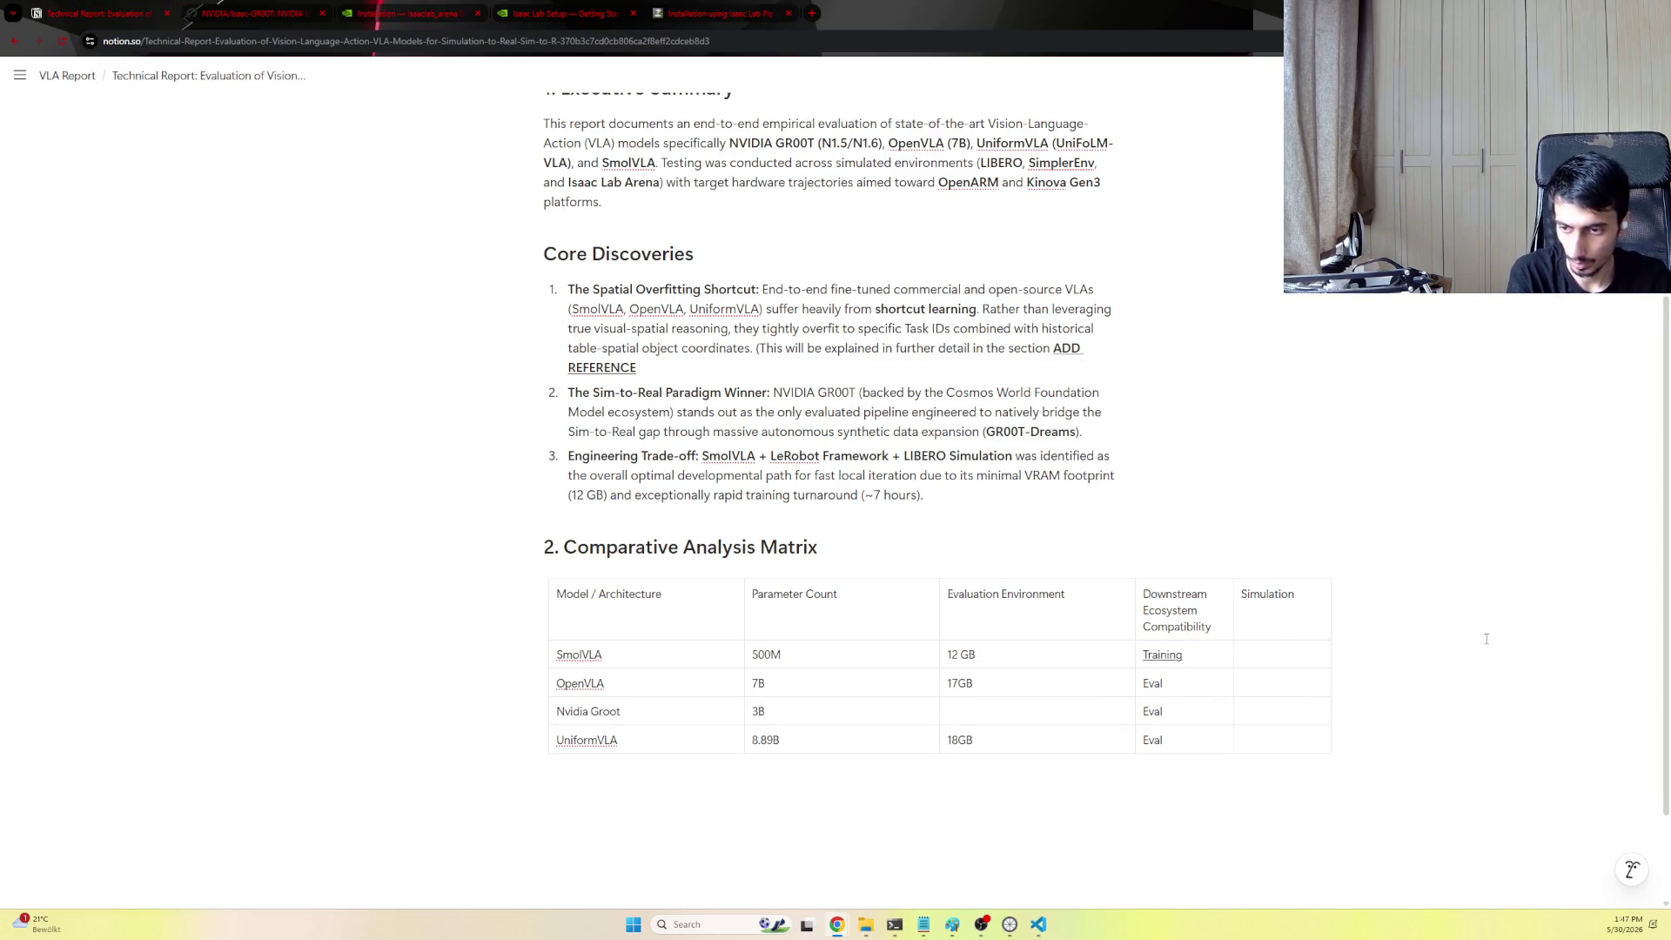
left_click(1285, 655)
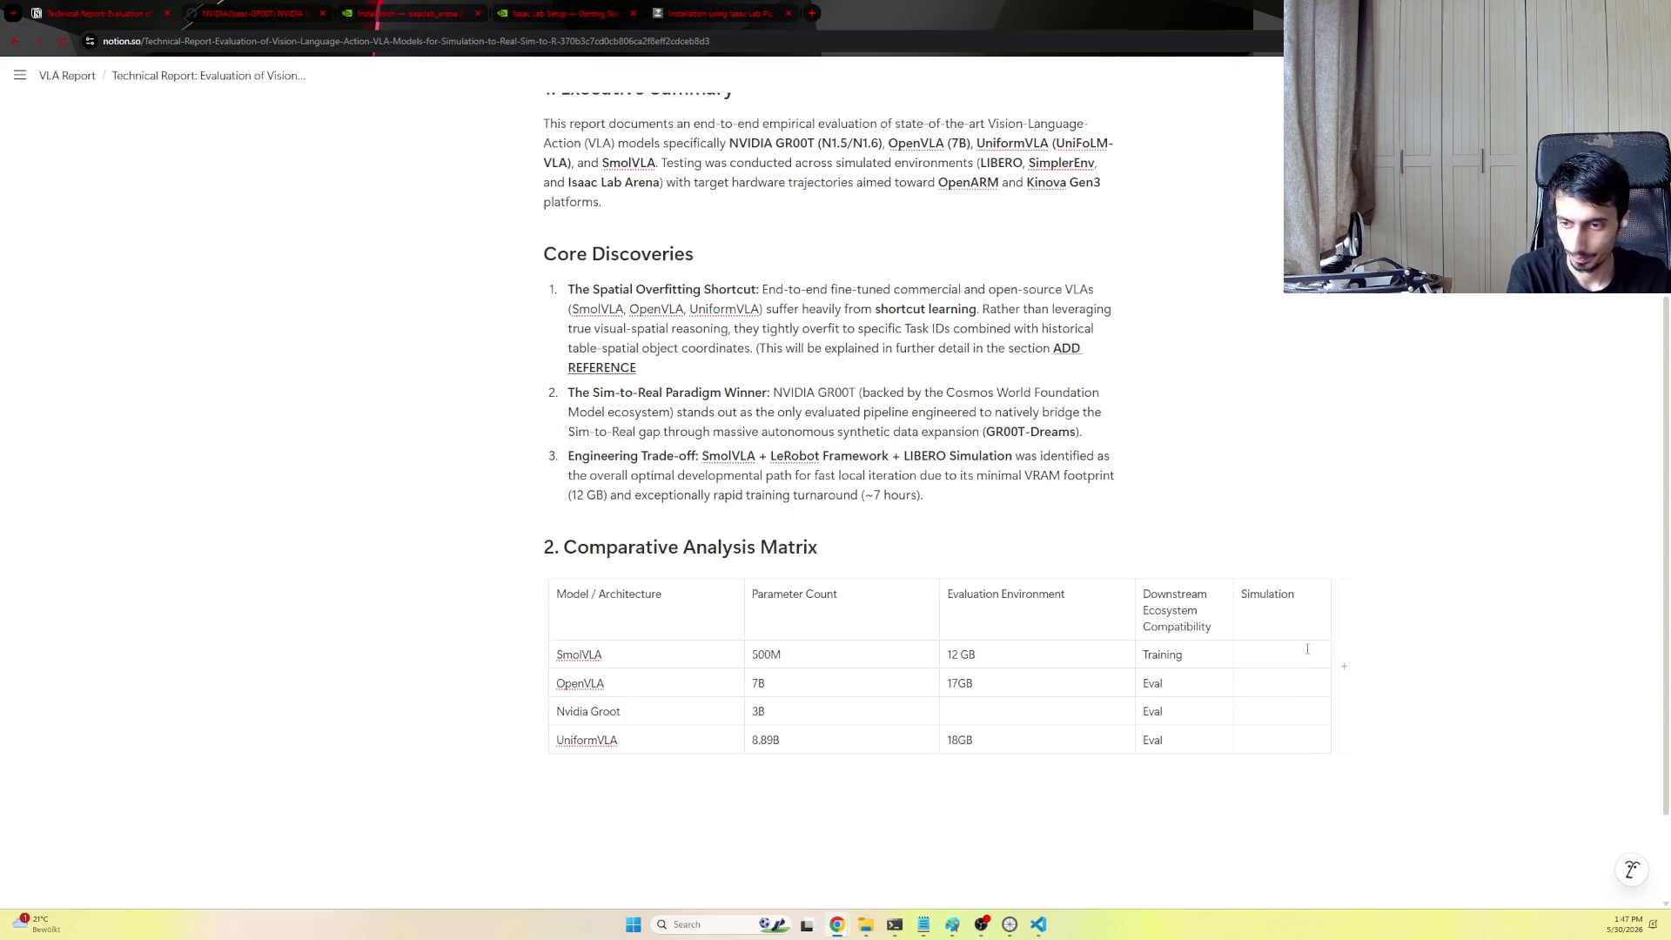
type("TR")
type("rain")
key("Tab")
key("Tab")
key("Tab")
key("Tab")
key("Tab")
type("al")
key("Down")
type("Eval")
key("Down")
type("Eval")
Set compatibility to LIBERO Simulation for SmolVLA and OpenVLA, and SimplerEnv / Isaac Lab for Nvidia Groot
double_click(1162, 655)
type("LIBERO Simulation")
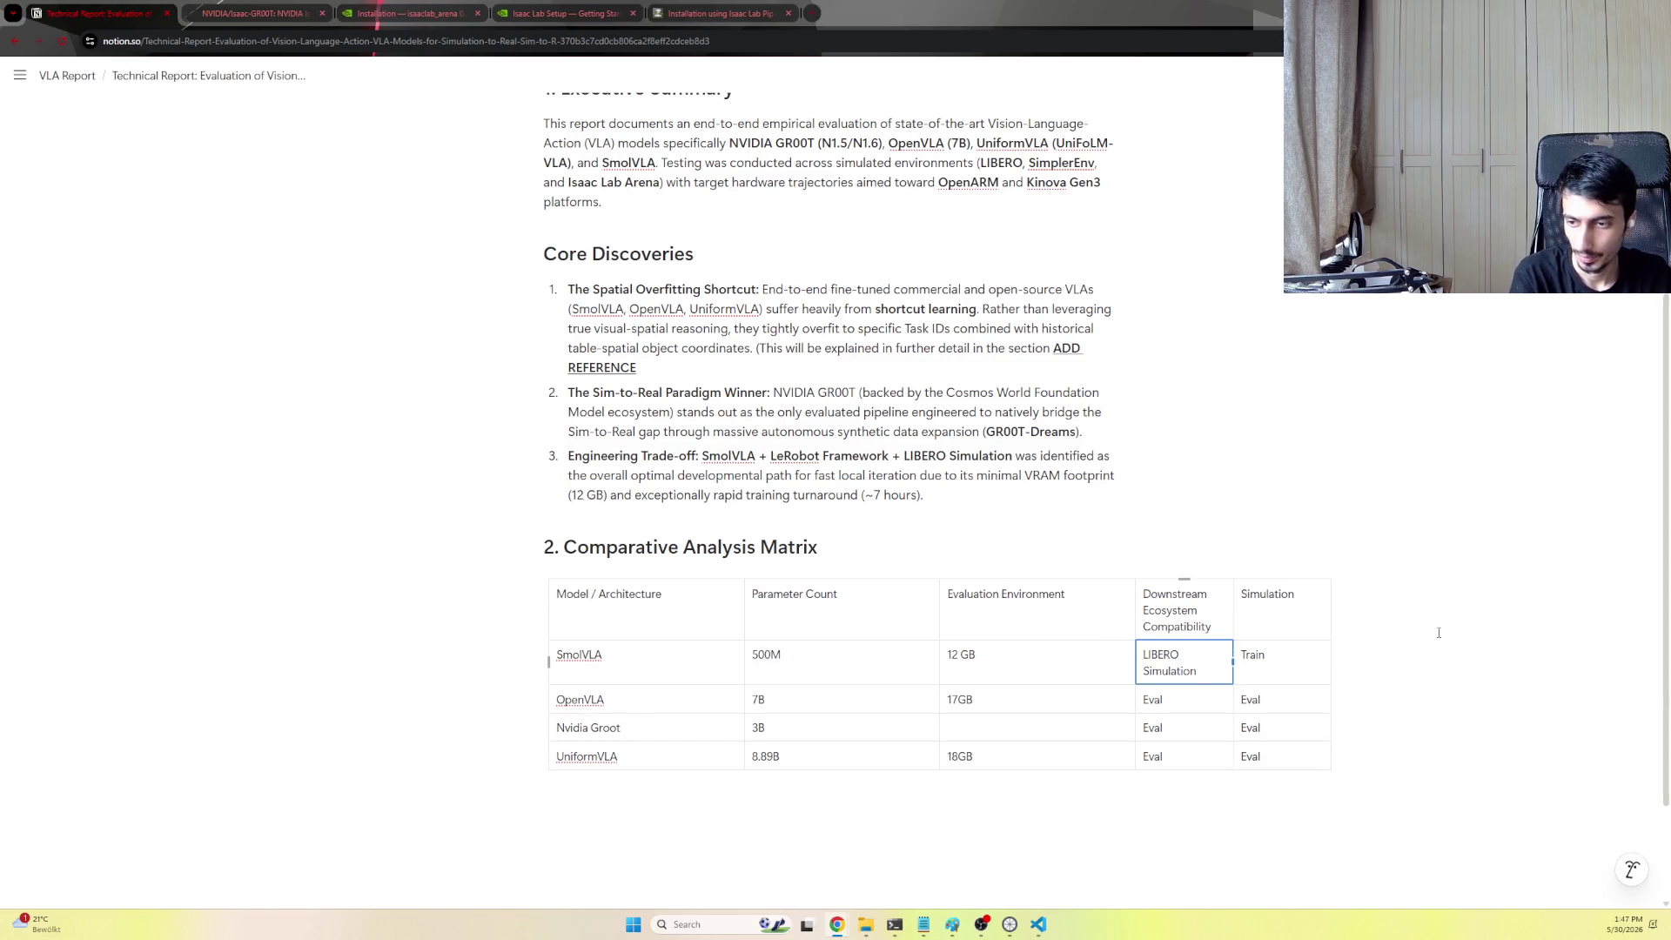
double_click(1150, 701)
type("LIBERO Simulation")
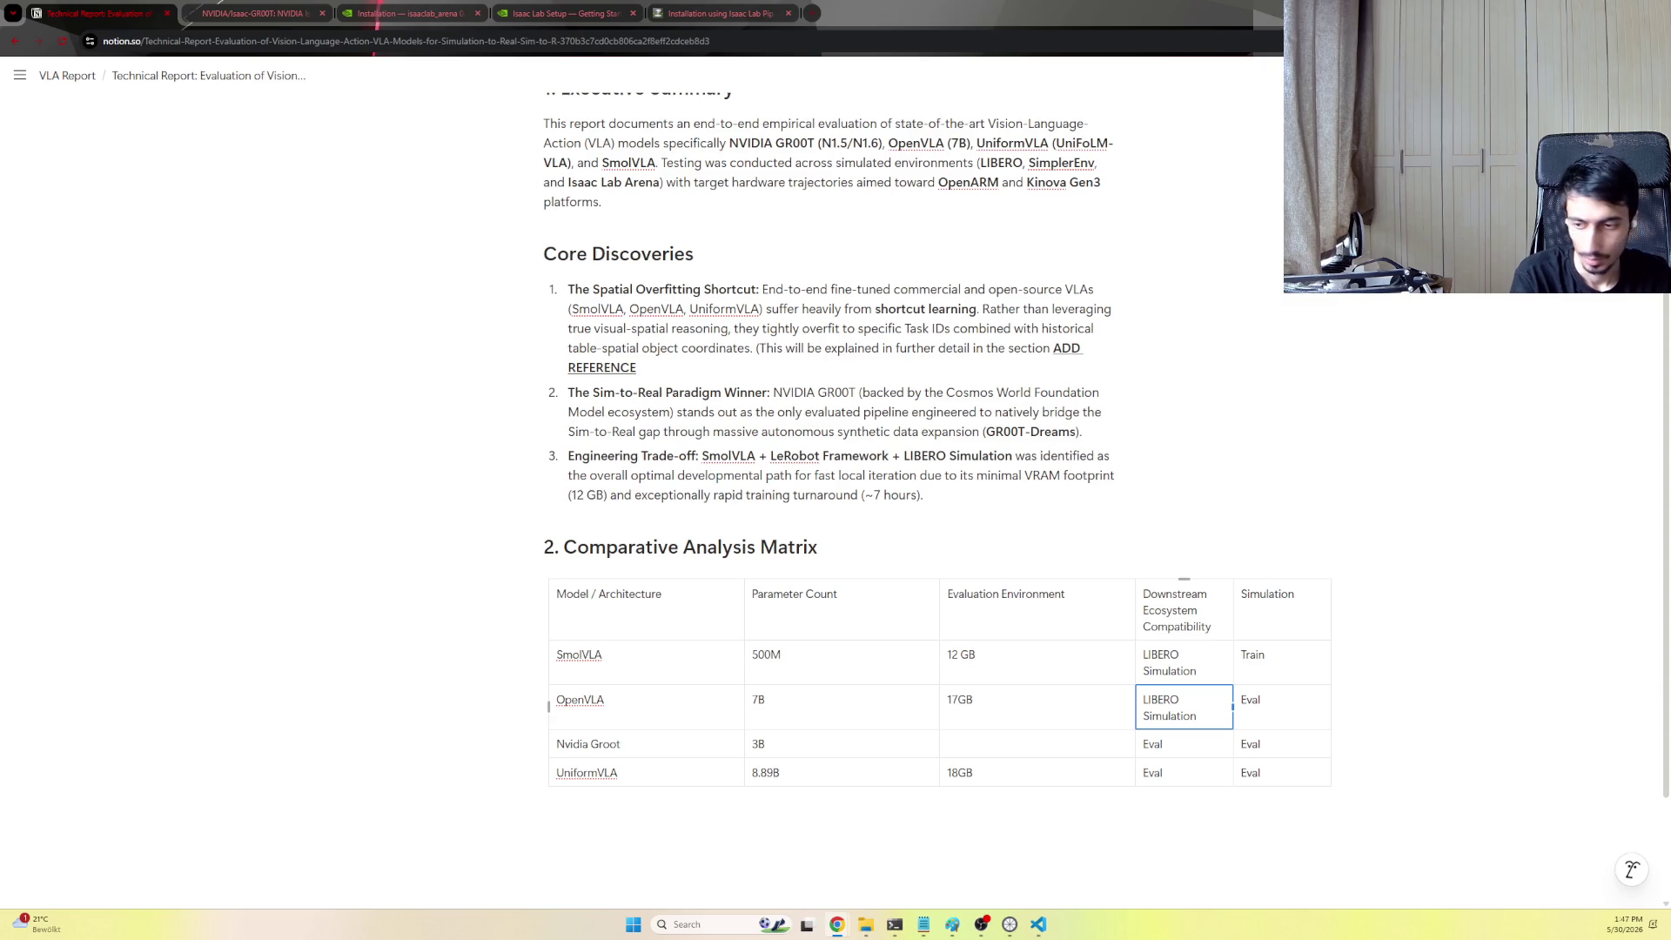
left_click(1152, 751)
type("SimplerEnv / Isaac Lab")
key("ctrl+a")
type("SimplerEnv / Isaac Lab")
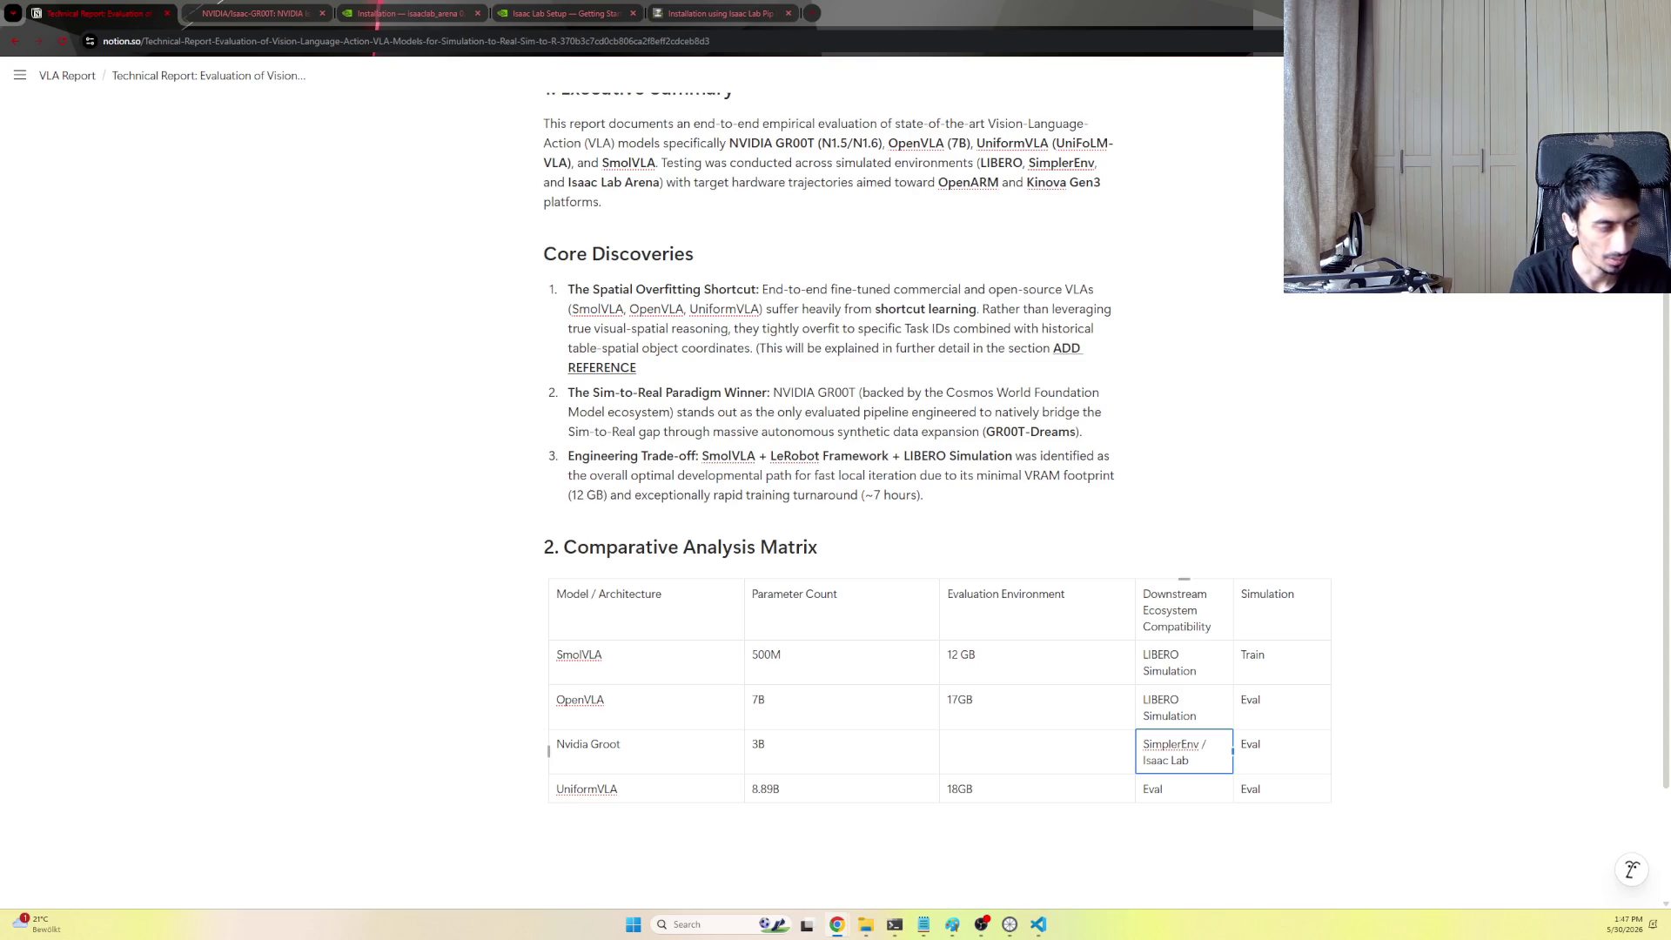
Set UniformVLA's compatibility to LIBERO Simulation and move into Nvidia Groot's Evaluation Environment cell
key("Down")
type("LIBERO Simulation")
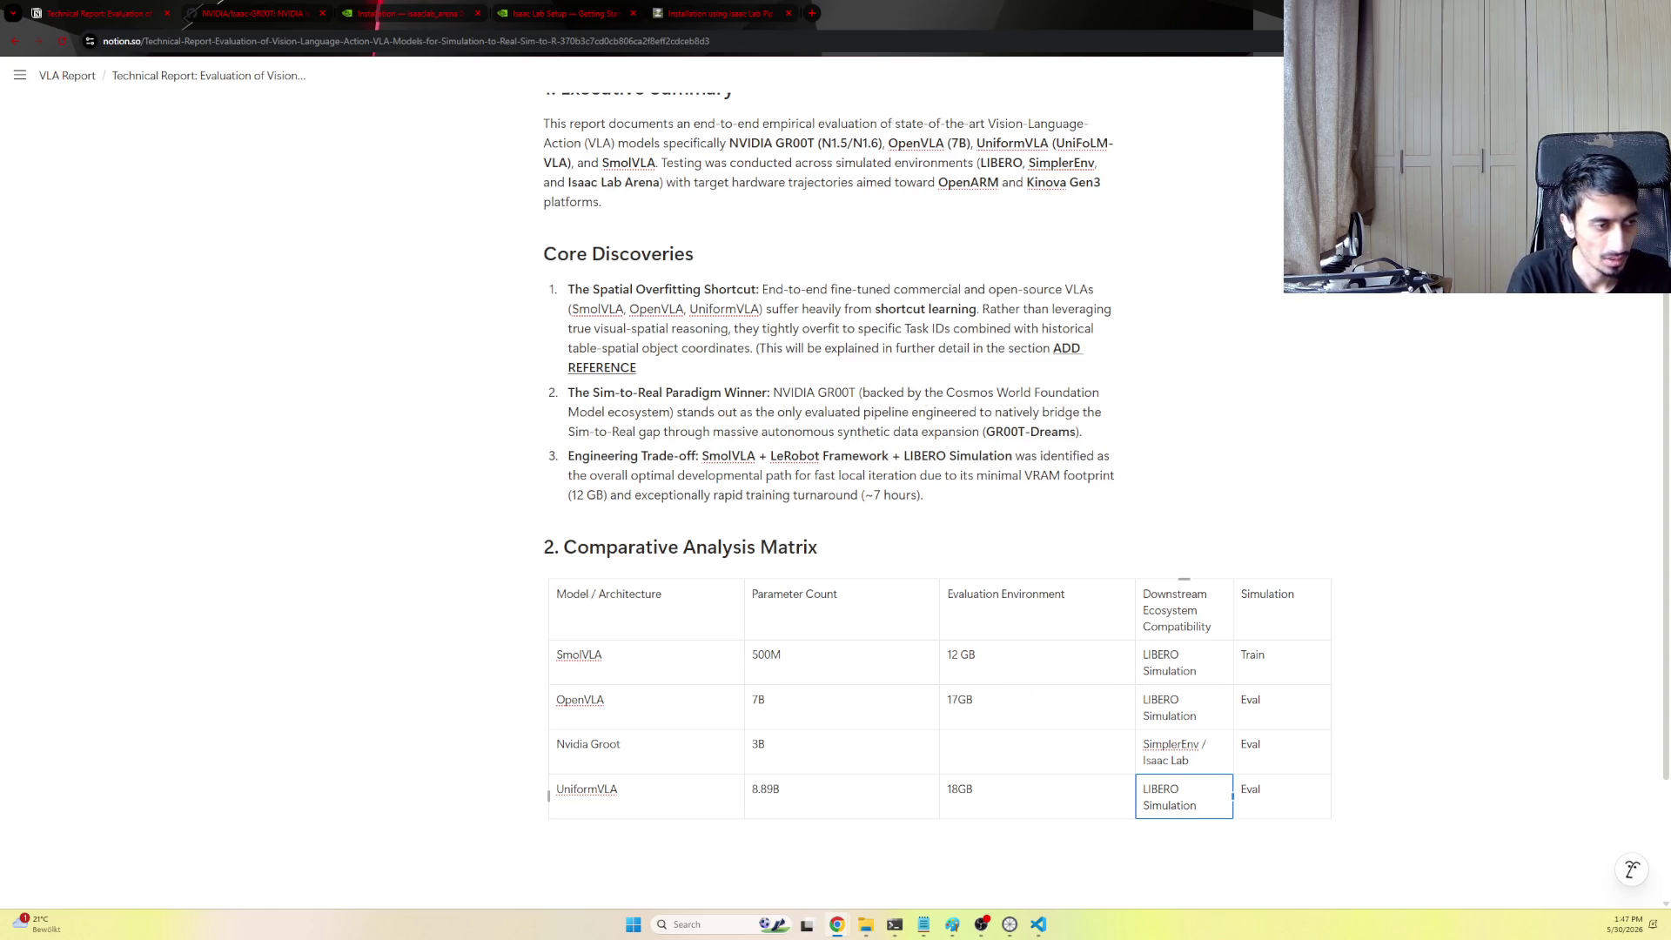
left_click(1031, 739)
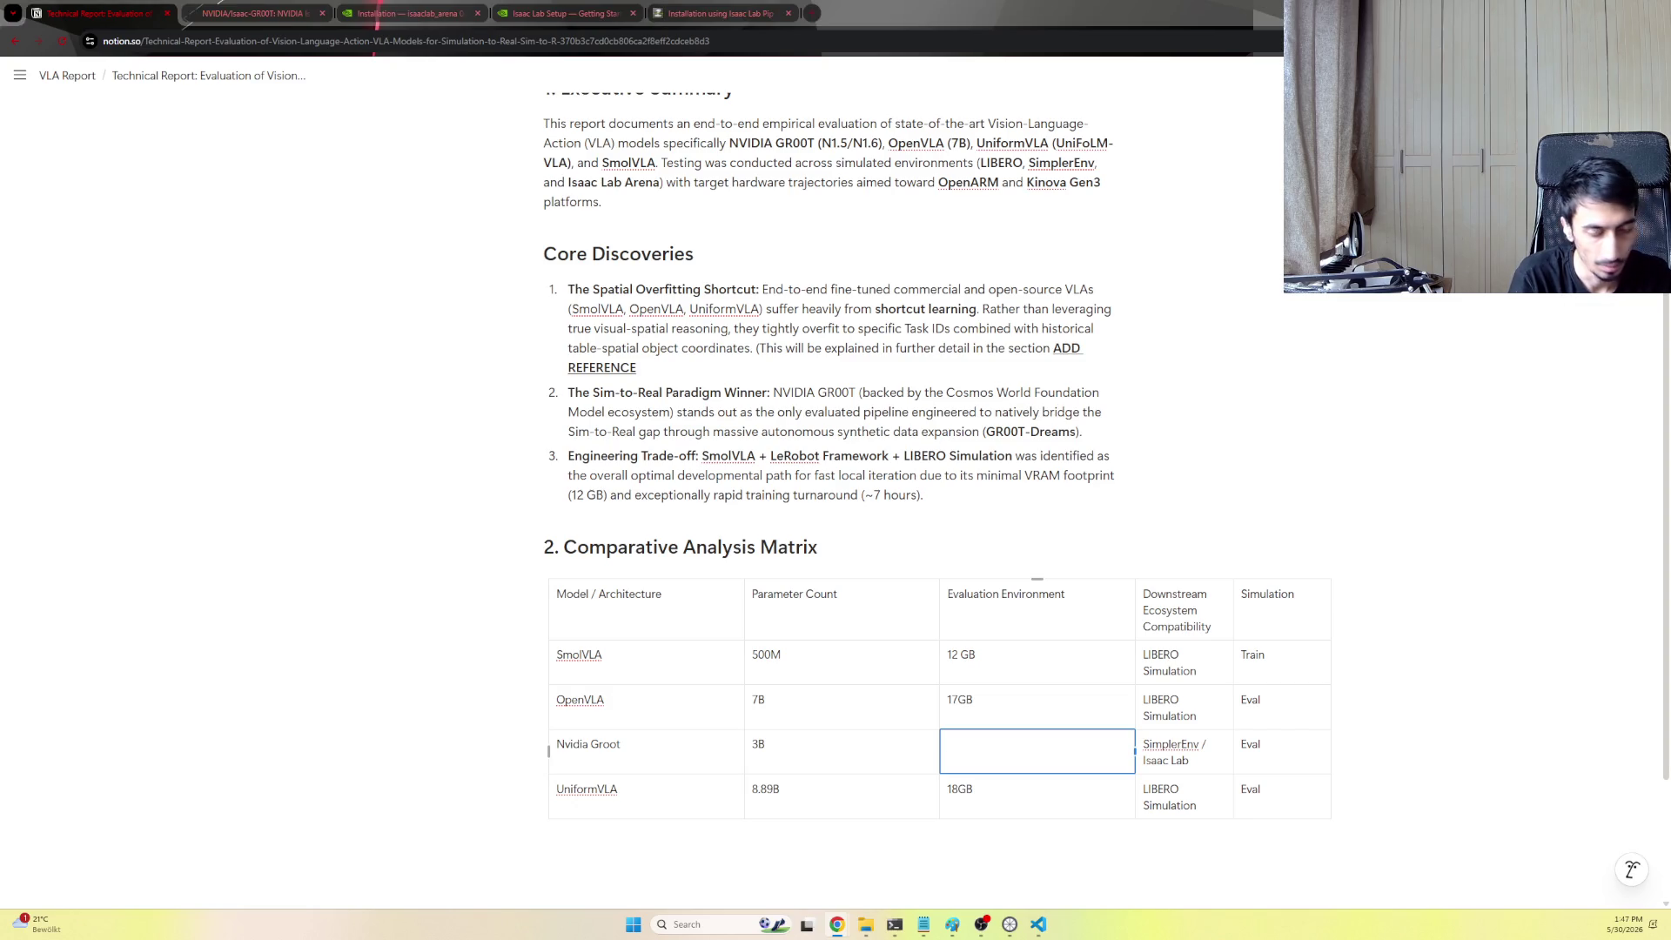
Rename the last model row from UniformVLA to UniFoLM VLA, leaving its LIBERO Simulation entry
left_click(653, 751)
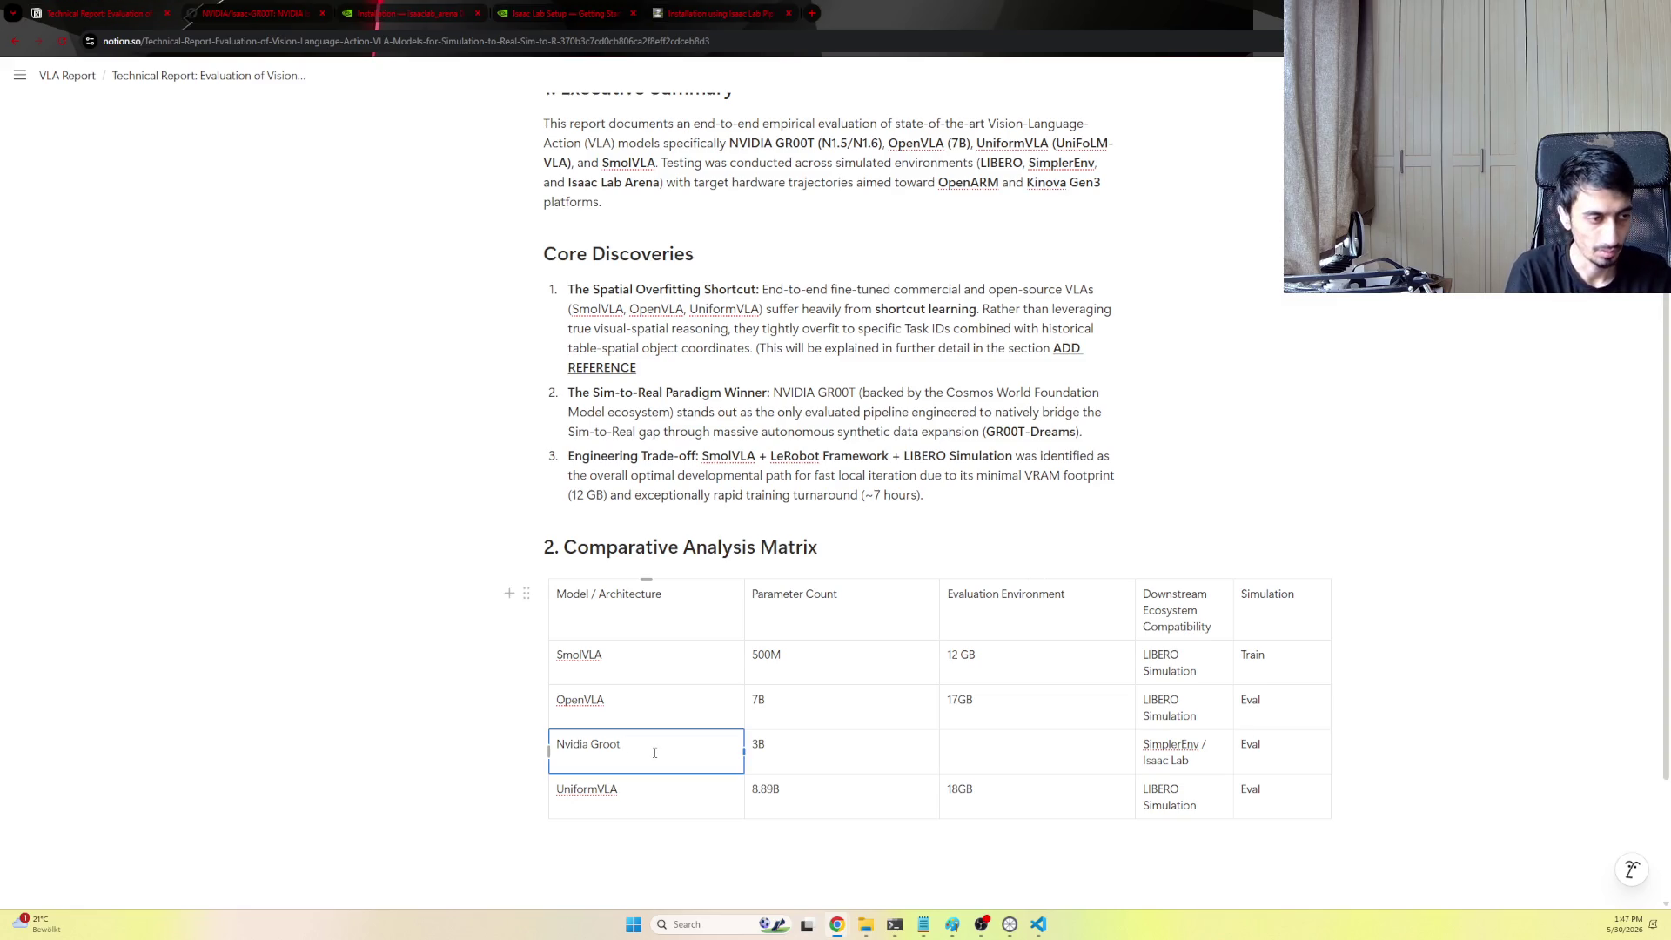
type("(N1.5/")
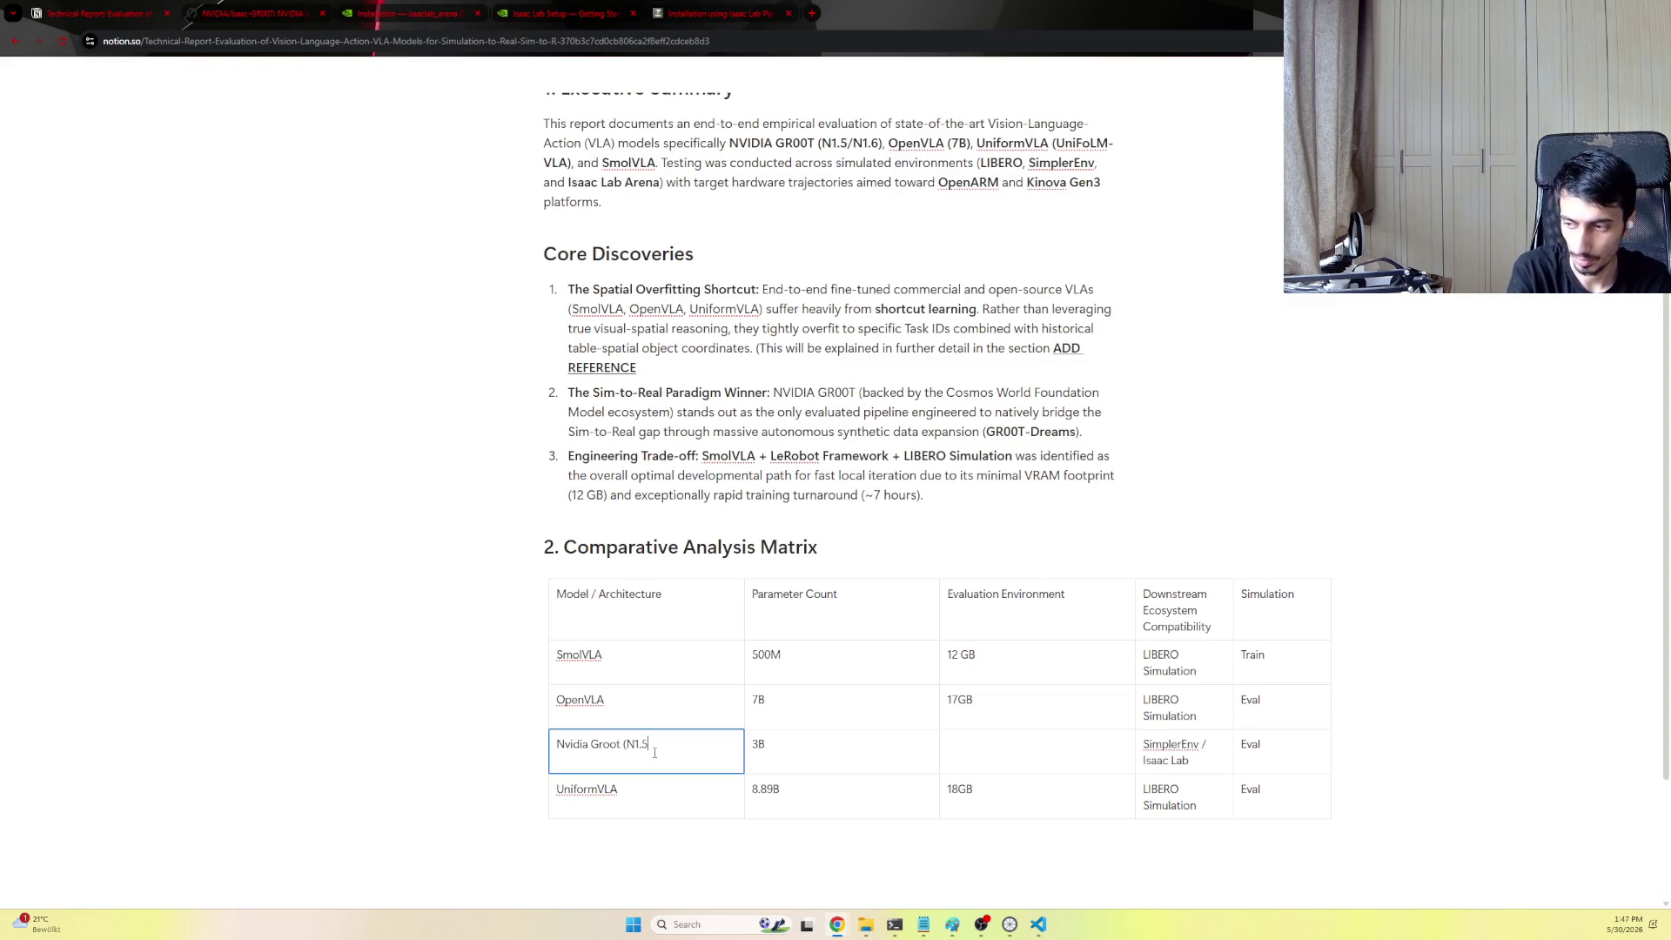
type("N1.6)")
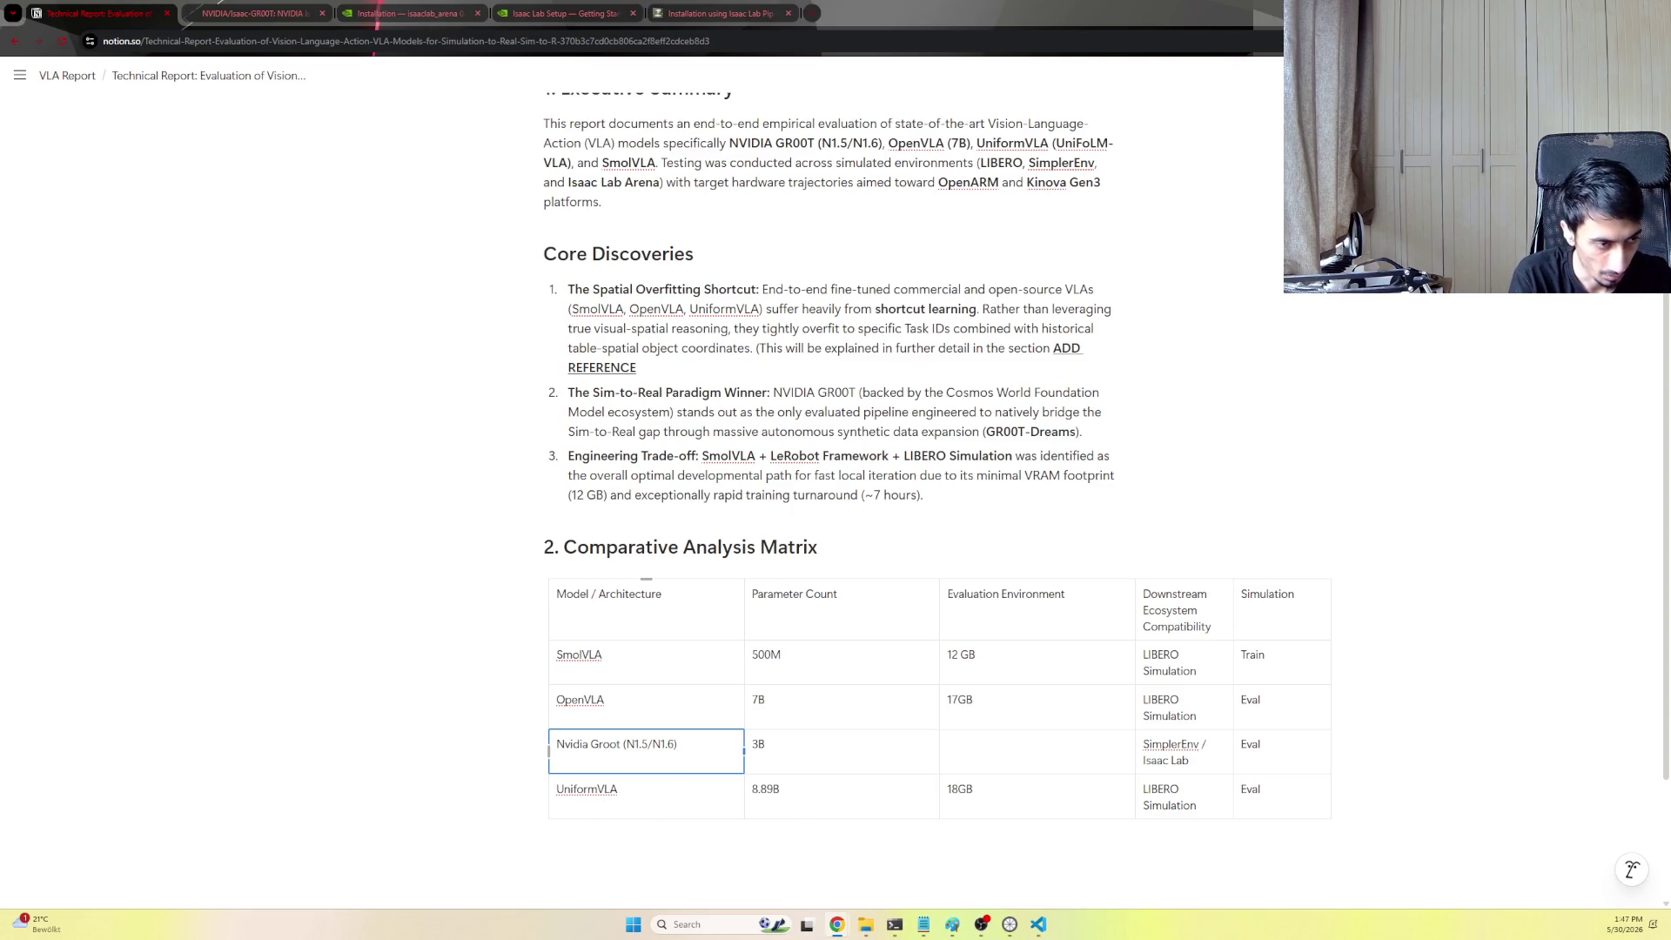
key("Down")
type("UniFoLM")
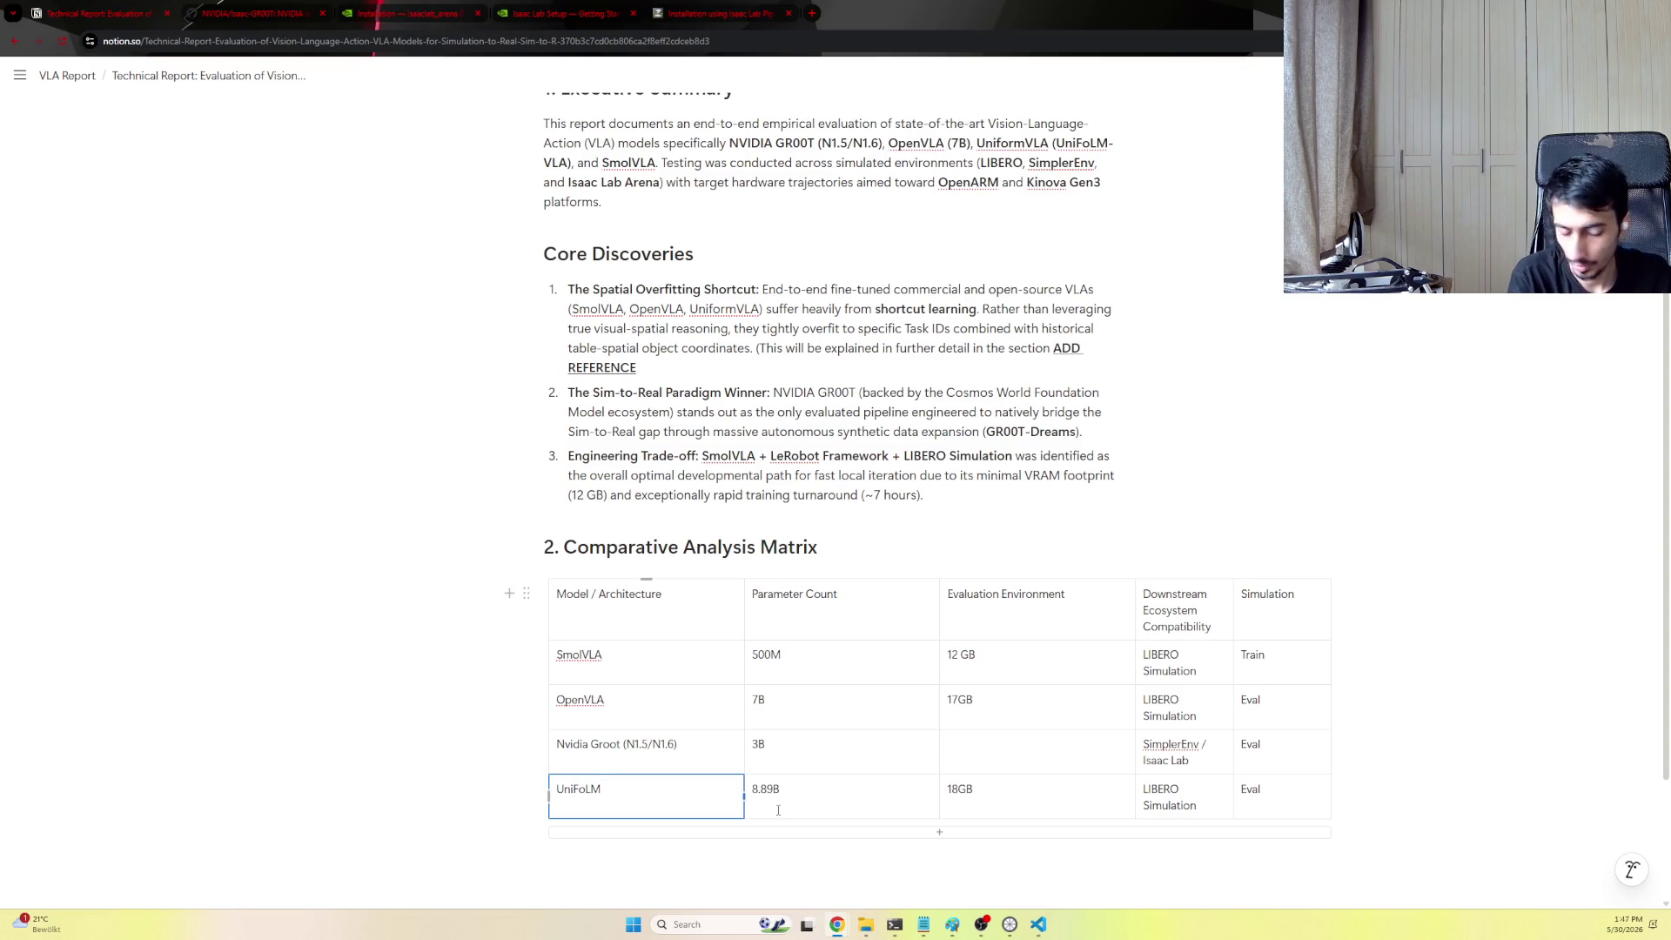
type("-VLA")
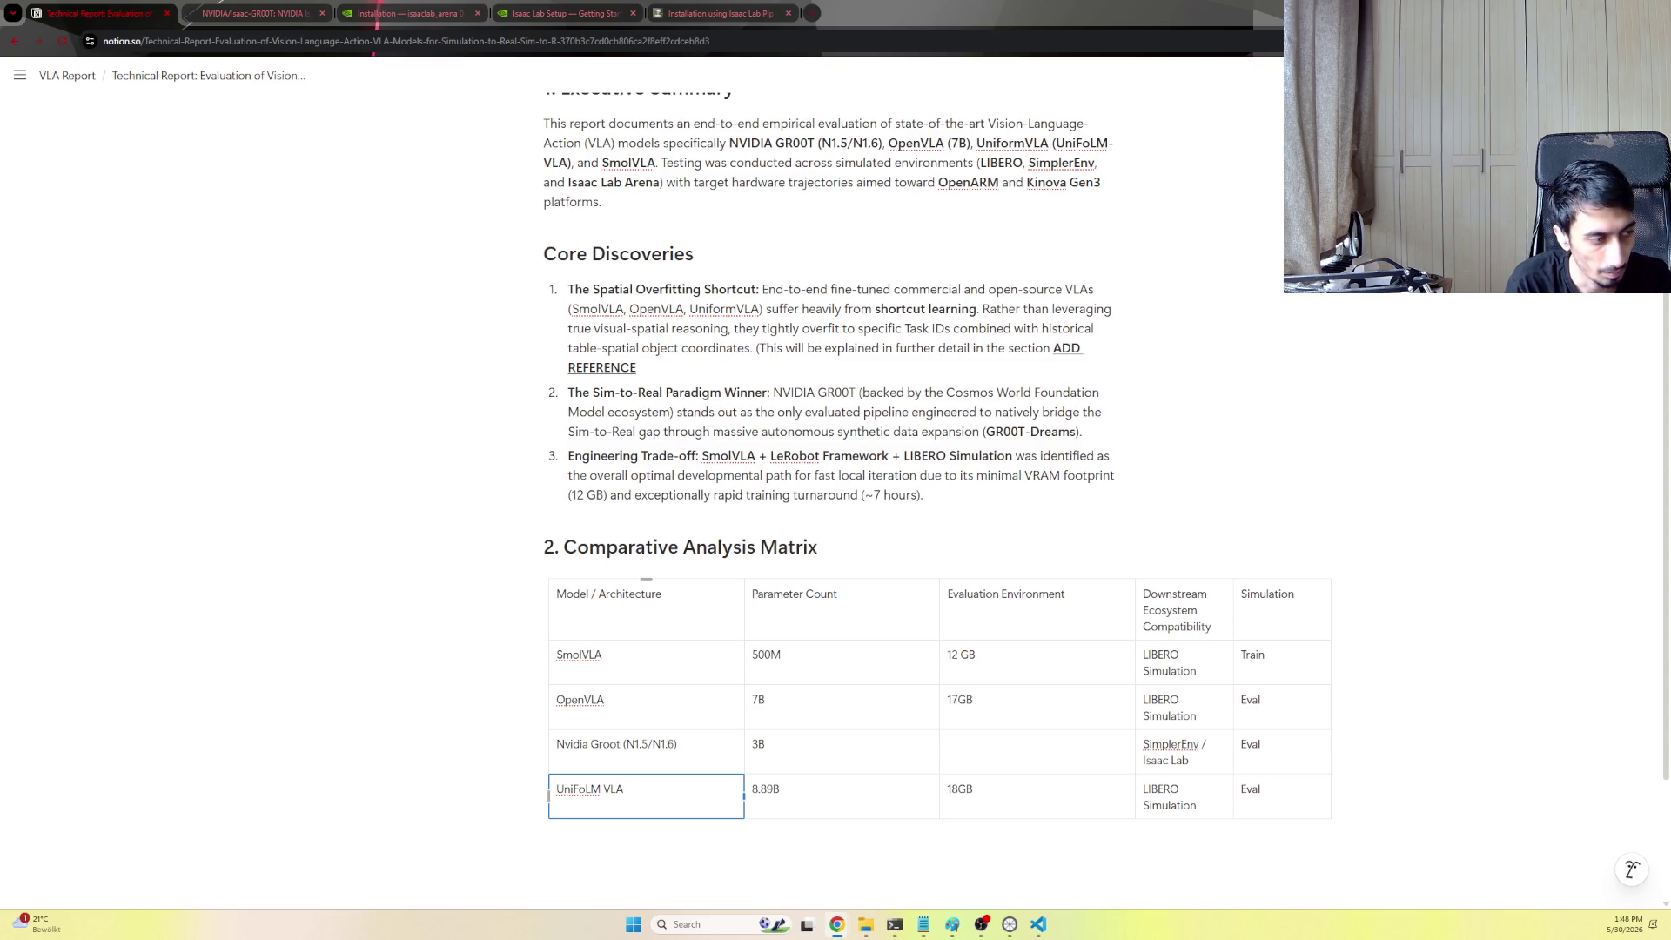
double_click(1161, 791)
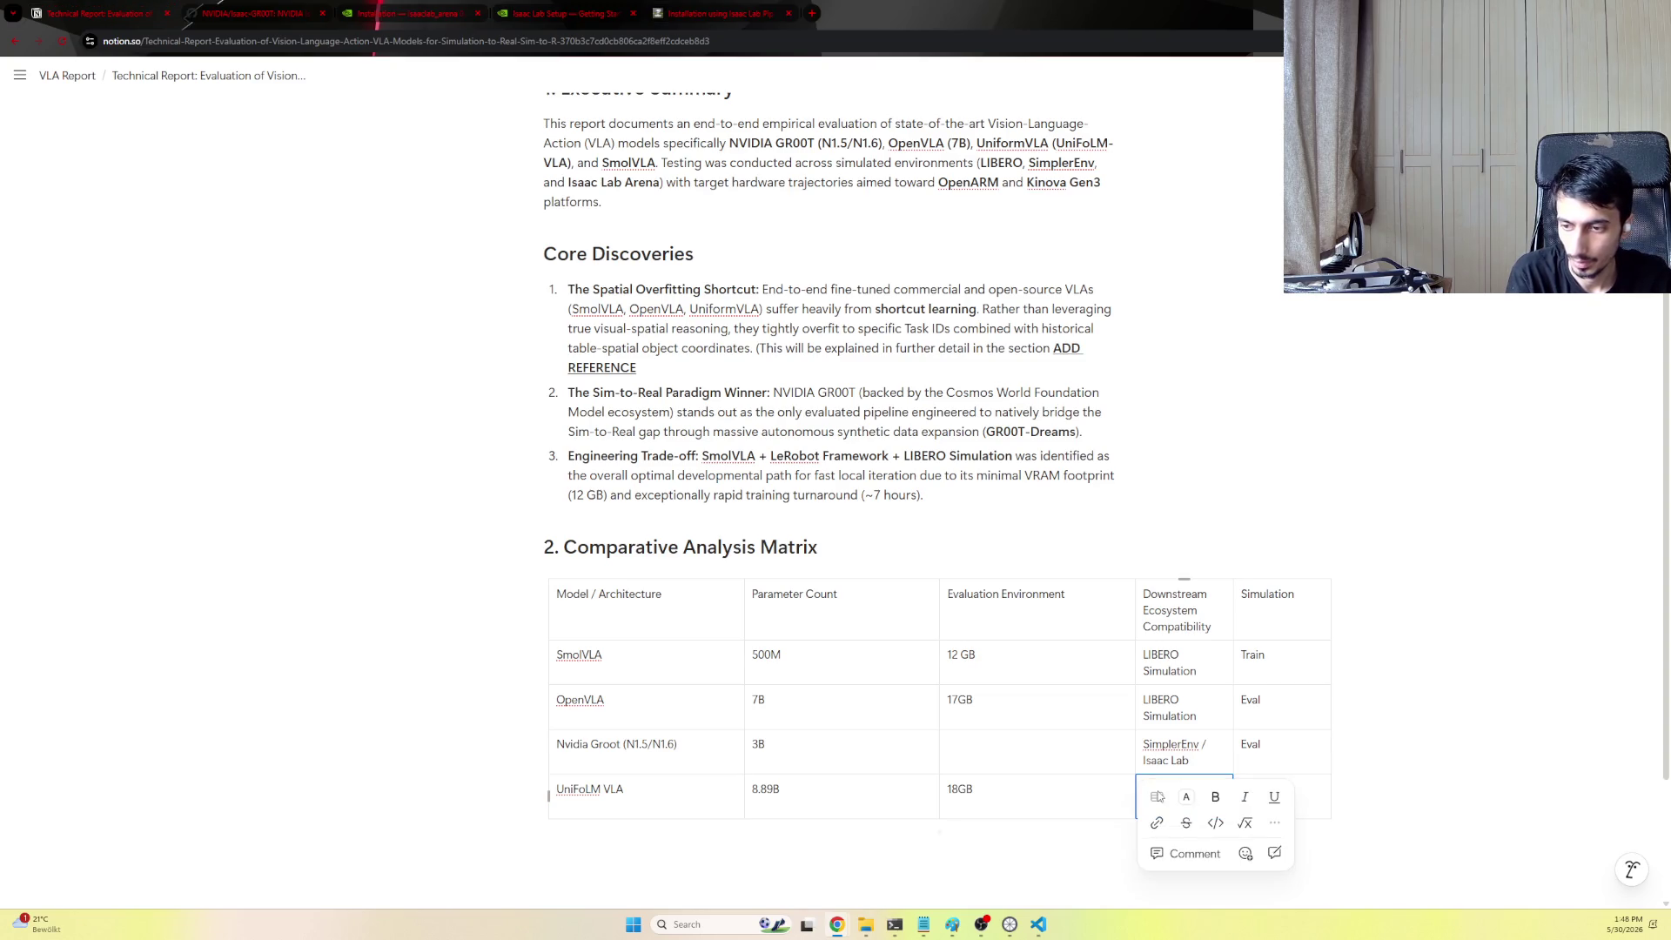
left_click(1180, 701)
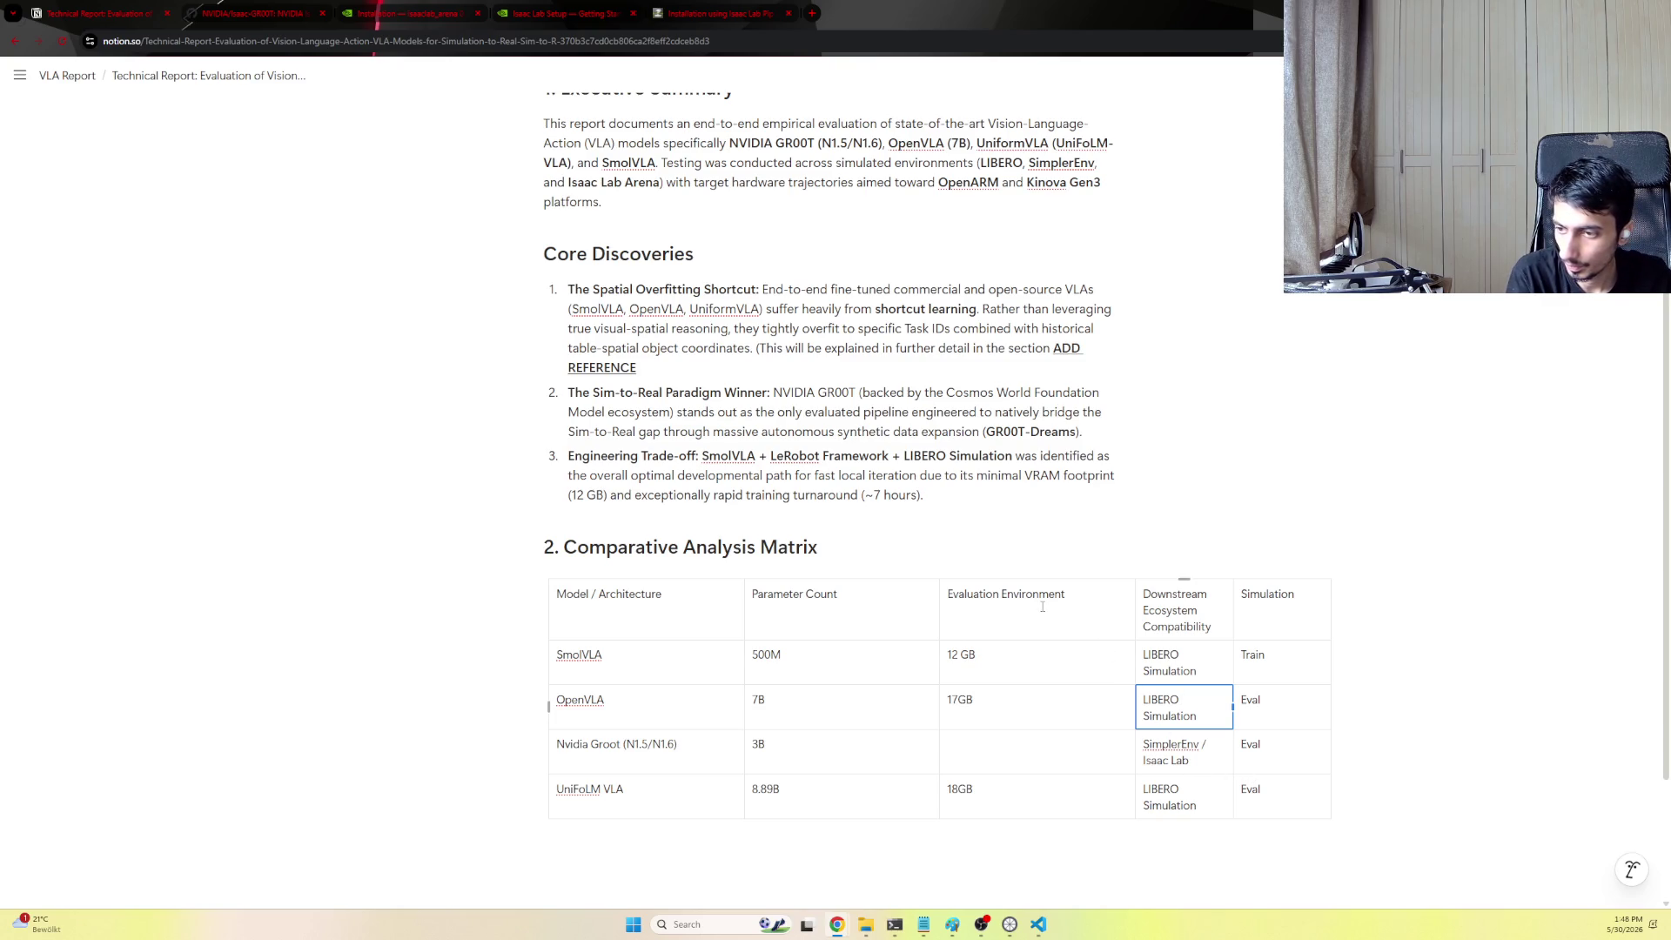
scroll(1043, 606, "up", 1)
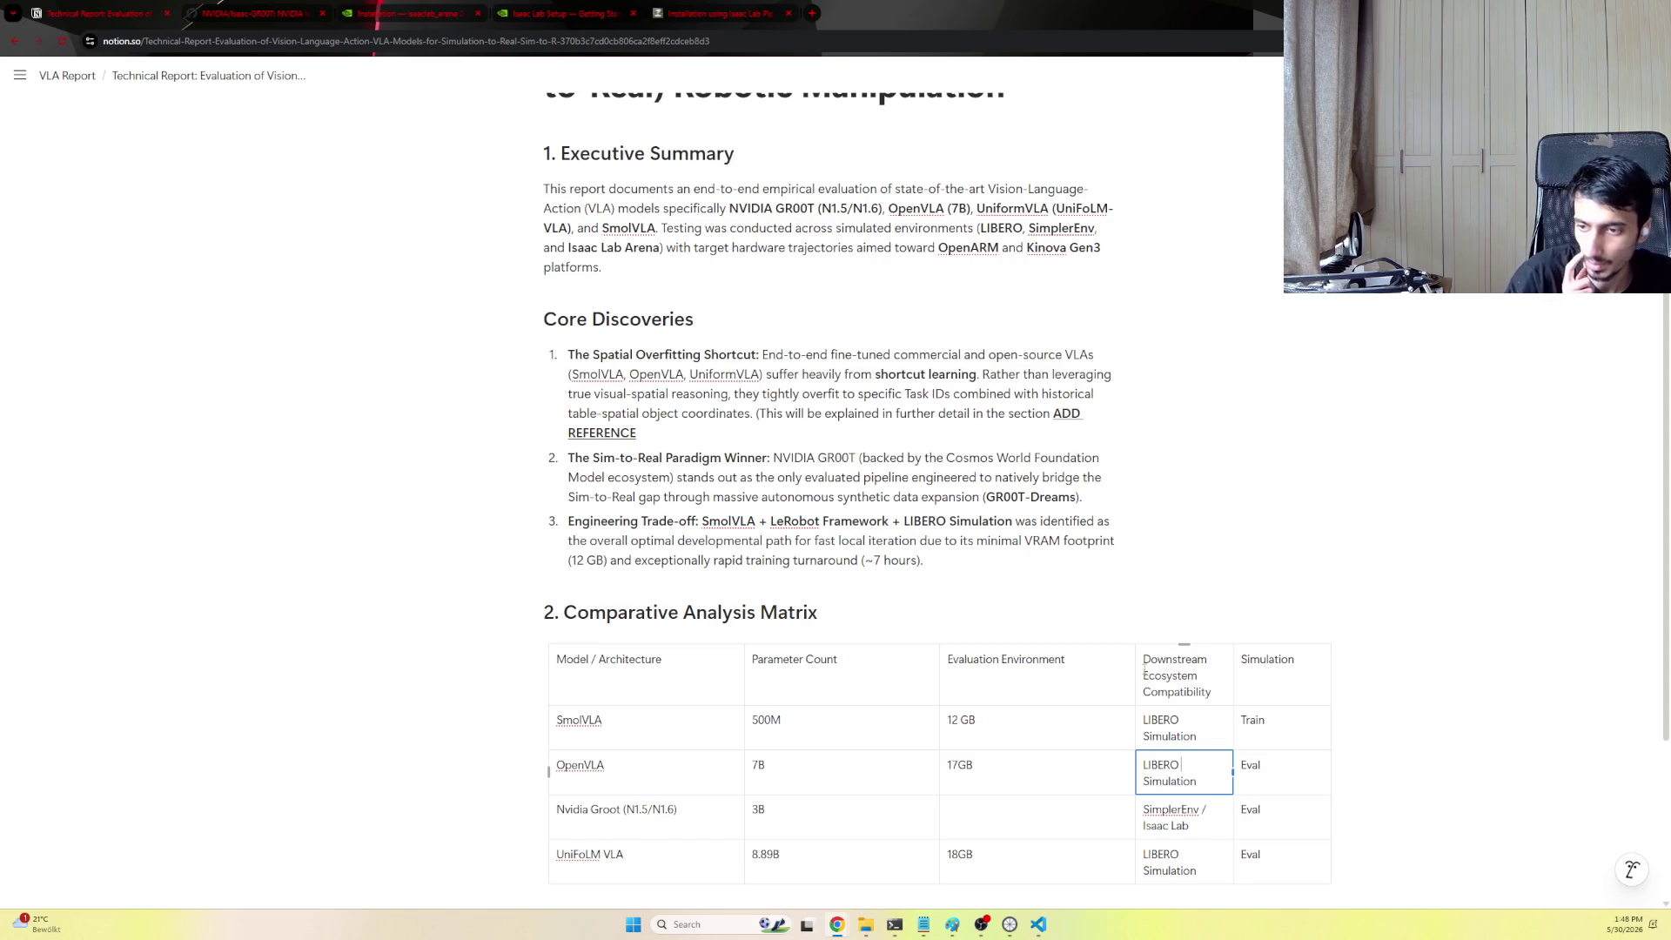
left_click(1115, 671)
Shift the Simulation and Downstream Ecosystem Compatibility columns one place right into a new column
right_click(1136, 673)
key("Escape")
key("Escape")
left_click(1186, 675)
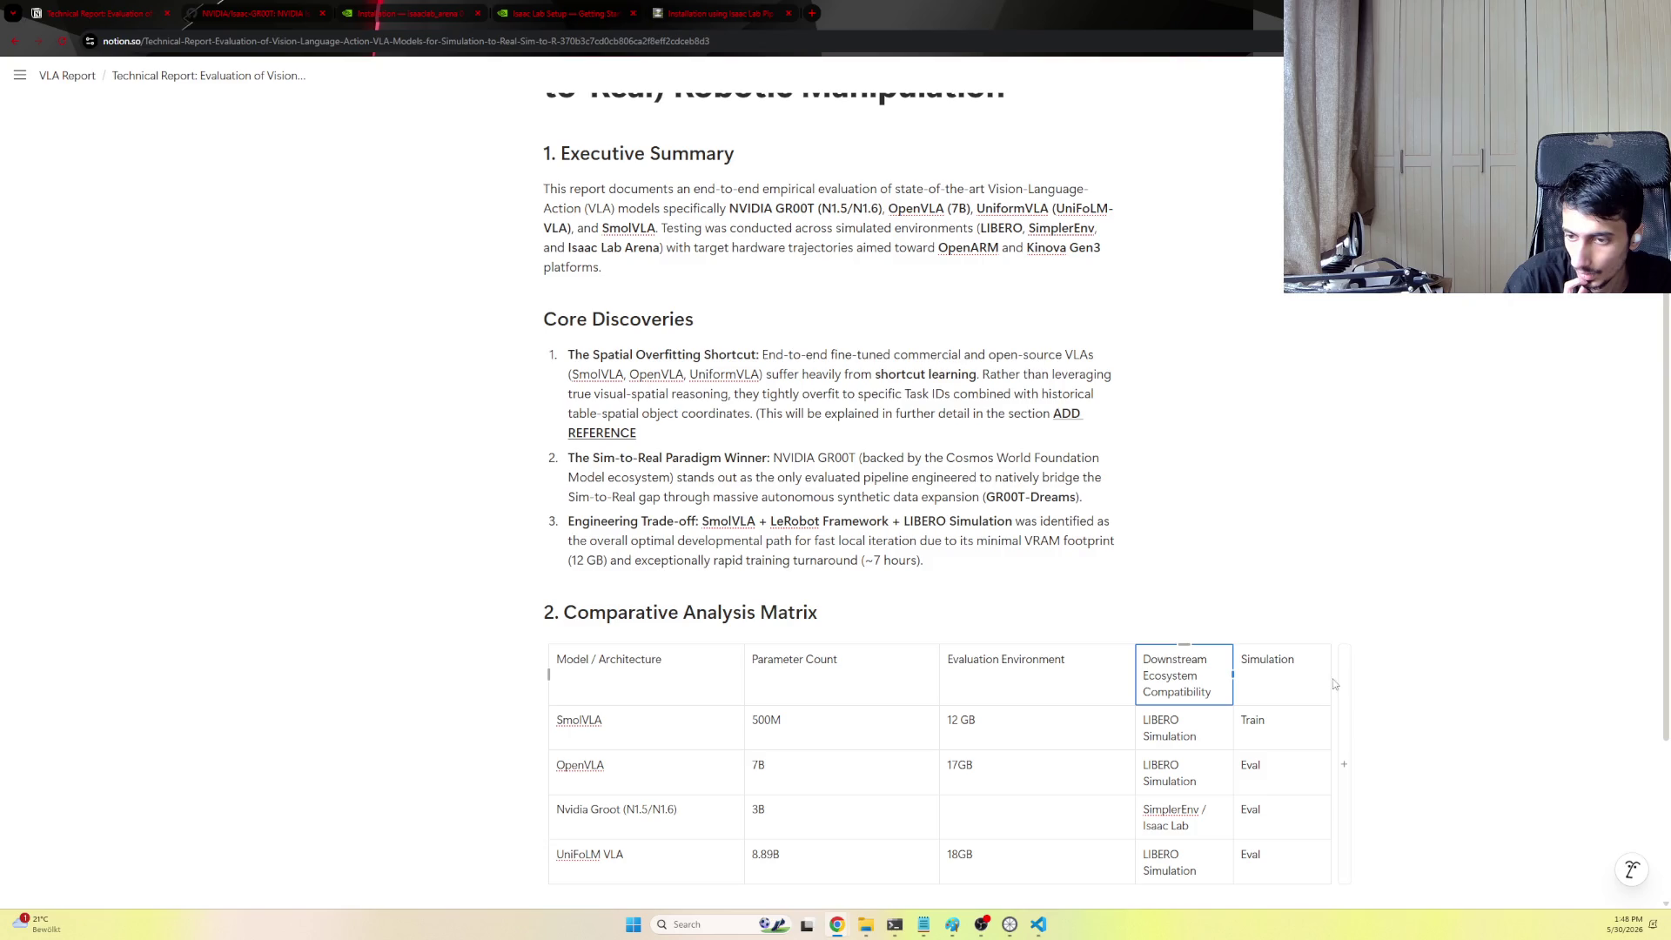
left_click(1342, 678)
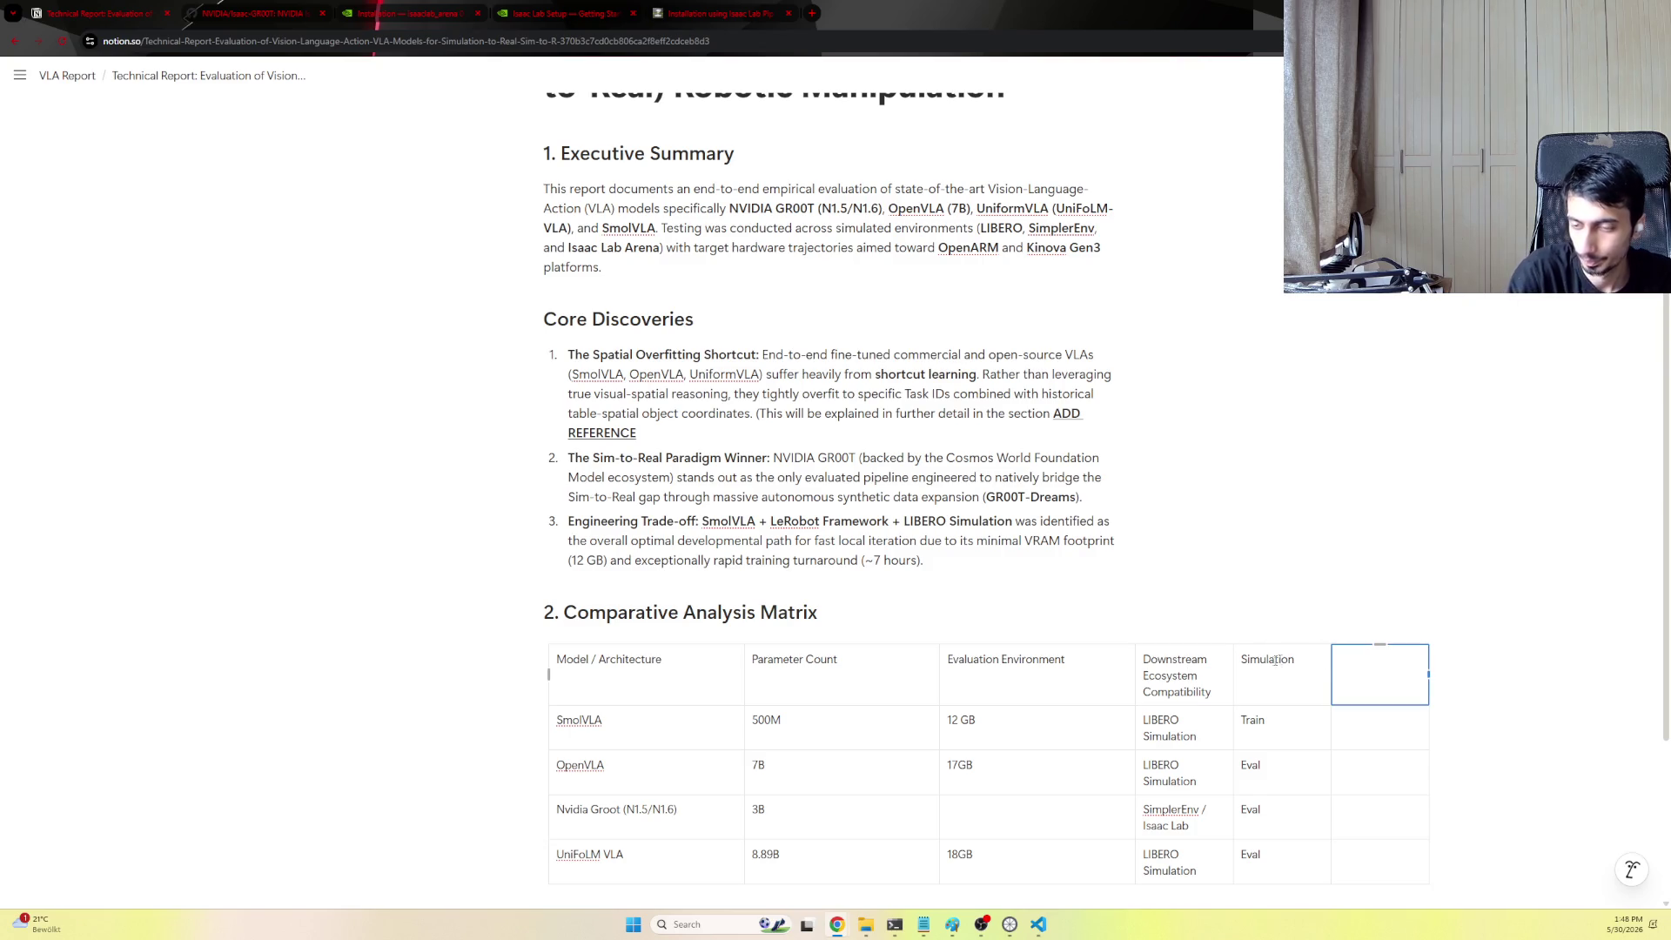
key("ctrl+v")
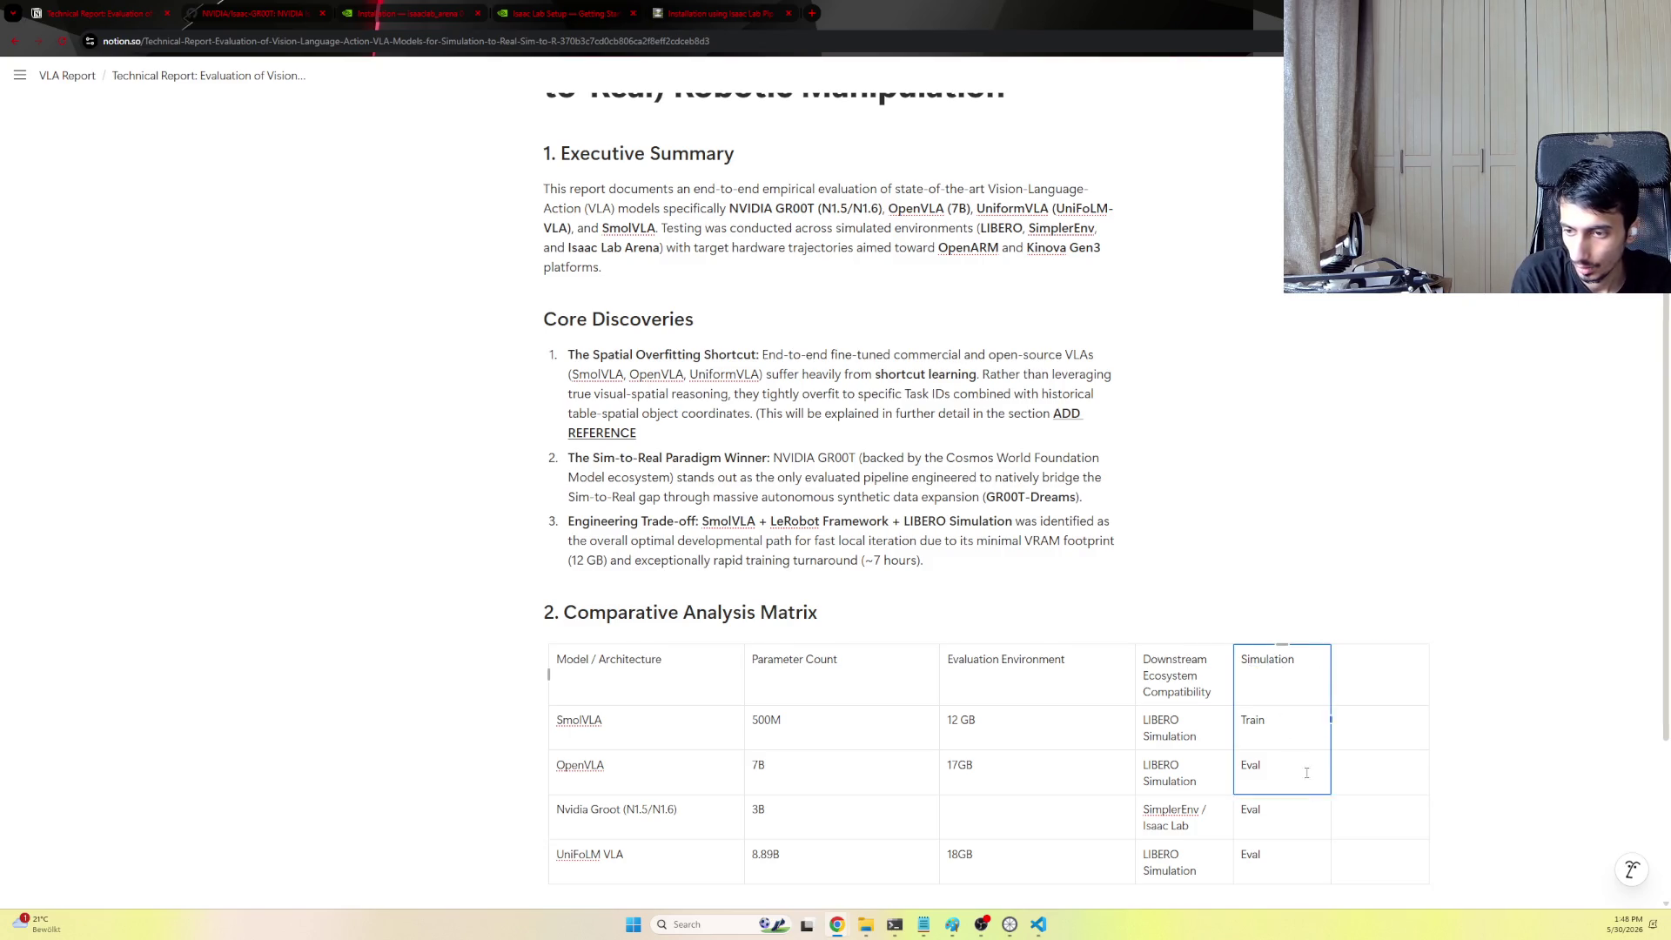
scroll(1253, 677, "down", 1)
left_click(1183, 565)
key("Right")
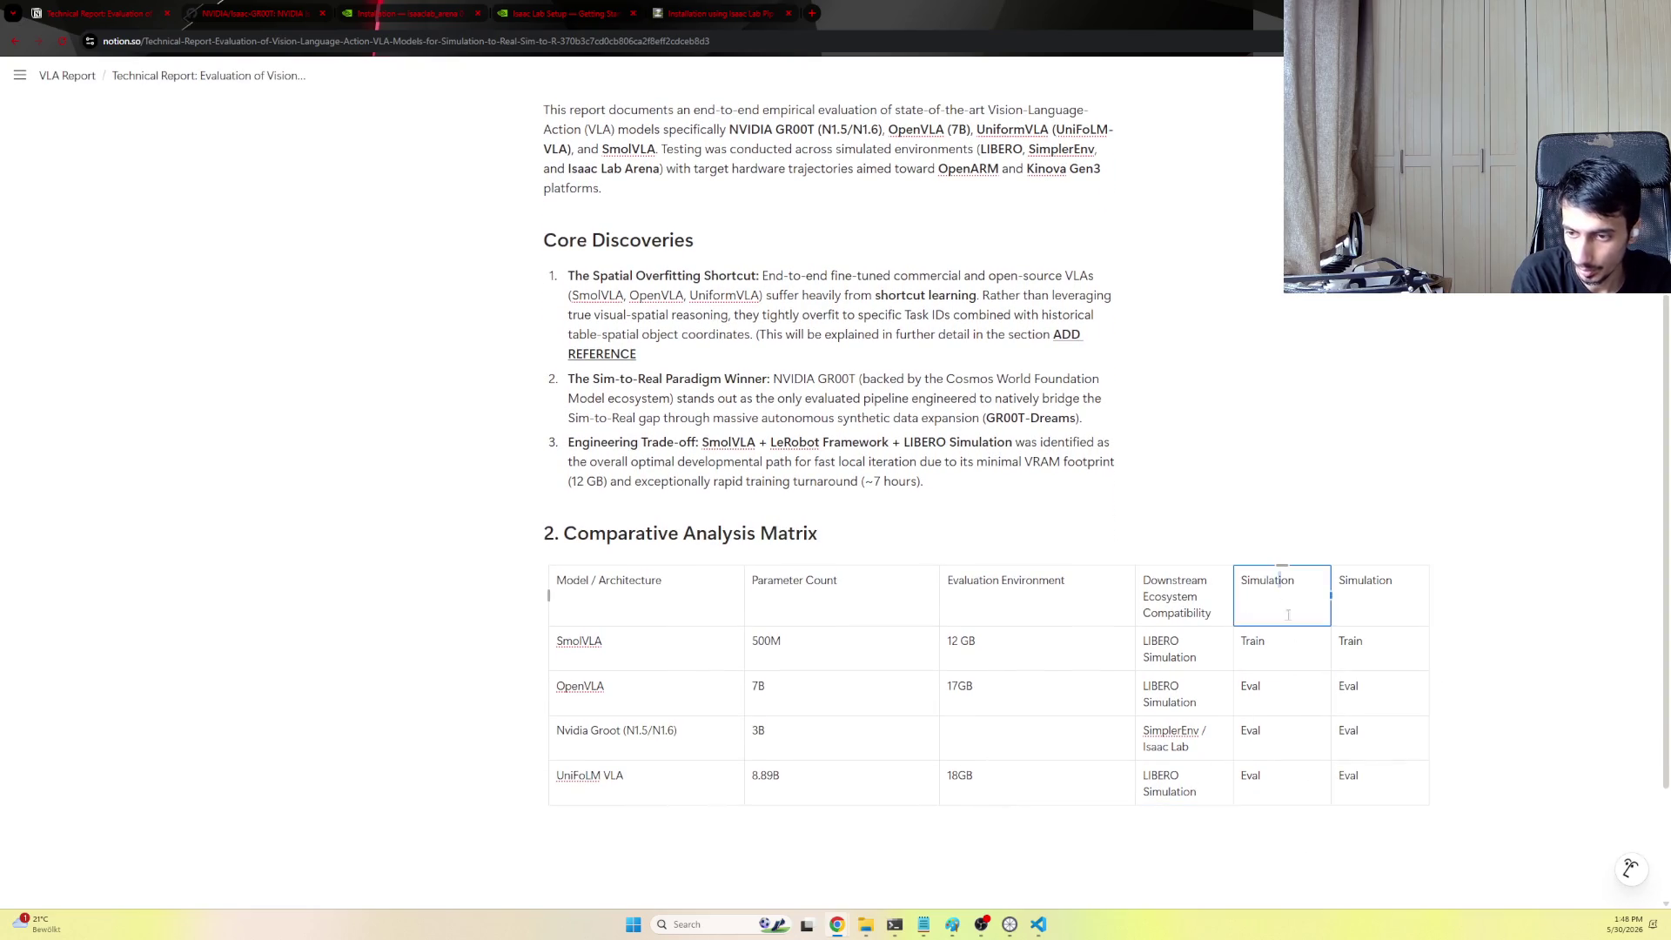
type("Downstream Ecosystem Compatibility LIBERO Simulation LIBERO Simulation SimplerEnv / Isaac Lab LIBERO Simulation")
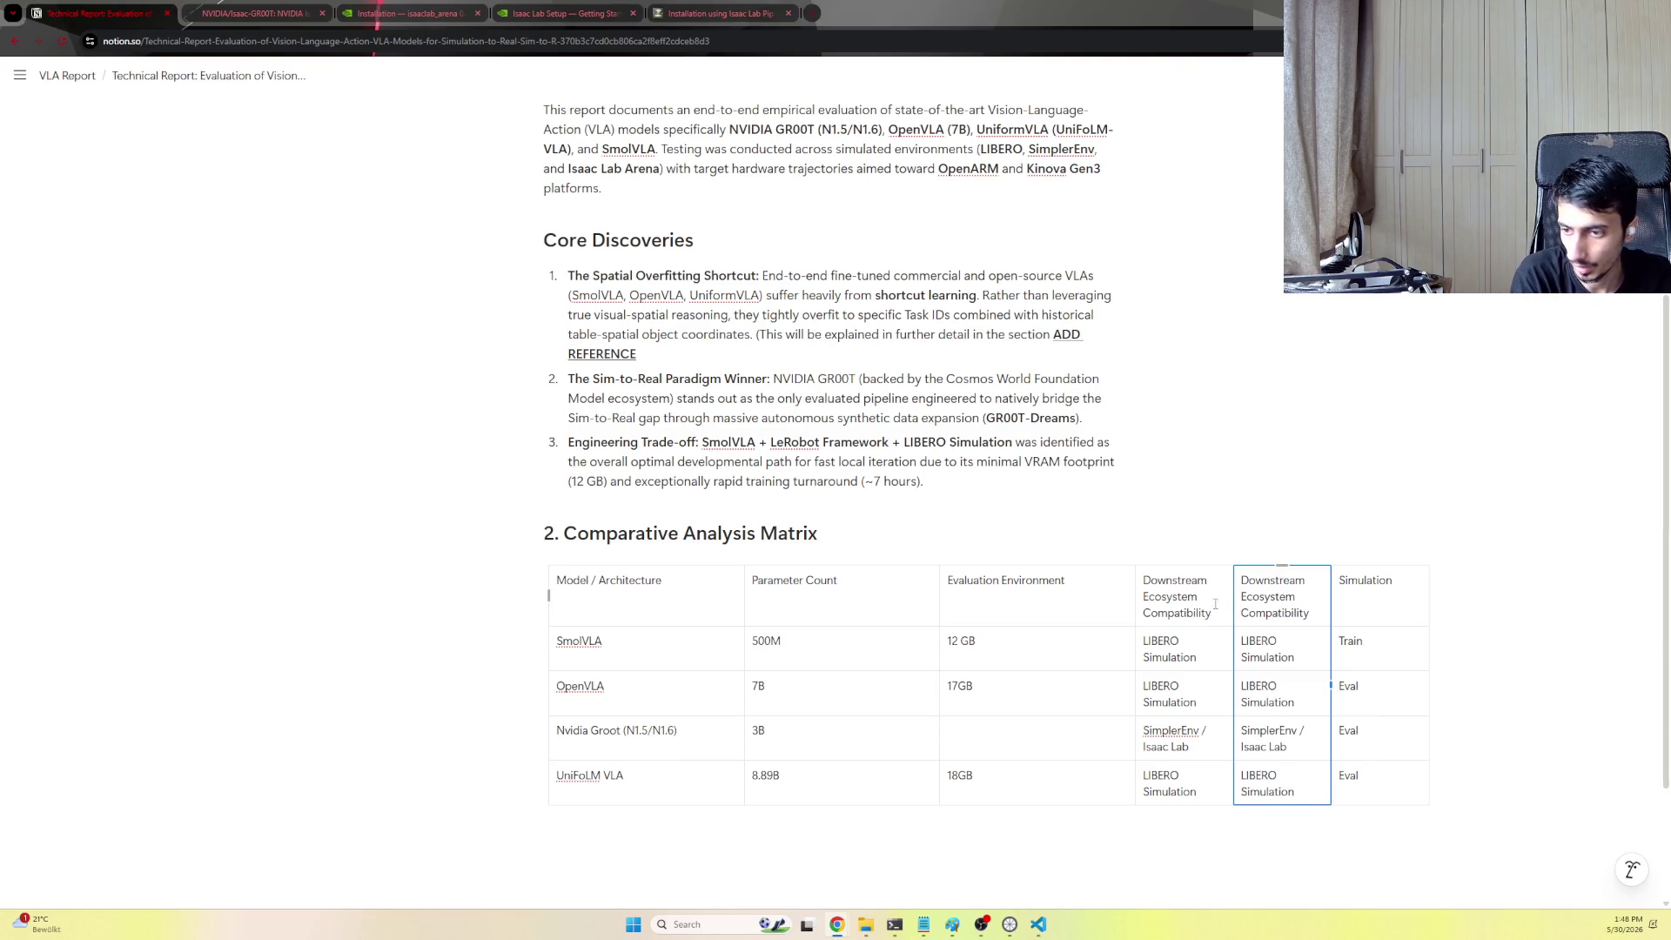
Retitle the headers so the GB values sit under VRAM, followed by Evaluation Environment
left_click(1177, 600)
key("ctrl+a")
type("Evaluation Environment")
left_click(1009, 581)
double_click(1009, 582)
key("ctrl+a")
key("BackSpace")
type("VRAM")
key("Return")
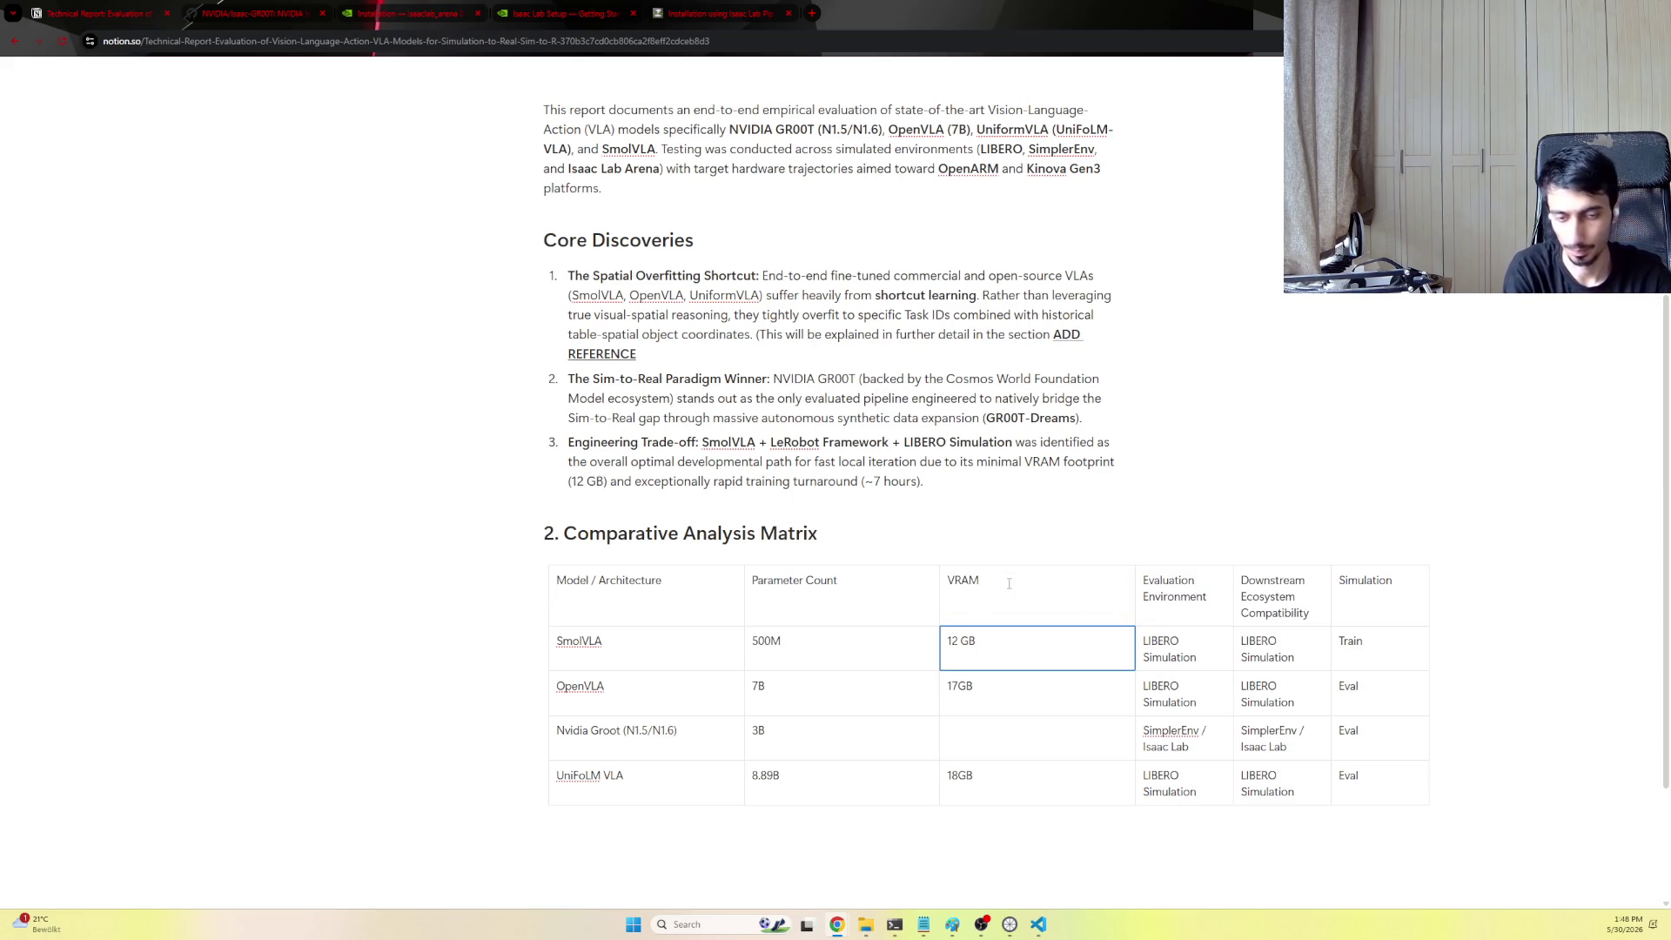
left_click(1161, 657)
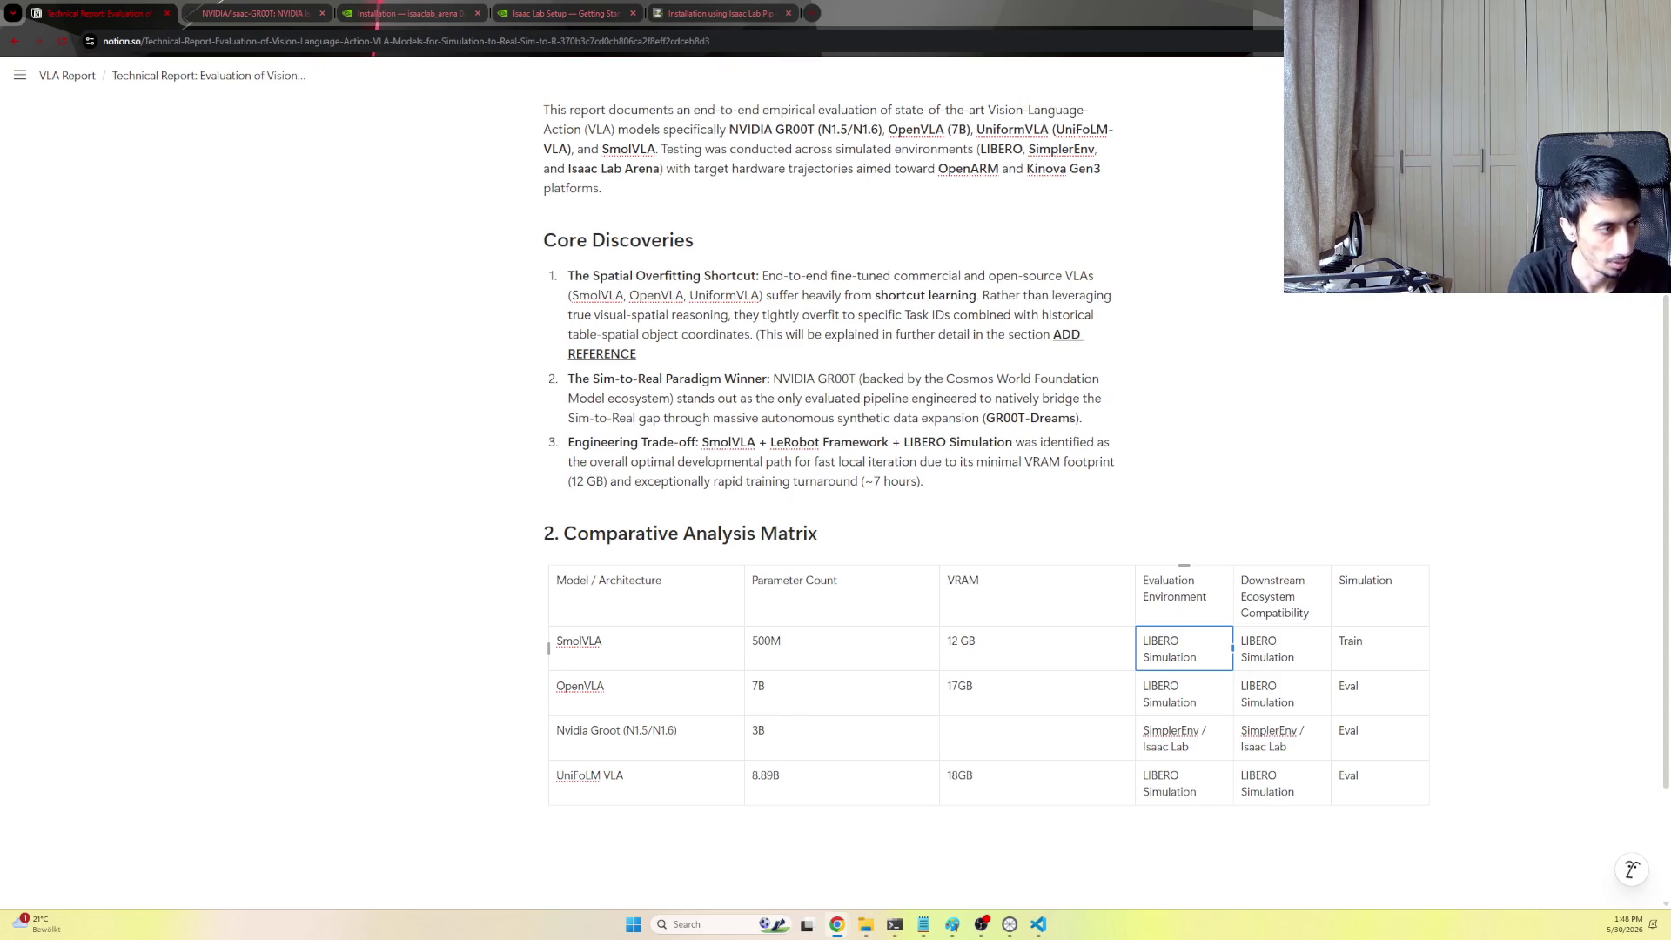
Fill the Downstream Ecosystem Compatibility cells for SmolVLA, OpenVLA, Nvidia Groot and UniFoLM VLA (LeRobot Native, OpenX-Embodiment, Isaac Sim, Unitree G1)
key("Tab")
type("LeRobot Native, OpenARM")
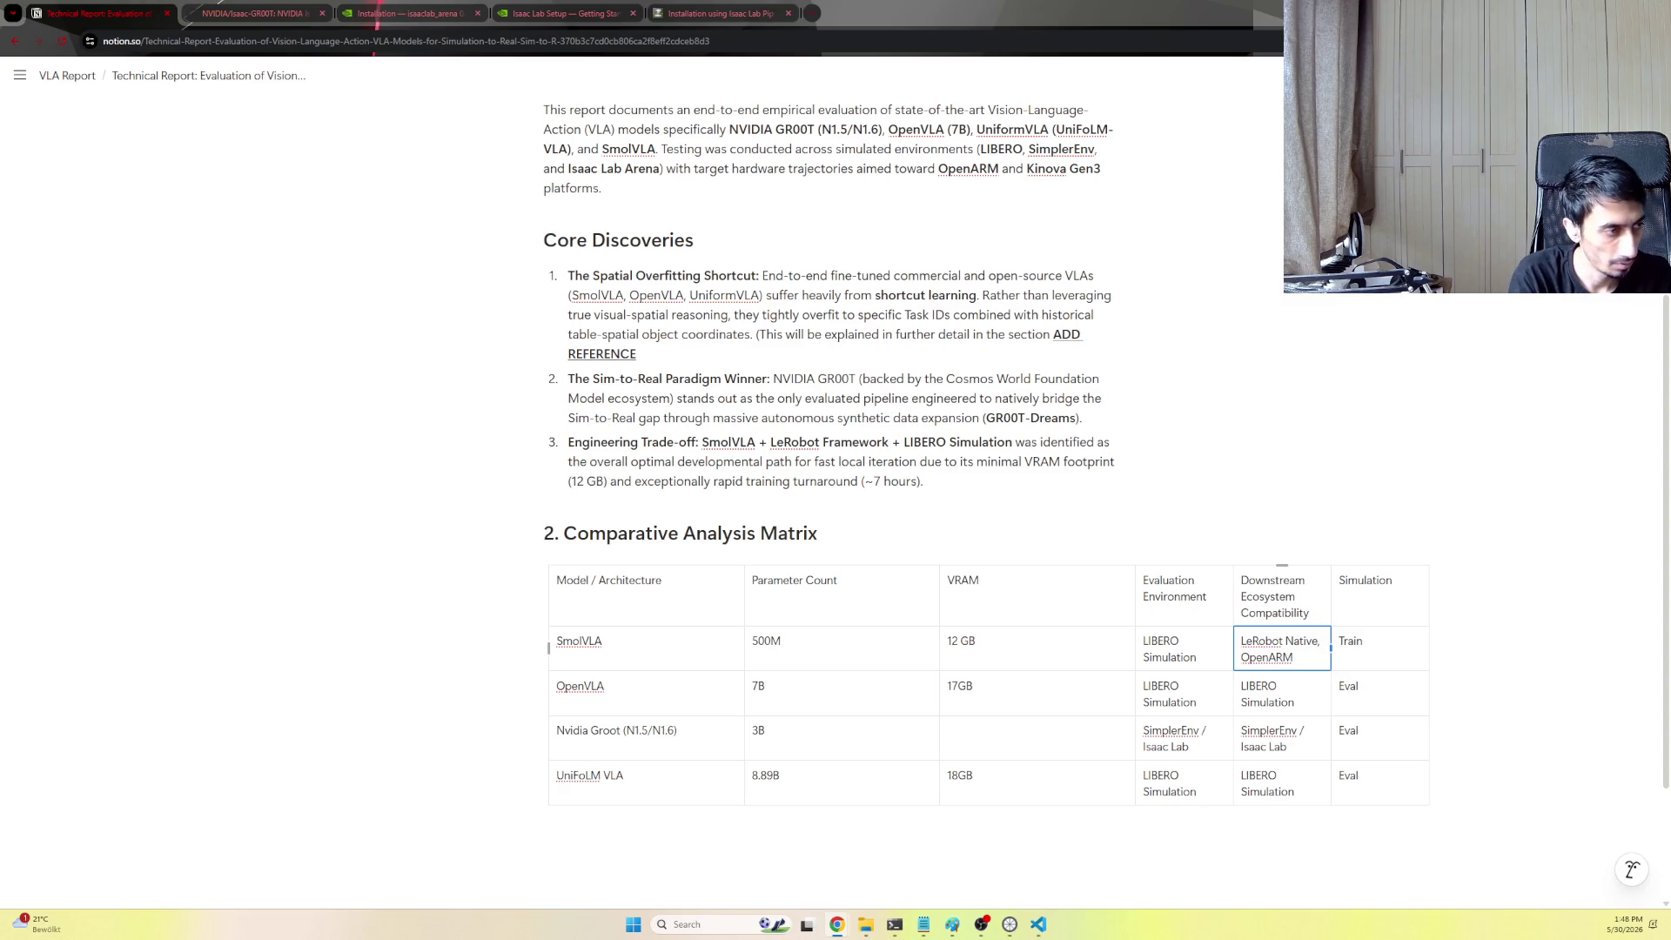
key("Down")
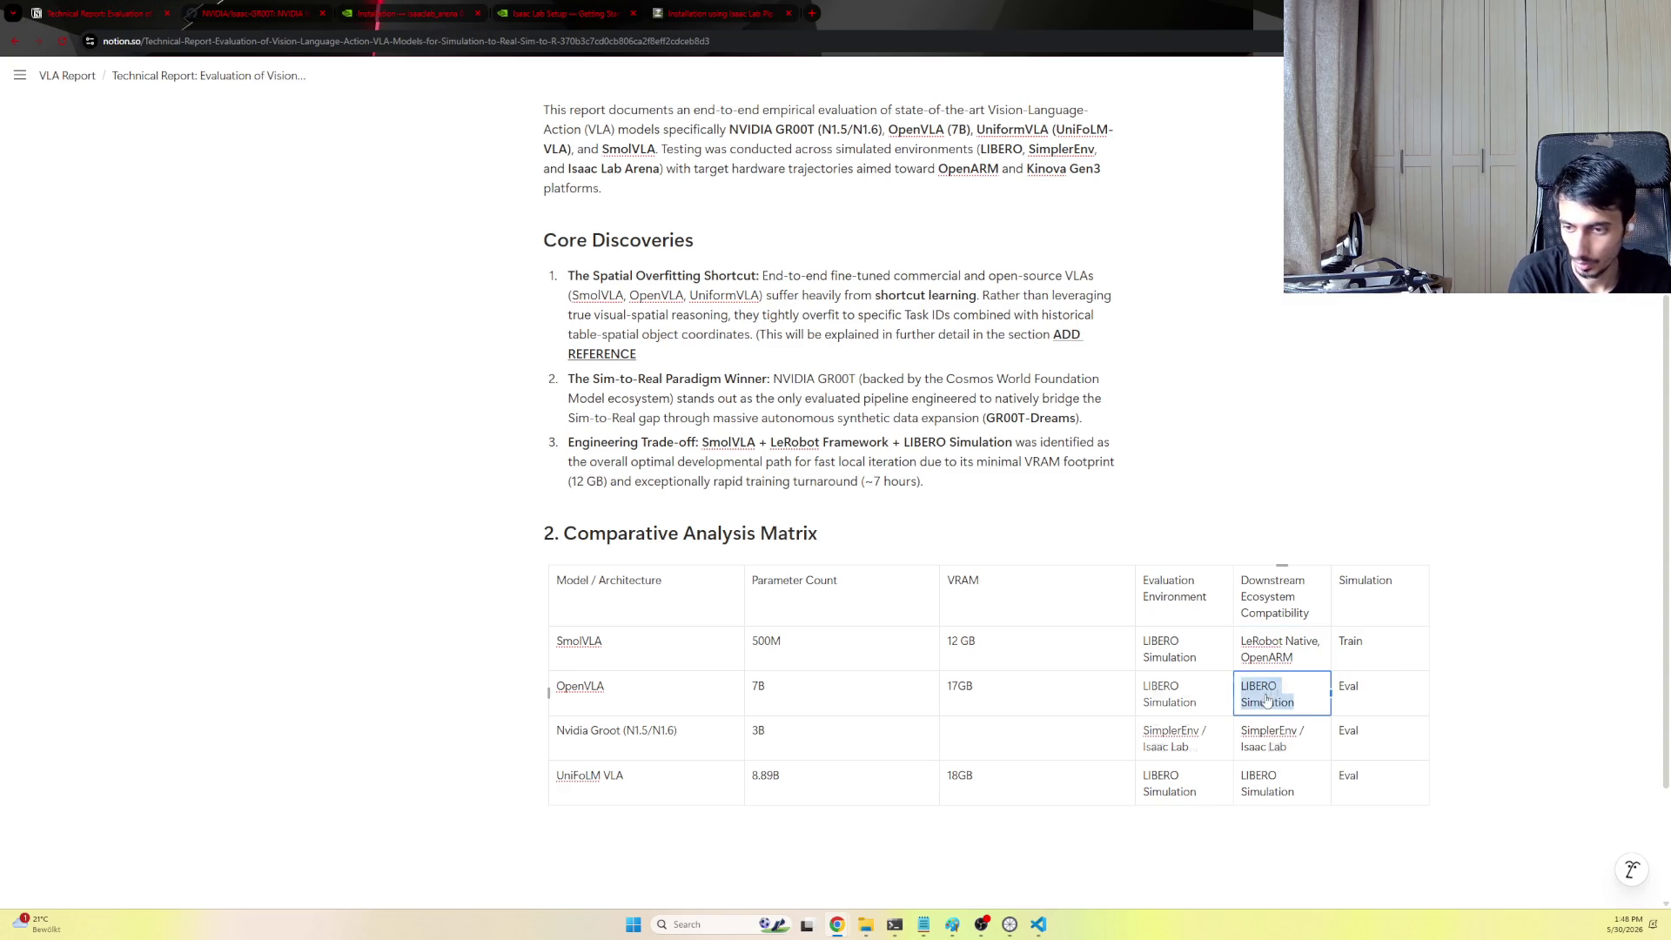
type("OpenX-Embodiment, Bridge")
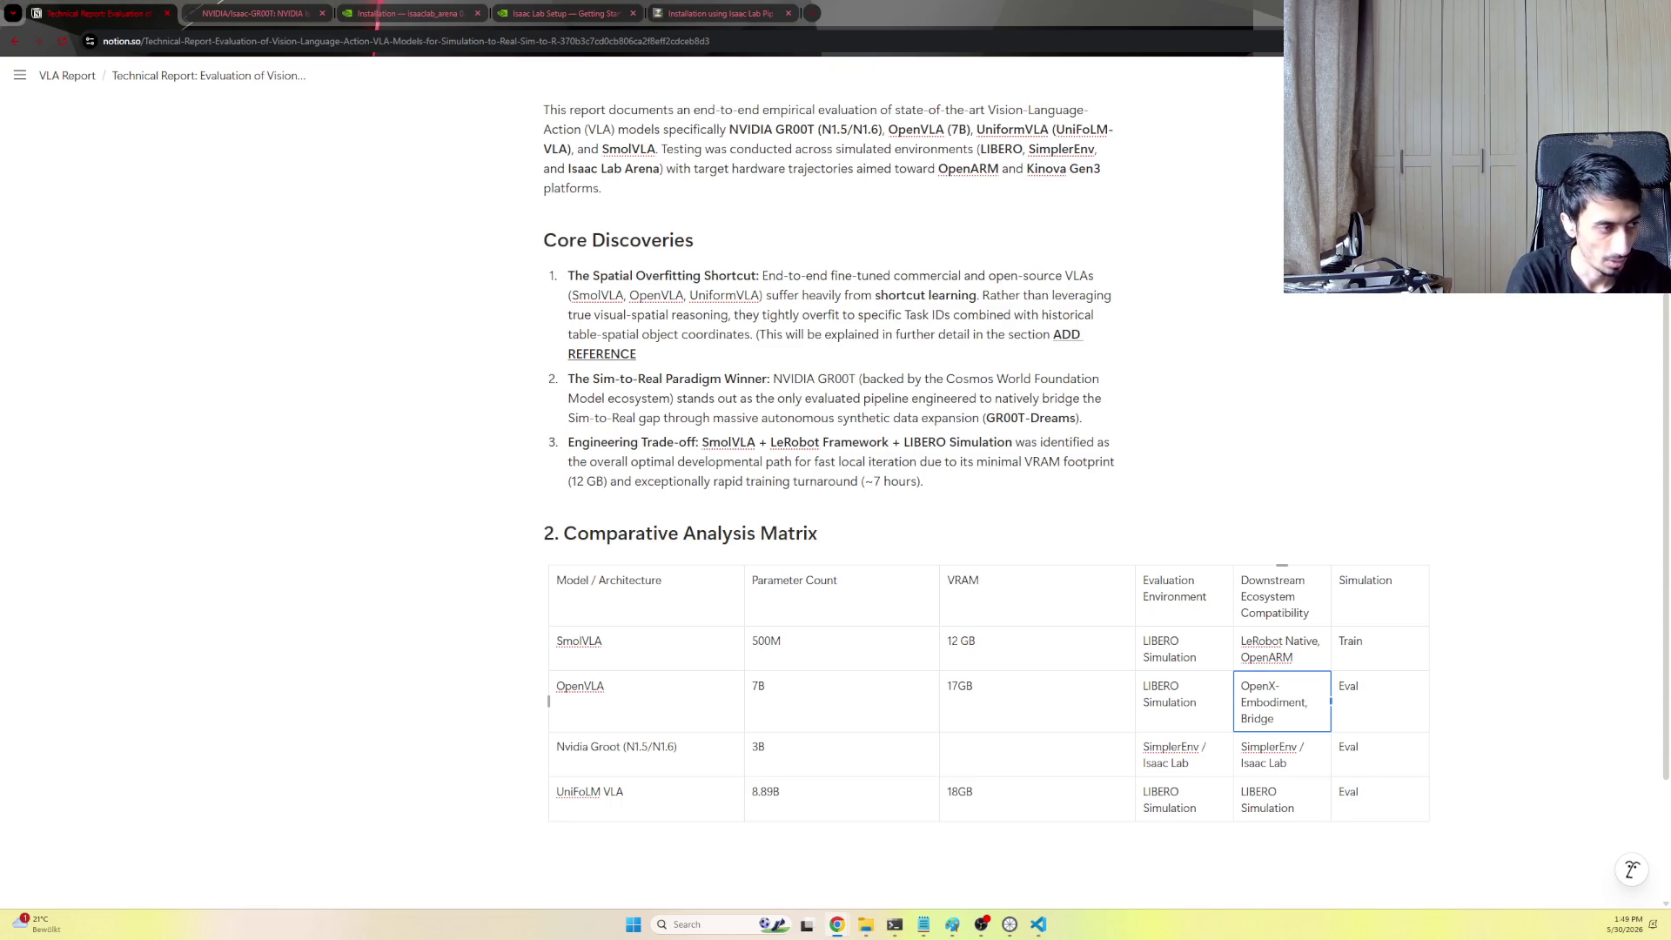
key("Down")
type("Isaac Sim, Native Humanoid/Cobot")
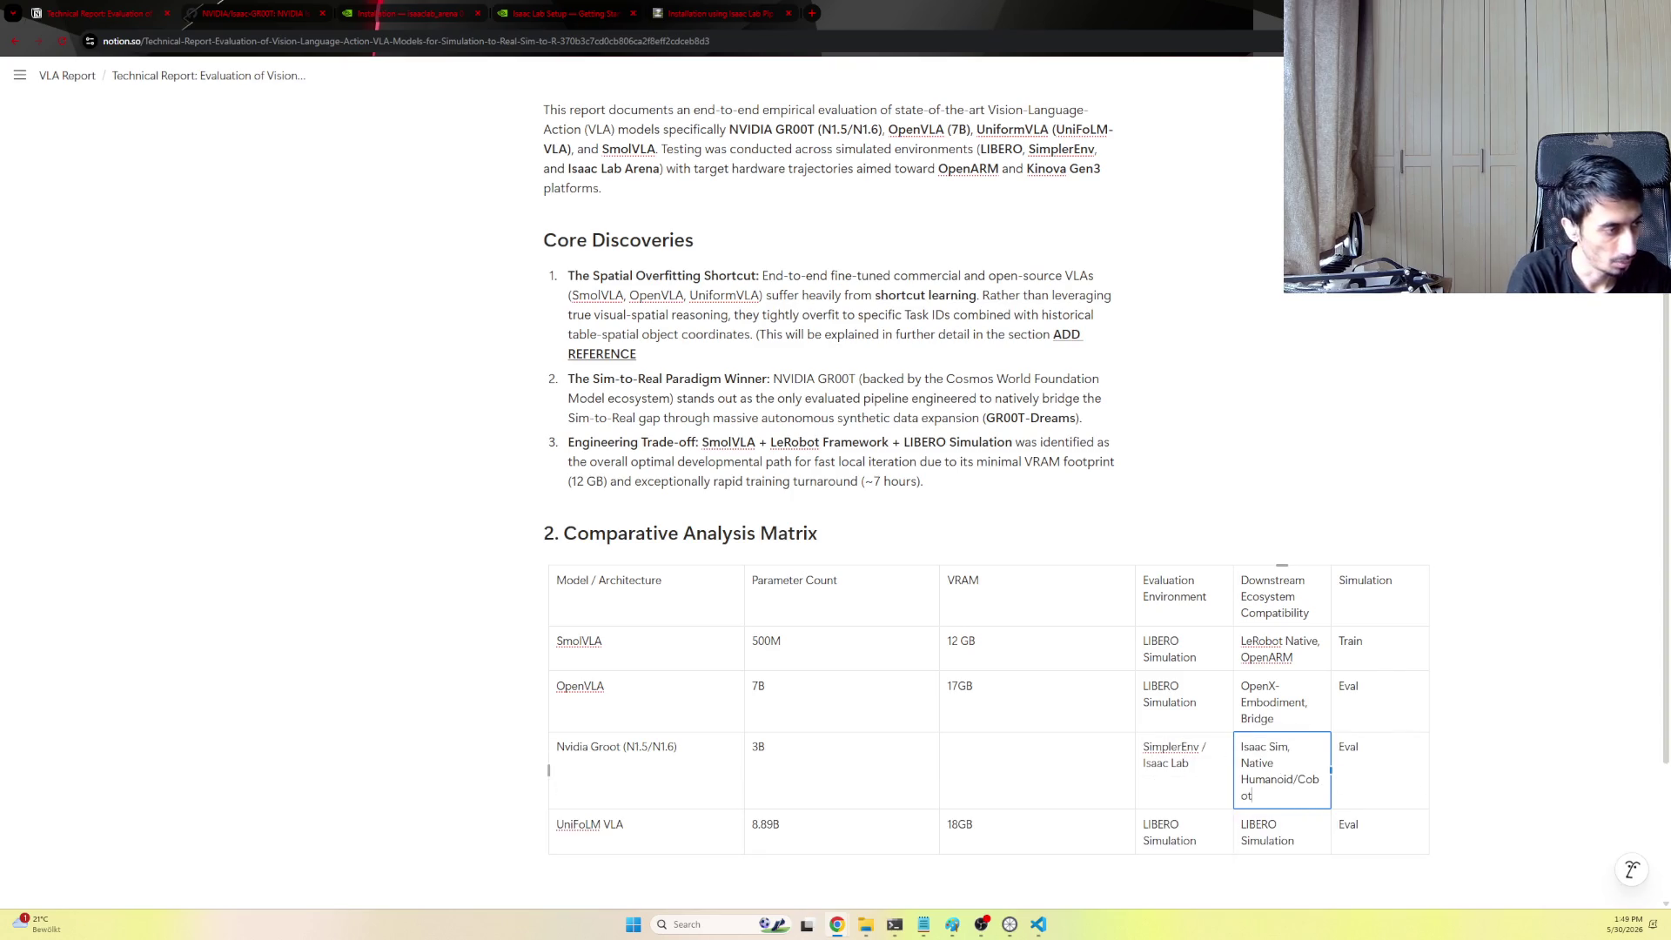
key("Down")
key("ctrl+a")
type("Unitree G1 Ecosystem, RLDS Pipeline")
left_click(1490, 646)
scroll(1491, 644, "down", 2)
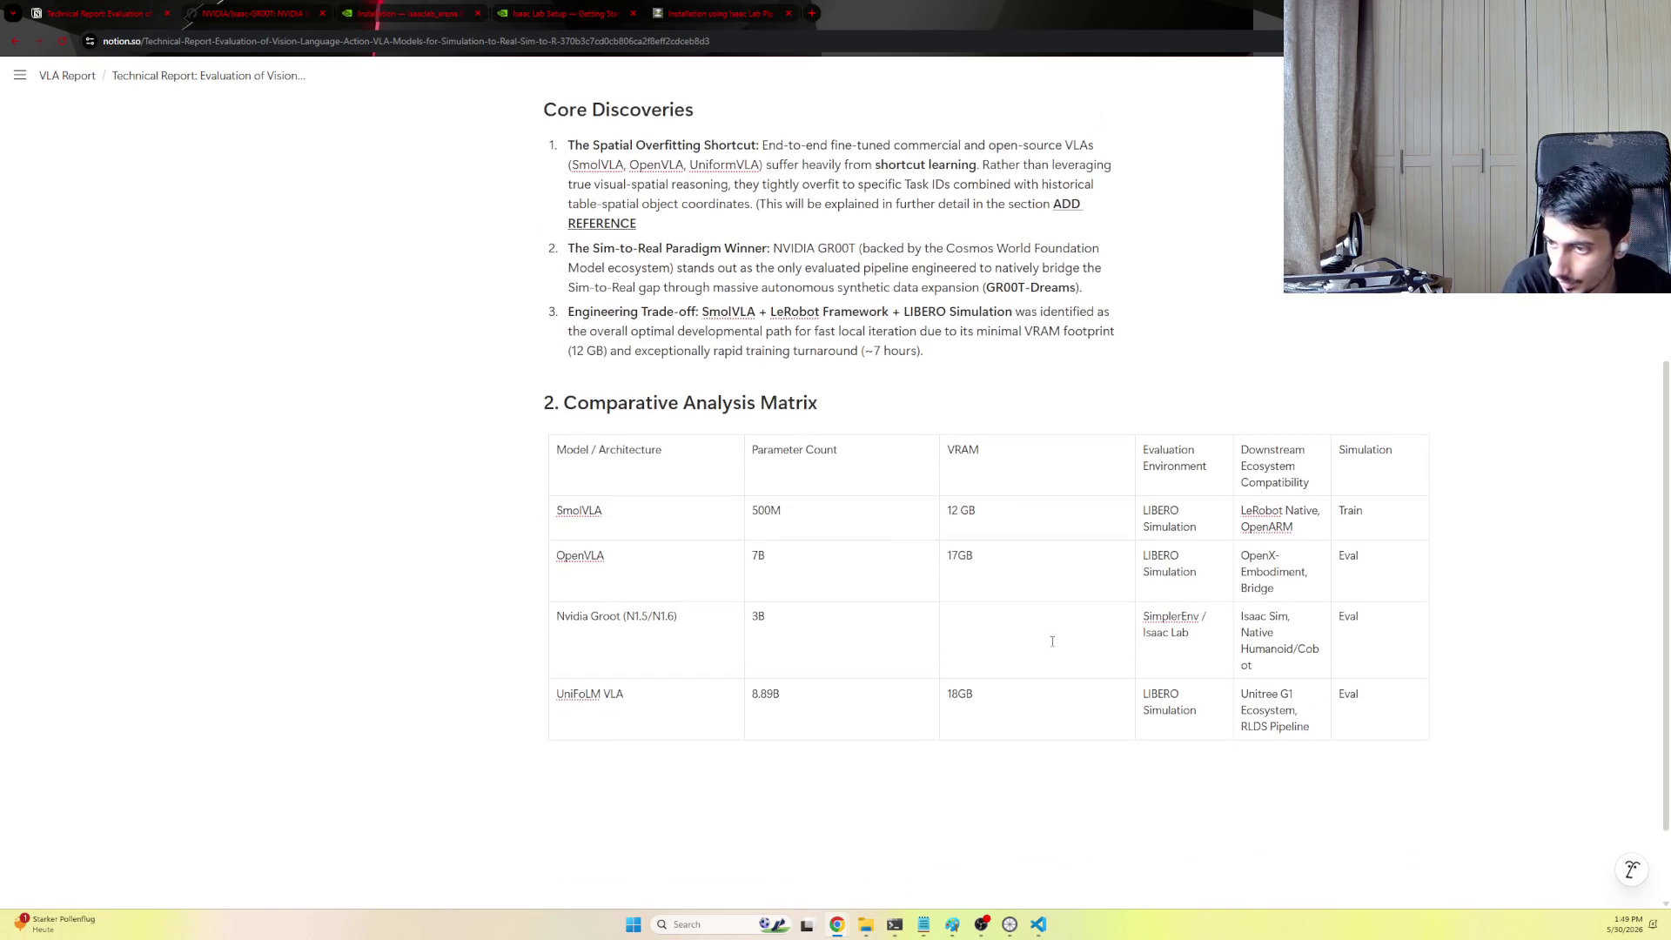
scroll(1354, 503, "down", 1)
scroll(1354, 502, "down", 1)
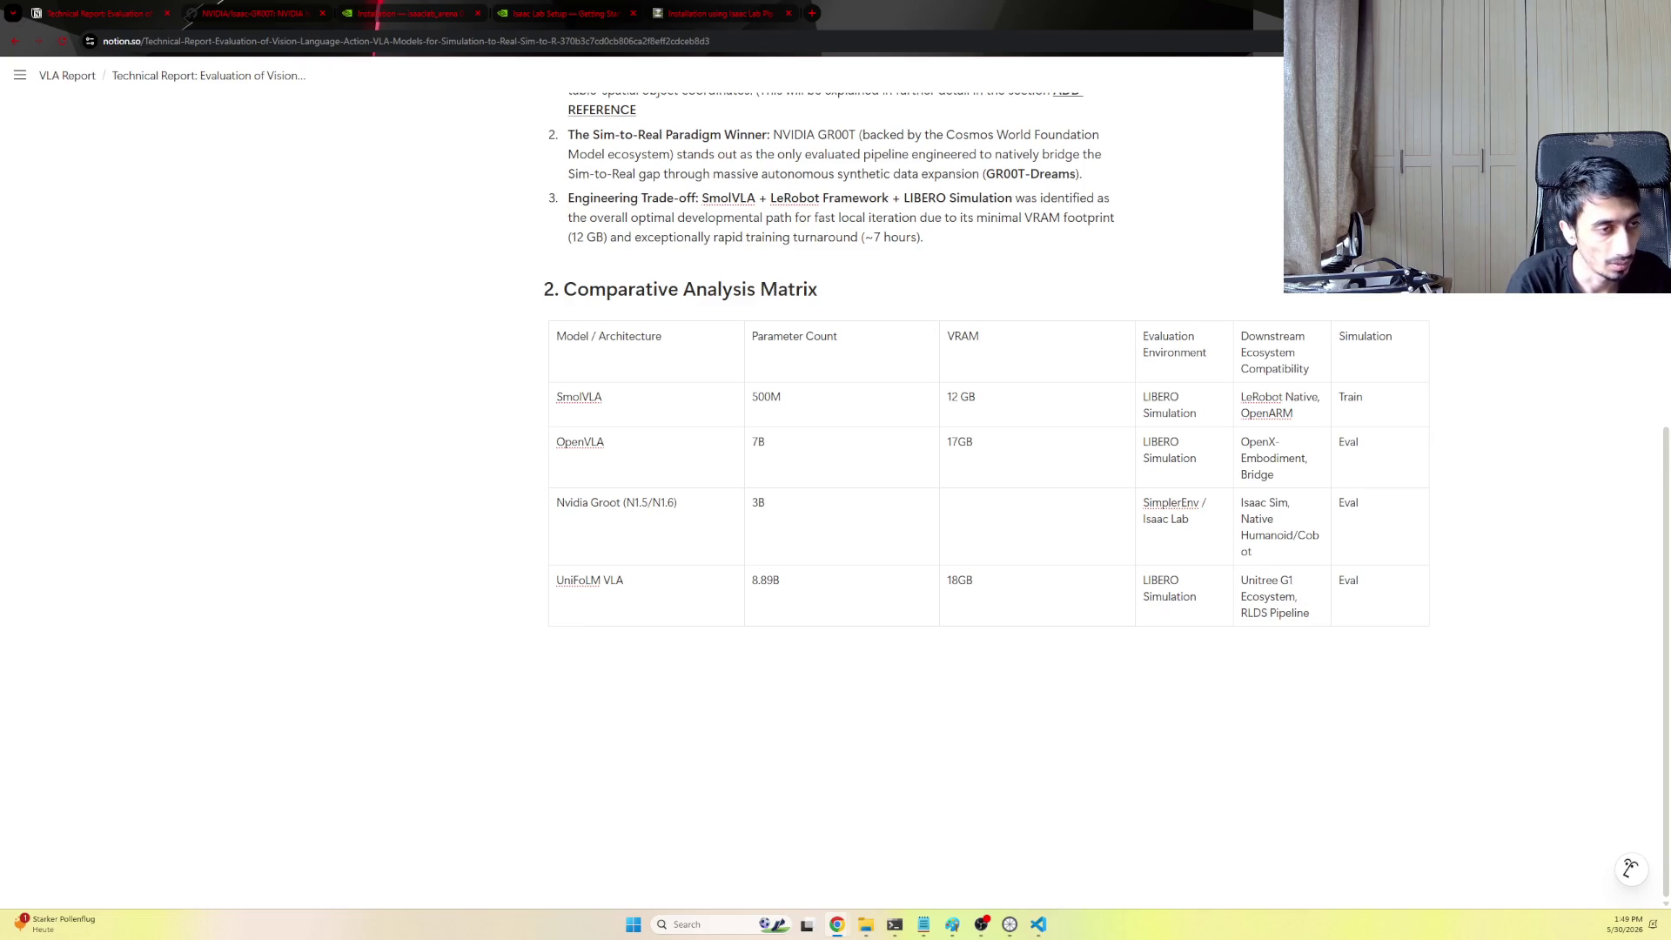
Paste the '3. Deep Dive: NVIDIA GR00T Ecosystem & Pipeline' section below the matrix, undoing a stray table row
left_click(1632, 869)
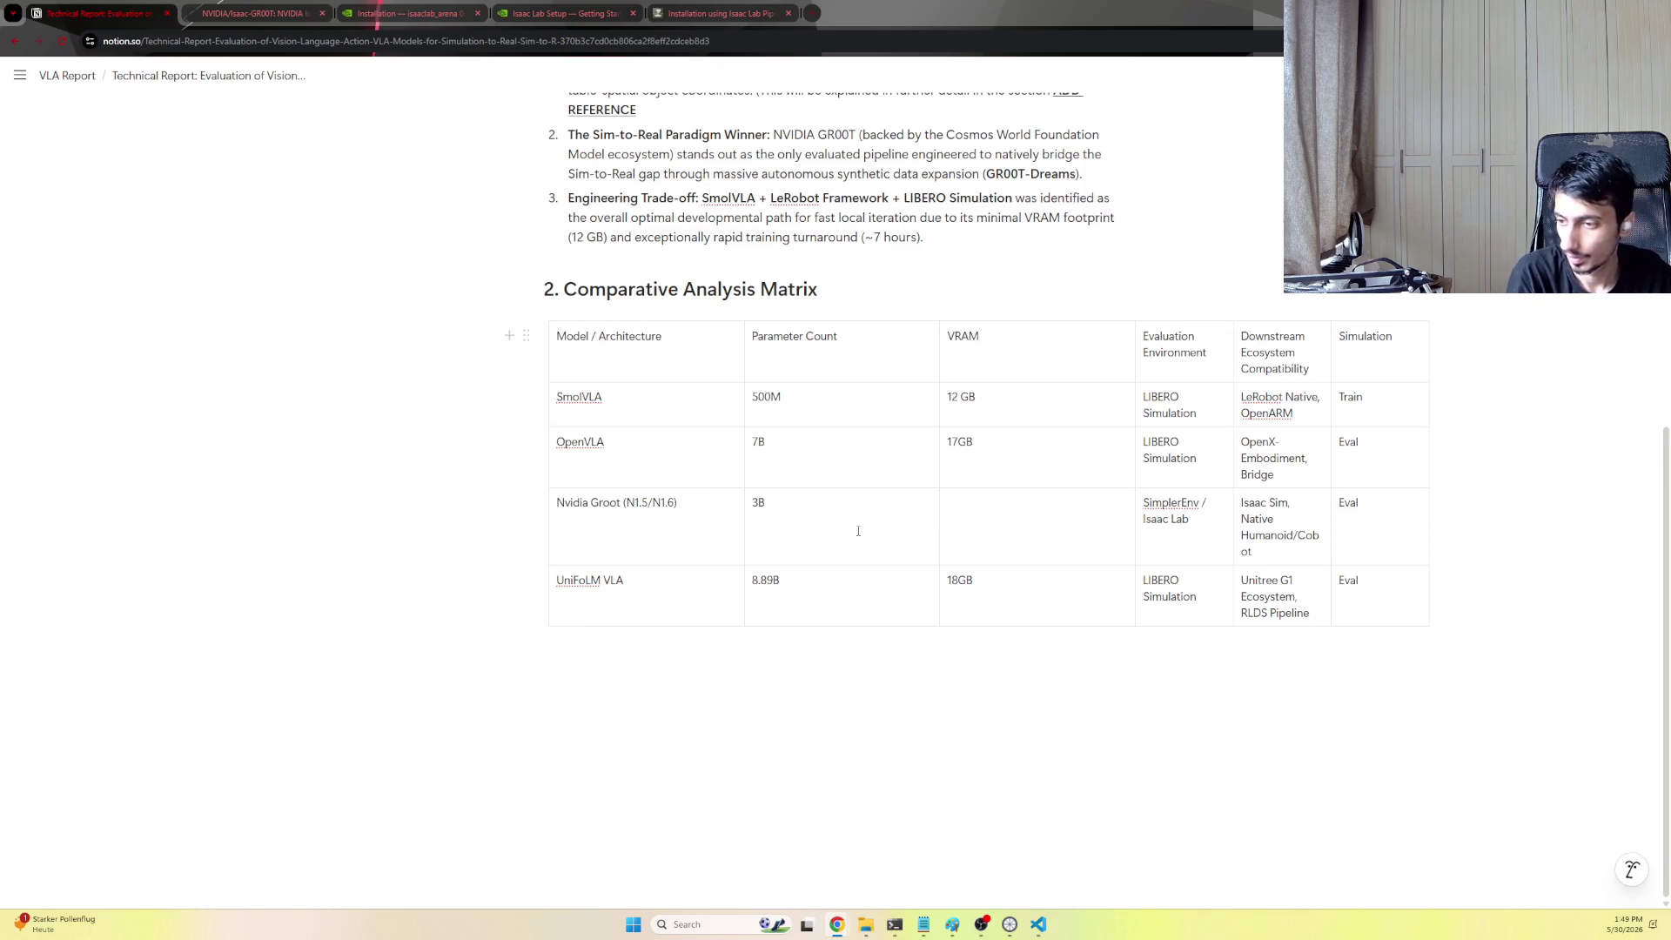
left_click(762, 666)
left_click(709, 643)
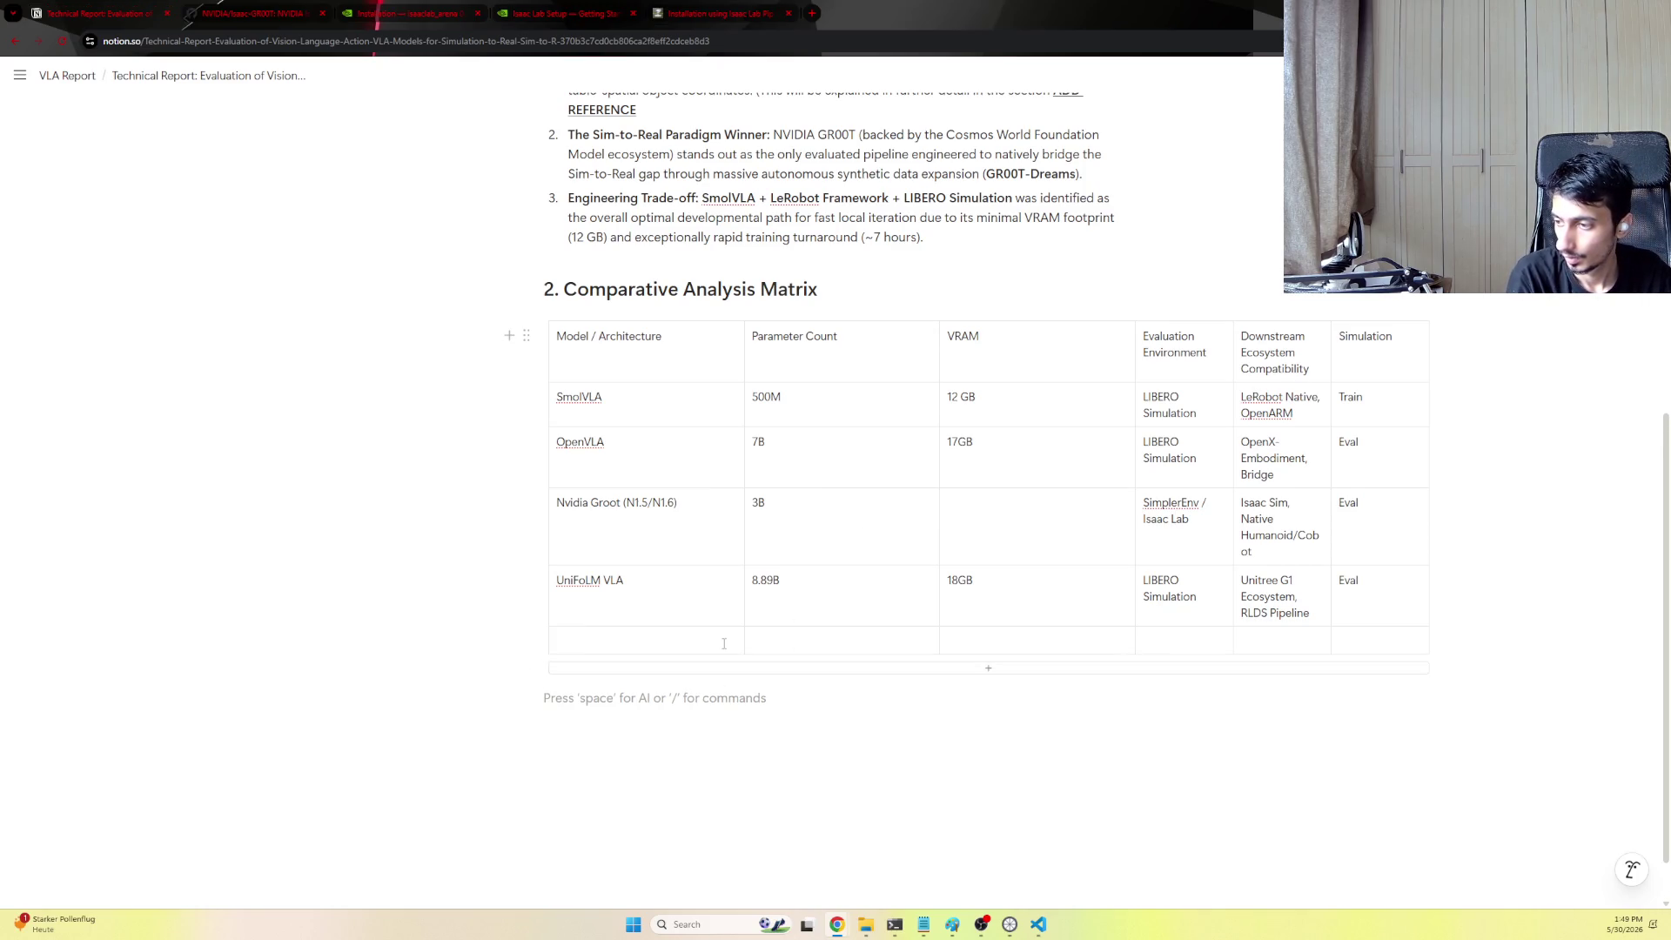
key("ctrl+z")
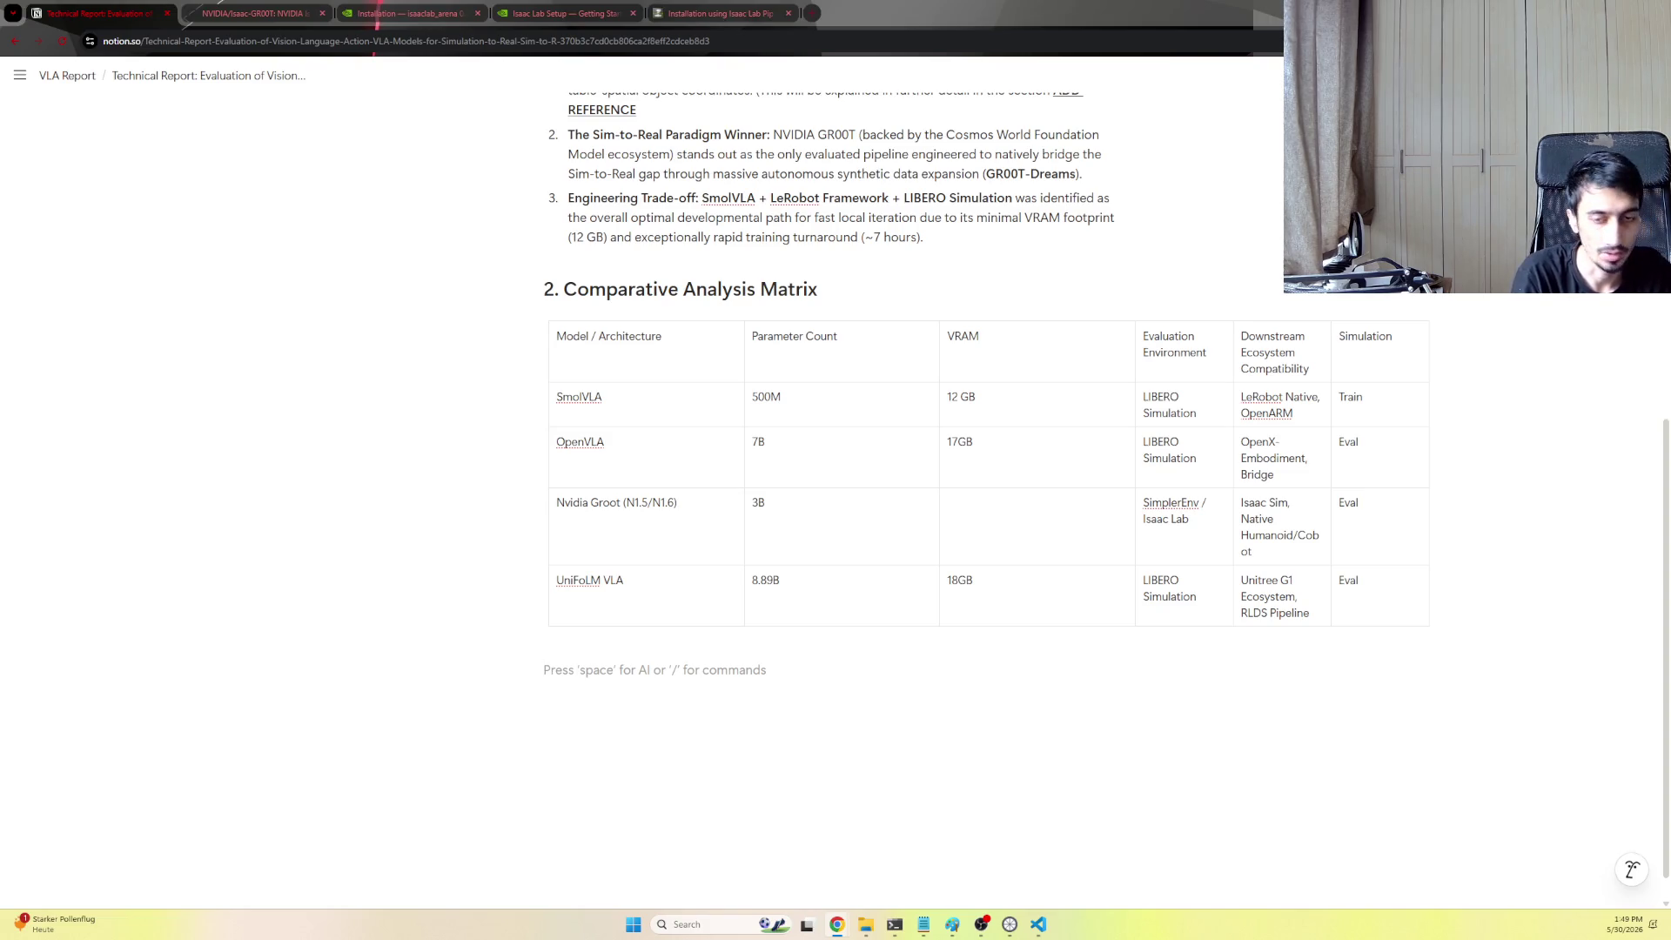
key("ctrl+v")
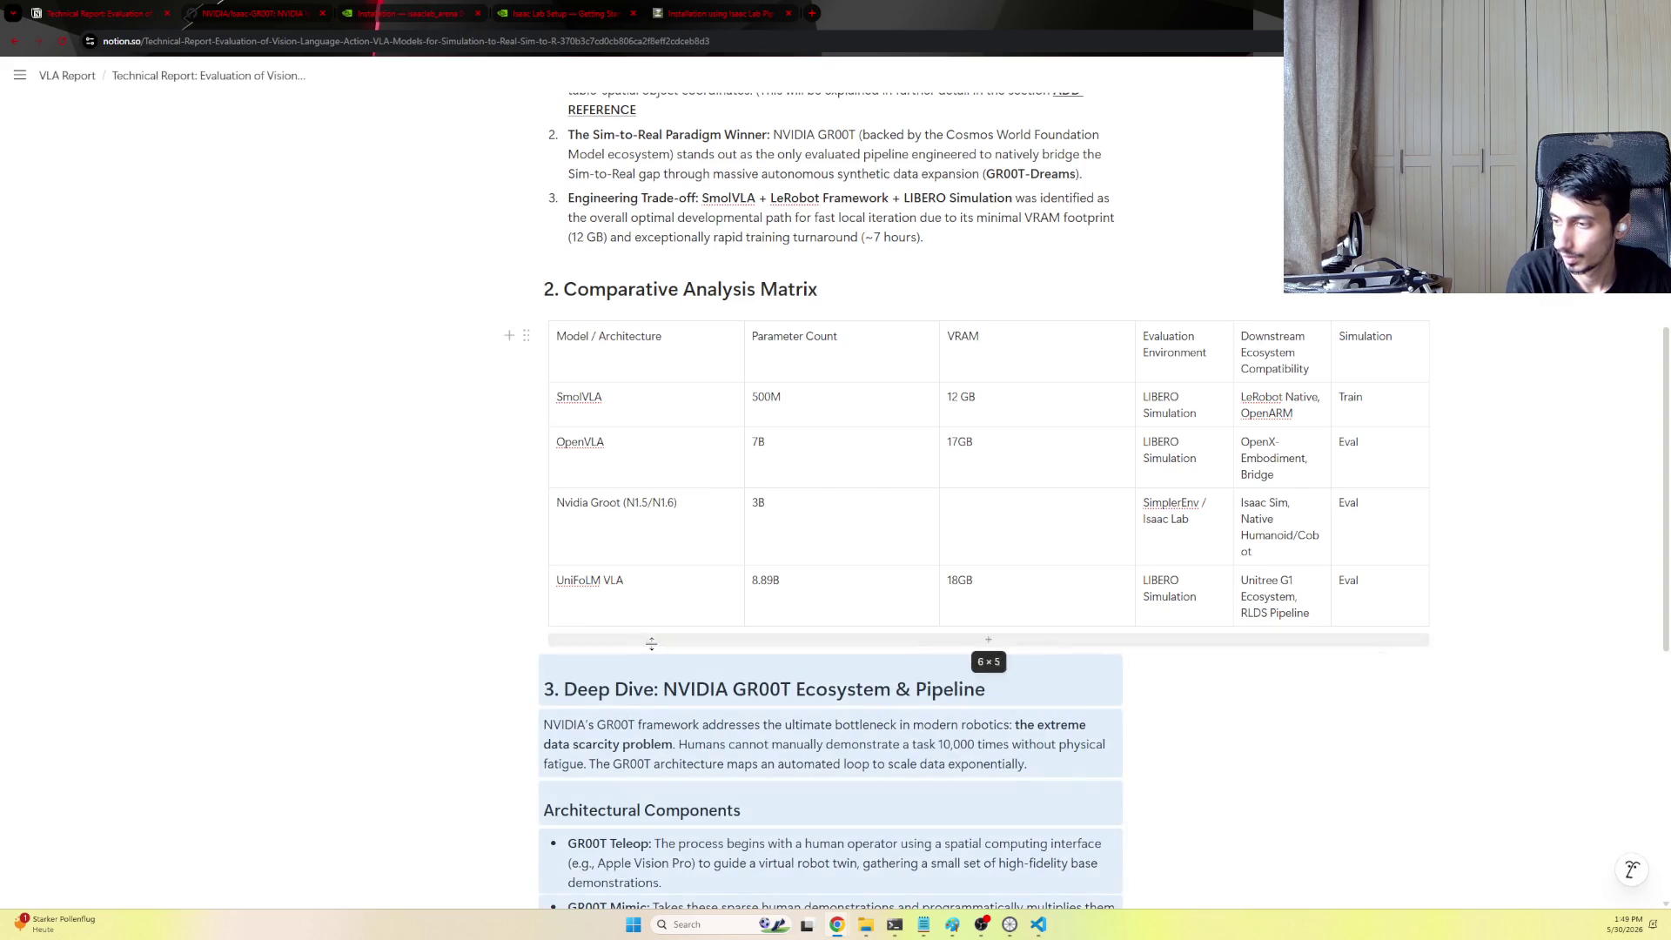
scroll(809, 593, "down", 1)
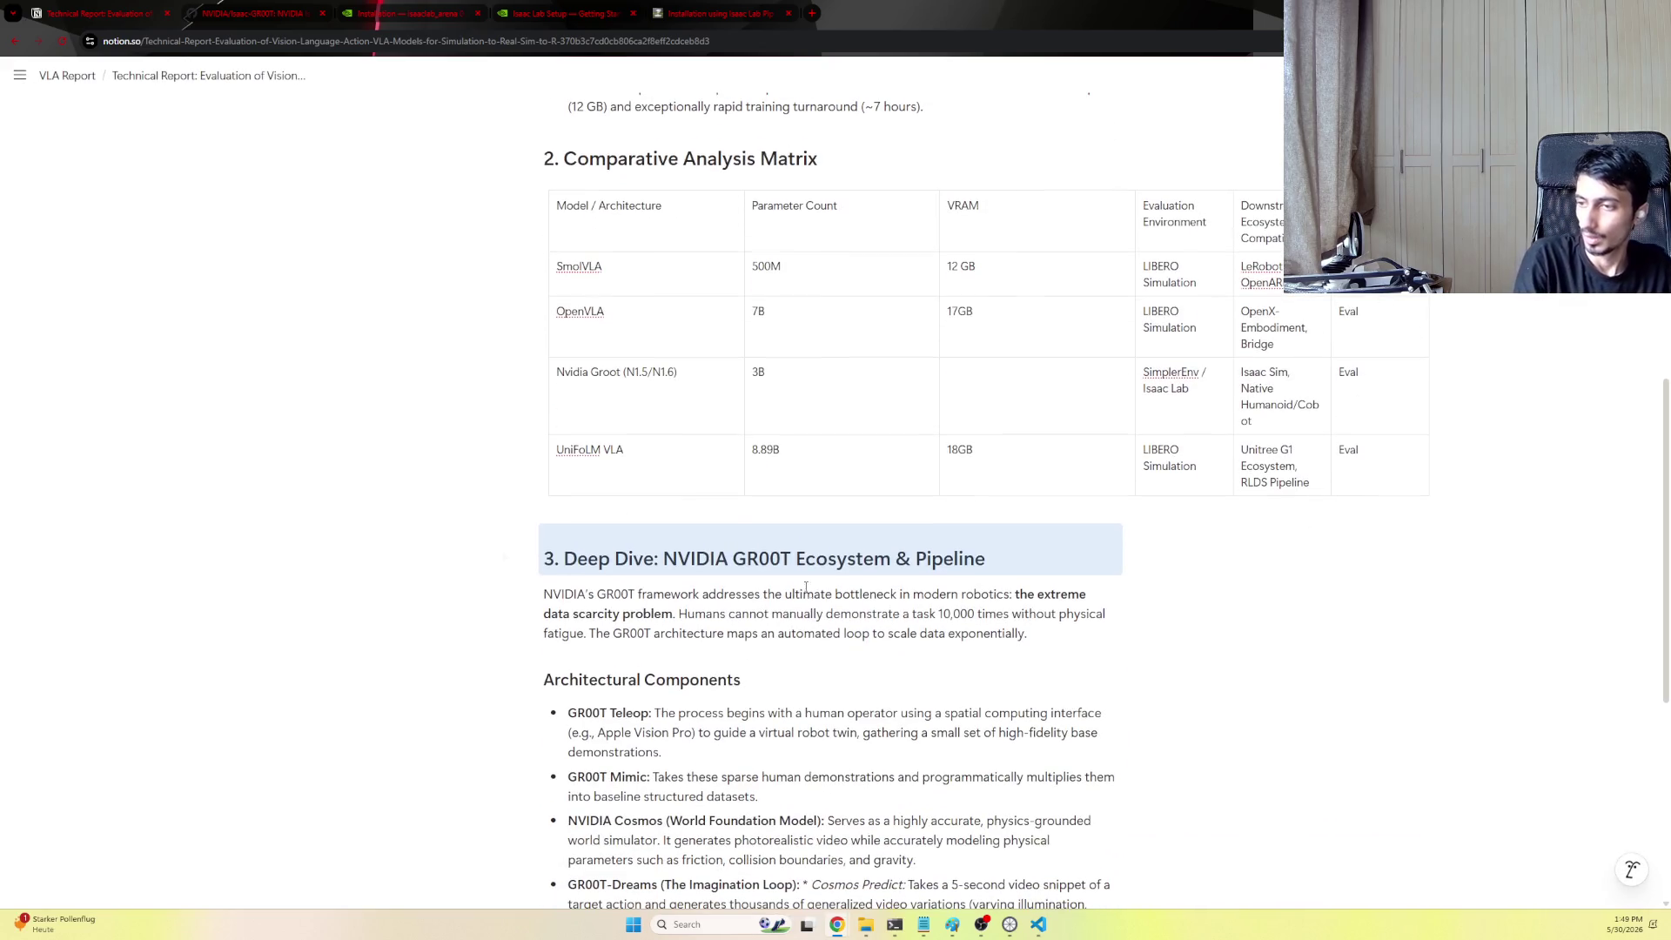
left_click(732, 558)
mouse_move(990, 563)
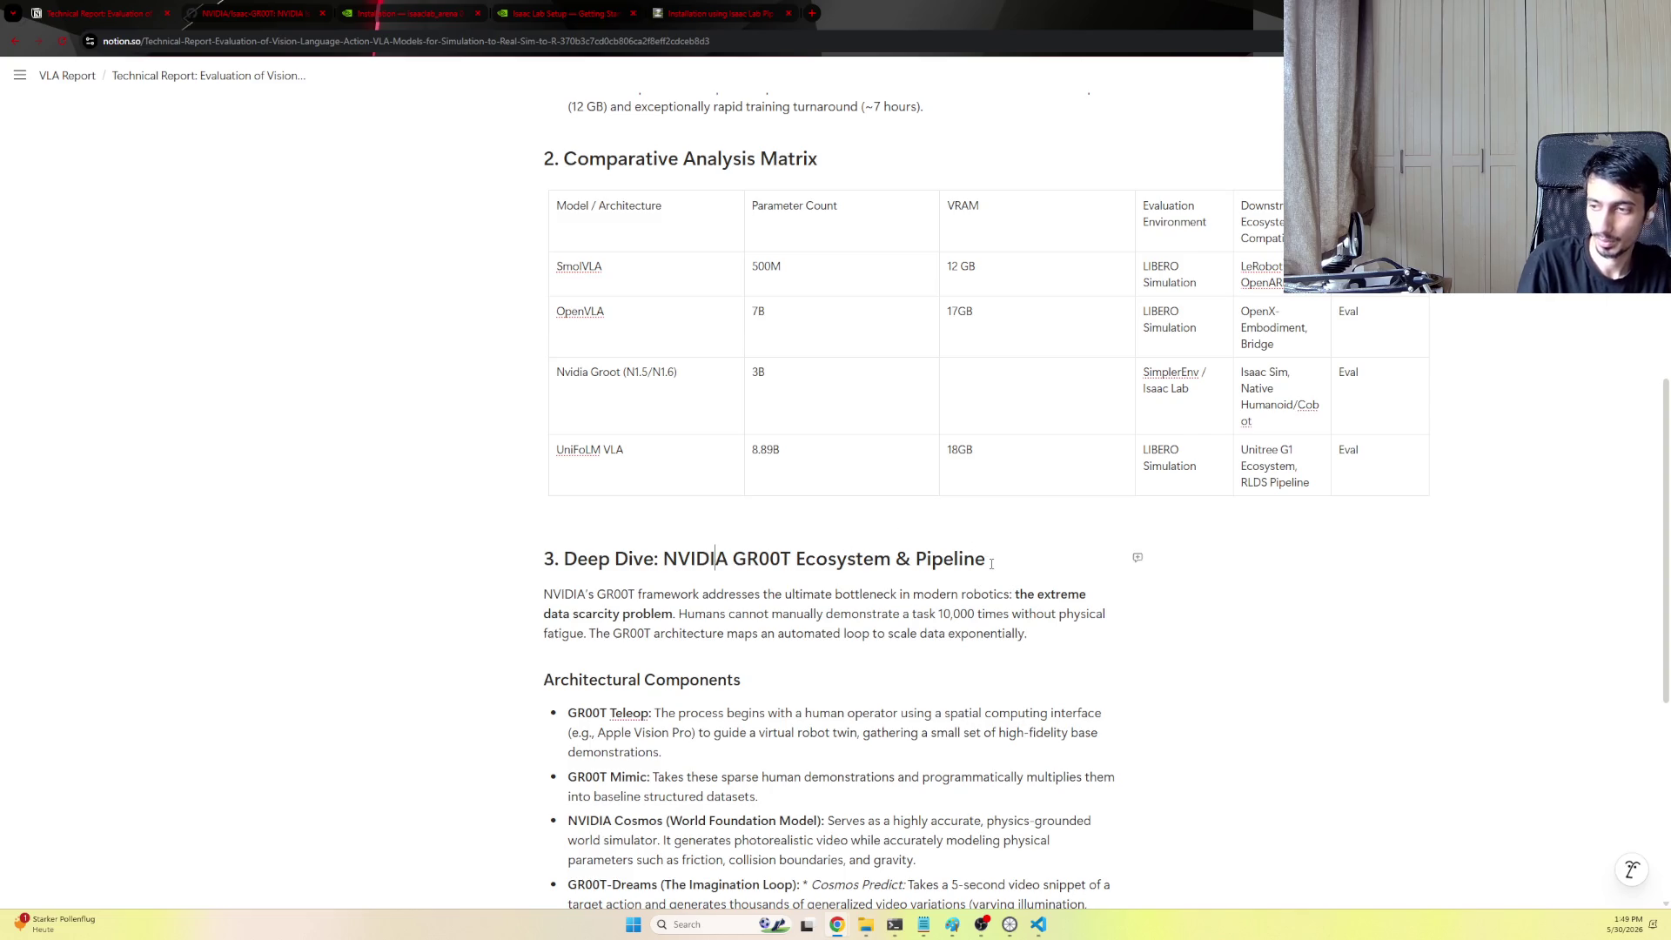